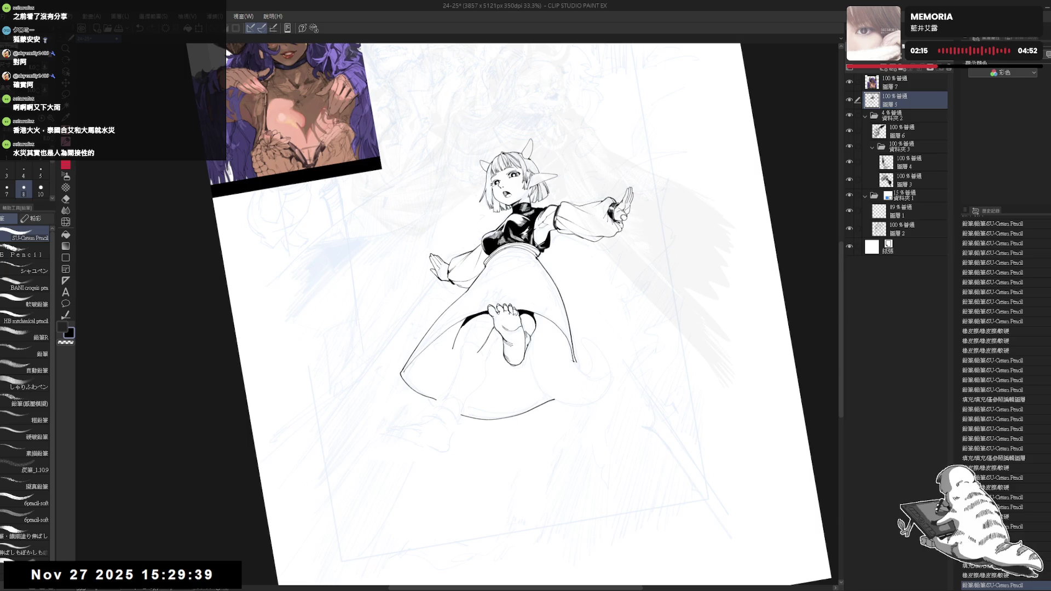
Touch up small ink marks and stray lines near the leg, undoing and redoing strokes
{"action": "left_click", "coordinate": [474, 377]}
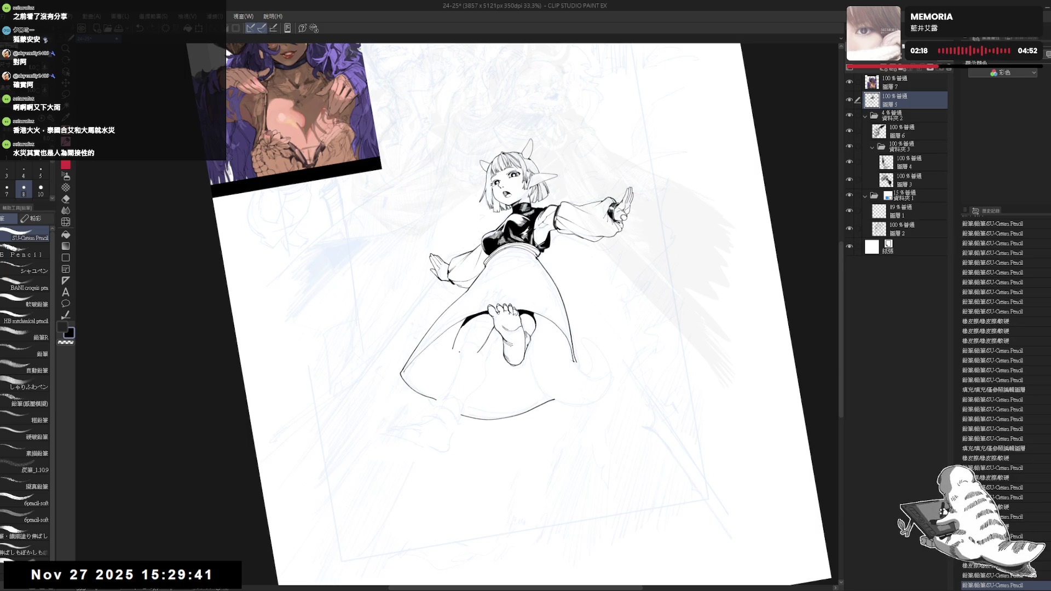
{"action": "key", "text": "ctrl+z"}
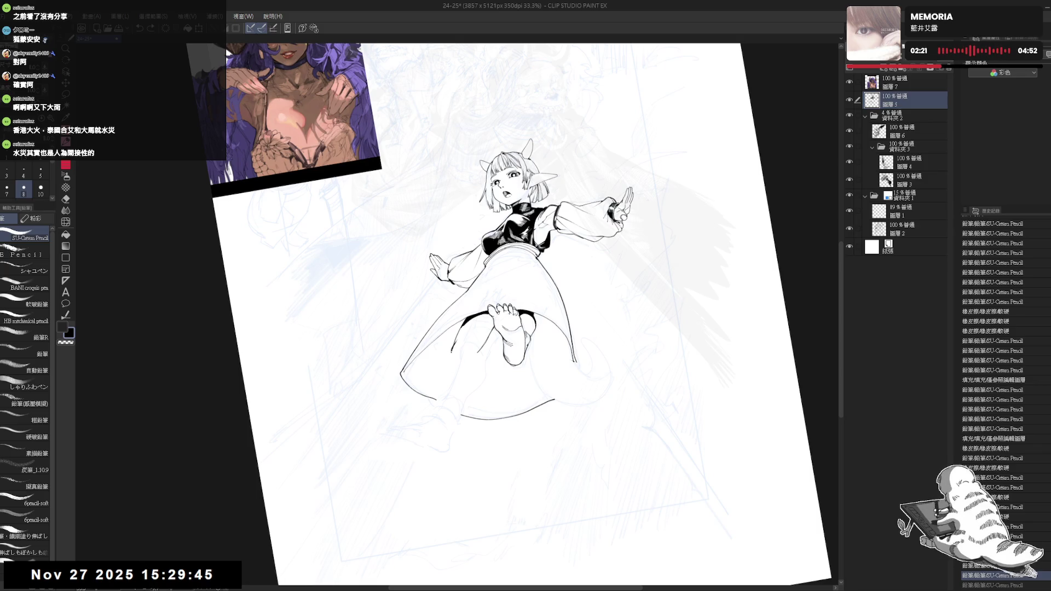
{"action": "mouse_move", "coordinate": [449, 345]}
{"action": "left_mouse_down"}
{"action": "mouse_move", "coordinate": [456, 360]}
{"action": "mouse_move", "coordinate": [455, 344]}
{"action": "left_mouse_up"}
{"action": "key", "text": "ctrl+z"}
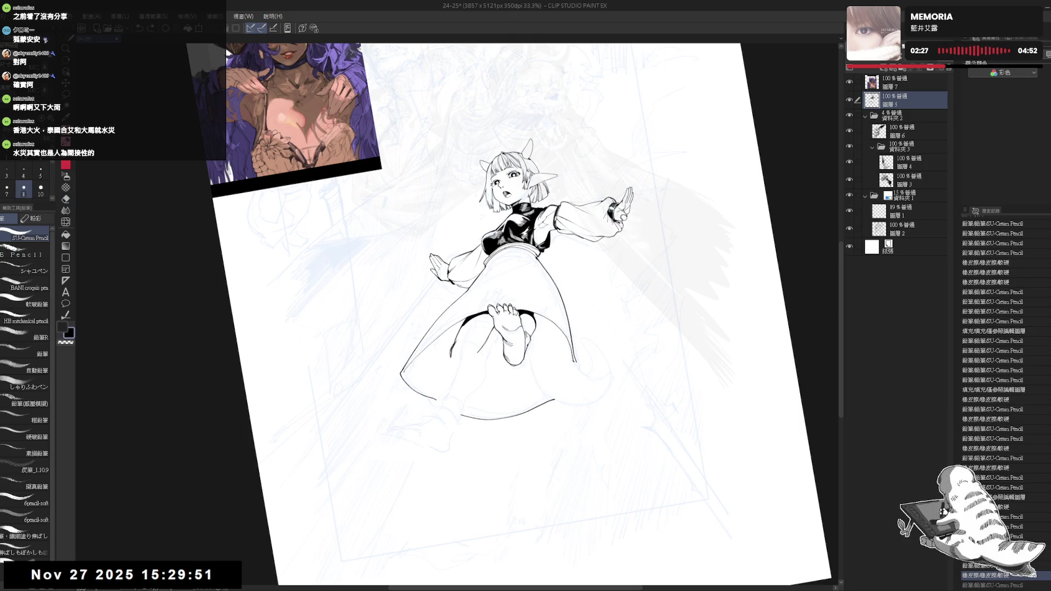
{"action": "key", "text": "ctrl+y"}
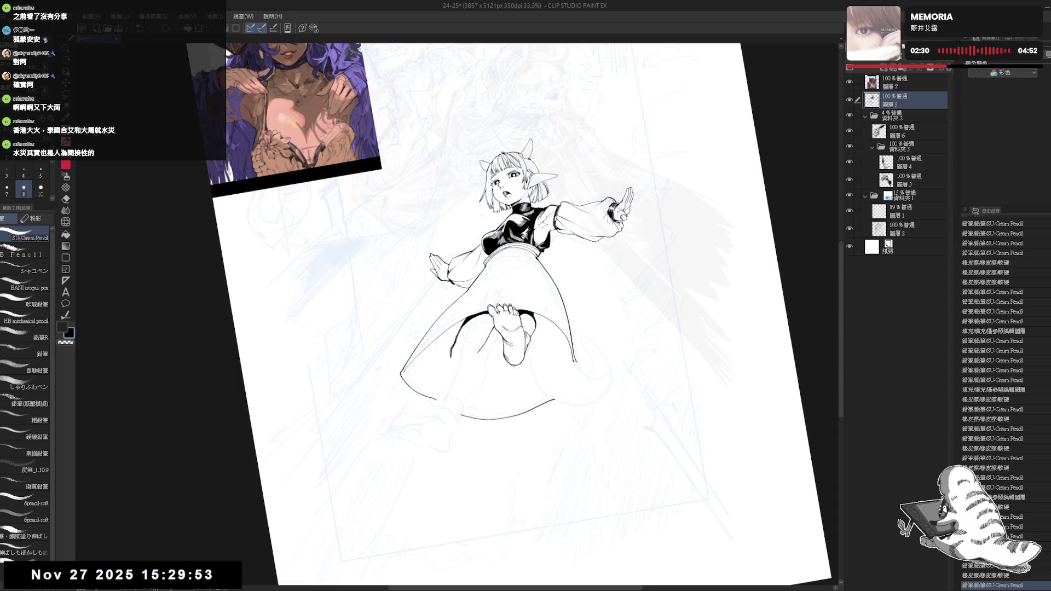
Fill the area under the skirt with solid black and erase stray lines beneath it
{"action": "key", "text": "g"}
{"action": "left_click", "coordinate": [474, 323]}
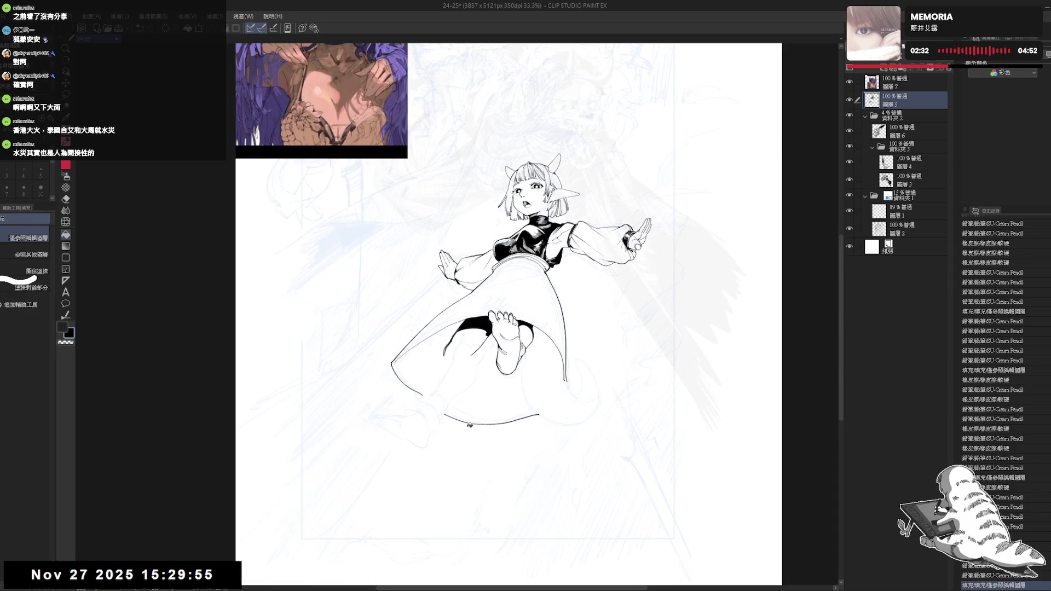
{"action": "key", "text": "h"}
{"action": "key", "text": "e"}
{"action": "left_click_drag", "start_coordinate": [454, 329], "coordinate": [452, 340]}
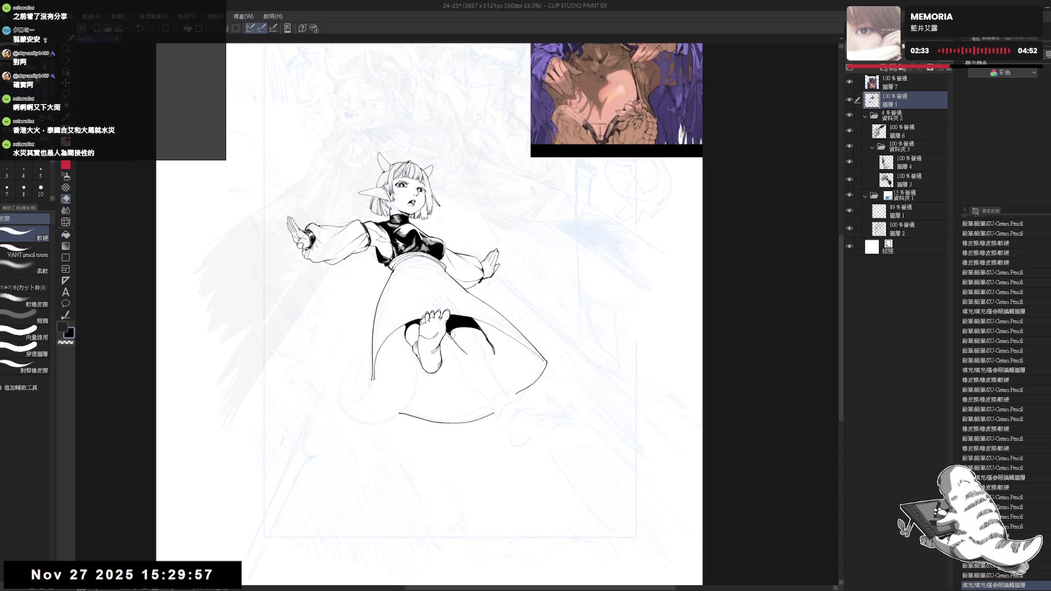
{"action": "key", "text": "p"}
{"action": "key", "text": "h"}
Ink a line on the leg, erase a stray line nearby, and undo a leg stroke
{"action": "left_click_drag", "start_coordinate": [447, 380], "coordinate": [454, 374]}
{"action": "key", "text": "minus"}
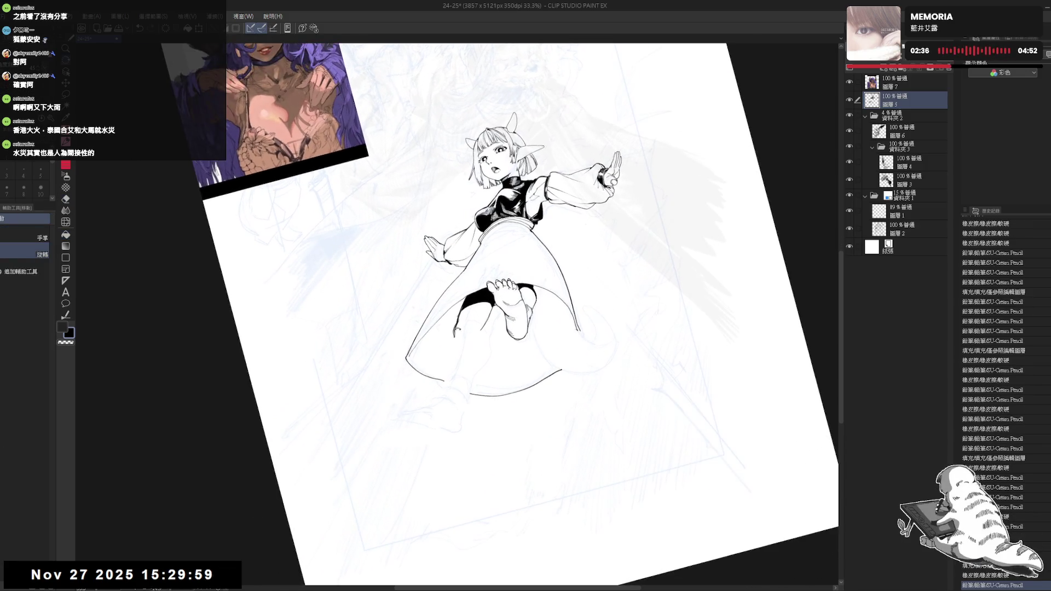
{"action": "key", "text": "e"}
{"action": "left_click_drag", "start_coordinate": [456, 314], "coordinate": [455, 318]}
{"action": "key", "text": "p"}
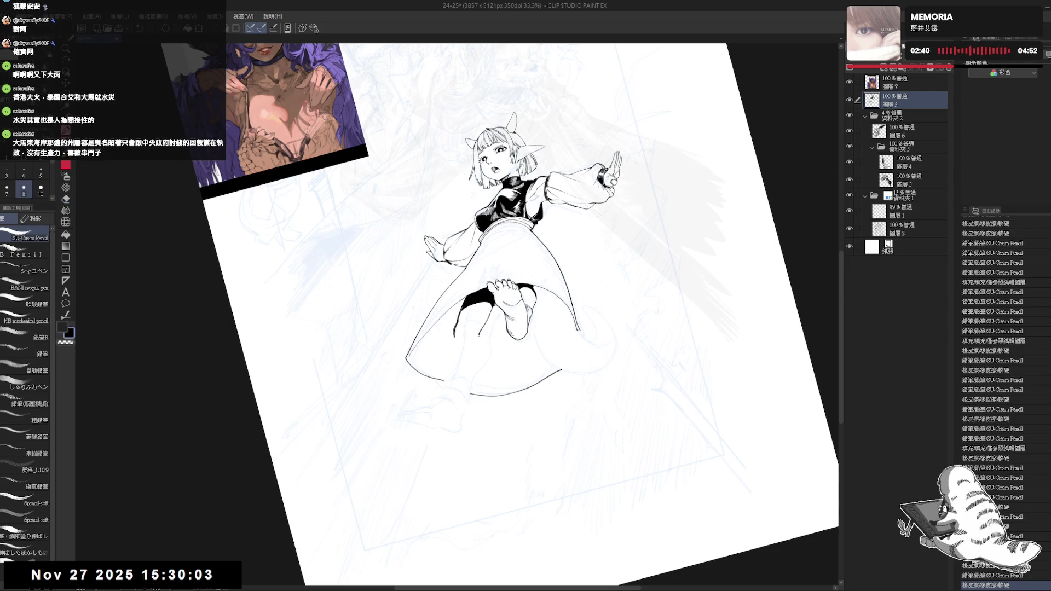
{"action": "left_click_drag", "start_coordinate": [479, 330], "coordinate": [469, 377]}
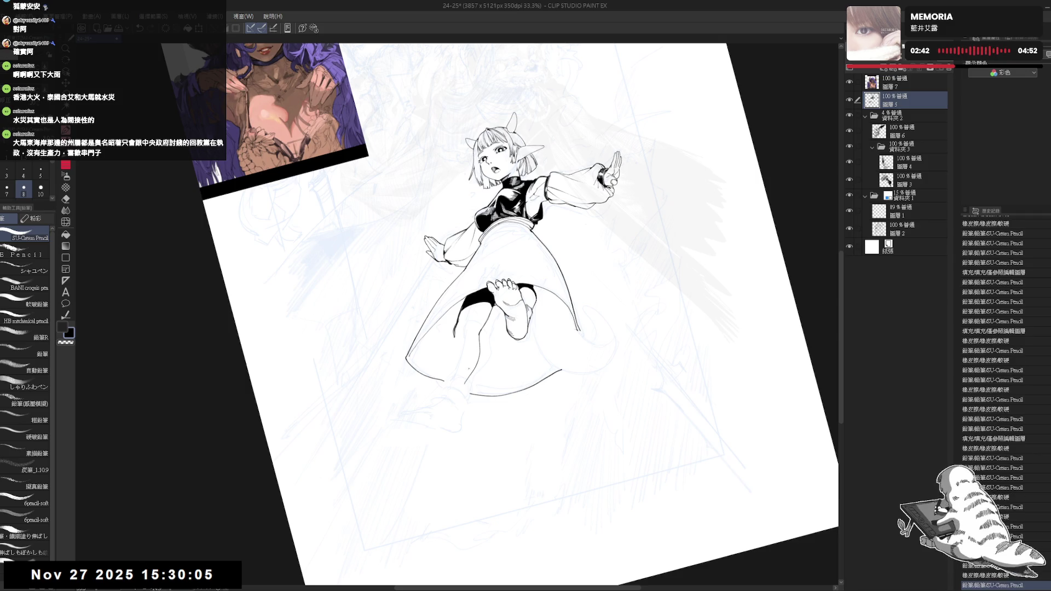
{"action": "key", "text": "ctrl+z"}
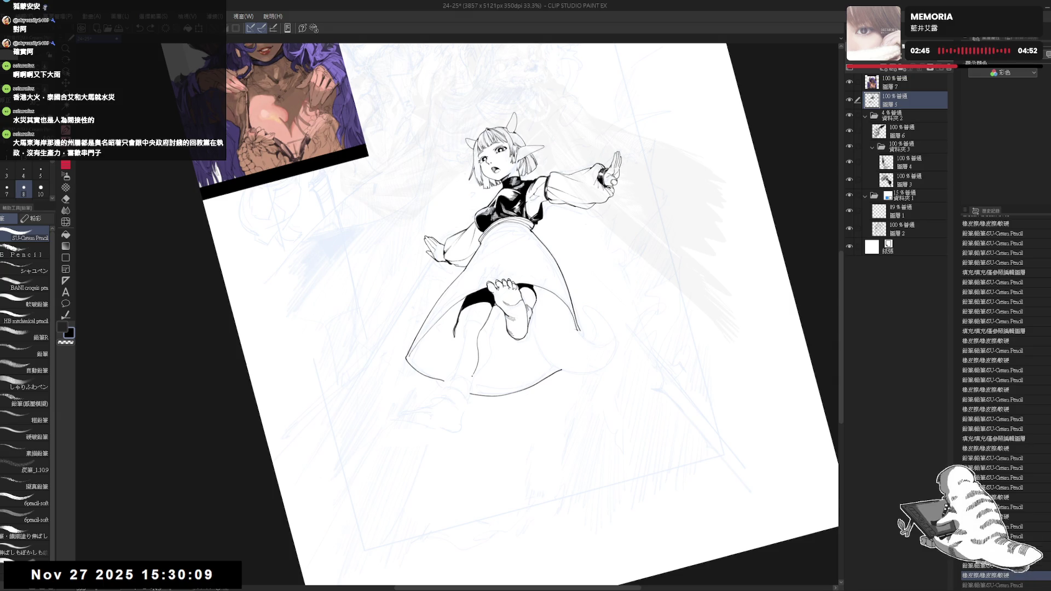
Check proportions by resetting, mirroring and tilting the view, undoing the last small stroke
{"action": "key", "text": "ctrl+at"}
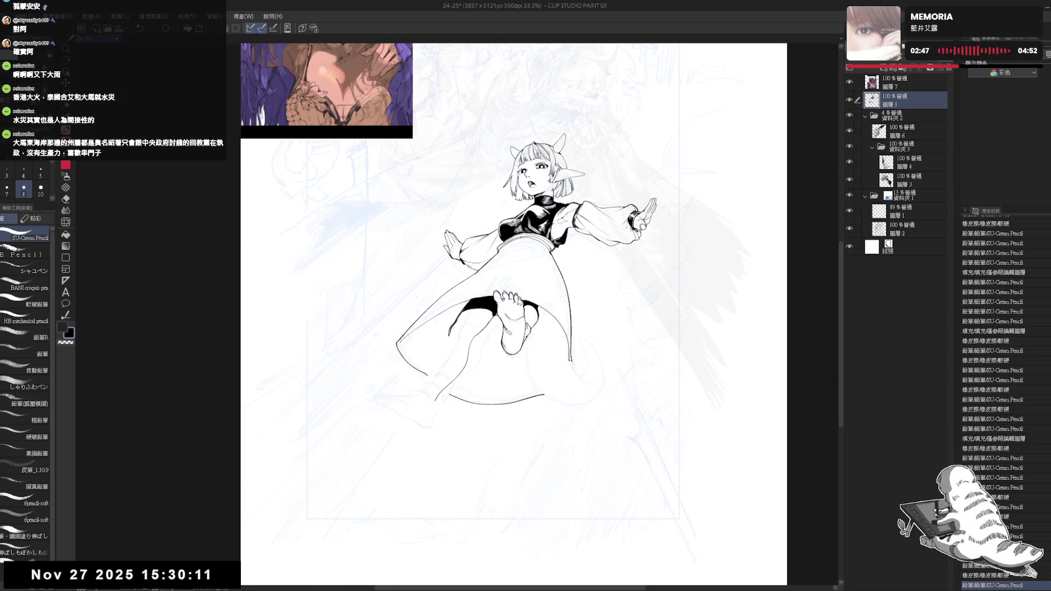
{"action": "key", "text": "h"}
{"action": "key", "text": "h"}
{"action": "key", "text": "minus"}
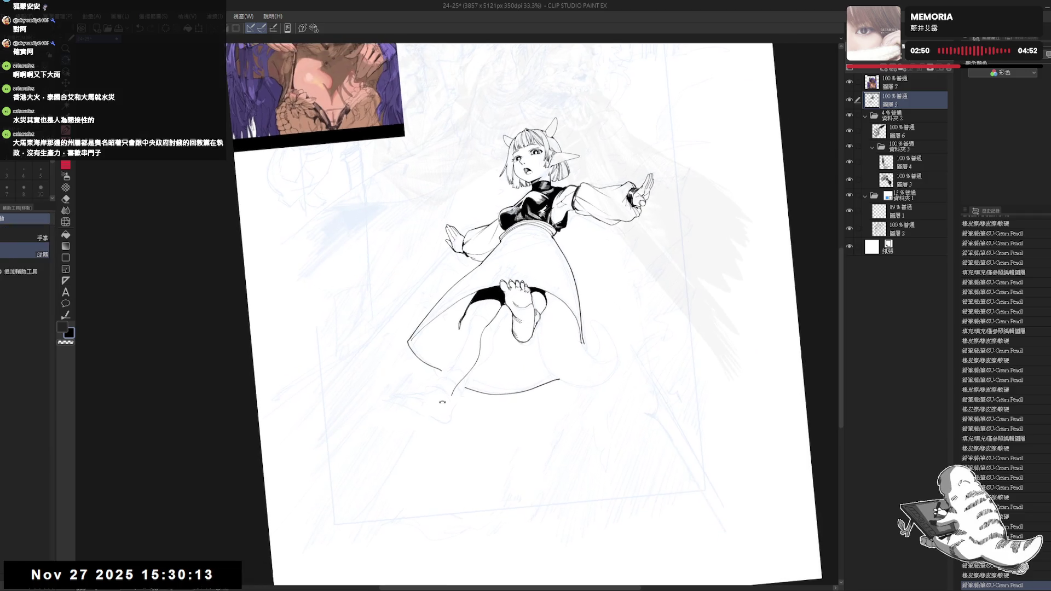
{"action": "key", "text": "ctrl+z"}
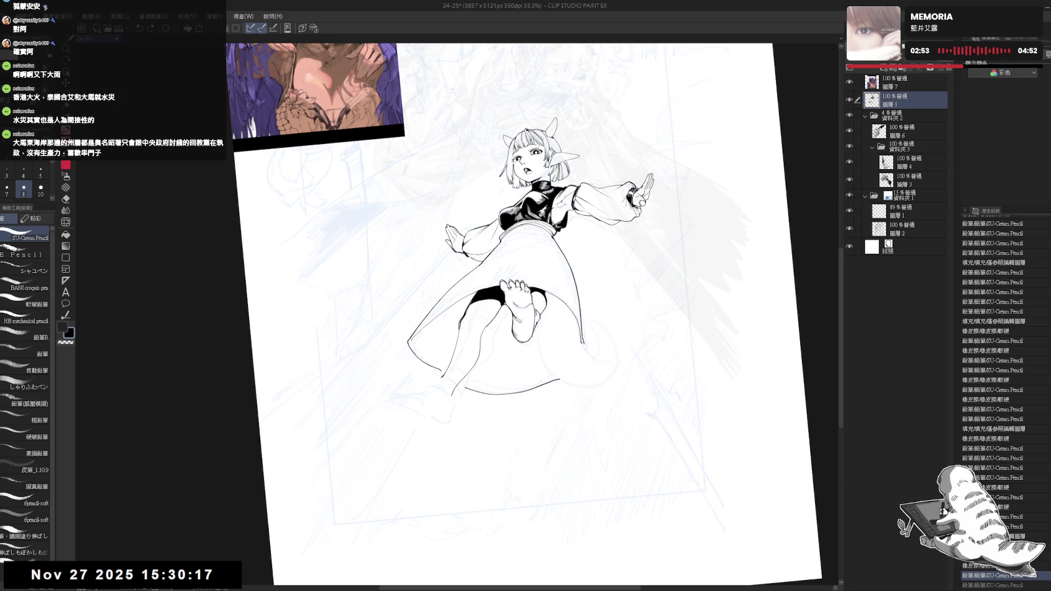
{"action": "scroll", "coordinate": [511, 273], "scroll_direction": "up", "scroll_amount": 1}
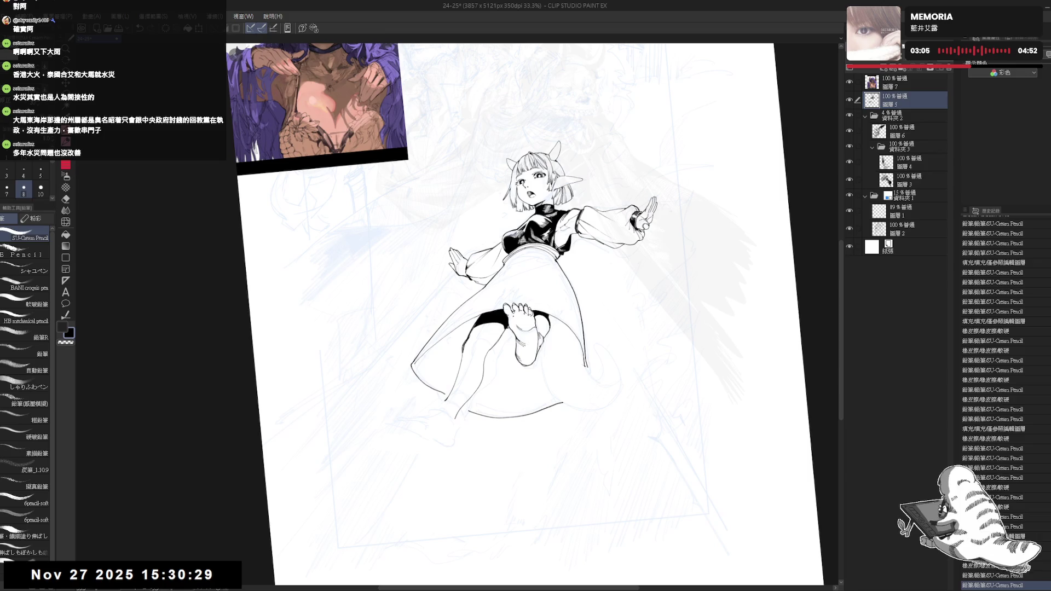
With a larger brush, draw a short line left of the skirt and erase around the left leg
{"action": "key", "text": "minus"}
{"action": "left_click", "coordinate": [40, 188]}
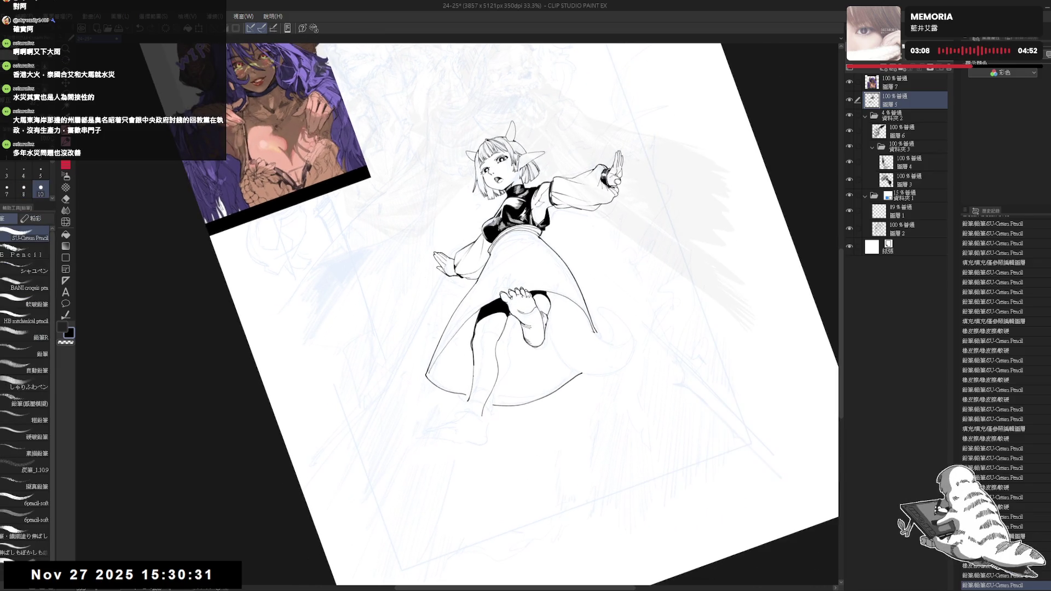
{"action": "mouse_move", "coordinate": [473, 352]}
{"action": "left_mouse_down"}
{"action": "mouse_move", "coordinate": [468, 400]}
{"action": "mouse_move", "coordinate": [475, 362]}
{"action": "left_mouse_up"}
{"action": "key", "text": "e"}
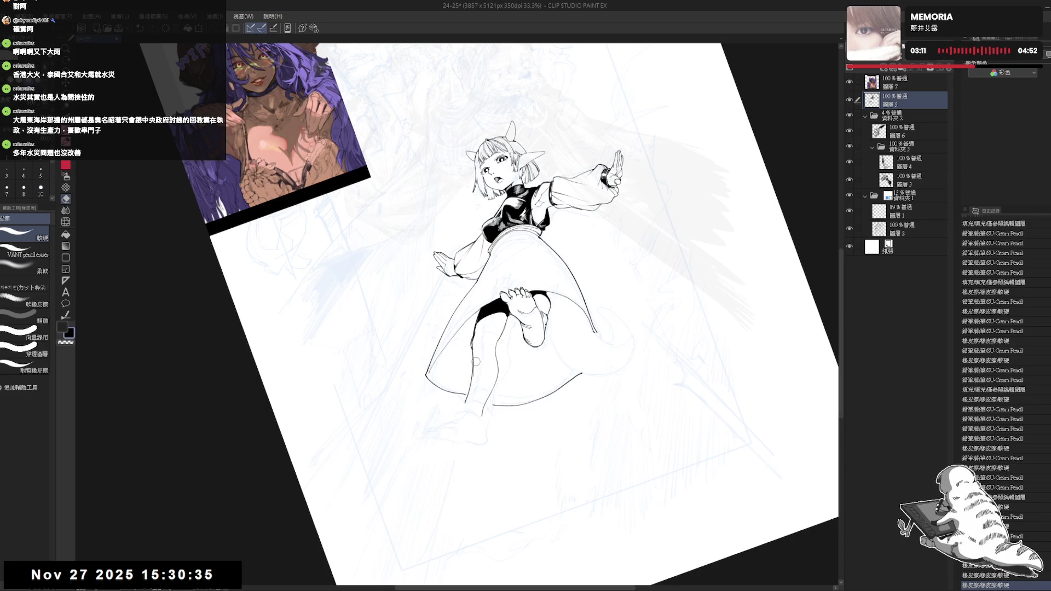
{"action": "key", "text": "p"}
{"action": "key", "text": "ctrl+0"}
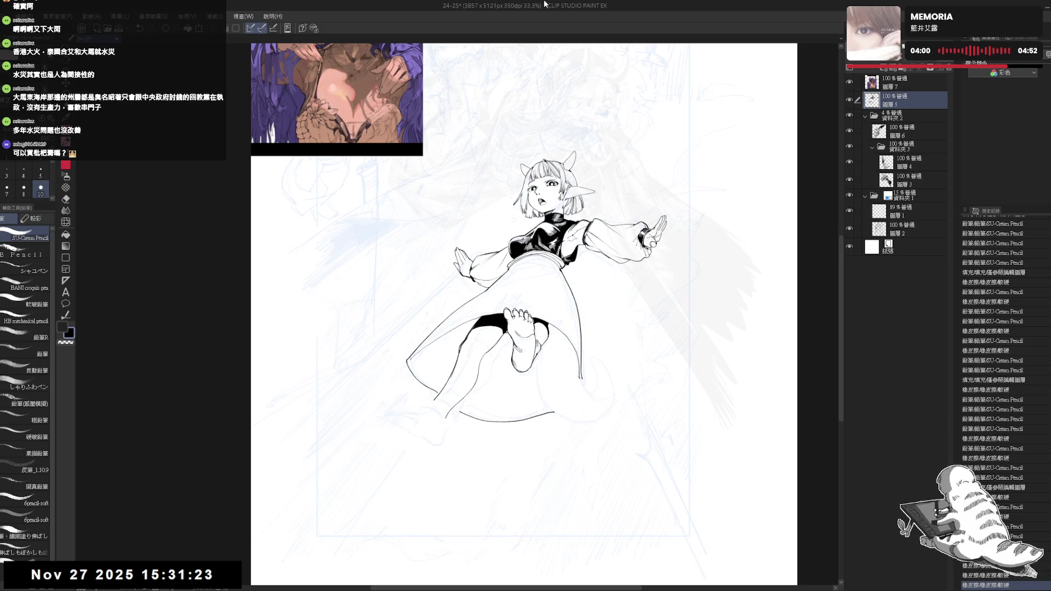
Tidy the skirt's lower-left line and leg mark, then fill the shorts with solid black
{"action": "left_click_drag", "start_coordinate": [452, 378], "coordinate": [455, 370]}
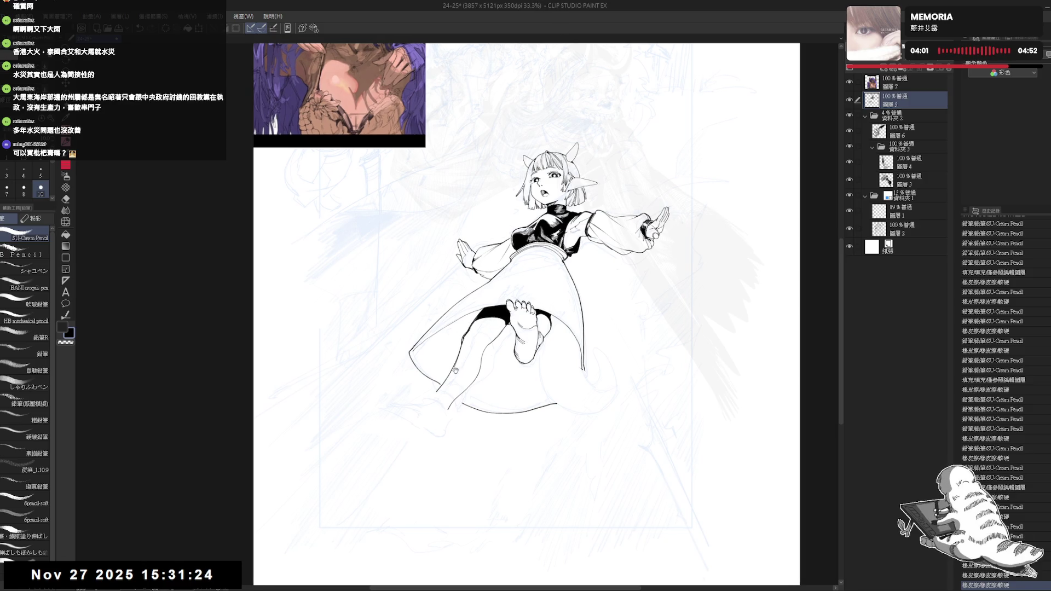
{"action": "left_click", "coordinate": [446, 412]}
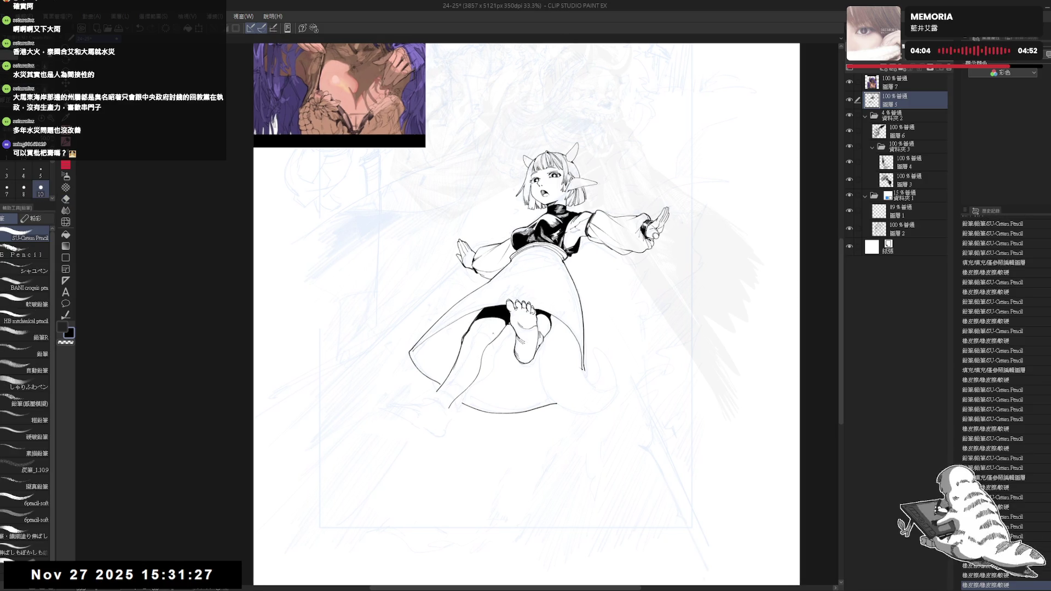
{"action": "left_click", "coordinate": [493, 325]}
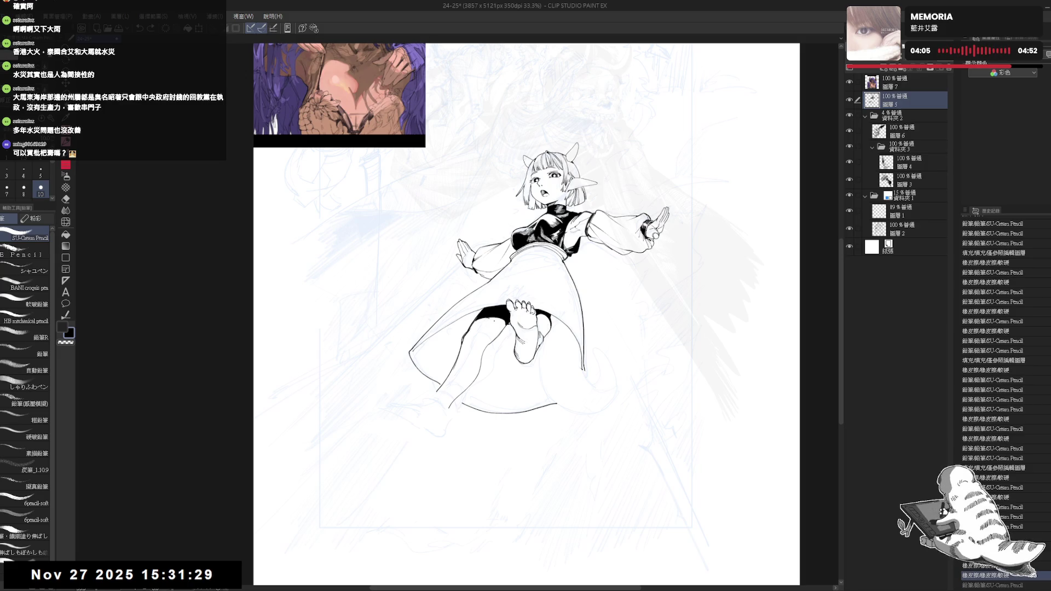
{"action": "key", "text": "g"}
{"action": "left_click", "coordinate": [499, 421]}
{"action": "scroll", "coordinate": [499, 422], "scroll_direction": "up", "scroll_amount": 2}
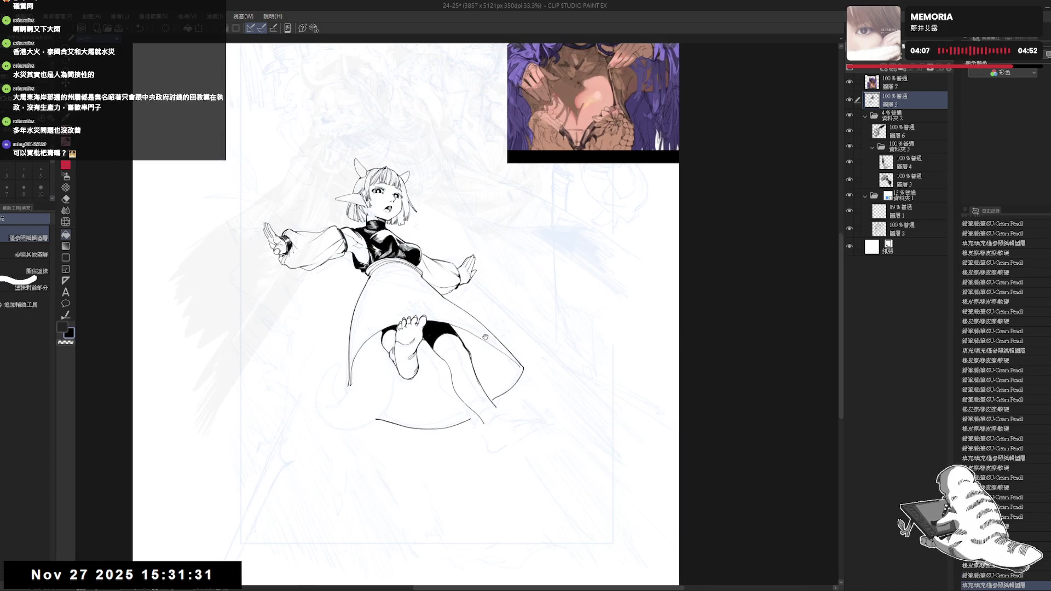
Erase stray marks near the shorts, rotating the view to check and resetting it upright
{"action": "key", "text": "e"}
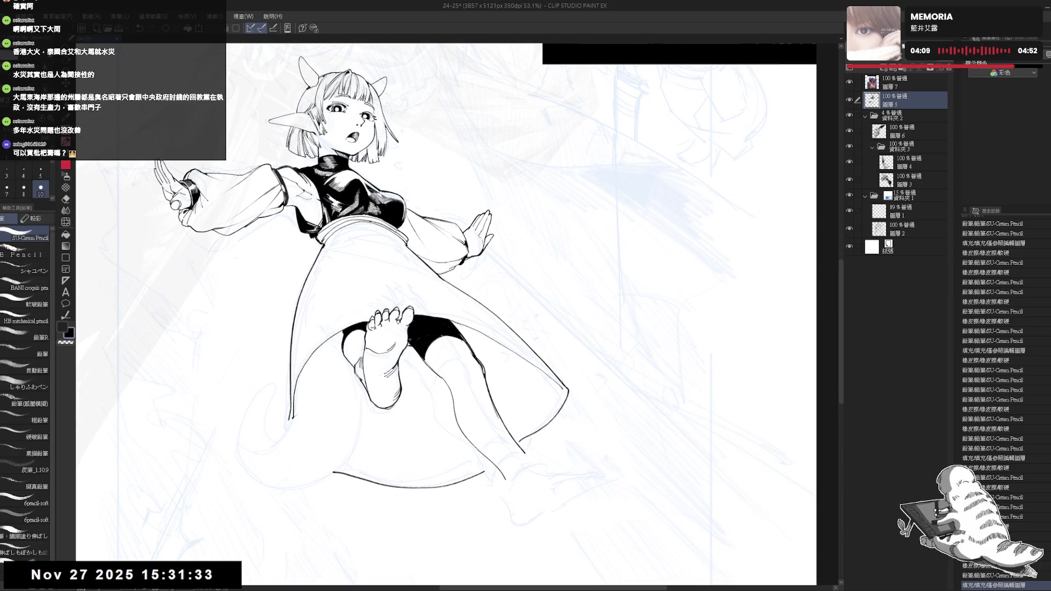
{"action": "left_click", "coordinate": [405, 340]}
{"action": "key", "text": "p"}
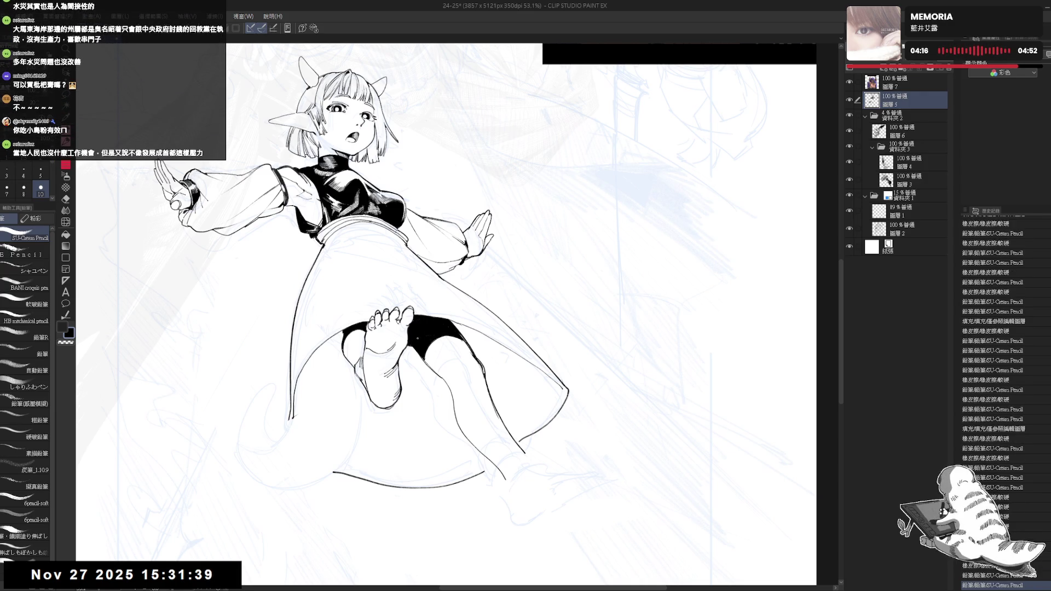
{"action": "key", "text": "e"}
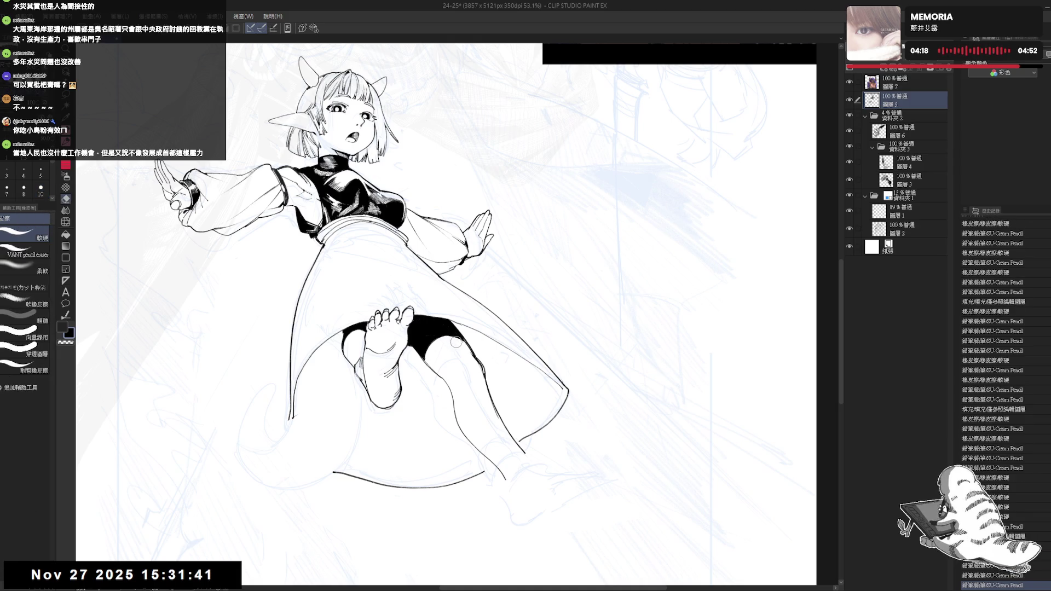
{"action": "left_click_drag", "start_coordinate": [436, 329], "coordinate": [446, 344]}
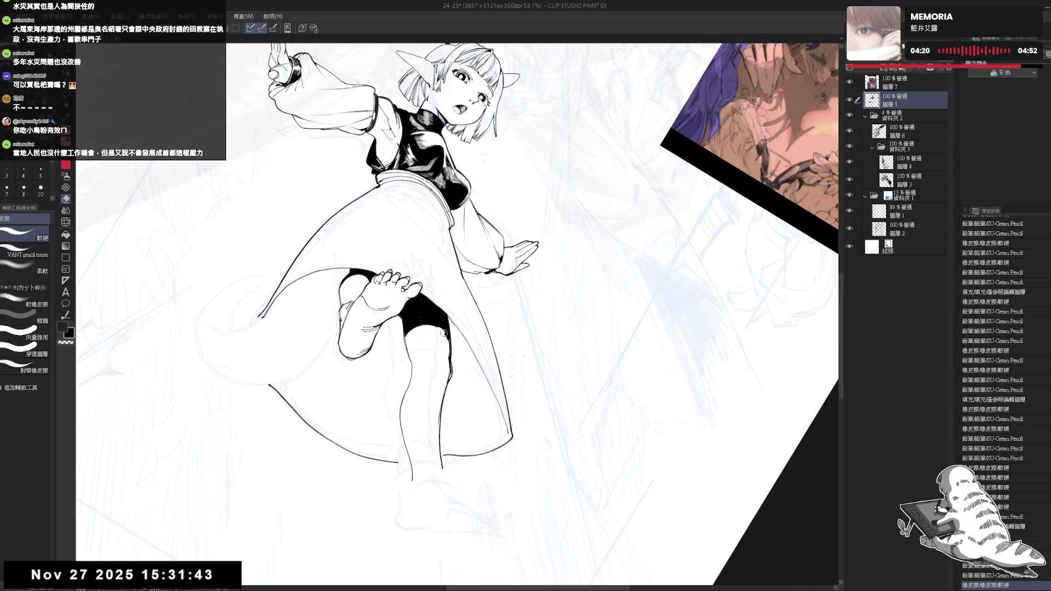
{"action": "key", "text": "r"}
{"action": "left_click_drag", "start_coordinate": [415, 413], "coordinate": [469, 335]}
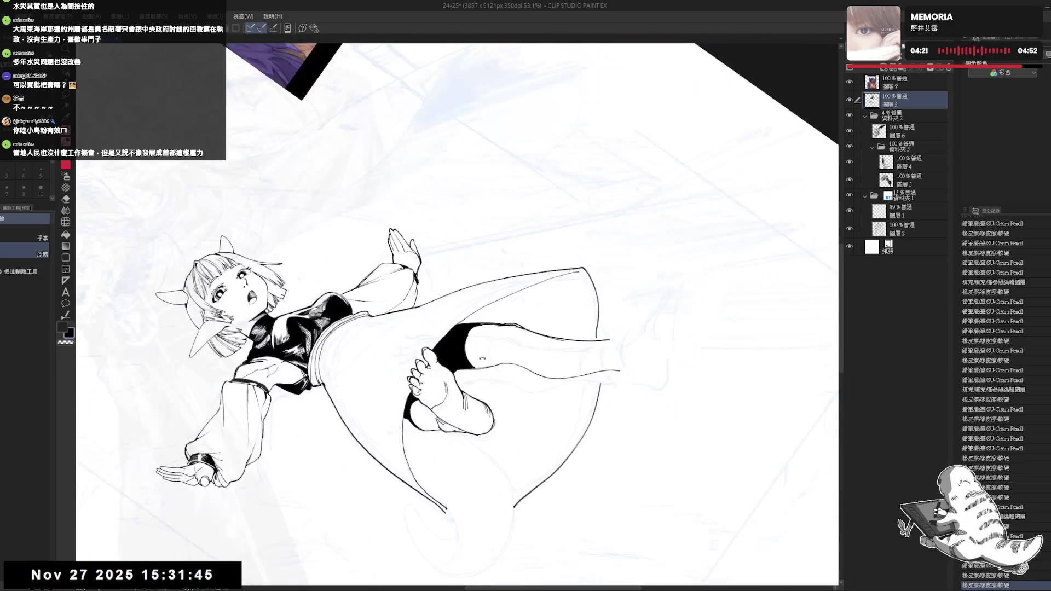
{"action": "key", "text": "e"}
{"action": "key", "text": "r"}
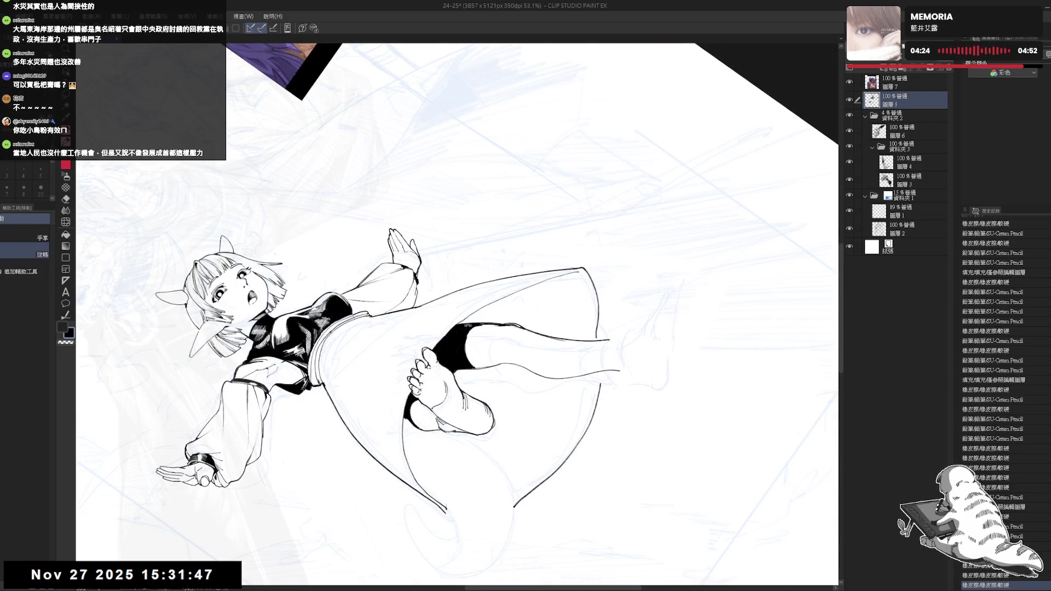
{"action": "scroll", "coordinate": [457, 302], "scroll_direction": "down", "scroll_amount": 3}
{"action": "scroll", "coordinate": [488, 285], "scroll_direction": "down", "scroll_amount": 1}
Mirror and enlarge the view, then erase stray line ends near the skirt hem
{"action": "key", "text": "h"}
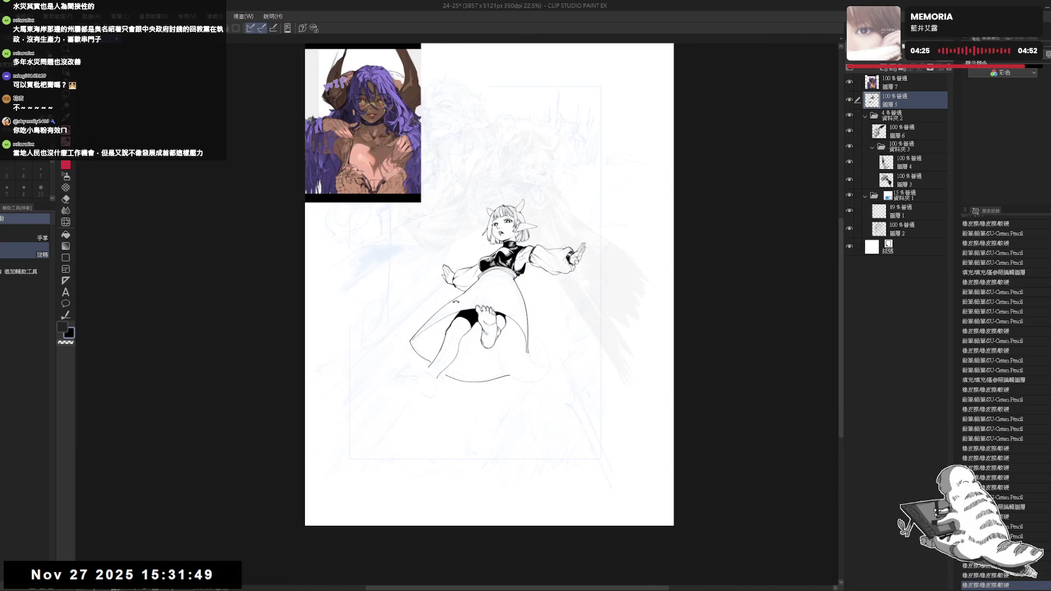
{"action": "scroll", "coordinate": [438, 350], "scroll_direction": "up", "scroll_amount": 2}
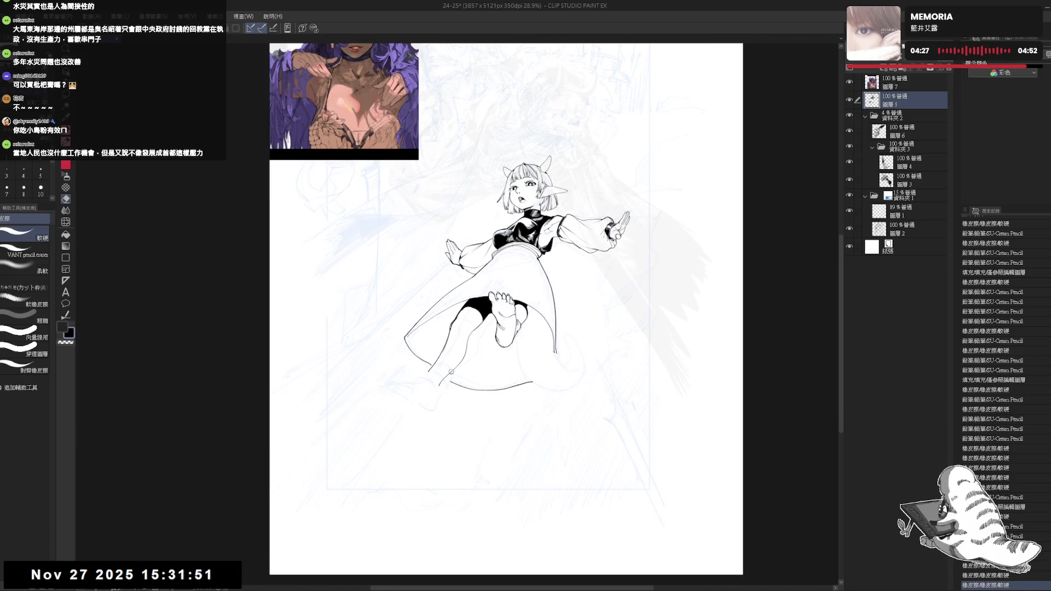
{"action": "left_click_drag", "start_coordinate": [429, 394], "coordinate": [457, 357]}
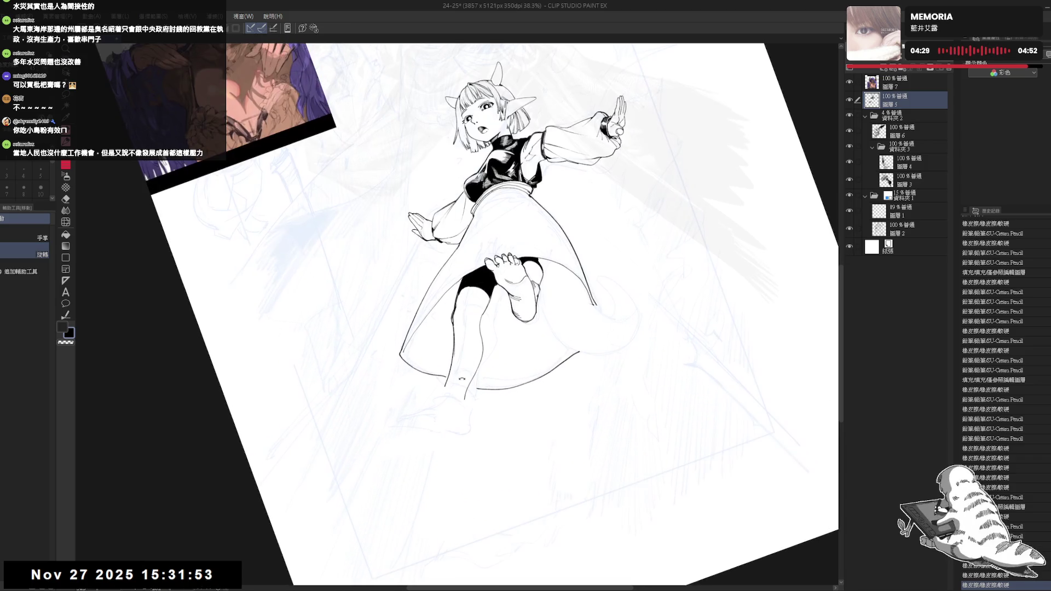
{"action": "scroll", "coordinate": [458, 358], "scroll_direction": "up", "scroll_amount": 2}
{"action": "key", "text": "e"}
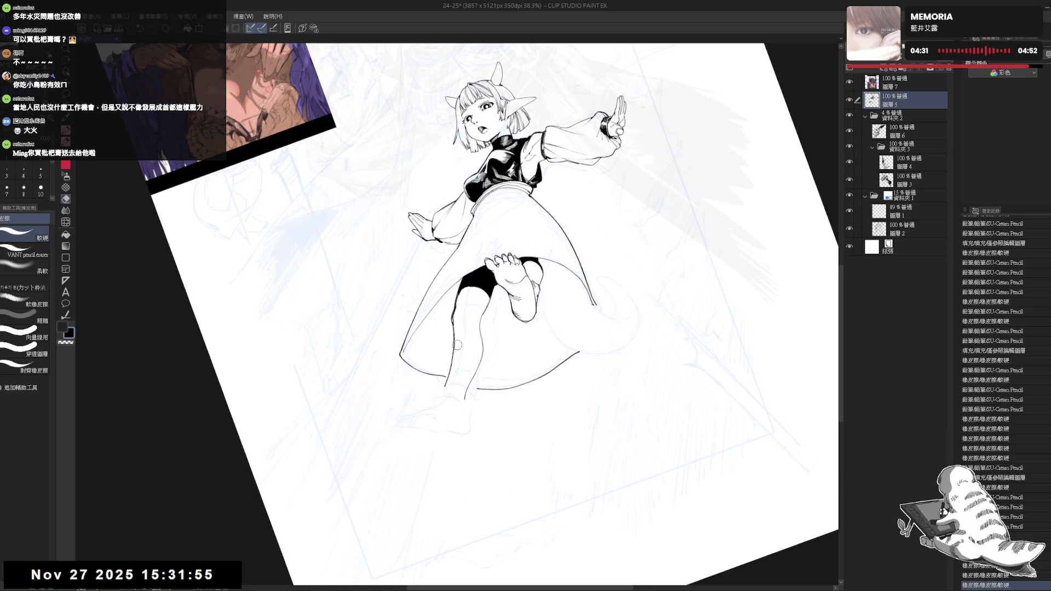
{"action": "key", "text": "space"}
{"action": "key", "text": "p"}
{"action": "key", "text": "e"}
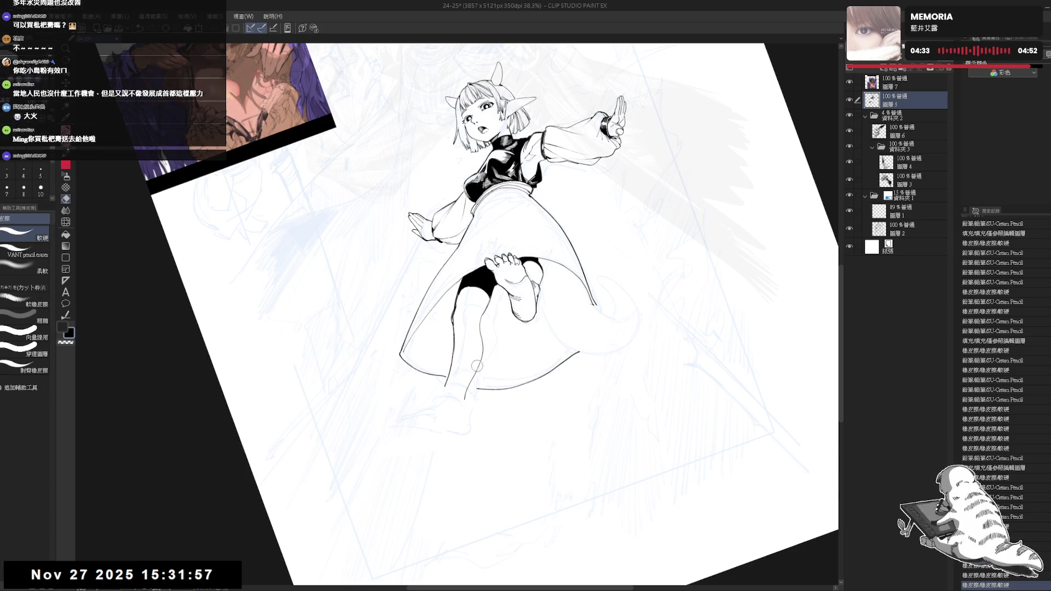
{"action": "left_click_drag", "start_coordinate": [459, 392], "coordinate": [469, 401]}
{"action": "left_click_drag", "start_coordinate": [459, 391], "coordinate": [473, 403]}
{"action": "key", "text": "p"}
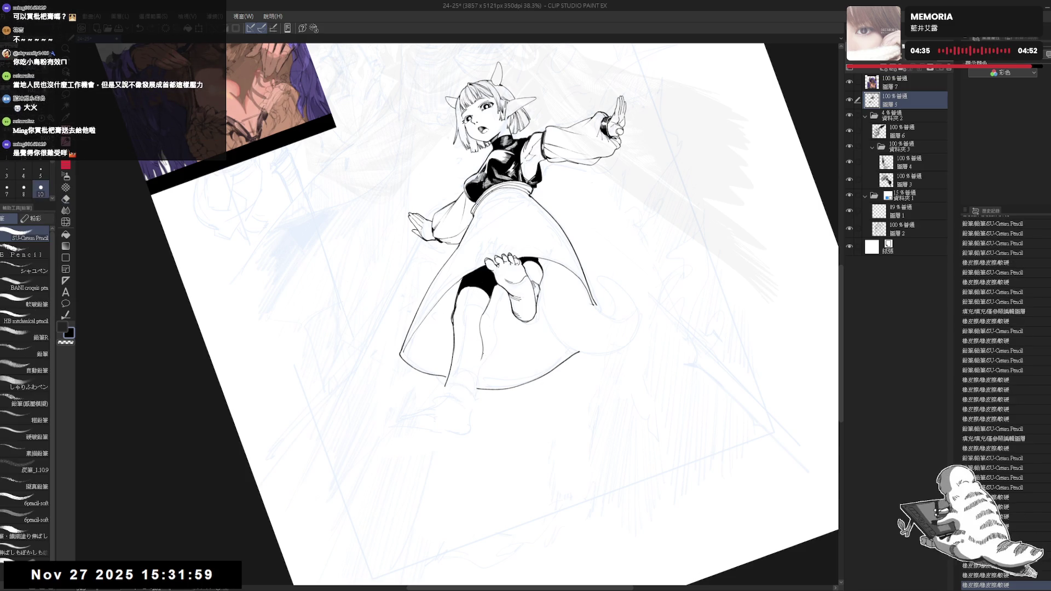
Touch up small marks along the skirt and its hem, undoing the last stroke
{"action": "key", "text": "e"}
{"action": "key", "text": "p"}
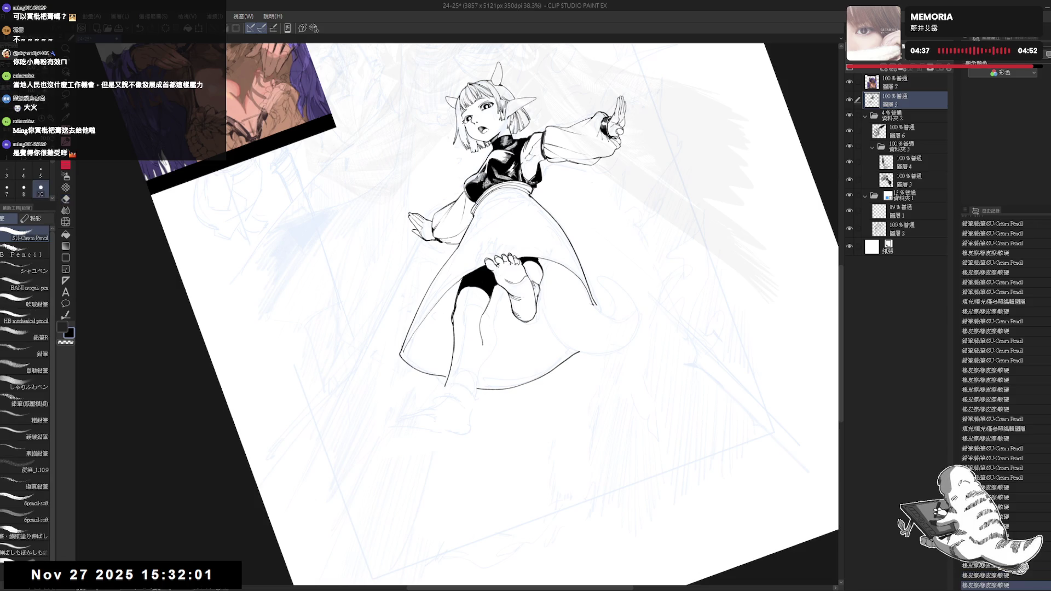
{"action": "key", "text": "e"}
{"action": "key", "text": "p"}
{"action": "mouse_move", "coordinate": [477, 332]}
{"action": "left_mouse_down"}
{"action": "mouse_move", "coordinate": [484, 344]}
{"action": "mouse_move", "coordinate": [481, 330]}
{"action": "left_mouse_up"}
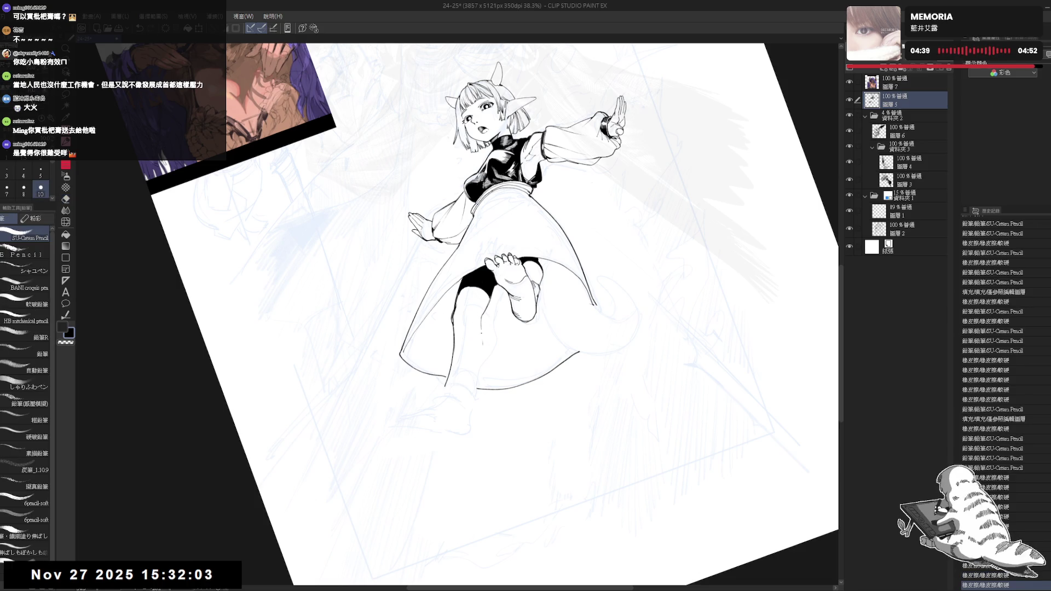
{"action": "key", "text": "e"}
{"action": "left_click_drag", "start_coordinate": [466, 368], "coordinate": [477, 378]}
{"action": "key", "text": "p"}
{"action": "key", "text": "ctrl+z"}
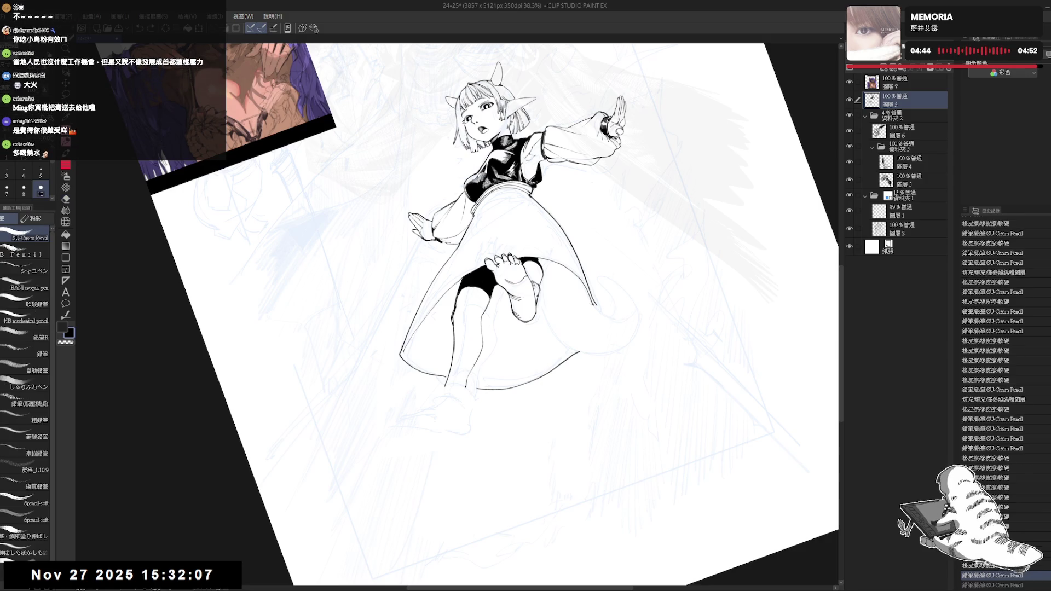
Erase a small mark at the skirt hem, then fit the whole page in view
{"action": "key", "text": "ctrl+@"}
{"action": "key", "text": "-"}
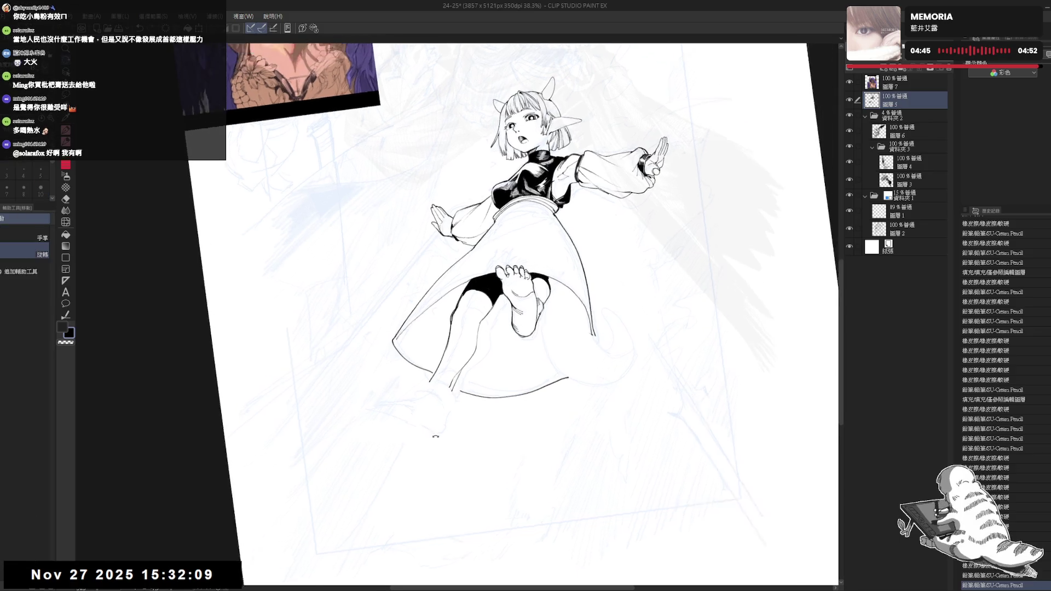
{"action": "mouse_move", "coordinate": [460, 364]}
{"action": "left_mouse_down"}
{"action": "mouse_move", "coordinate": [466, 389]}
{"action": "mouse_move", "coordinate": [469, 372]}
{"action": "left_mouse_up"}
{"action": "key", "text": "ctrl+z"}
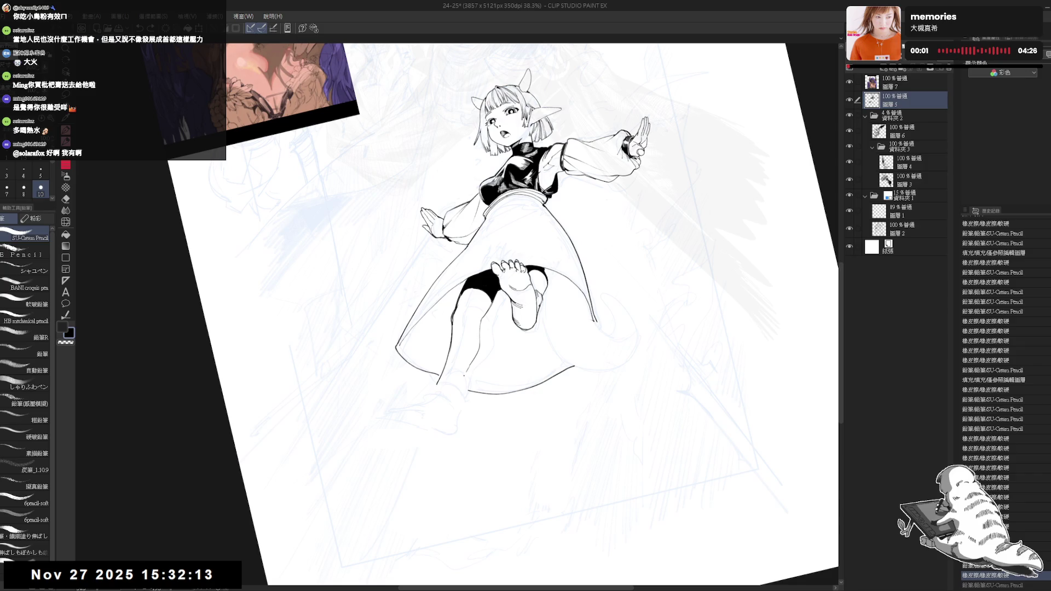
{"action": "key", "text": "ctrl+0"}
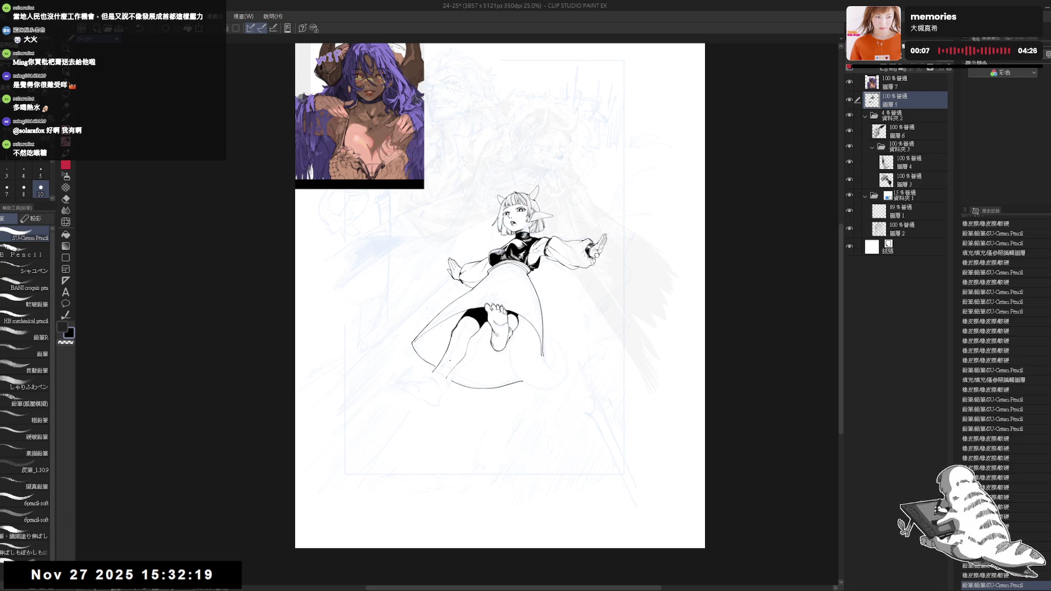
{"action": "scroll", "coordinate": [446, 337], "scroll_direction": "up", "scroll_amount": 1}
{"action": "scroll", "coordinate": [446, 336], "scroll_direction": "up", "scroll_amount": 1}
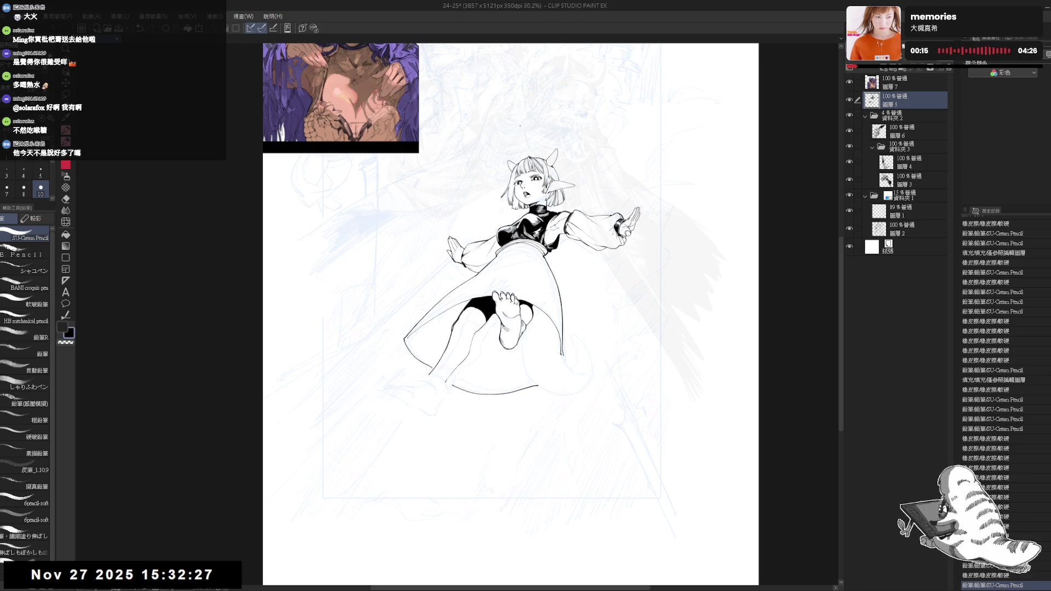
Erase a small mark on the drawing and rotate the view for inking
{"action": "key", "text": "e"}
{"action": "left_click", "coordinate": [437, 379]}
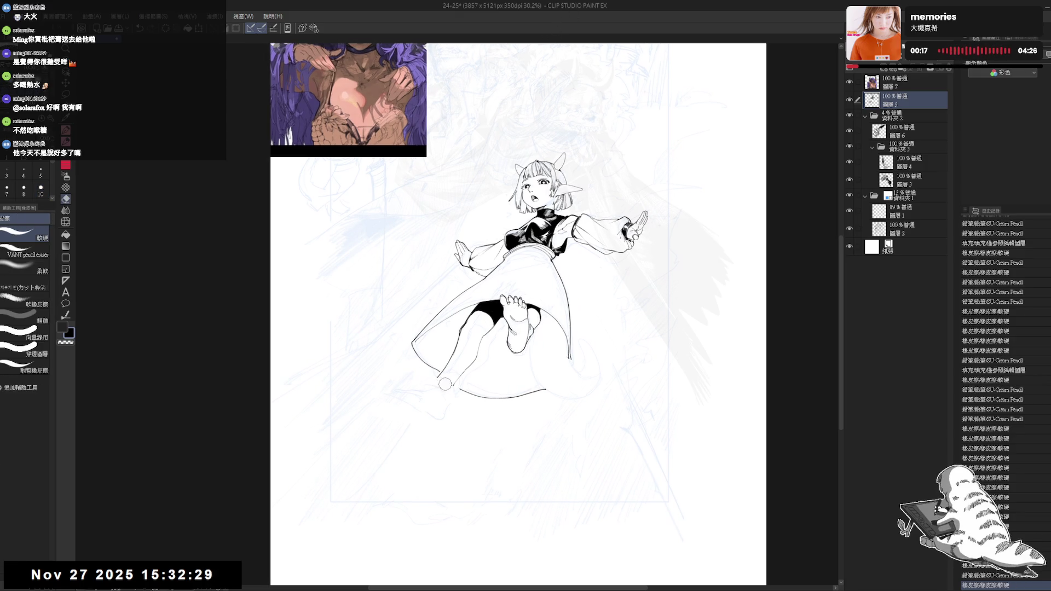
{"action": "scroll", "coordinate": [448, 383], "scroll_direction": "up", "scroll_amount": 2}
{"action": "key", "text": "p"}
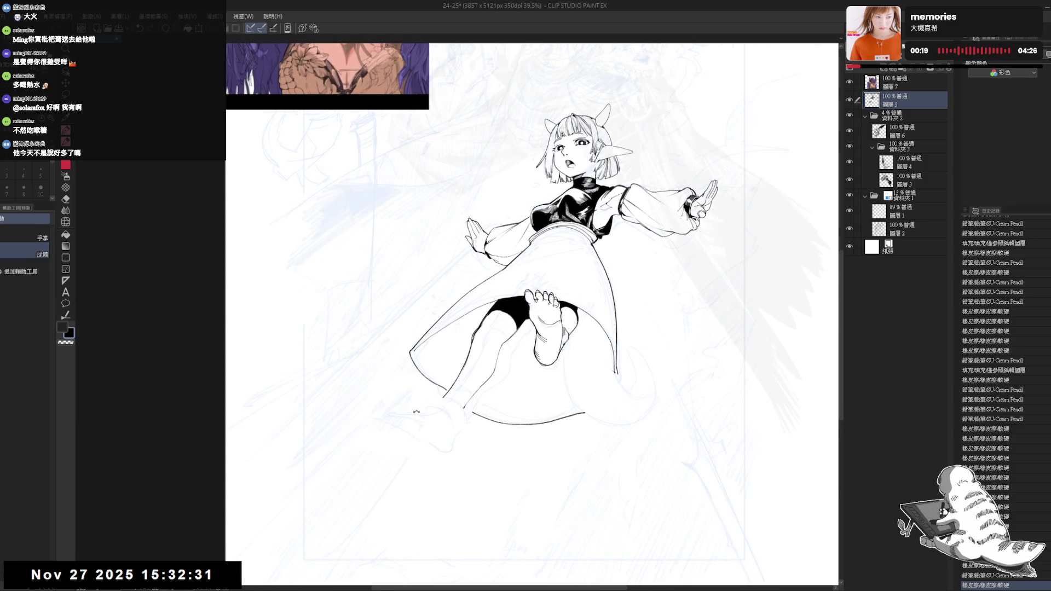
{"action": "left_click_drag", "start_coordinate": [478, 360], "coordinate": [451, 444]}
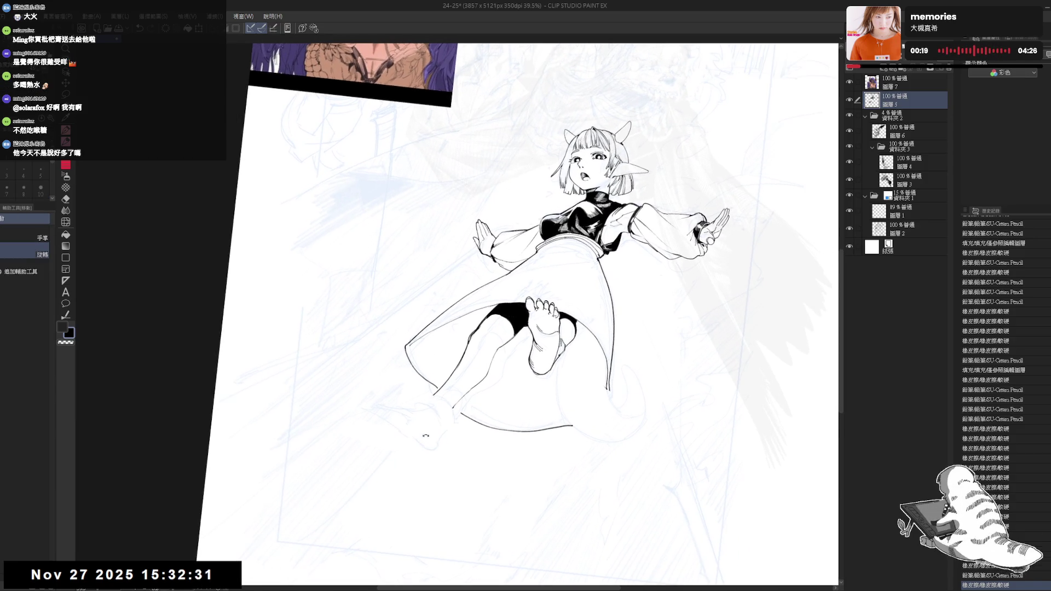
{"action": "left_click_drag", "start_coordinate": [478, 429], "coordinate": [448, 412]}
Clear specks near the skirt line and ink short strokes at the skirt's left edge
{"action": "key", "text": "e"}
{"action": "left_click", "coordinate": [447, 412]}
{"action": "key", "text": "p"}
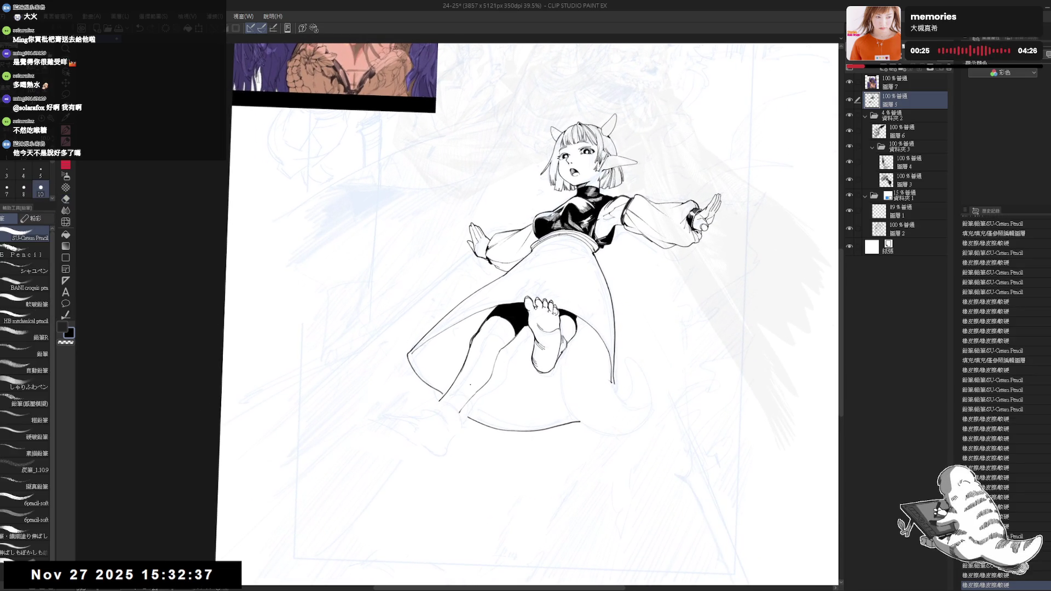
{"action": "left_click", "coordinate": [462, 398]}
{"action": "key", "text": "e"}
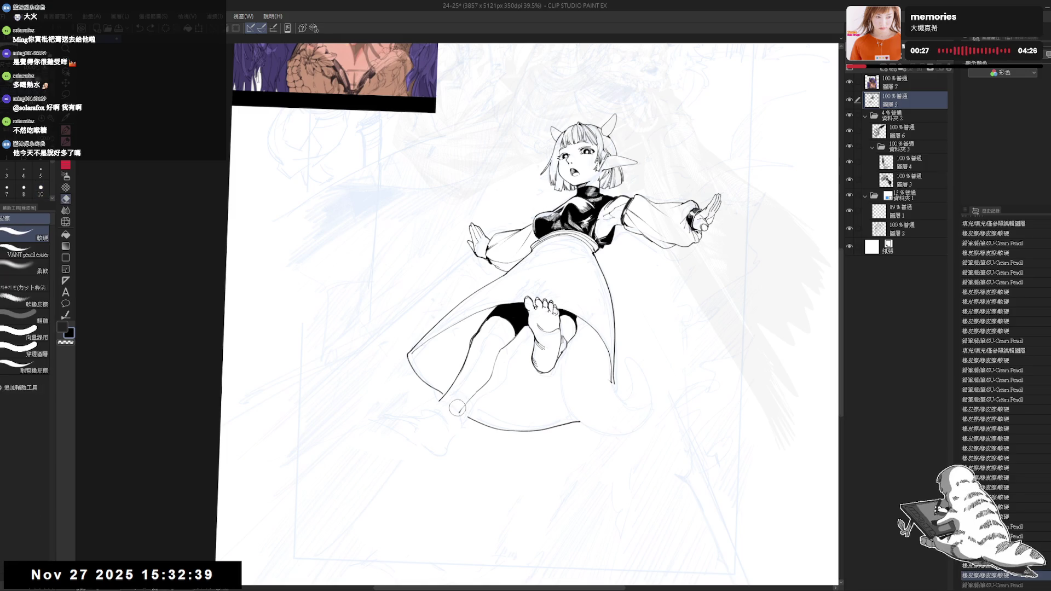
{"action": "key", "text": "p"}
{"action": "left_click_drag", "start_coordinate": [463, 398], "coordinate": [463, 407]}
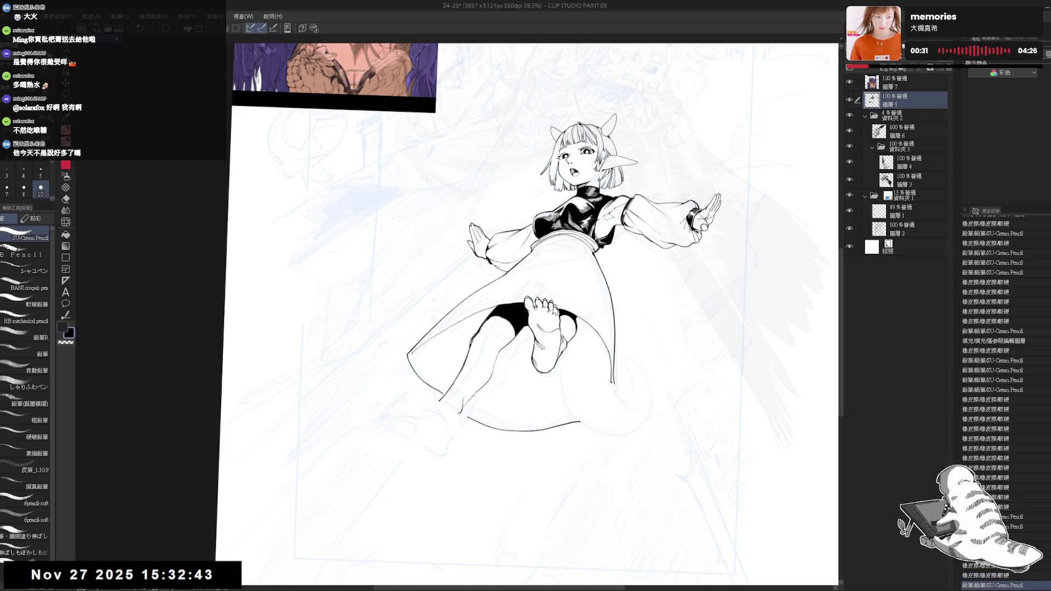
{"action": "mouse_move", "coordinate": [455, 411]}
{"action": "left_mouse_down"}
{"action": "mouse_move", "coordinate": [461, 436]}
{"action": "mouse_move", "coordinate": [438, 416]}
{"action": "left_mouse_up"}
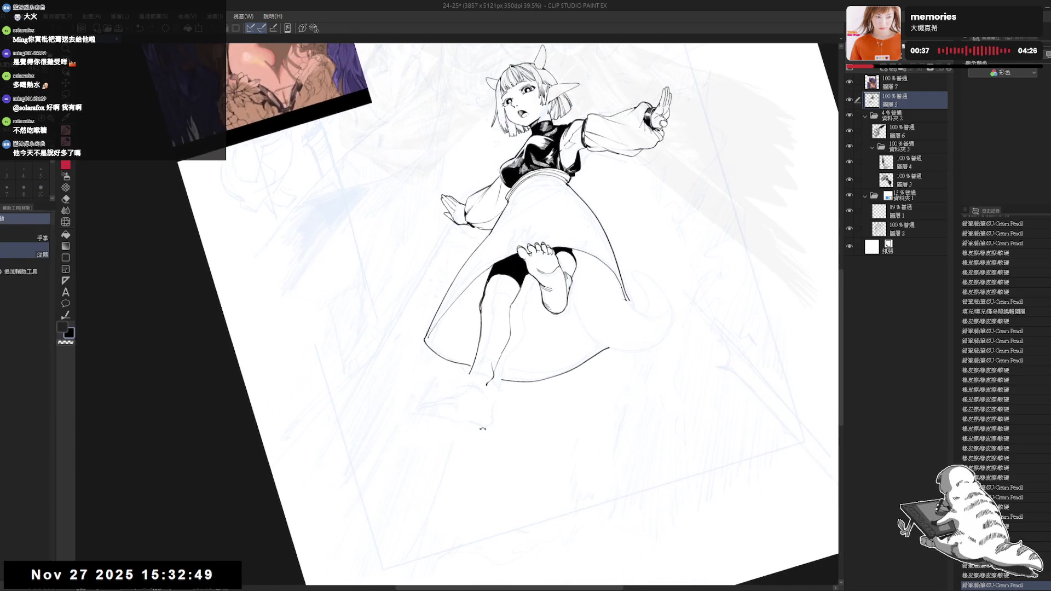
Extend the leg line below the hem and ink the lower leg down to the foot outline
{"action": "mouse_move", "coordinate": [491, 381]}
{"action": "left_mouse_down"}
{"action": "mouse_move", "coordinate": [488, 410]}
{"action": "mouse_move", "coordinate": [484, 401]}
{"action": "left_mouse_up"}
{"action": "key", "text": "e"}
{"action": "key", "text": "p"}
{"action": "key", "text": "e"}
{"action": "key", "text": "p"}
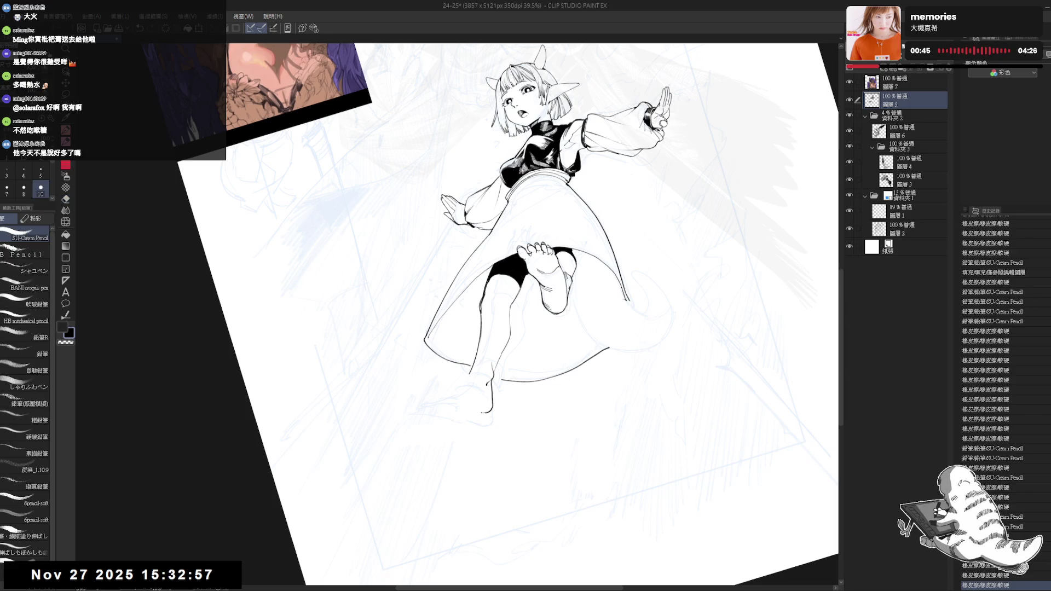
{"action": "mouse_move", "coordinate": [471, 405]}
{"action": "left_mouse_down"}
{"action": "mouse_move", "coordinate": [490, 412]}
{"action": "mouse_move", "coordinate": [438, 463]}
{"action": "mouse_move", "coordinate": [427, 454]}
{"action": "left_mouse_up"}
{"action": "left_click_drag", "start_coordinate": [476, 405], "coordinate": [493, 416]}
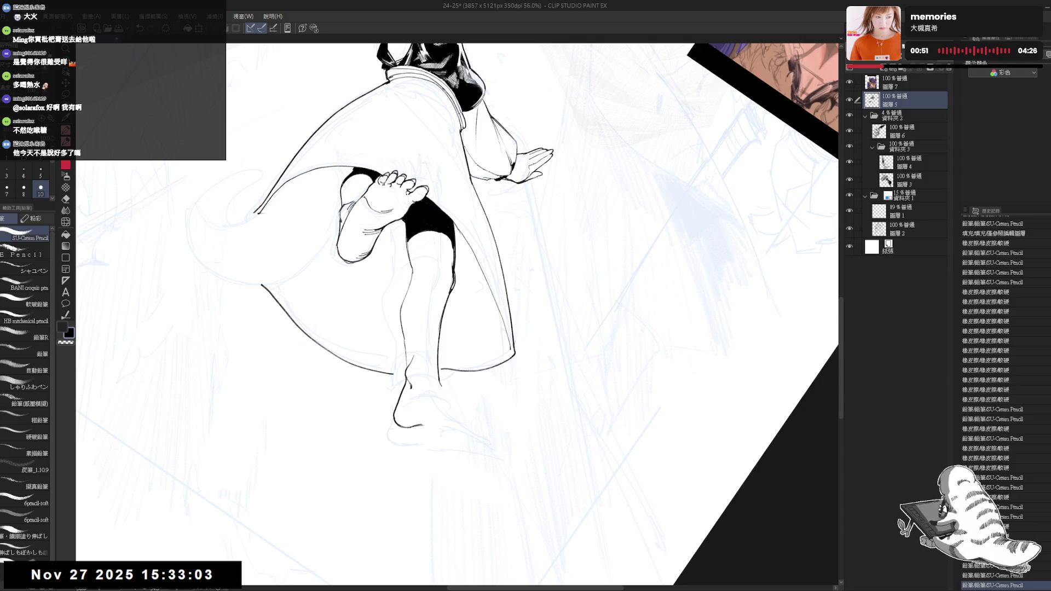
{"action": "left_click_drag", "start_coordinate": [443, 383], "coordinate": [457, 406]}
{"action": "key", "text": "e"}
{"action": "key", "text": "p"}
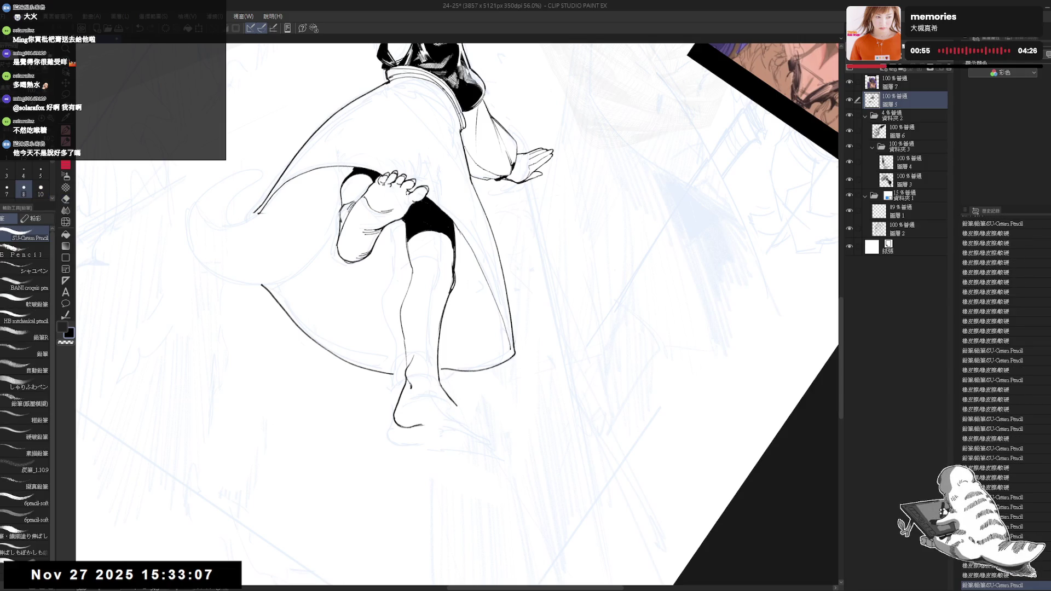
{"action": "mouse_move", "coordinate": [448, 328]}
{"action": "left_mouse_down"}
{"action": "mouse_move", "coordinate": [487, 363]}
{"action": "mouse_move", "coordinate": [476, 357]}
{"action": "mouse_move", "coordinate": [469, 386]}
{"action": "mouse_move", "coordinate": [462, 356]}
{"action": "mouse_move", "coordinate": [480, 328]}
{"action": "left_mouse_up"}
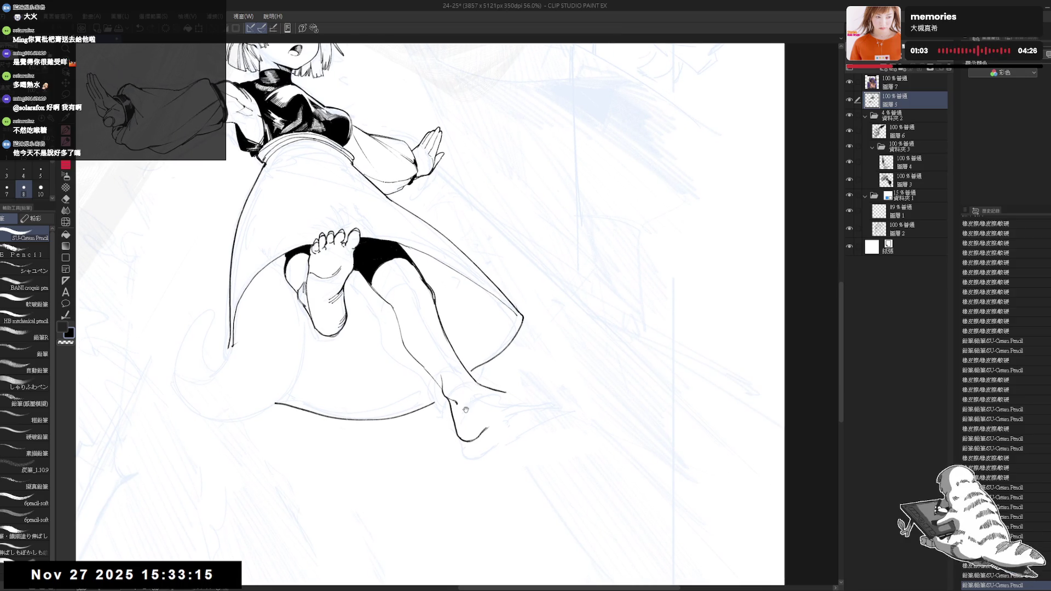
{"action": "mouse_move", "coordinate": [443, 340]}
{"action": "left_mouse_down"}
{"action": "mouse_move", "coordinate": [549, 399]}
{"action": "mouse_move", "coordinate": [493, 416]}
{"action": "left_mouse_up"}
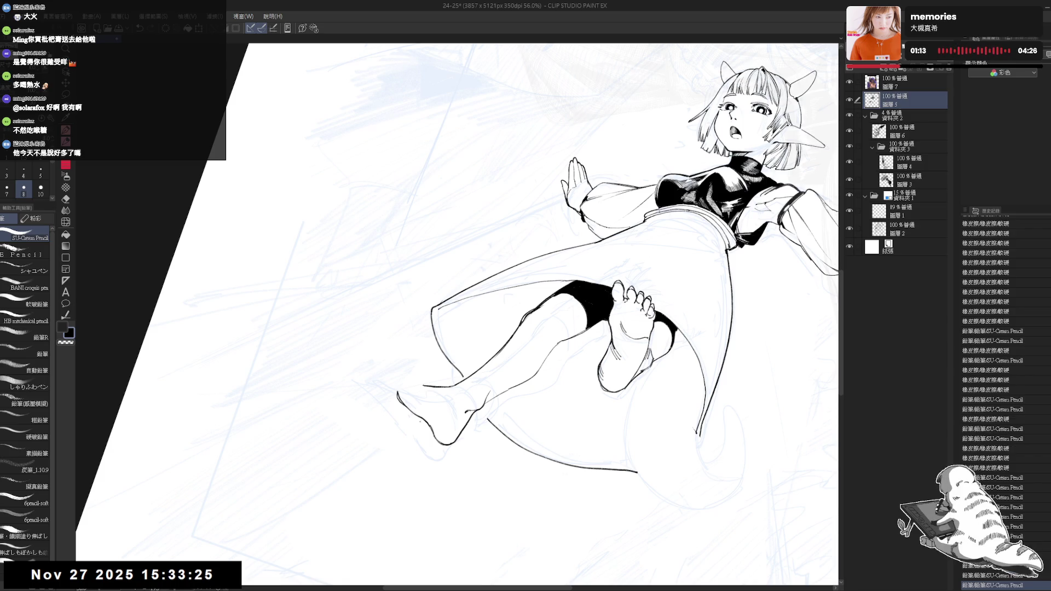
Erase stray lines near the left foot and clean up around the left toe
{"action": "key", "text": "e"}
{"action": "mouse_move", "coordinate": [383, 374]}
{"action": "left_mouse_down"}
{"action": "mouse_move", "coordinate": [408, 408]}
{"action": "mouse_move", "coordinate": [408, 323]}
{"action": "mouse_move", "coordinate": [443, 373]}
{"action": "mouse_move", "coordinate": [430, 358]}
{"action": "mouse_move", "coordinate": [439, 394]}
{"action": "left_mouse_up"}
{"action": "key", "text": "p"}
{"action": "key", "text": "ctrl+z"}
{"action": "key", "text": "e"}
{"action": "key", "text": "p"}
{"action": "scroll", "coordinate": [408, 323], "scroll_direction": "down", "scroll_amount": 2}
{"action": "scroll", "coordinate": [438, 360], "scroll_direction": "up", "scroll_amount": 1}
{"action": "scroll", "coordinate": [446, 394], "scroll_direction": "up", "scroll_amount": 1}
{"action": "scroll", "coordinate": [475, 405], "scroll_direction": "up", "scroll_amount": 1}
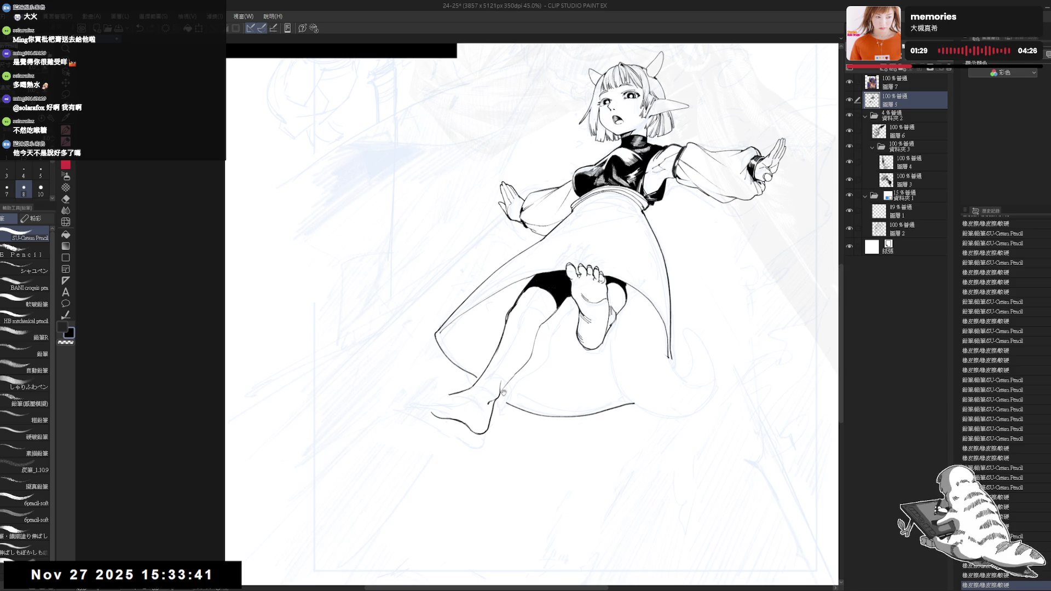
Pan onto the raised foot, undo and redo the toe stroke, and erase a mark near the toes
{"action": "left_click_drag", "start_coordinate": [504, 393], "coordinate": [512, 399]}
{"action": "left_click_drag", "start_coordinate": [622, 305], "coordinate": [612, 311]}
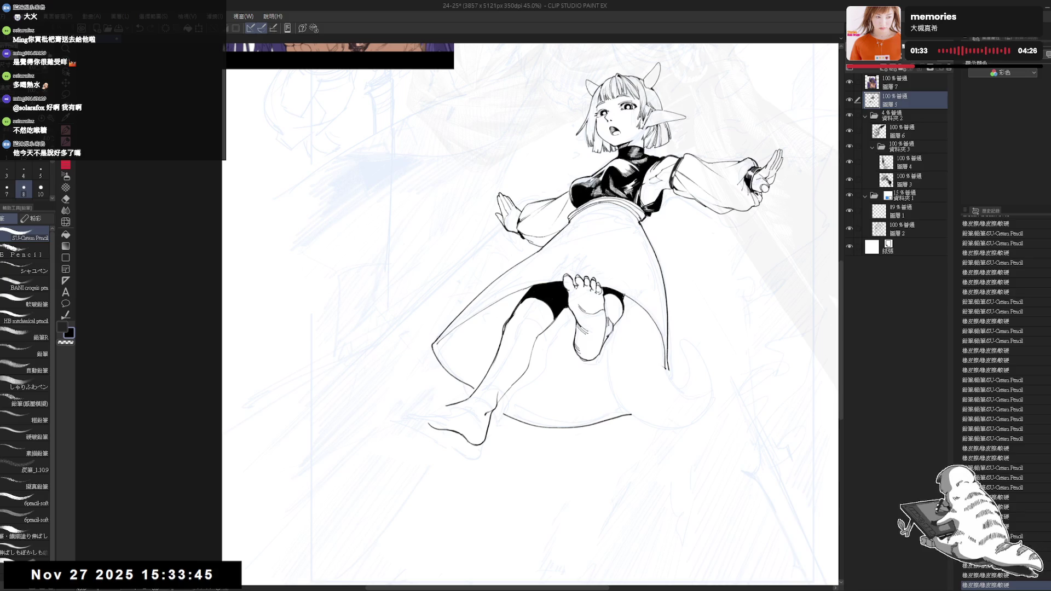
{"action": "key", "text": "ctrl+z"}
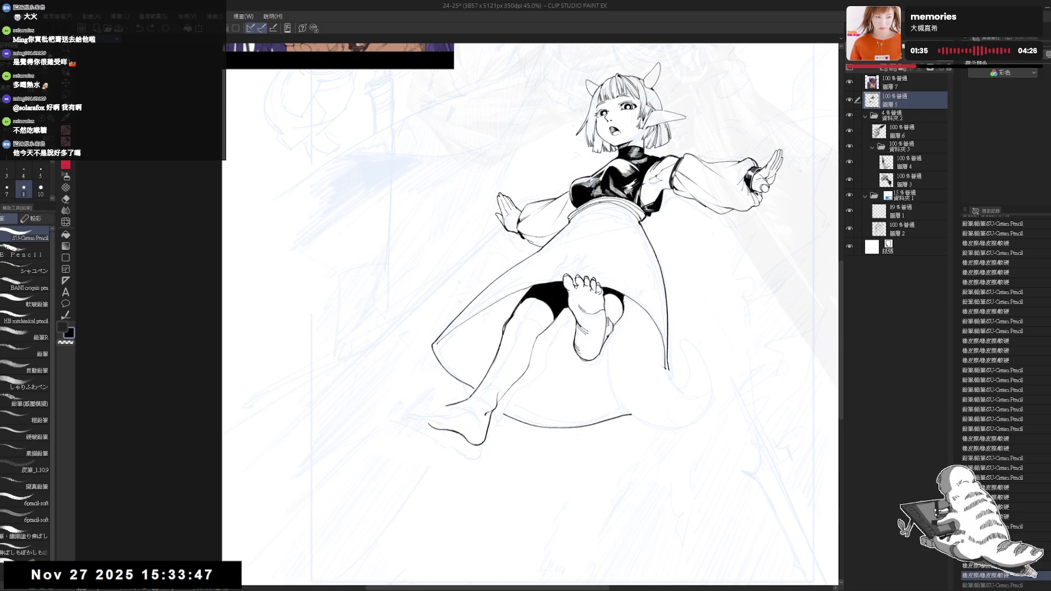
{"action": "key", "text": "ctrl+y"}
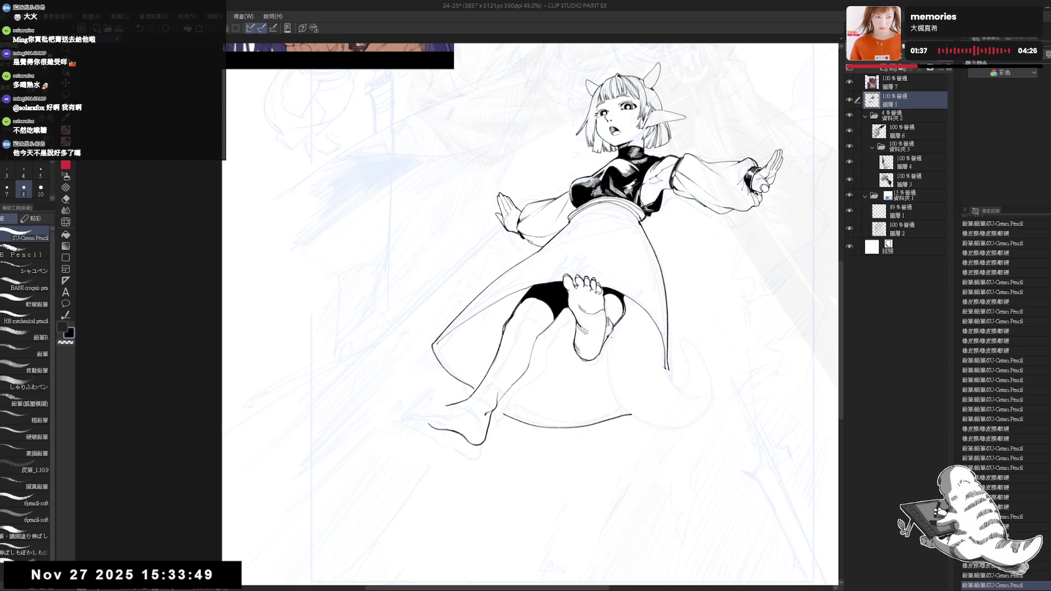
{"action": "key", "text": "e"}
{"action": "left_click_drag", "start_coordinate": [613, 303], "coordinate": [621, 317]}
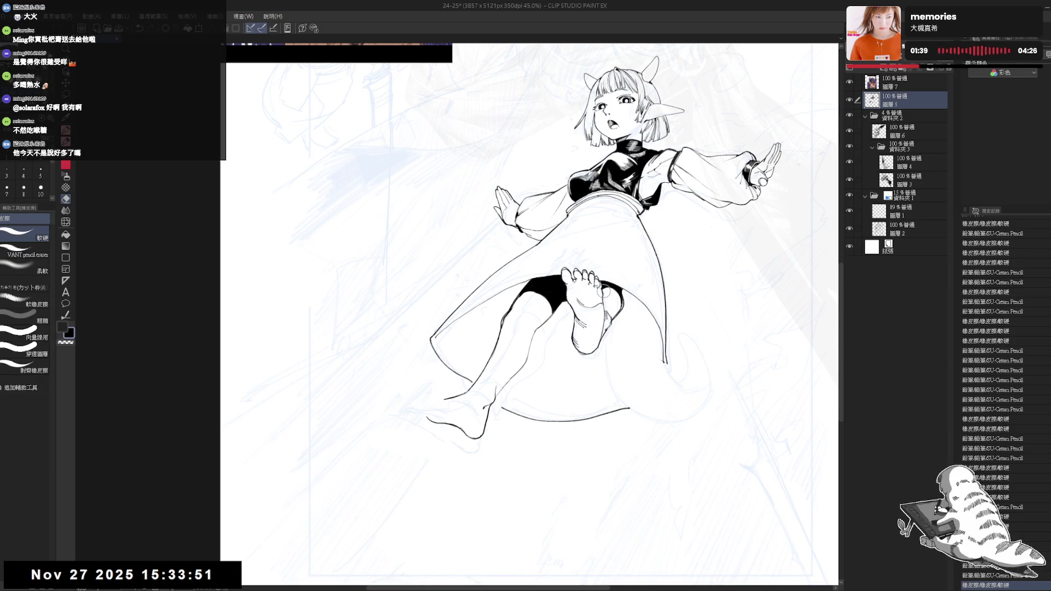
{"action": "scroll", "coordinate": [605, 290], "scroll_direction": "down", "scroll_amount": 3}
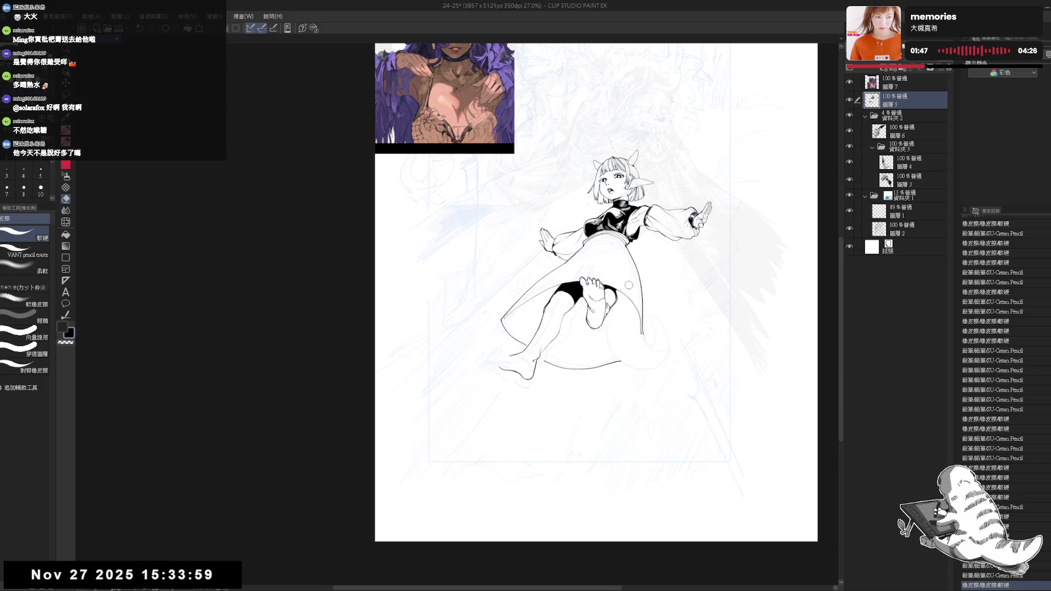
Redo the two last undone pencil strokes, refining the toes and extending the hem line
{"action": "left_click_drag", "start_coordinate": [580, 264], "coordinate": [579, 272]}
{"action": "scroll", "coordinate": [578, 272], "scroll_direction": "up", "scroll_amount": 2}
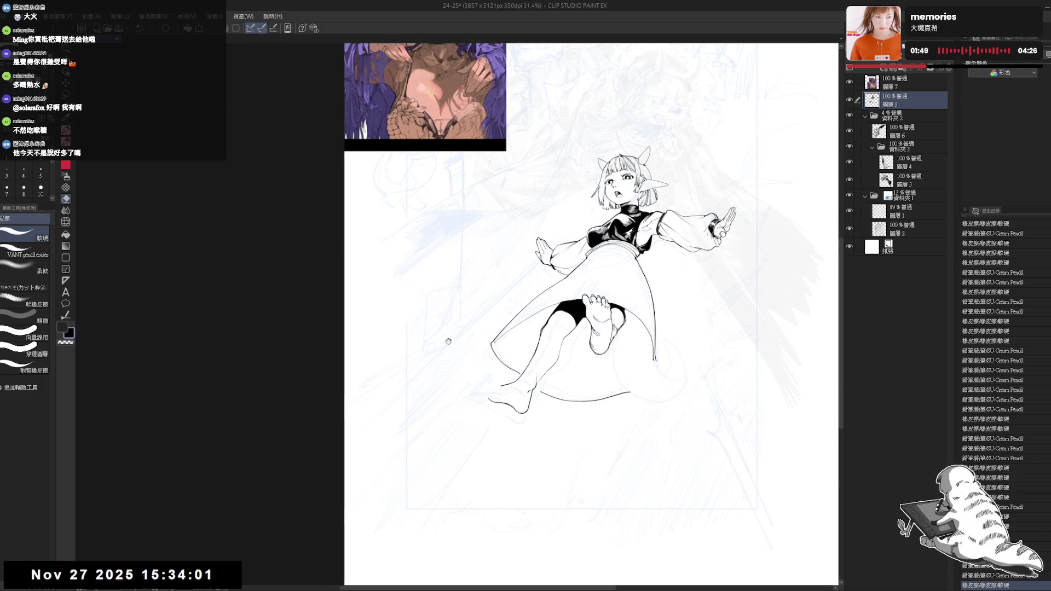
{"action": "key", "text": "p"}
{"action": "left_click_drag", "start_coordinate": [455, 431], "coordinate": [492, 393]}
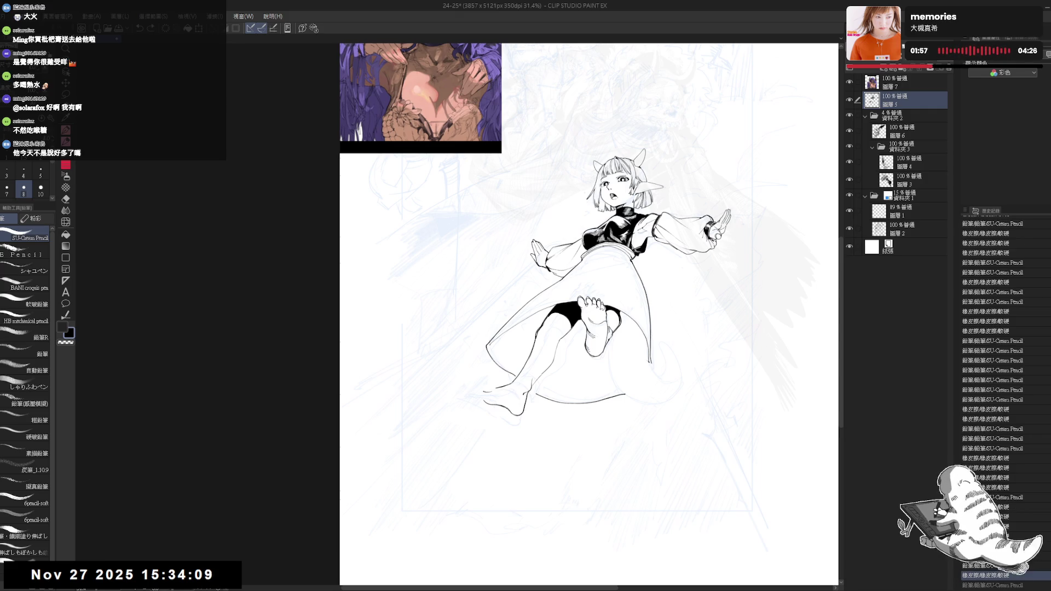
{"action": "key", "text": "ctrl+y"}
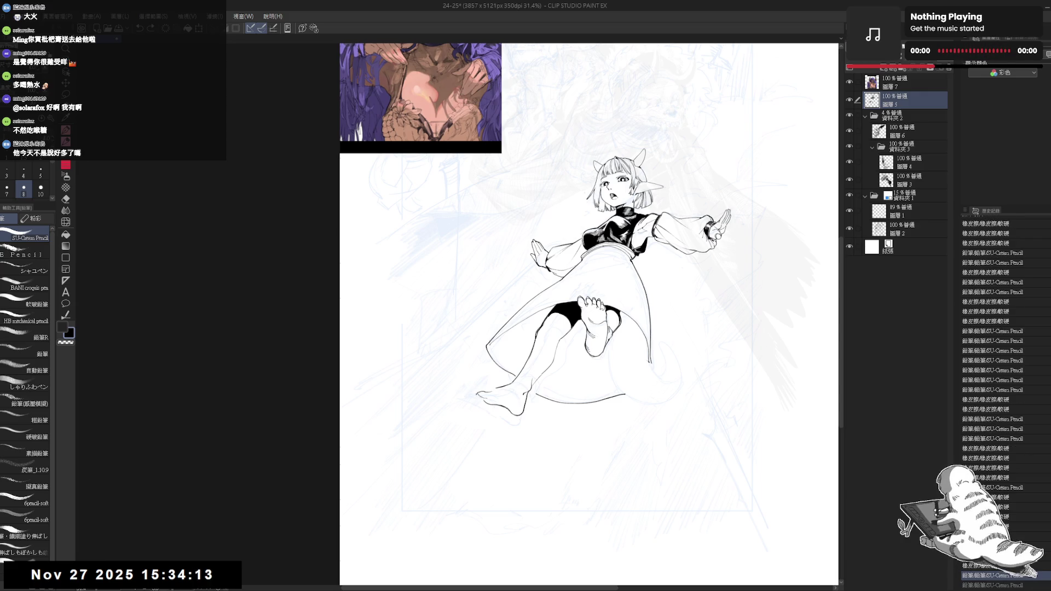
{"action": "key", "text": "ctrl+y"}
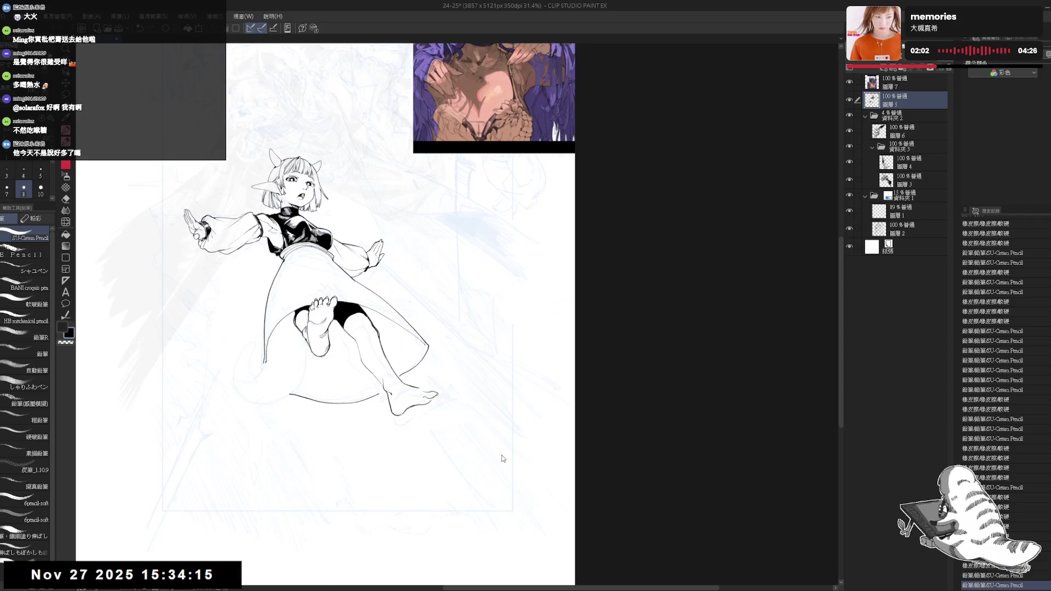
Redraw and extend the small toe lines on the lower-left foot with the SU-Cream Pencil
{"action": "scroll", "coordinate": [479, 388], "scroll_direction": "up", "scroll_amount": 1}
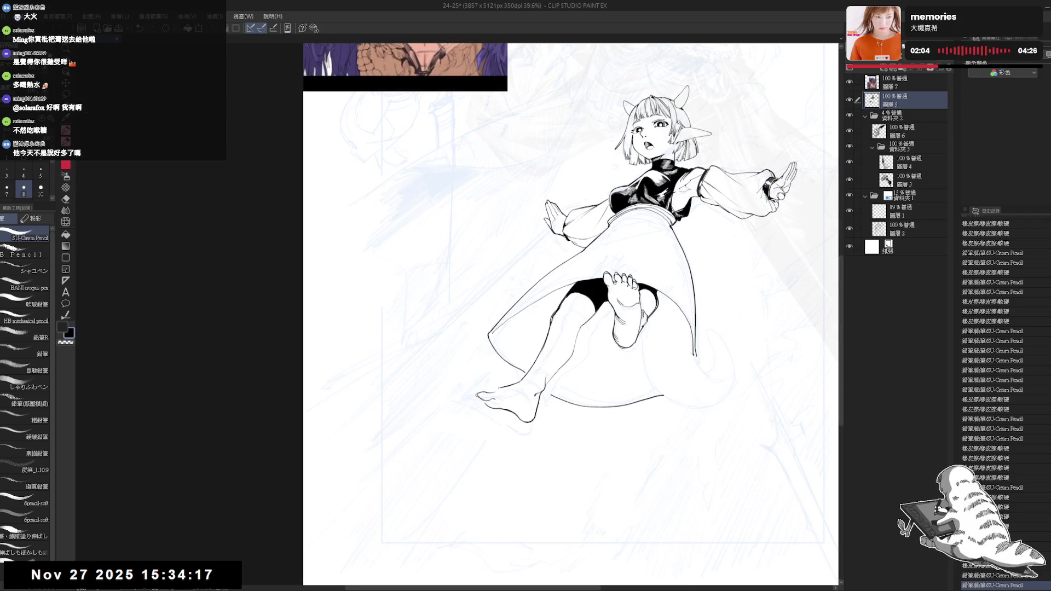
{"action": "left_click_drag", "start_coordinate": [382, 306], "coordinate": [381, 383]}
{"action": "left_click_drag", "start_coordinate": [470, 398], "coordinate": [476, 406]}
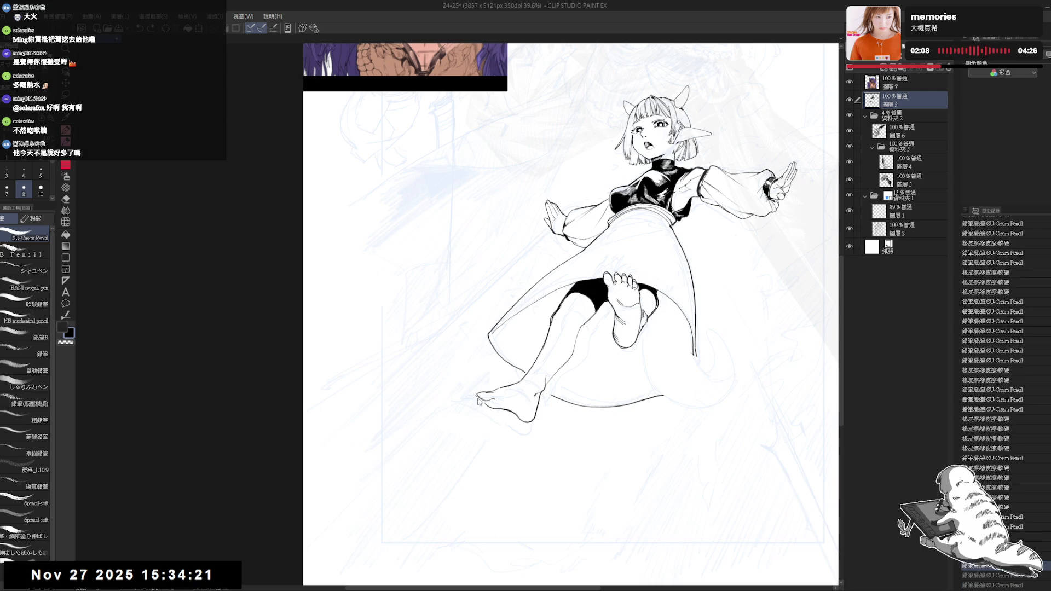
{"action": "key", "text": "ctrl+y"}
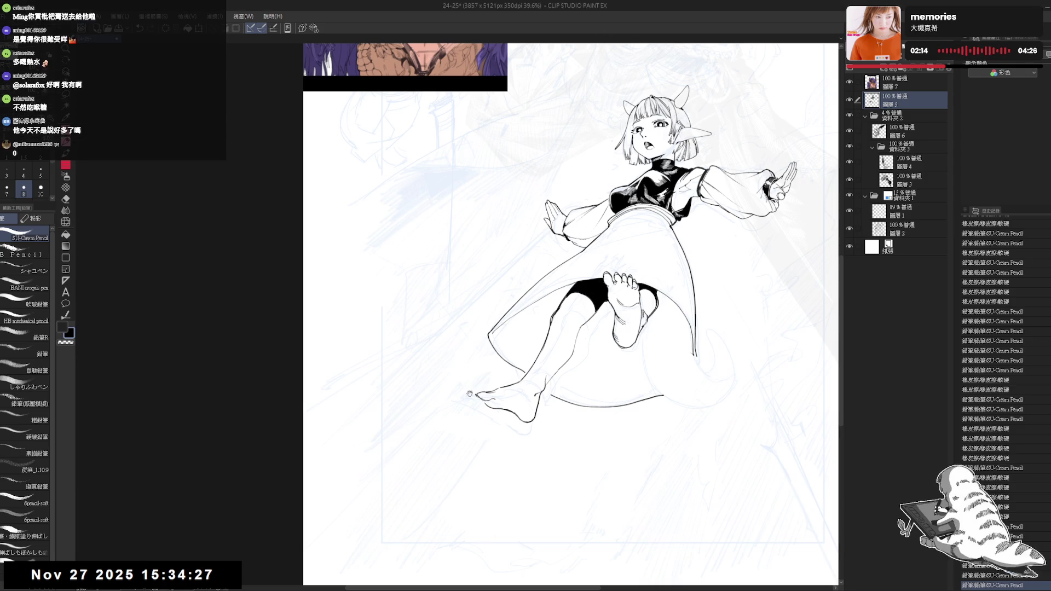
{"action": "key", "text": "e"}
{"action": "key", "text": "p"}
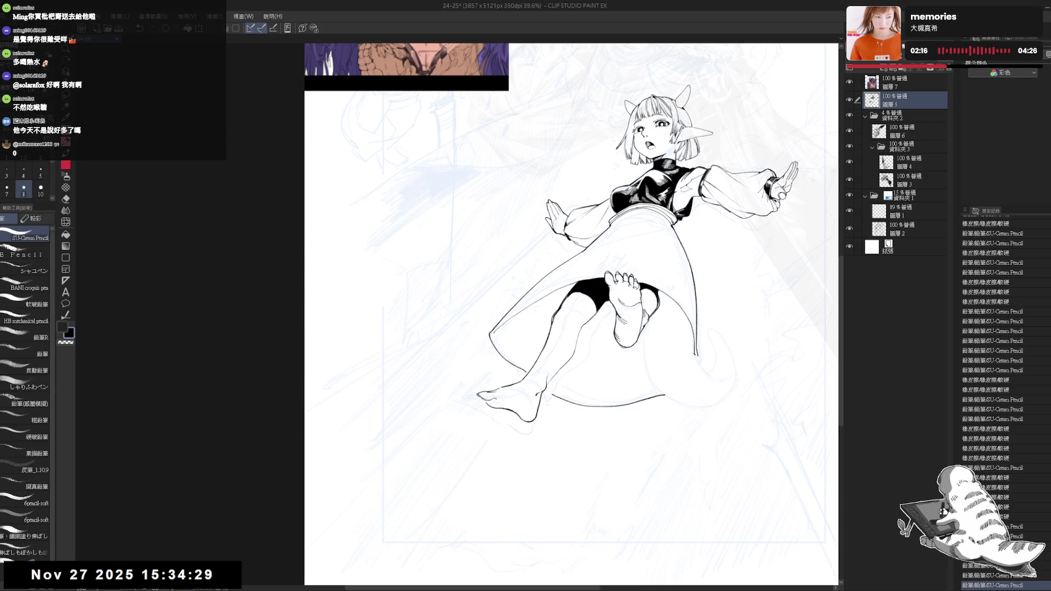
{"action": "left_click_drag", "start_coordinate": [476, 395], "coordinate": [486, 403]}
{"action": "key", "text": "e"}
{"action": "key", "text": "p"}
{"action": "key", "text": "e"}
{"action": "key", "text": "p"}
{"action": "key", "text": "e"}
{"action": "key", "text": "p"}
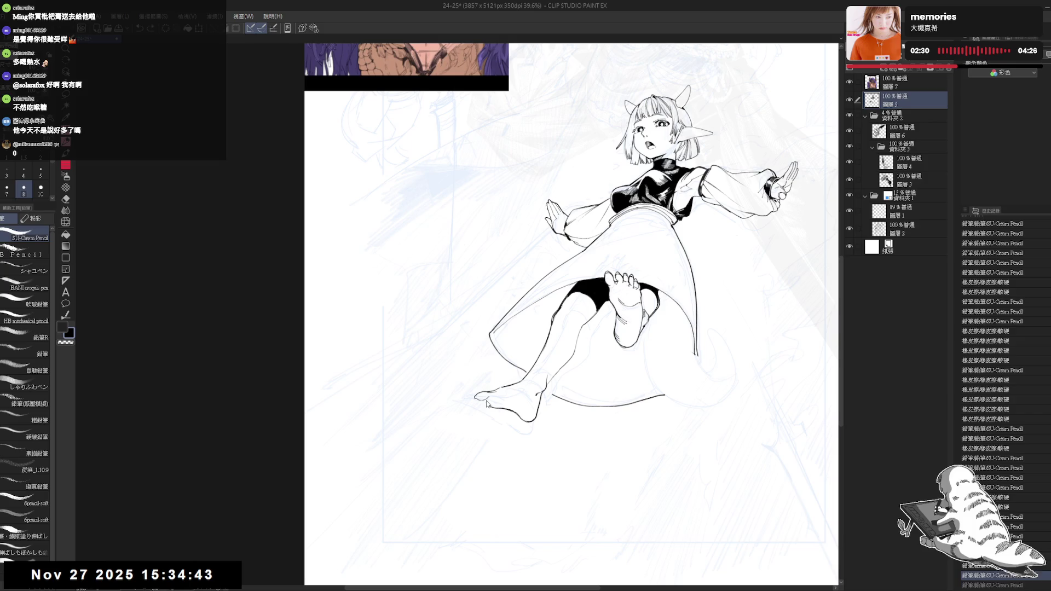
Erase stray sketch lines at the toes and keep the final toe strokes after undo/redo
{"action": "key", "text": "h"}
{"action": "key", "text": "h"}
{"action": "key", "text": "e"}
{"action": "mouse_move", "coordinate": [452, 408]}
{"action": "left_mouse_down"}
{"action": "mouse_move", "coordinate": [469, 434]}
{"action": "mouse_move", "coordinate": [465, 419]}
{"action": "left_mouse_up"}
{"action": "key", "text": "p"}
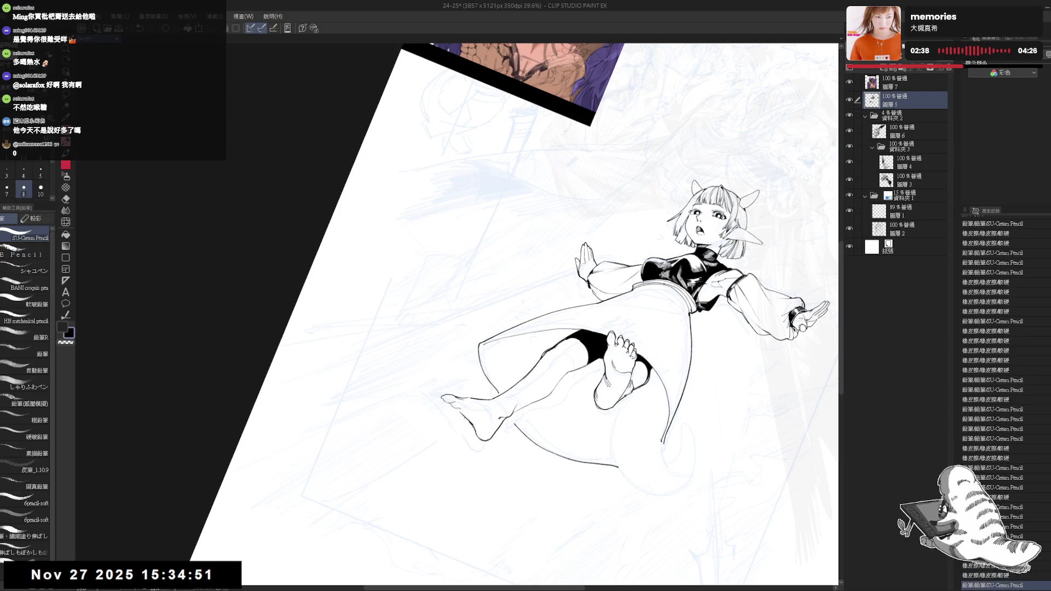
{"action": "key", "text": "minus"}
{"action": "key", "text": "h"}
{"action": "key", "text": "h"}
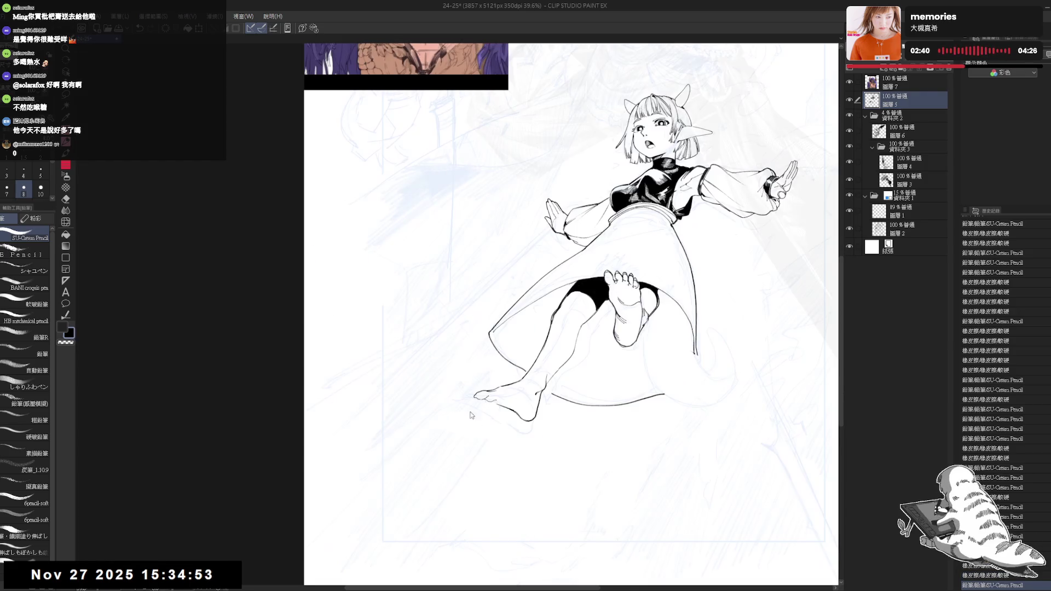
{"action": "key", "text": "r"}
{"action": "key", "text": "p"}
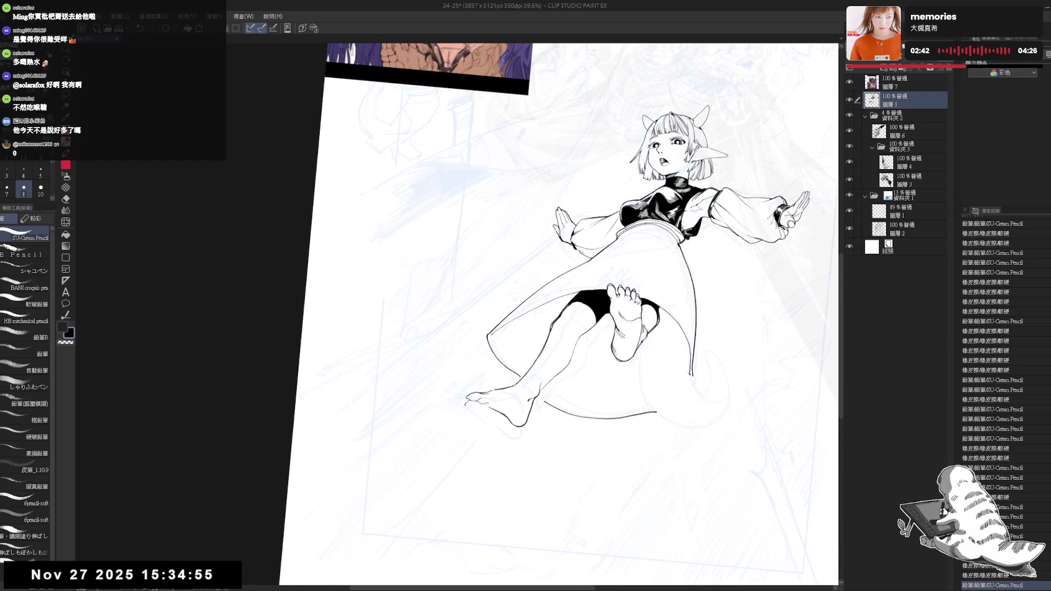
{"action": "key", "text": "ctrl+z"}
{"action": "key", "text": "ctrl+y"}
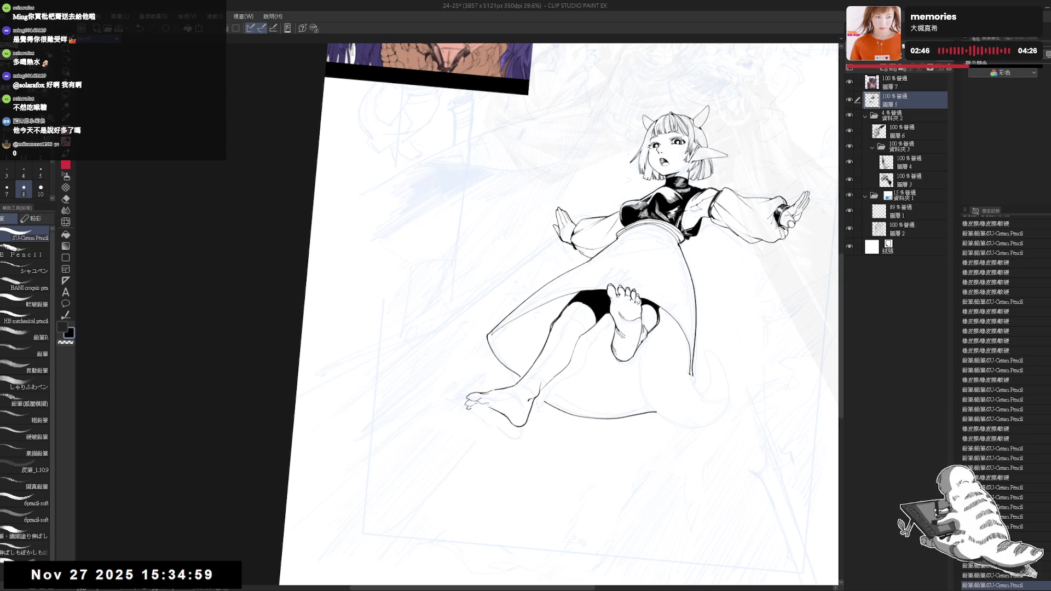
{"action": "key", "text": "ctrl+z"}
{"action": "key", "text": "ctrl+z"}
{"action": "key", "text": "ctrl+y"}
{"action": "key", "text": "ctrl+y"}
{"action": "key", "text": "ctrl+y"}
{"action": "key", "text": "ctrl+y"}
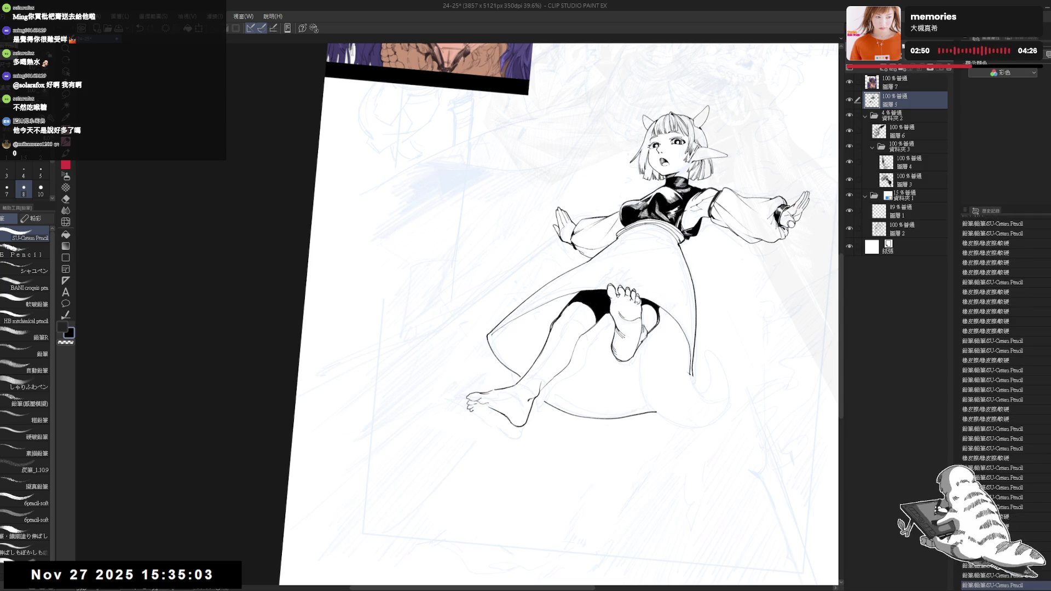
{"action": "key", "text": "ctrl+y"}
{"action": "key", "text": "ctrl+y"}
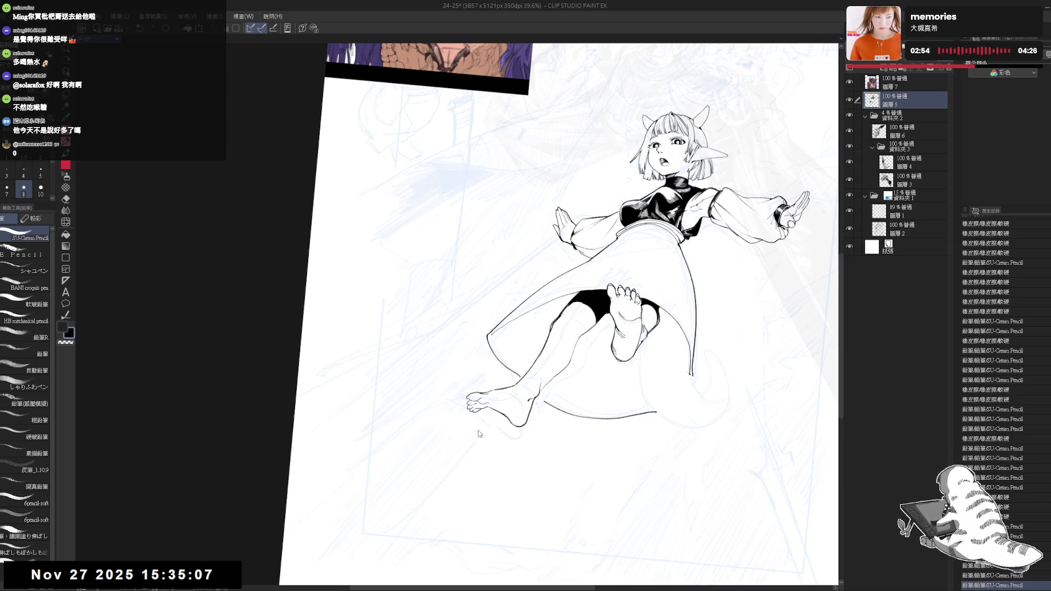
{"action": "scroll", "coordinate": [479, 435], "scroll_direction": "down", "scroll_amount": 2}
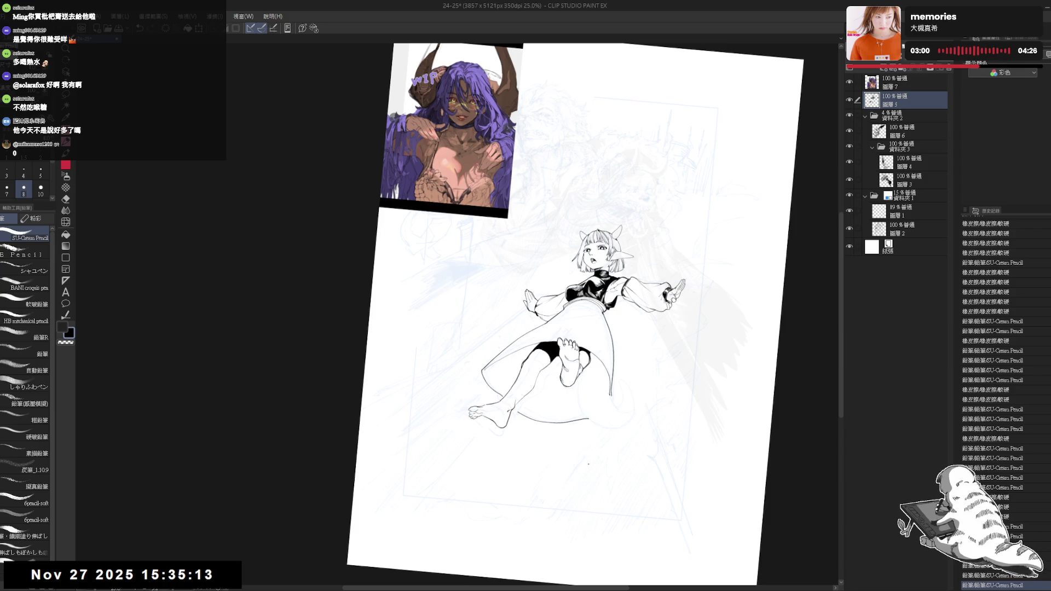
Tilt the canvas and add a pencil stroke near the foot, keeping it after undo/redo
{"action": "left_click_drag", "start_coordinate": [598, 442], "coordinate": [577, 431]}
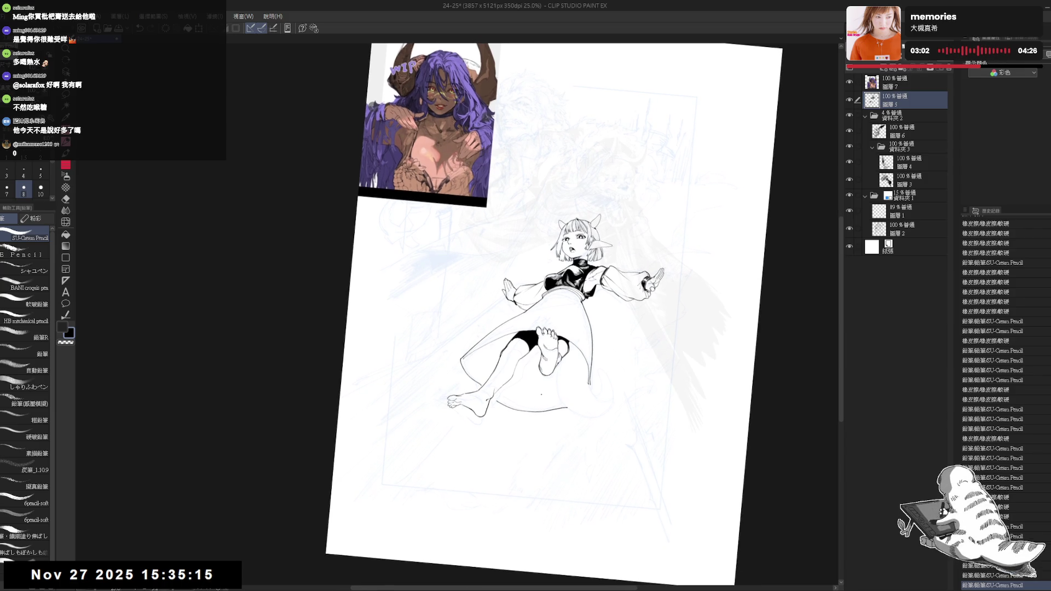
{"action": "scroll", "coordinate": [531, 356], "scroll_direction": "up", "scroll_amount": 1}
{"action": "left_click_drag", "start_coordinate": [545, 309], "coordinate": [533, 320]}
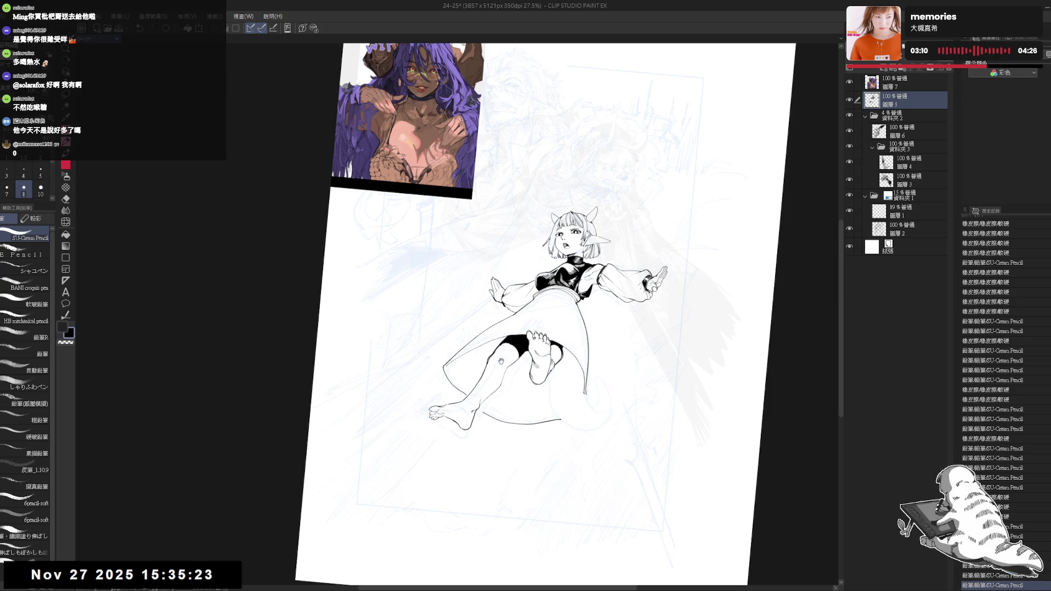
{"action": "scroll", "coordinate": [500, 361], "scroll_direction": "up", "scroll_amount": 1}
{"action": "scroll", "coordinate": [484, 383], "scroll_direction": "up", "scroll_amount": 1}
{"action": "left_click_drag", "start_coordinate": [483, 389], "coordinate": [543, 457]}
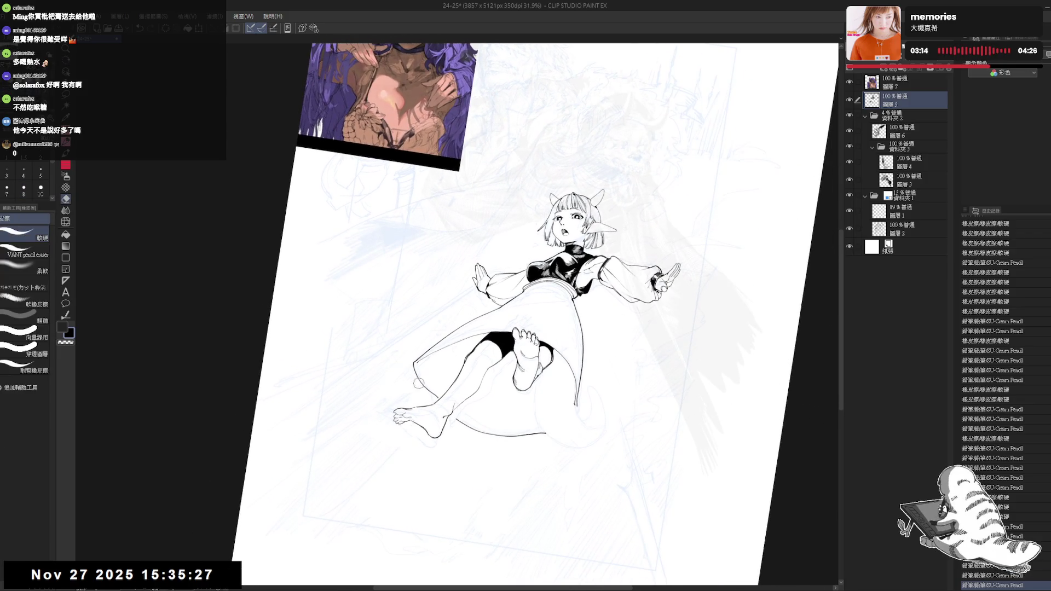
{"action": "left_click_drag", "start_coordinate": [461, 419], "coordinate": [475, 411]}
{"action": "key", "text": "asciicircum"}
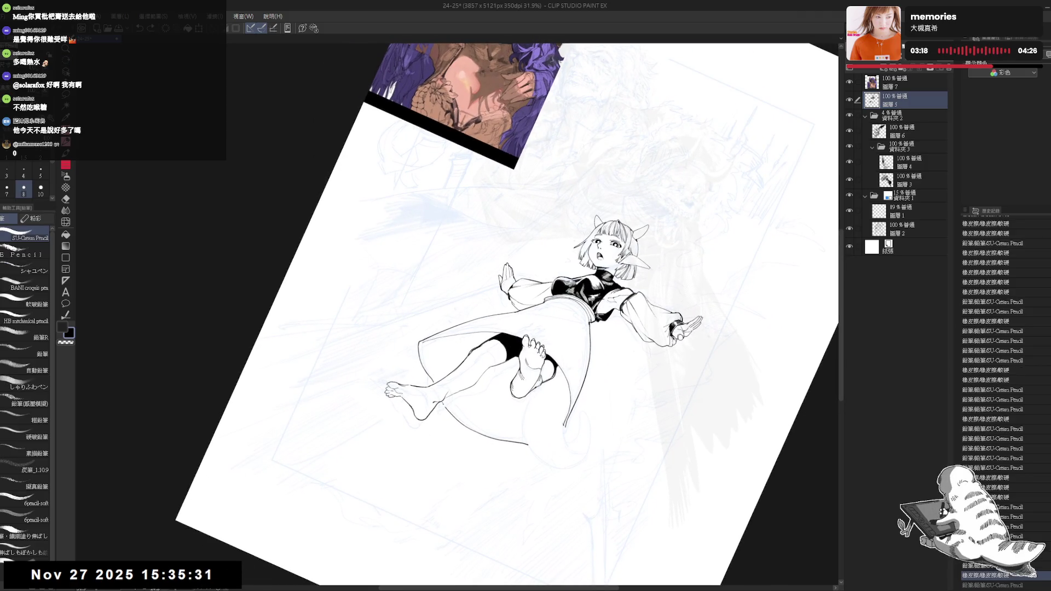
{"action": "key", "text": "ctrl+z"}
{"action": "key", "text": "ctrl+y"}
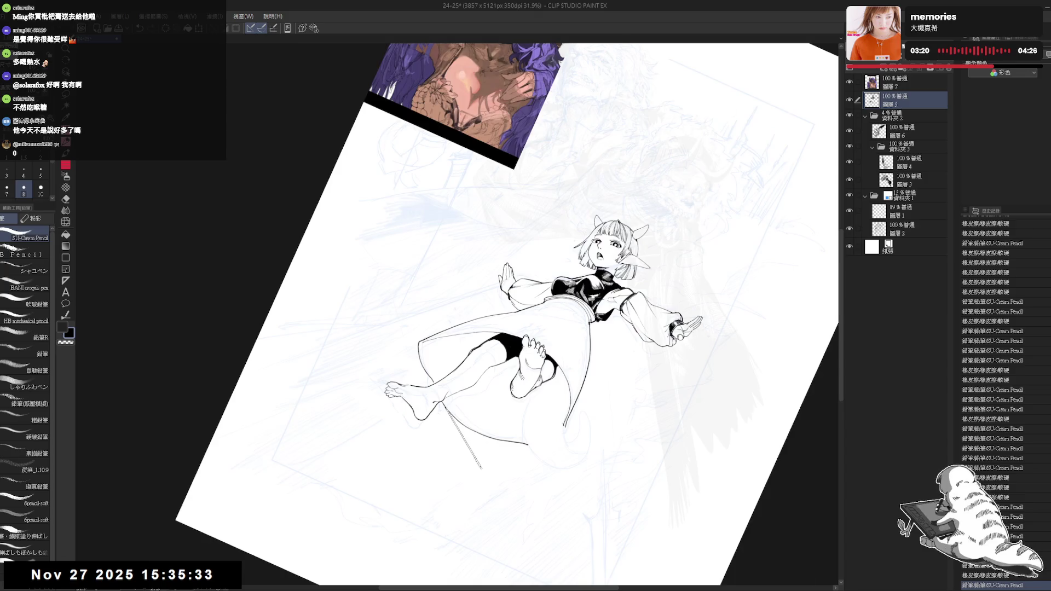
{"action": "key", "text": "minus"}
{"action": "key", "text": "h"}
{"action": "key", "text": "h"}
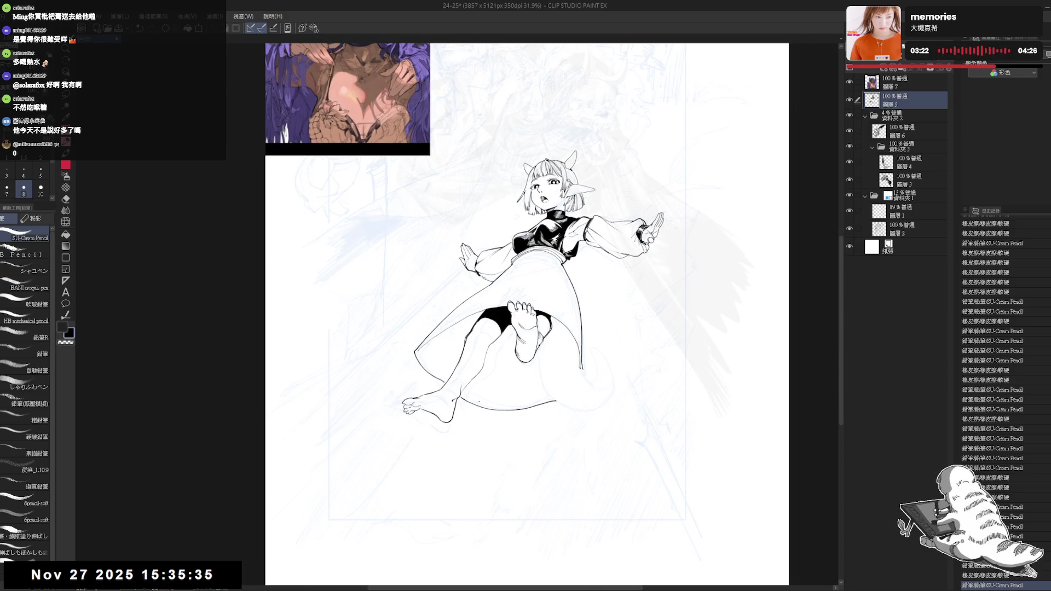
Draw a short line along the waist, undoing stray marks and erasing a small spot
{"action": "left_click_drag", "start_coordinate": [602, 165], "coordinate": [711, 285]}
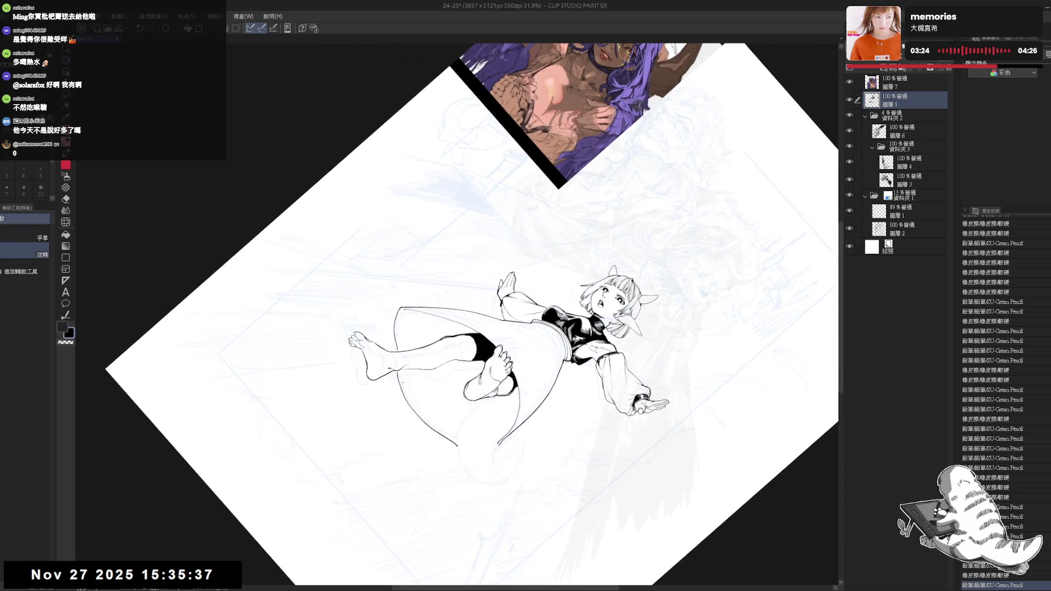
{"action": "key", "text": "minus"}
{"action": "left_click_drag", "start_coordinate": [561, 324], "coordinate": [522, 338]}
{"action": "key", "text": "e"}
{"action": "mouse_move", "coordinate": [512, 276]}
{"action": "left_mouse_down"}
{"action": "mouse_move", "coordinate": [524, 280]}
{"action": "mouse_move", "coordinate": [519, 292]}
{"action": "left_mouse_up"}
{"action": "scroll", "coordinate": [523, 280], "scroll_direction": "up", "scroll_amount": 2}
{"action": "mouse_move", "coordinate": [548, 229]}
{"action": "left_mouse_down"}
{"action": "mouse_move", "coordinate": [591, 257]}
{"action": "mouse_move", "coordinate": [629, 329]}
{"action": "left_mouse_up"}
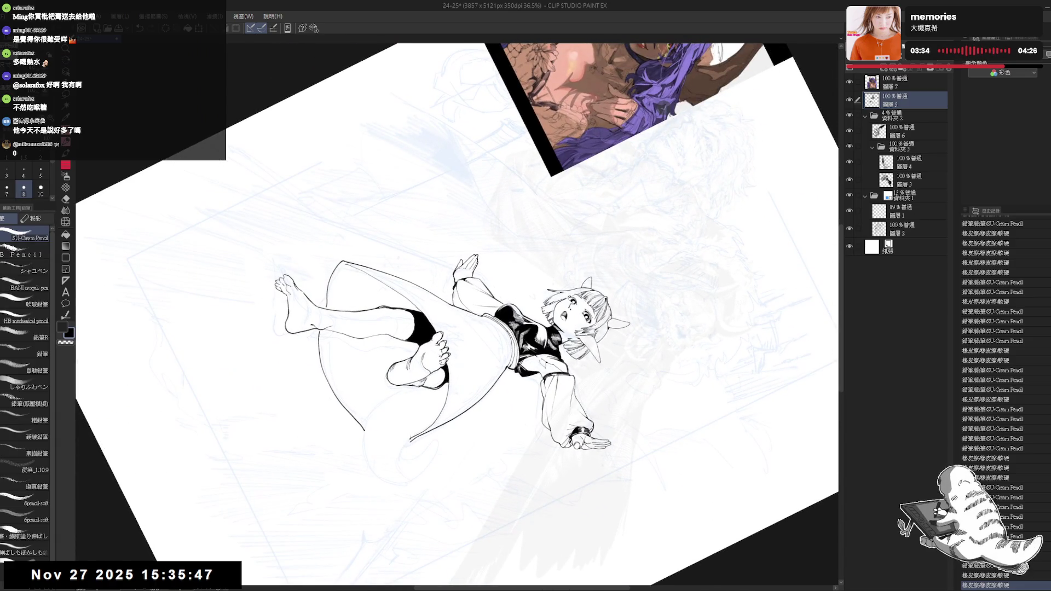
{"action": "left_click", "coordinate": [482, 329]}
{"action": "key", "text": "ctrl+z"}
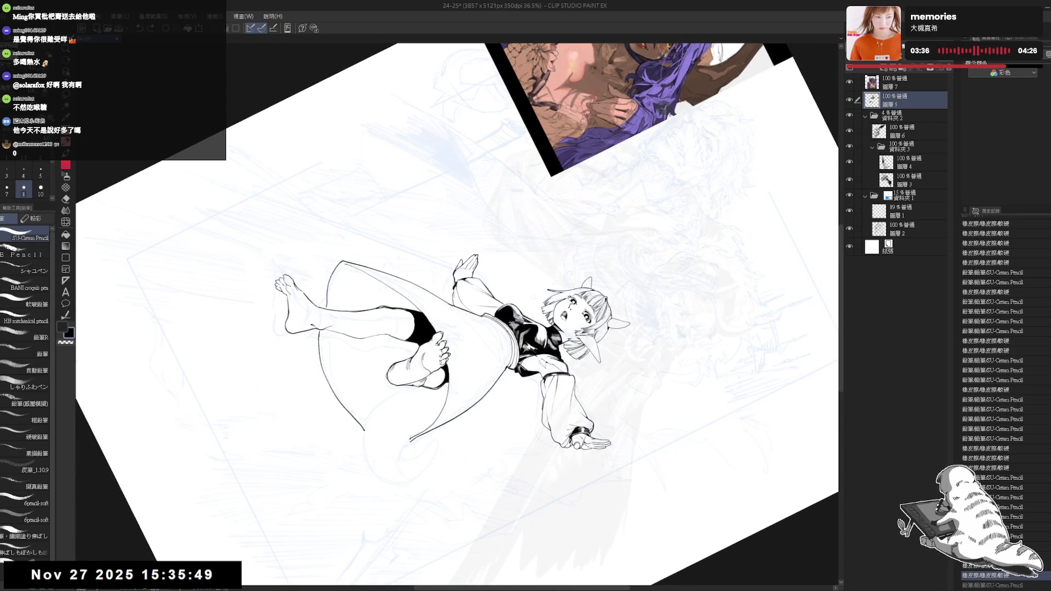
{"action": "left_click_drag", "start_coordinate": [502, 347], "coordinate": [499, 376]}
{"action": "key", "text": "ctrl+0"}
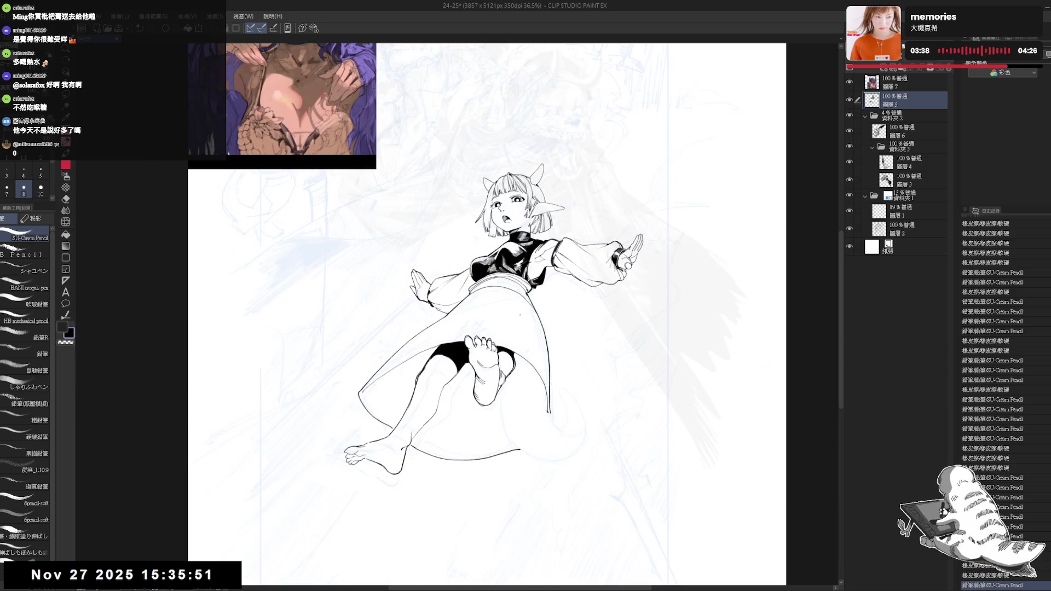
{"action": "key", "text": "asciicircum"}
{"action": "key", "text": "asciicircum"}
{"action": "key", "text": "asciicircum"}
{"action": "key", "text": "ctrl+z"}
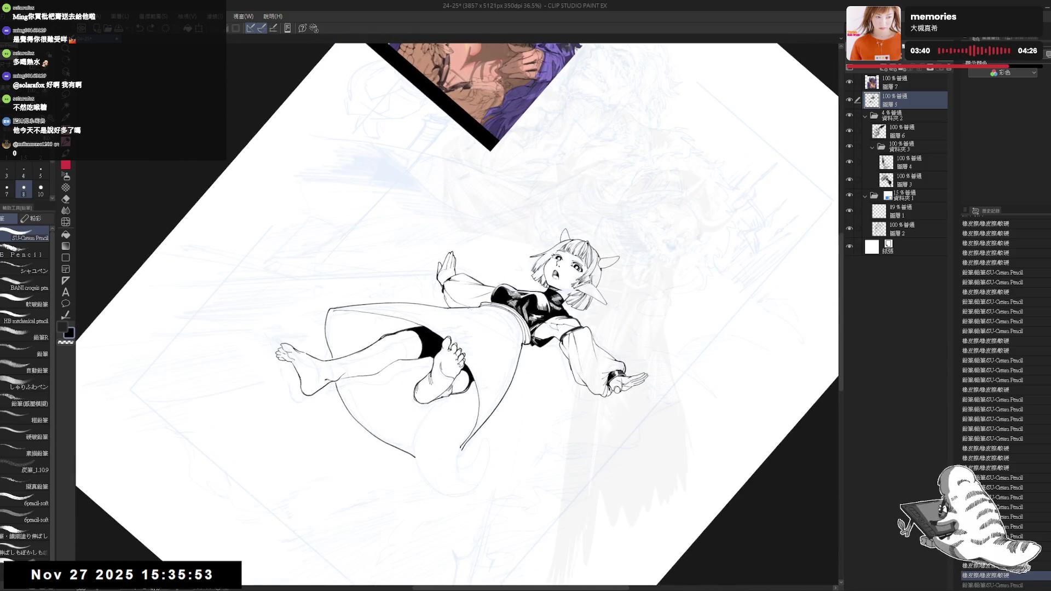
{"action": "key", "text": "ctrl+z"}
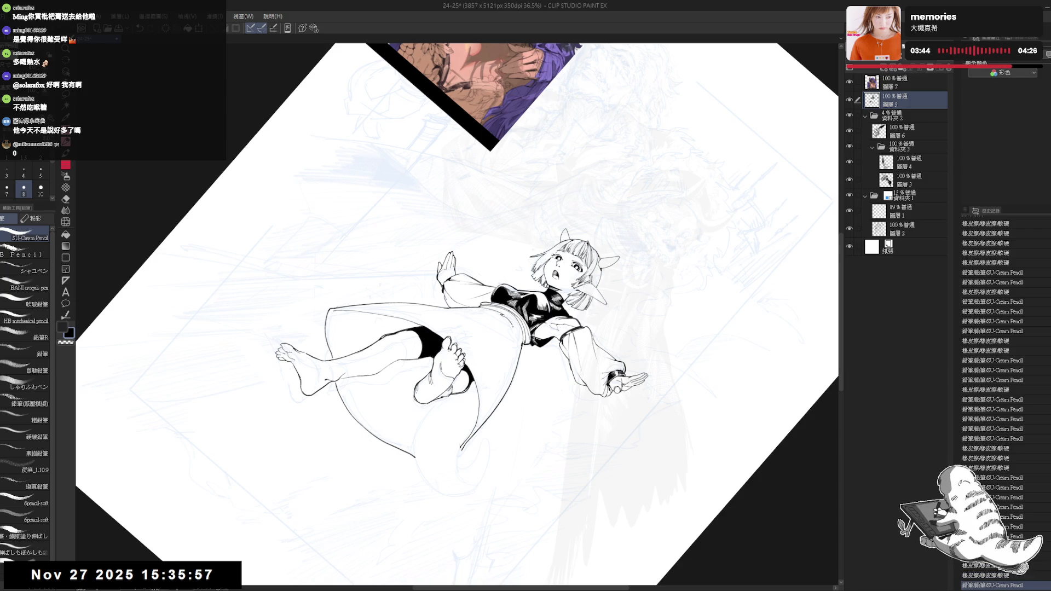
{"action": "key", "text": "ctrl+z"}
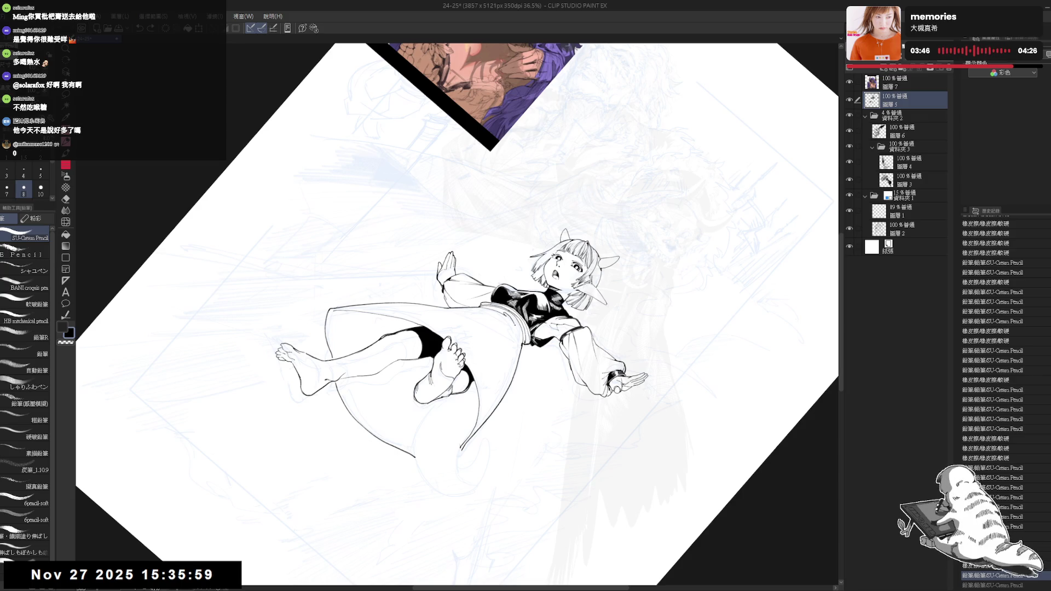
{"action": "left_click_drag", "start_coordinate": [506, 322], "coordinate": [518, 330]}
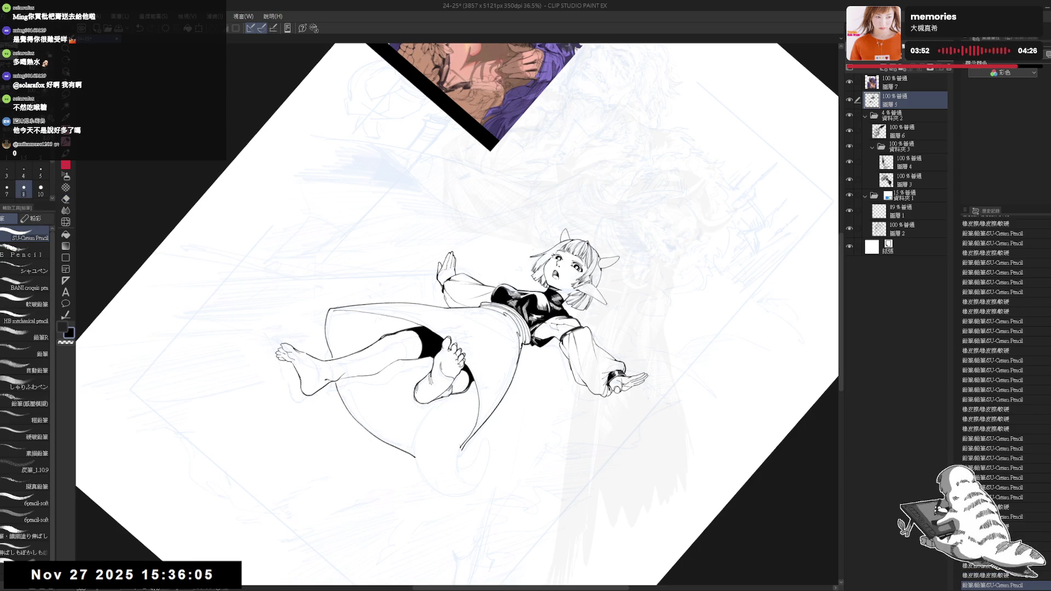
Try a fill near the waist, then reset rotation, pan and zoom out to 22.5%
{"action": "key", "text": "g"}
{"action": "left_click", "coordinate": [503, 328]}
{"action": "key", "text": "ctrl+@"}
{"action": "left_click_drag", "start_coordinate": [479, 372], "coordinate": [520, 331]}
{"action": "key", "text": "e"}
{"action": "key", "text": "p"}
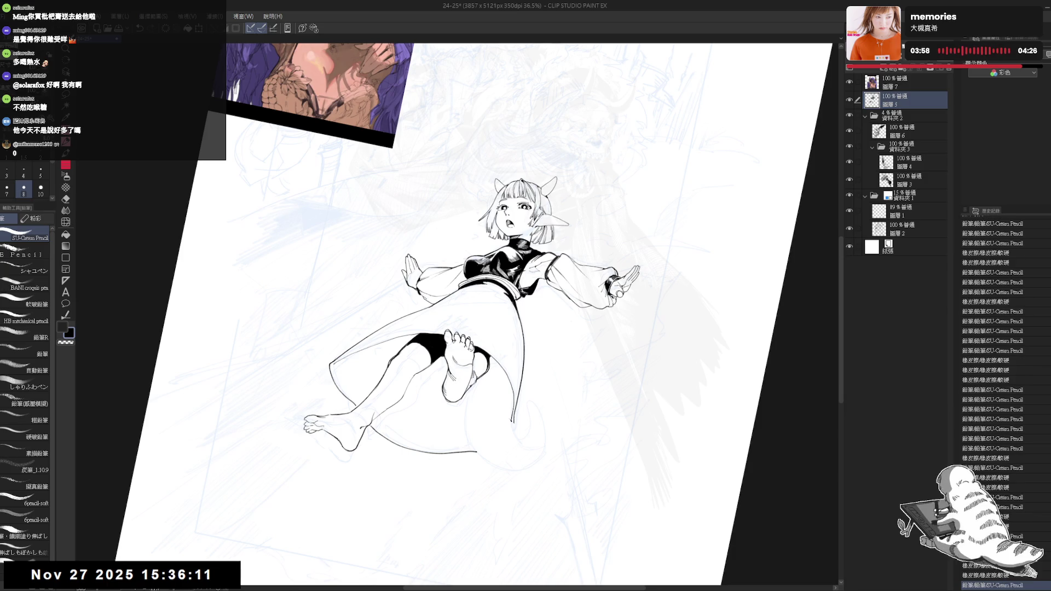
{"action": "left_click_drag", "start_coordinate": [492, 329], "coordinate": [526, 306]}
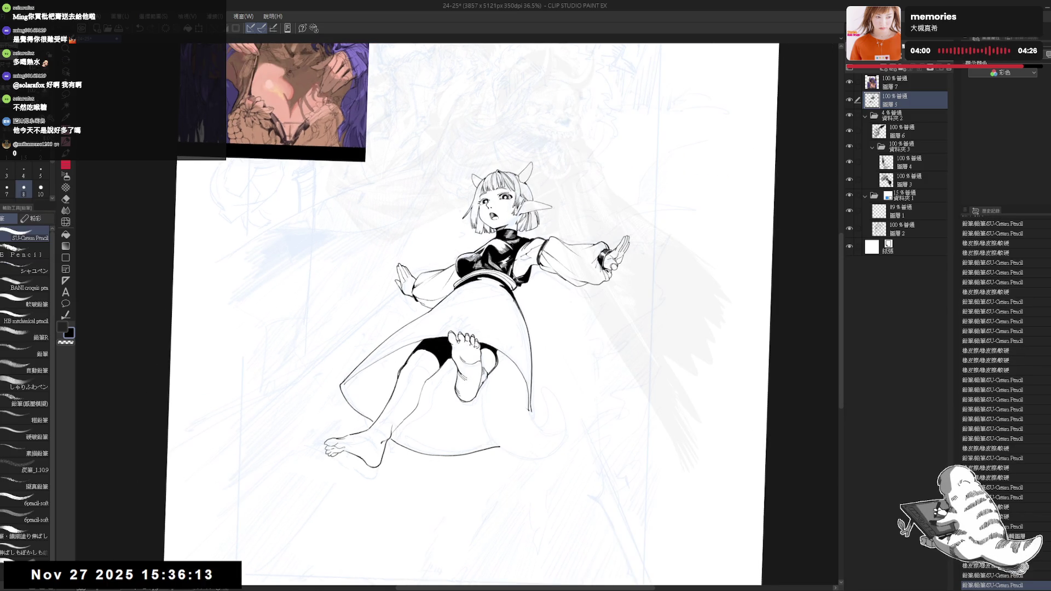
{"action": "left_click_drag", "start_coordinate": [529, 353], "coordinate": [531, 332]}
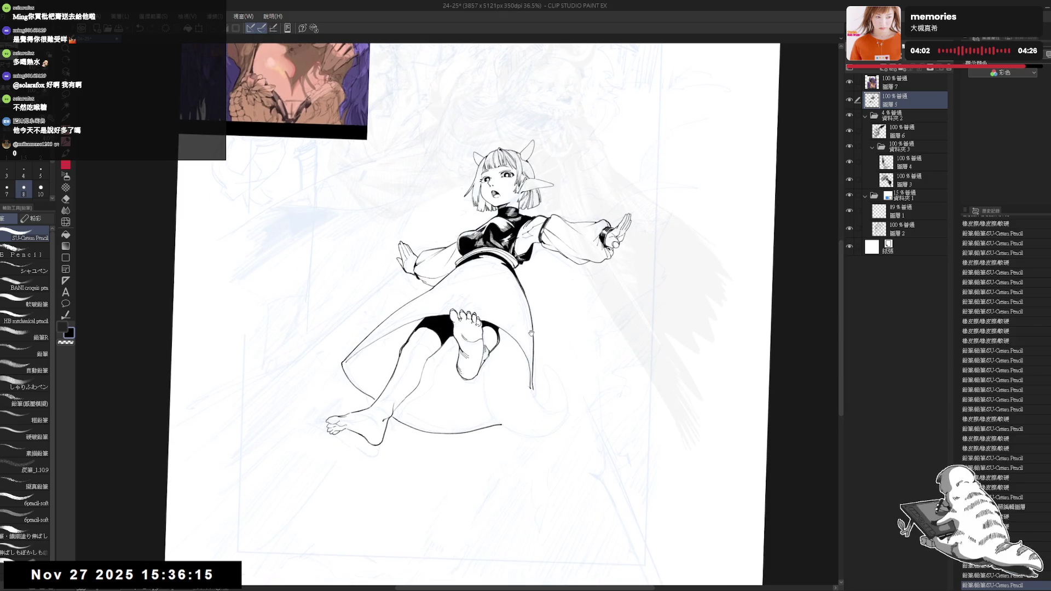
{"action": "scroll", "coordinate": [496, 328], "scroll_direction": "down", "scroll_amount": 3}
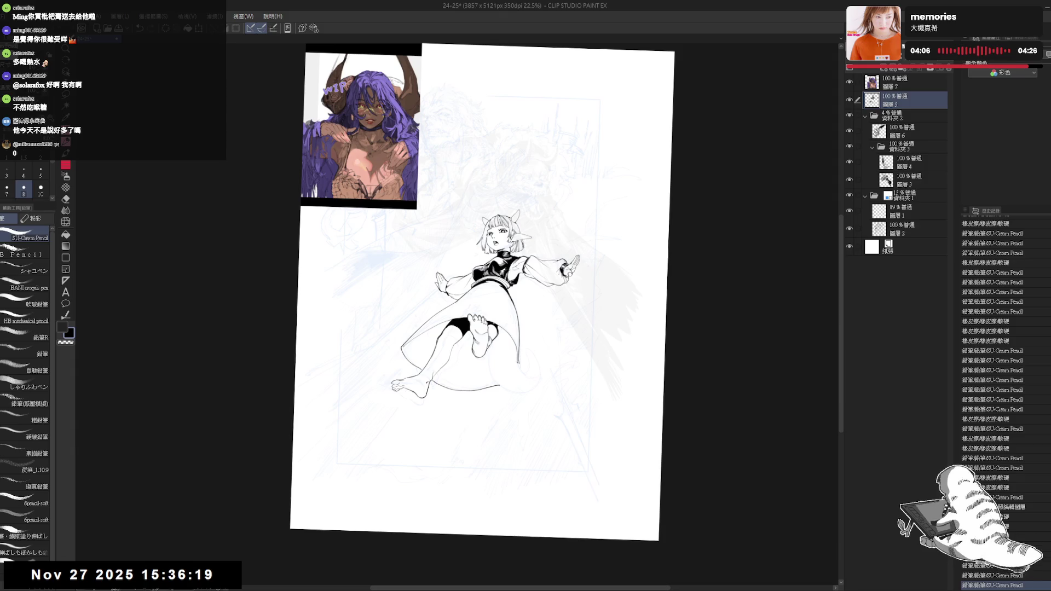
Delete reference layer 圖層7 and raise folder 資料夾2's opacity to reveal the background art
{"action": "key", "text": "ctrl+0"}
{"action": "left_click", "coordinate": [925, 80]}
{"action": "left_click", "coordinate": [950, 67]}
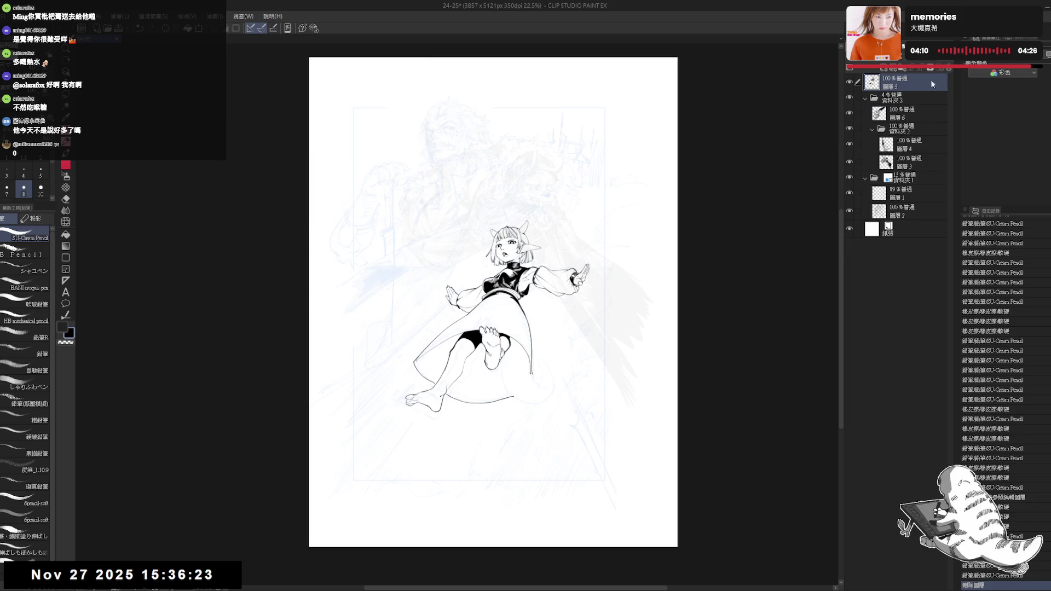
{"action": "scroll", "coordinate": [492, 301], "scroll_direction": "up", "scroll_amount": 3}
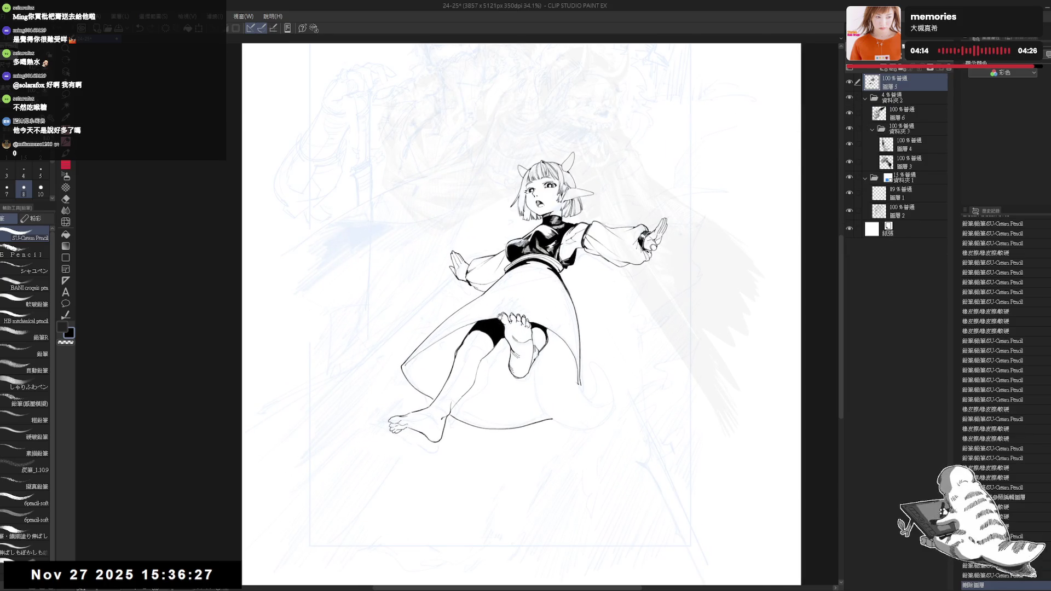
{"action": "left_click_drag", "start_coordinate": [555, 345], "coordinate": [554, 354]}
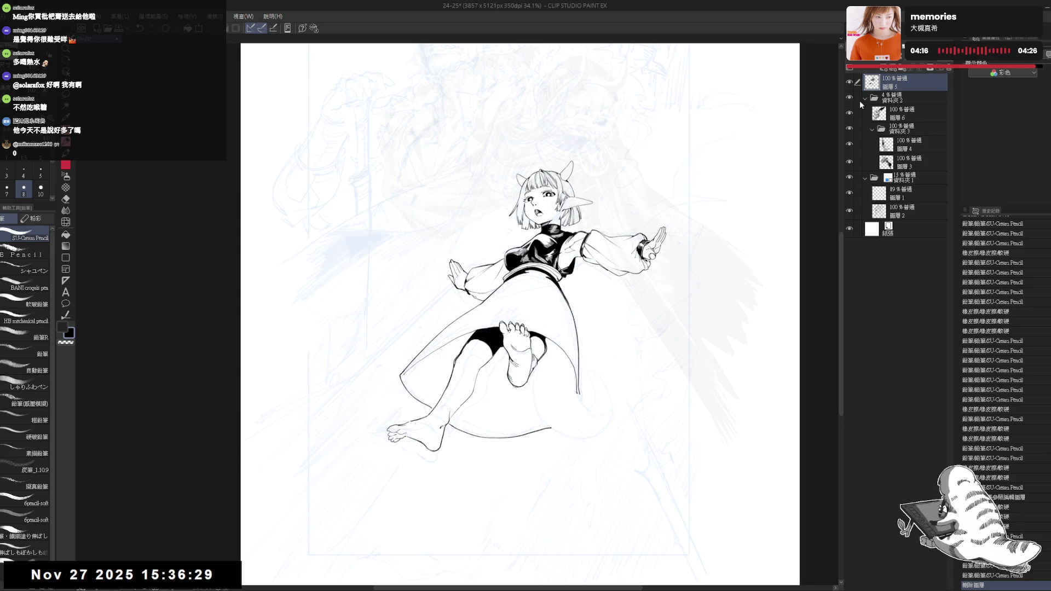
{"action": "left_click", "coordinate": [908, 99]}
{"action": "mouse_move", "coordinate": [868, 67]}
{"action": "left_mouse_down"}
{"action": "mouse_move", "coordinate": [916, 68]}
{"action": "mouse_move", "coordinate": [873, 67]}
{"action": "left_mouse_up"}
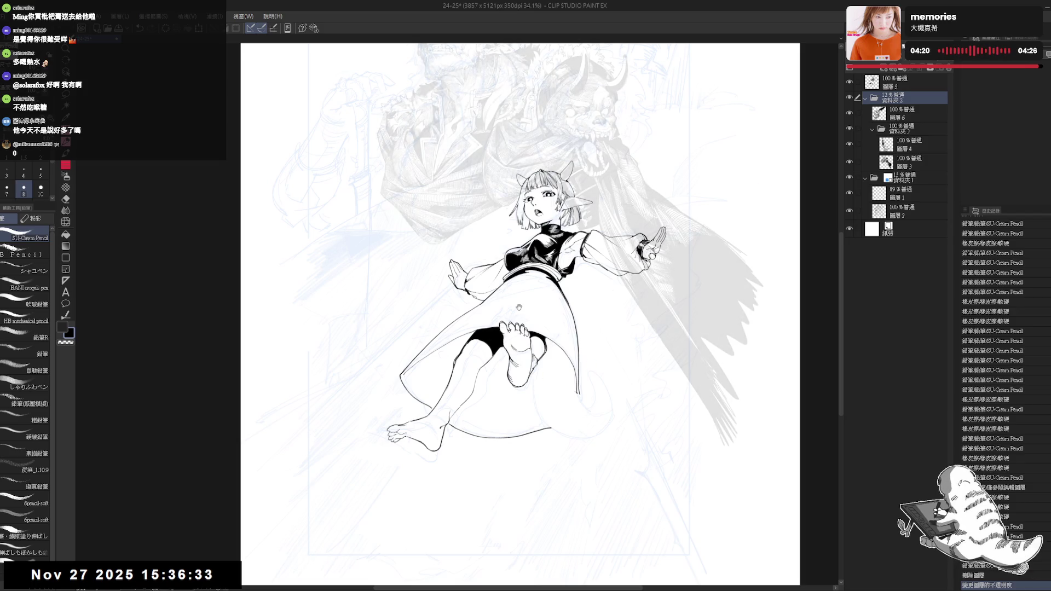
Lower folder 資料夾2's opacity to 12% and return to ink layer 圖層5
{"action": "left_click_drag", "start_coordinate": [518, 308], "coordinate": [516, 313]}
{"action": "left_click_drag", "start_coordinate": [499, 351], "coordinate": [492, 356]}
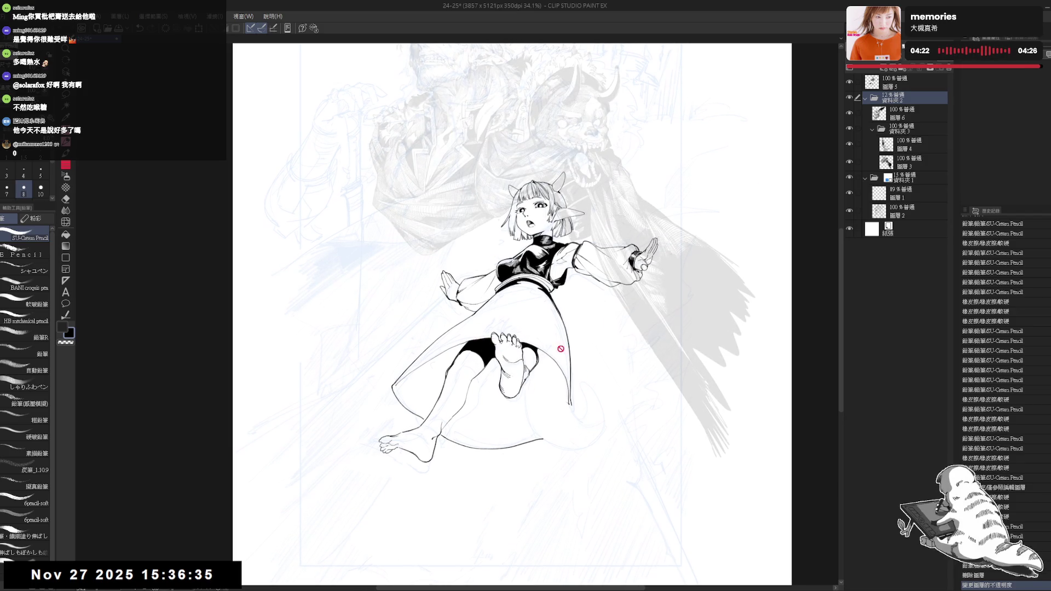
{"action": "left_click", "coordinate": [895, 82]}
{"action": "mouse_move", "coordinate": [548, 399]}
{"action": "left_mouse_down"}
{"action": "mouse_move", "coordinate": [508, 478]}
{"action": "mouse_move", "coordinate": [542, 474]}
{"action": "left_mouse_up"}
{"action": "key", "text": "space"}
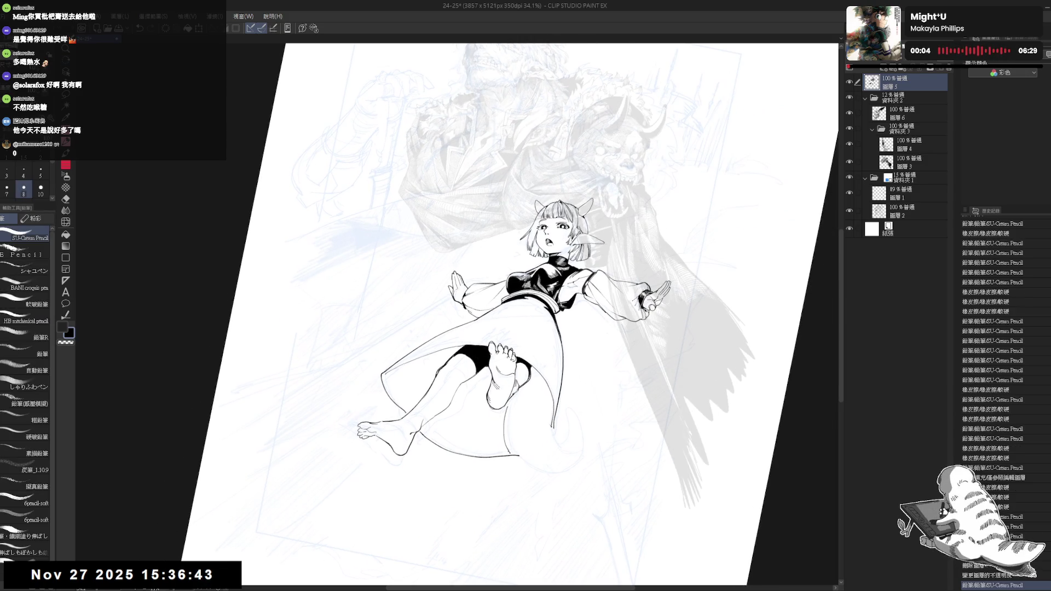
Ink the skirt's bottom edge and tail strokes, then fill the shorts beside the thigh black
{"action": "left_click_drag", "start_coordinate": [504, 455], "coordinate": [511, 454]}
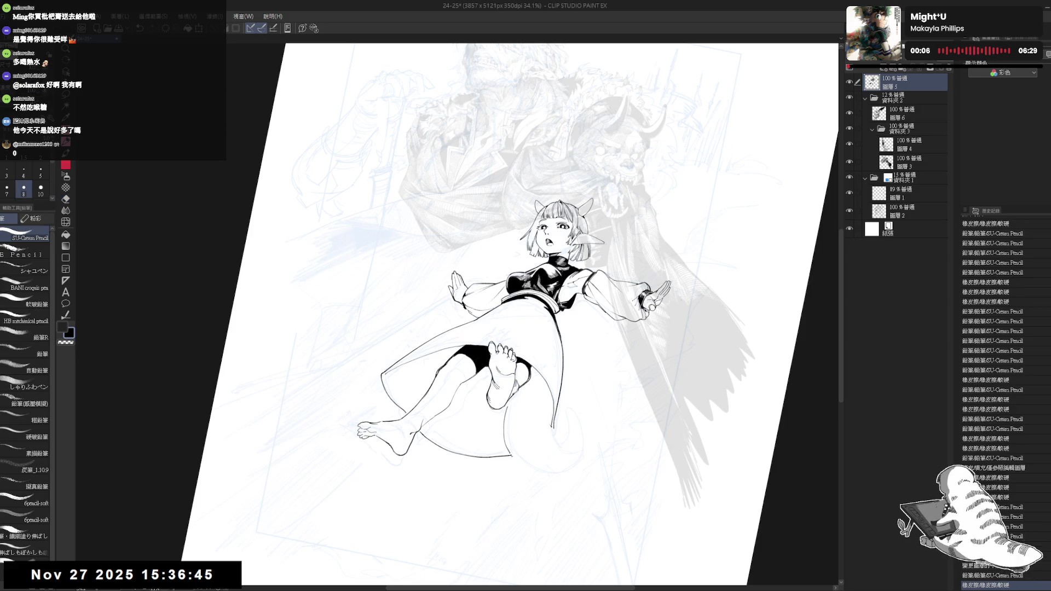
{"action": "left_click_drag", "start_coordinate": [574, 464], "coordinate": [564, 472]}
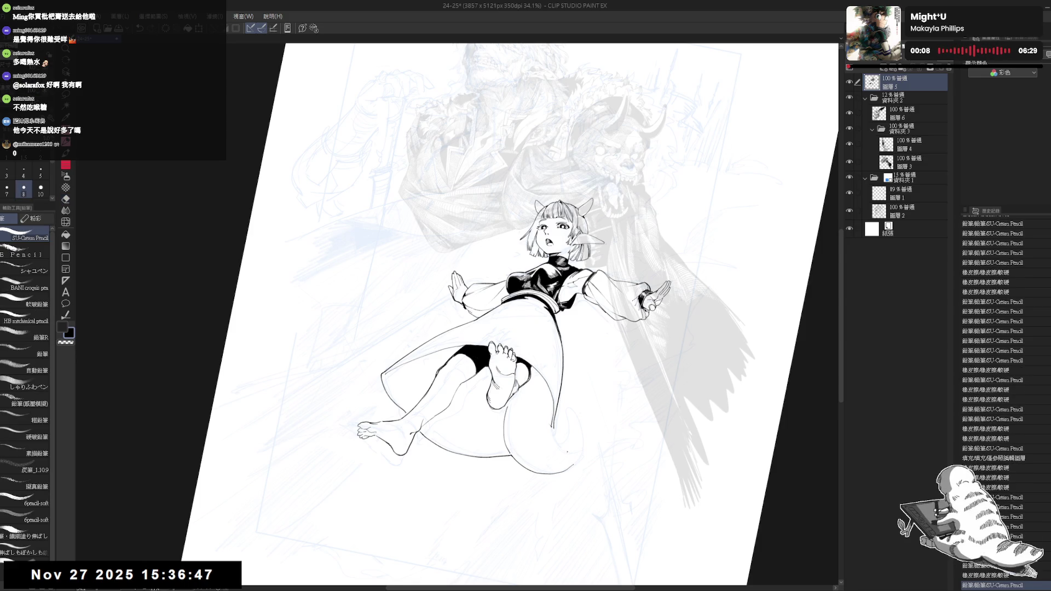
{"action": "key", "text": "ctrl+z"}
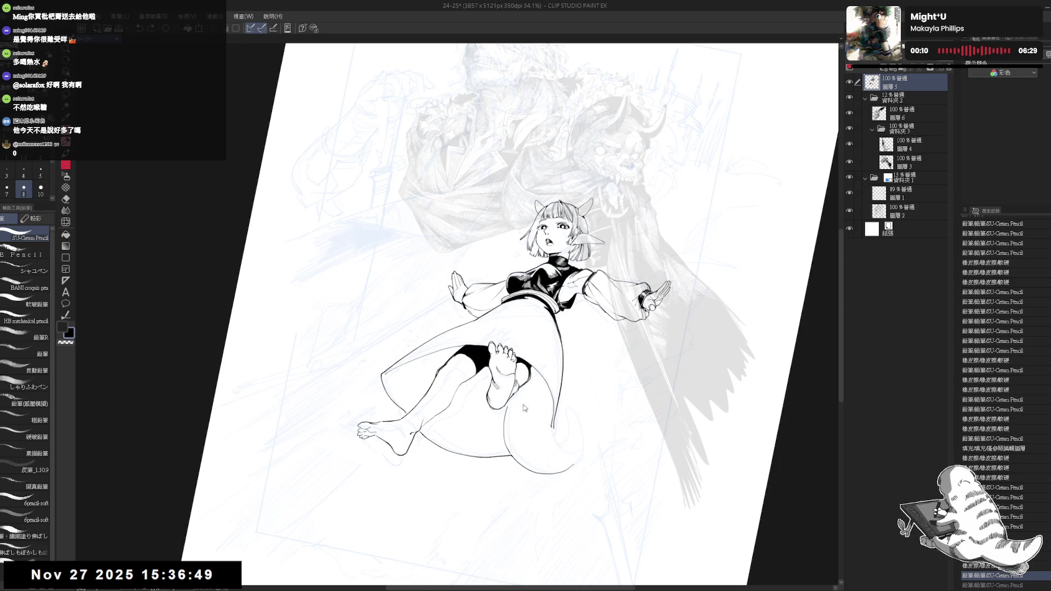
{"action": "left_click_drag", "start_coordinate": [550, 411], "coordinate": [549, 411]}
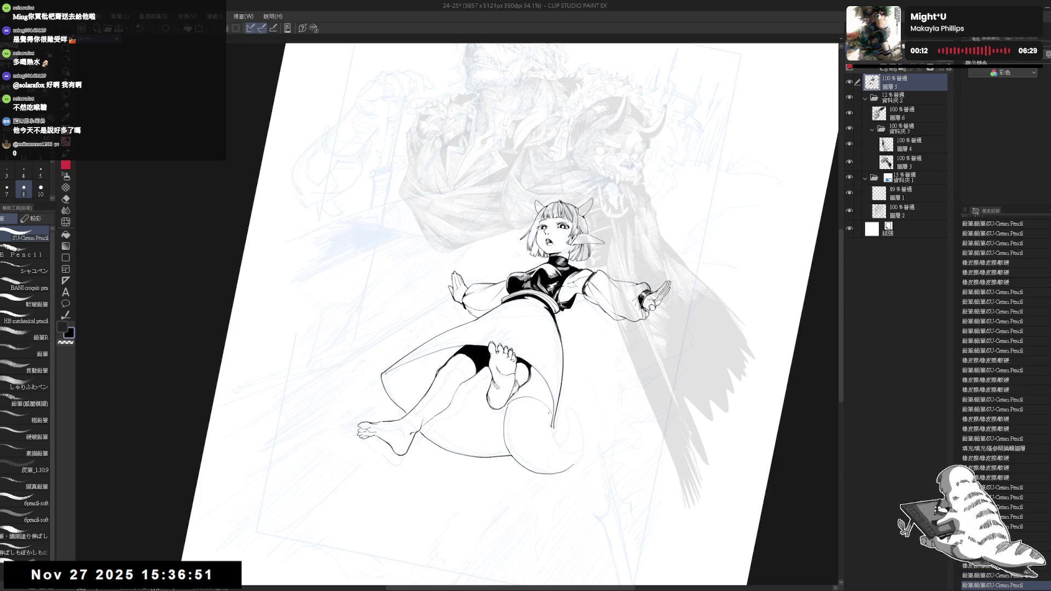
{"action": "left_click", "coordinate": [536, 394]}
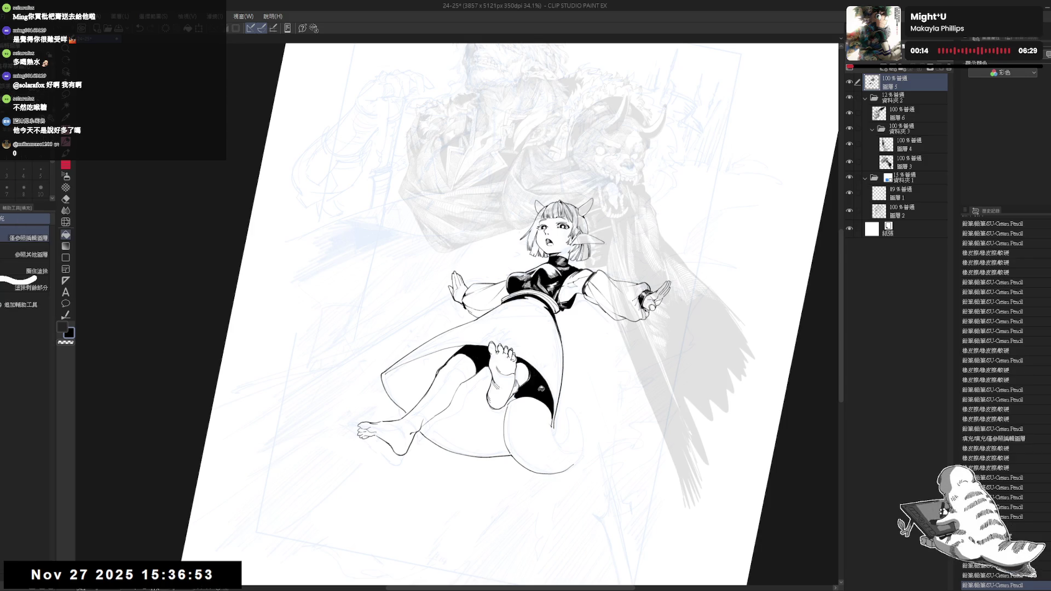
{"action": "left_click_drag", "start_coordinate": [547, 405], "coordinate": [549, 406]}
{"action": "left_click", "coordinate": [508, 402]}
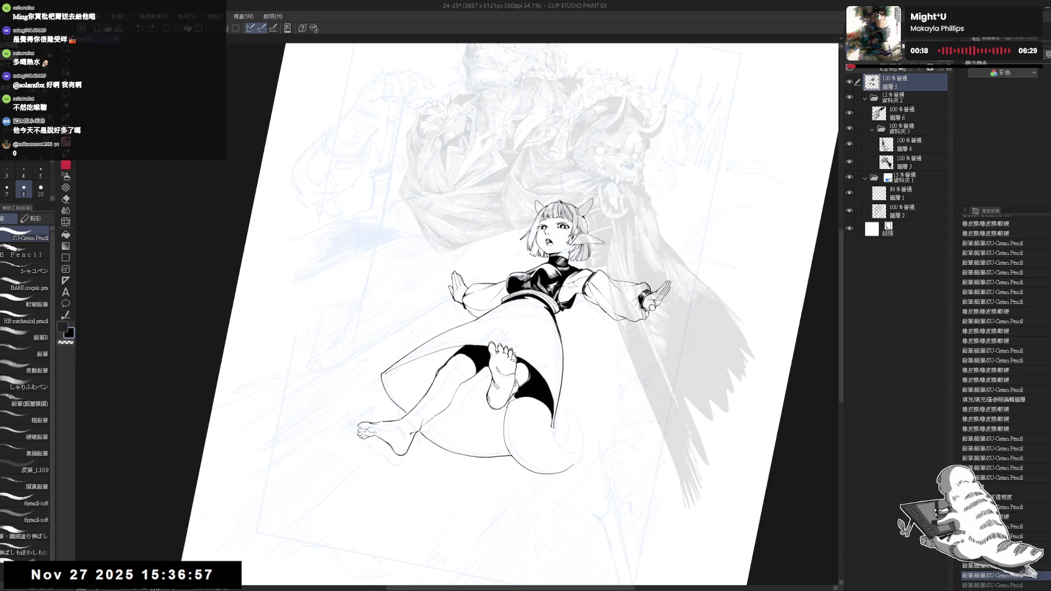
{"action": "key", "text": "g"}
{"action": "left_click", "coordinate": [523, 460]}
{"action": "mouse_move", "coordinate": [523, 460]}
{"action": "left_mouse_down"}
{"action": "mouse_move", "coordinate": [532, 416]}
{"action": "mouse_move", "coordinate": [492, 383]}
{"action": "mouse_move", "coordinate": [499, 409]}
{"action": "left_mouse_up"}
{"action": "key", "text": "p"}
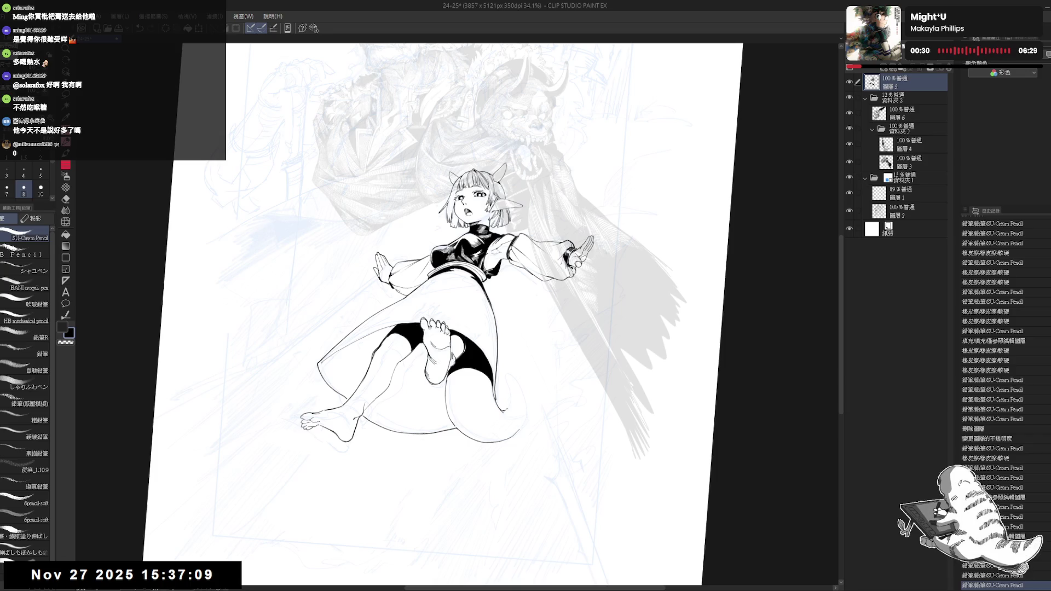
Draw the tail tip's upturned curl, then straighten the view and zoom out to 22.5%
{"action": "left_click_drag", "start_coordinate": [507, 375], "coordinate": [508, 379]}
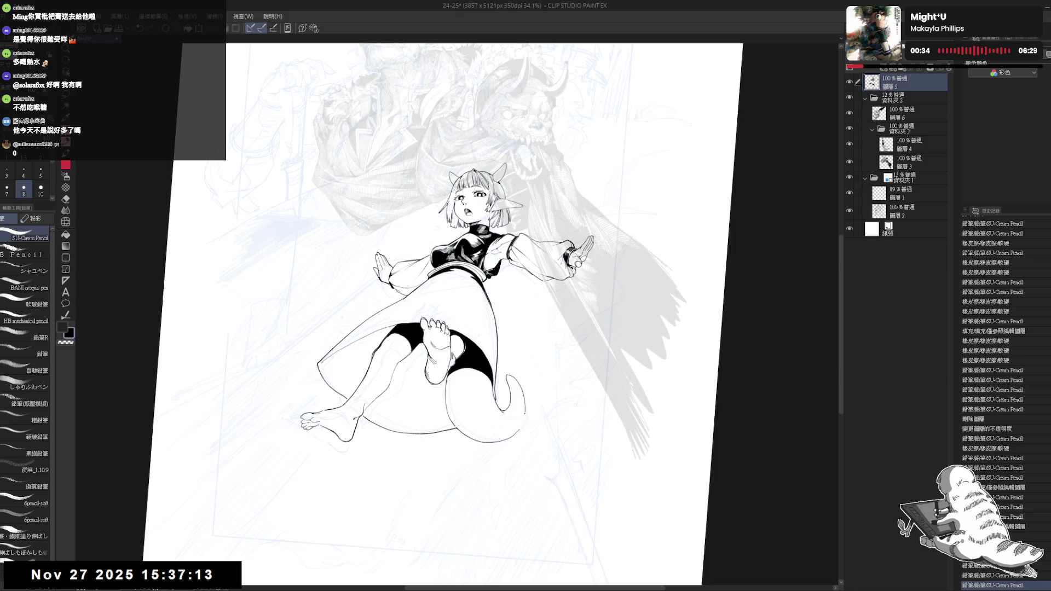
{"action": "left_click_drag", "start_coordinate": [506, 376], "coordinate": [510, 380]}
{"action": "left_click_drag", "start_coordinate": [508, 376], "coordinate": [528, 419]}
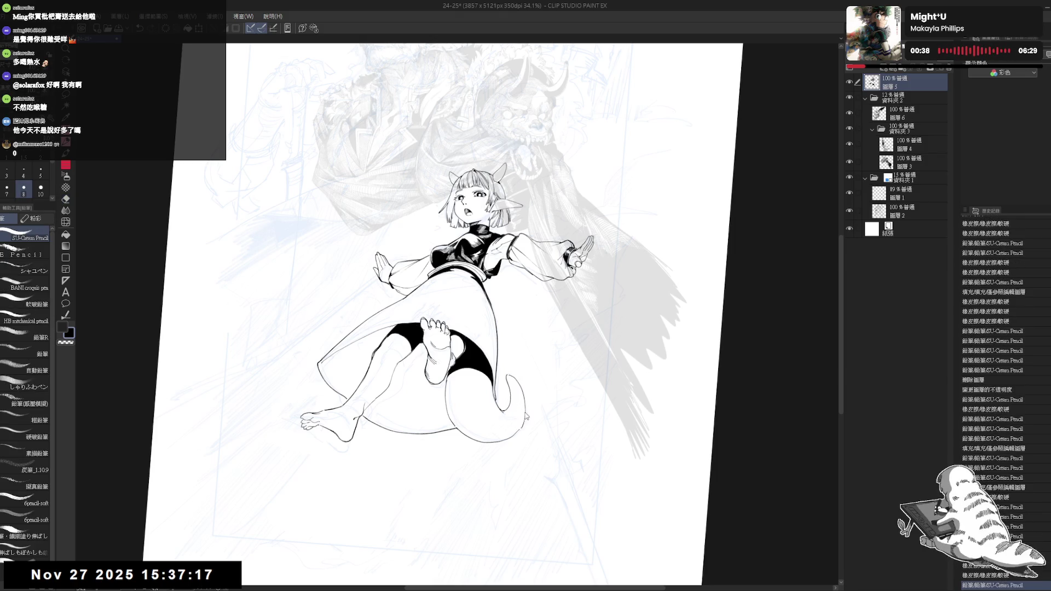
{"action": "left_click_drag", "start_coordinate": [547, 329], "coordinate": [569, 340]}
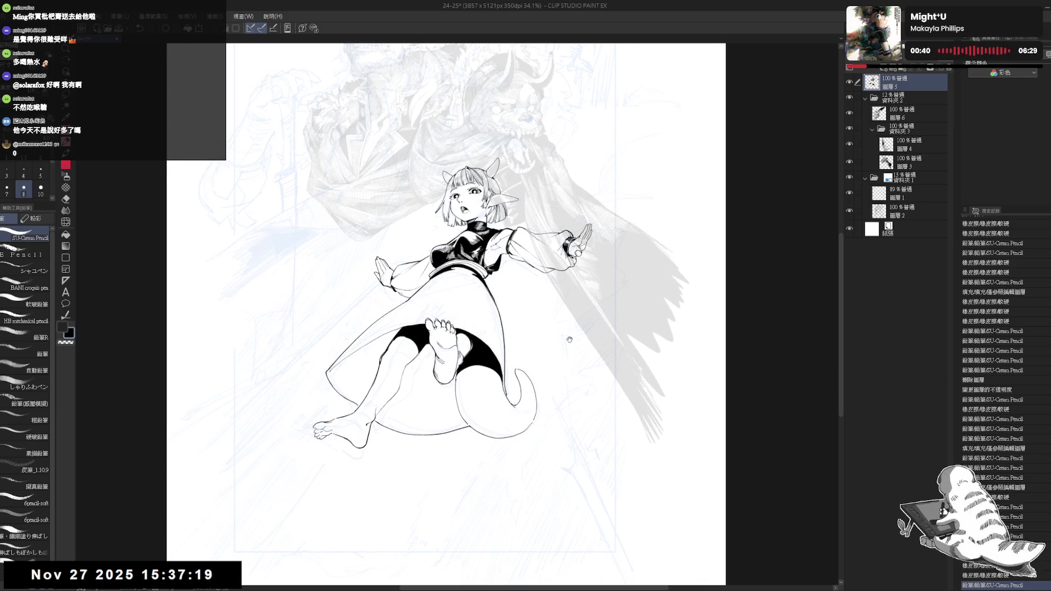
{"action": "scroll", "coordinate": [543, 325], "scroll_direction": "down", "scroll_amount": 2}
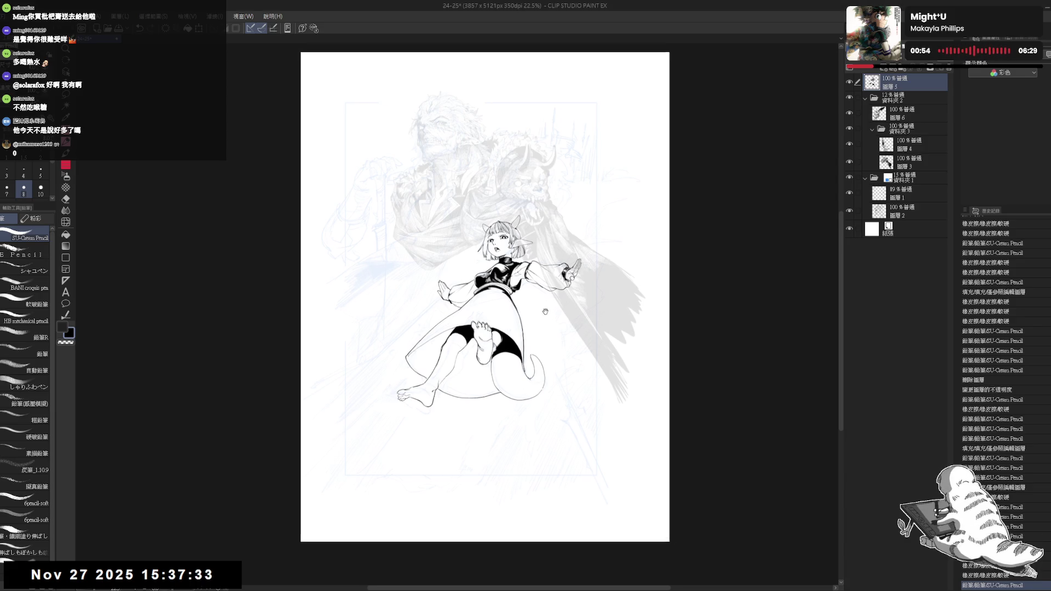
Erase the old lower-right tail curve and redraw the tail as a longer sweep to the right
{"action": "scroll", "coordinate": [479, 296], "scroll_direction": "up", "scroll_amount": 2}
{"action": "key", "text": "e"}
{"action": "mouse_move", "coordinate": [554, 425]}
{"action": "left_mouse_down"}
{"action": "mouse_move", "coordinate": [539, 407]}
{"action": "mouse_move", "coordinate": [506, 408]}
{"action": "mouse_move", "coordinate": [561, 414]}
{"action": "mouse_move", "coordinate": [495, 405]}
{"action": "left_mouse_up"}
{"action": "key", "text": "p"}
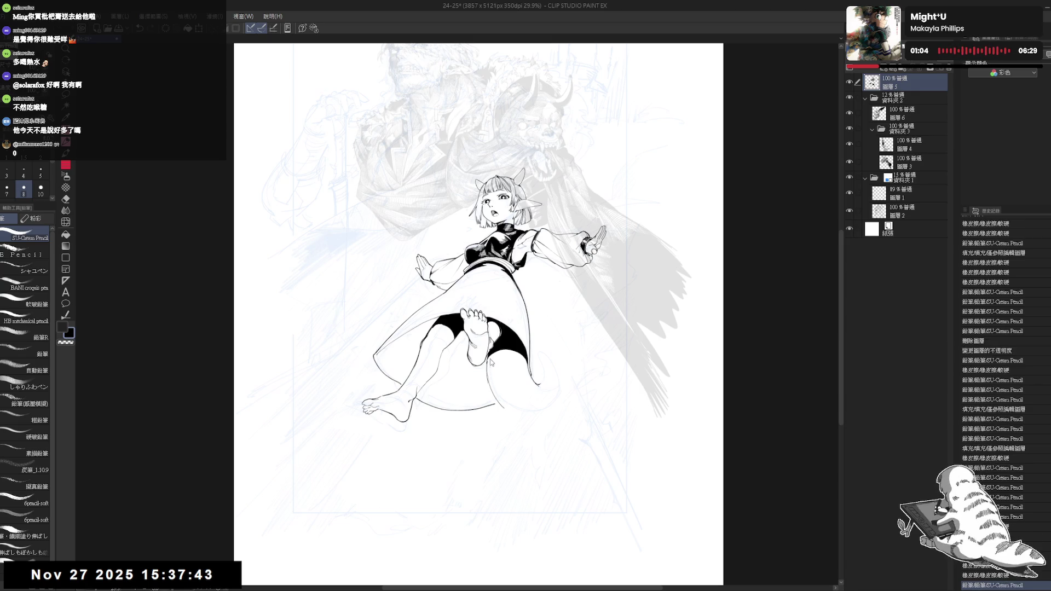
{"action": "left_click_drag", "start_coordinate": [487, 361], "coordinate": [495, 406]}
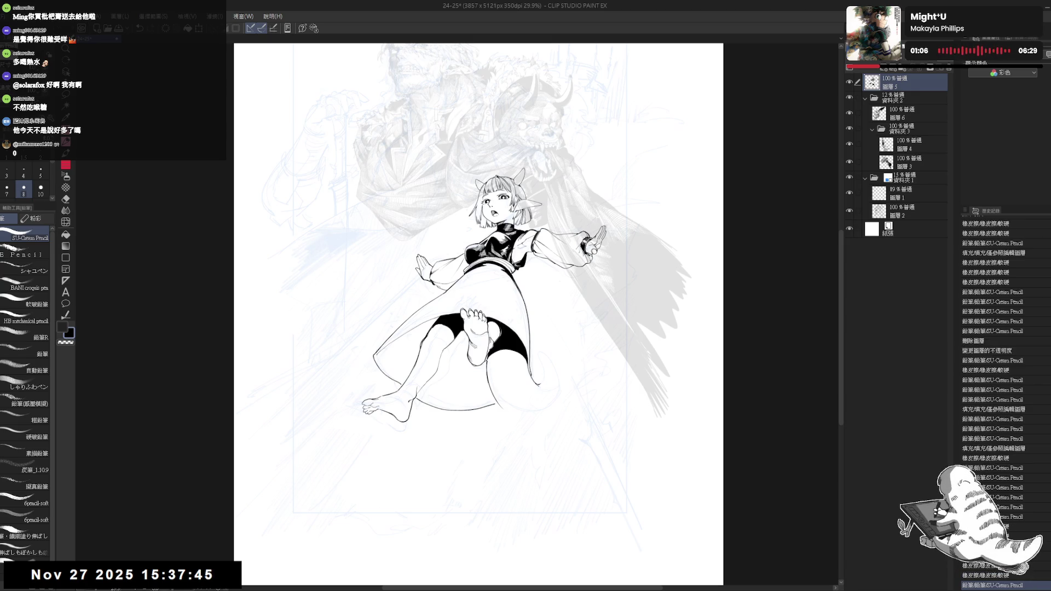
{"action": "left_click_drag", "start_coordinate": [487, 364], "coordinate": [498, 402]}
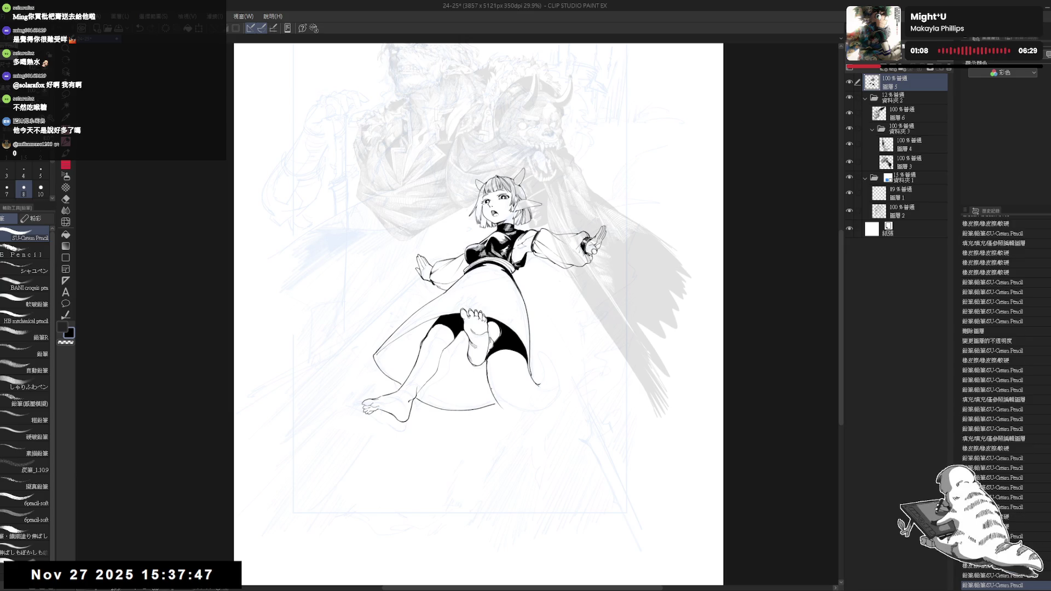
{"action": "key", "text": "ctrl+z"}
{"action": "mouse_move", "coordinate": [485, 359]}
{"action": "left_mouse_down"}
{"action": "mouse_move", "coordinate": [505, 412]}
{"action": "mouse_move", "coordinate": [558, 422]}
{"action": "left_mouse_up"}
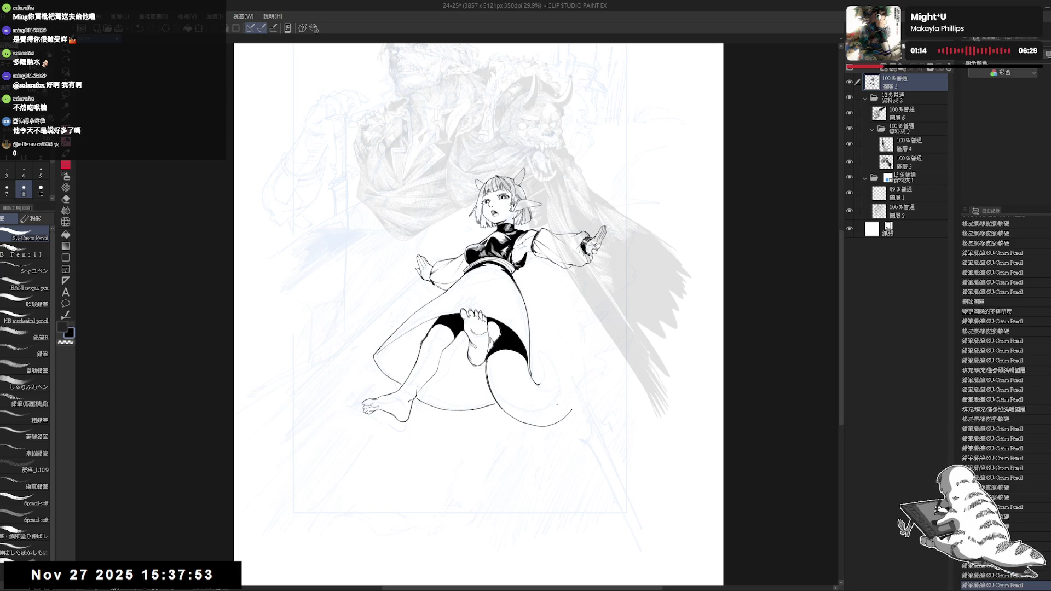
Remove a stray stroke near the tail and flip the canvas horizontally to check the curve
{"action": "mouse_move", "coordinate": [539, 385]}
{"action": "left_mouse_down"}
{"action": "mouse_move", "coordinate": [527, 366]}
{"action": "mouse_move", "coordinate": [559, 401]}
{"action": "left_mouse_up"}
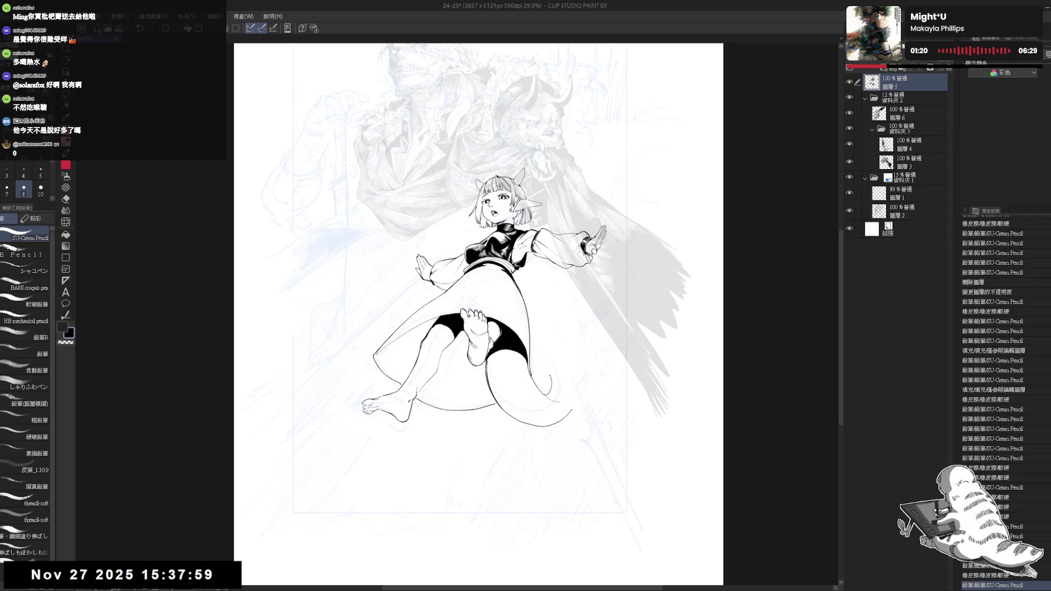
{"action": "key", "text": "ctrl+z"}
{"action": "key", "text": "ctrl+y"}
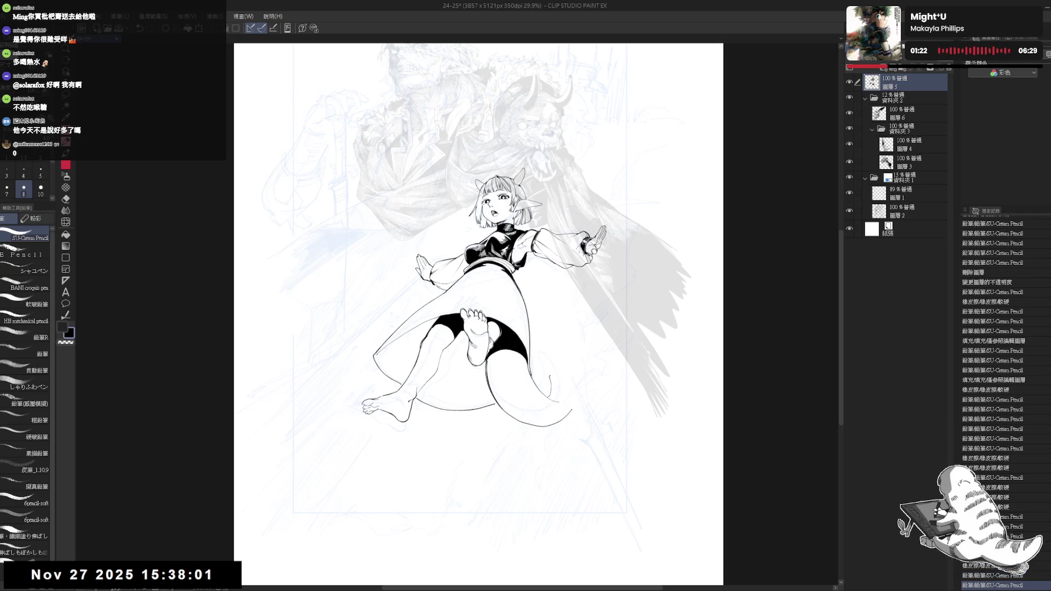
{"action": "key", "text": "ctrl+z"}
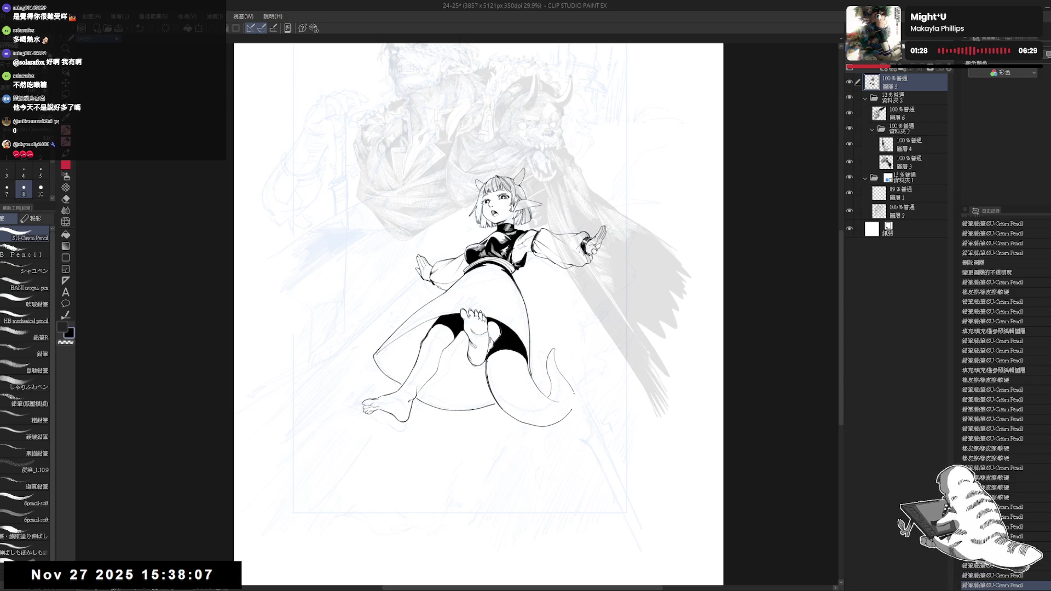
{"action": "key", "text": "h"}
{"action": "mouse_move", "coordinate": [478, 454]}
{"action": "left_mouse_down"}
{"action": "mouse_move", "coordinate": [524, 448]}
{"action": "mouse_move", "coordinate": [522, 377]}
{"action": "mouse_move", "coordinate": [544, 266]}
{"action": "left_mouse_up"}
{"action": "key", "text": "h"}
{"action": "key", "text": "ctrl+z"}
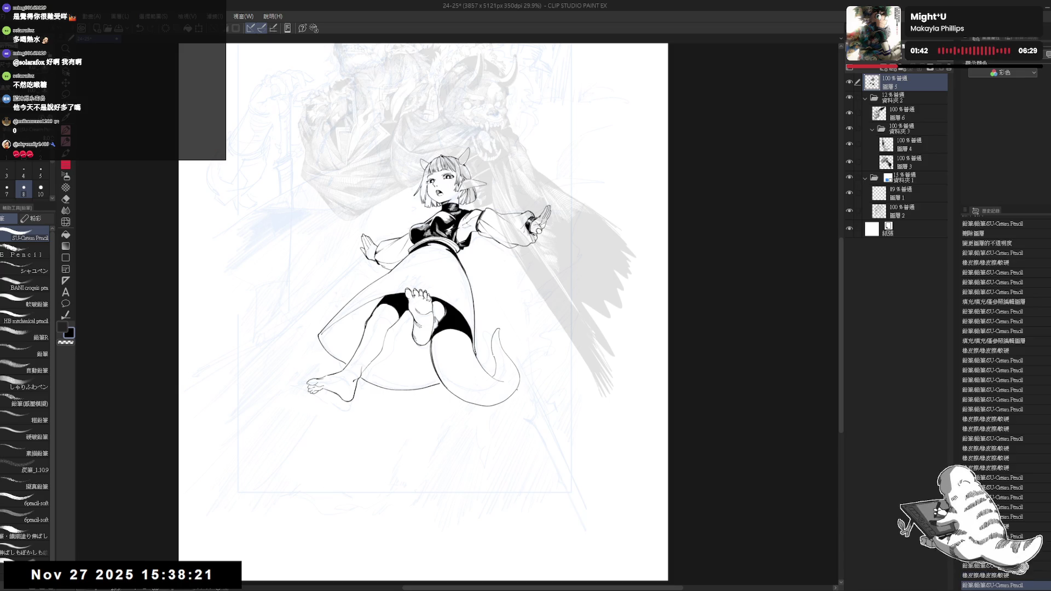
{"action": "scroll", "coordinate": [525, 405], "scroll_direction": "down", "scroll_amount": 3}
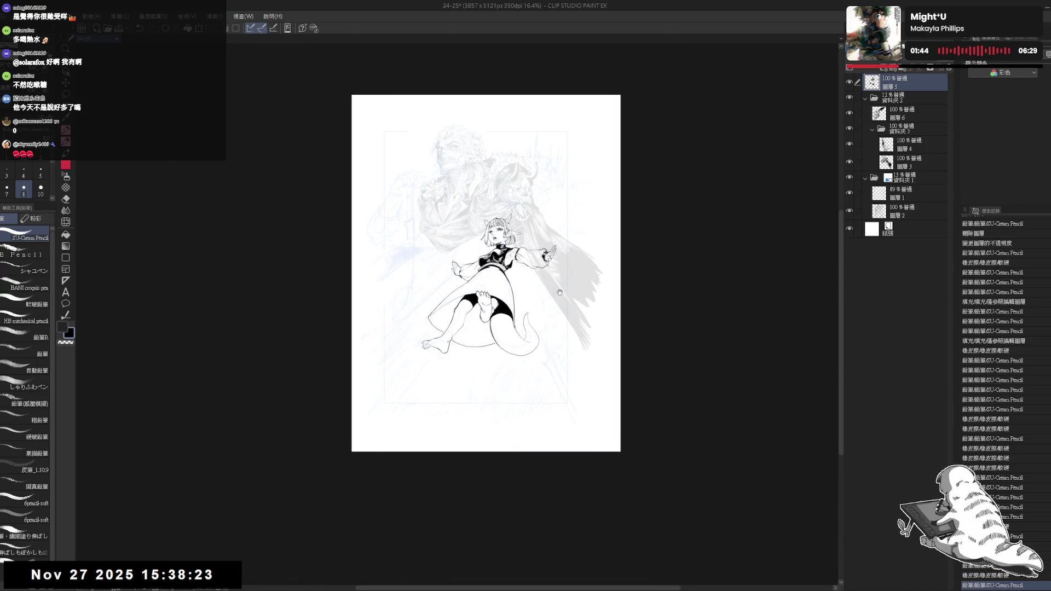
Undo a trial ink stroke and erase stray lines near the shorts
{"action": "scroll", "coordinate": [560, 292], "scroll_direction": "up", "scroll_amount": 1}
{"action": "scroll", "coordinate": [416, 391], "scroll_direction": "up", "scroll_amount": 1}
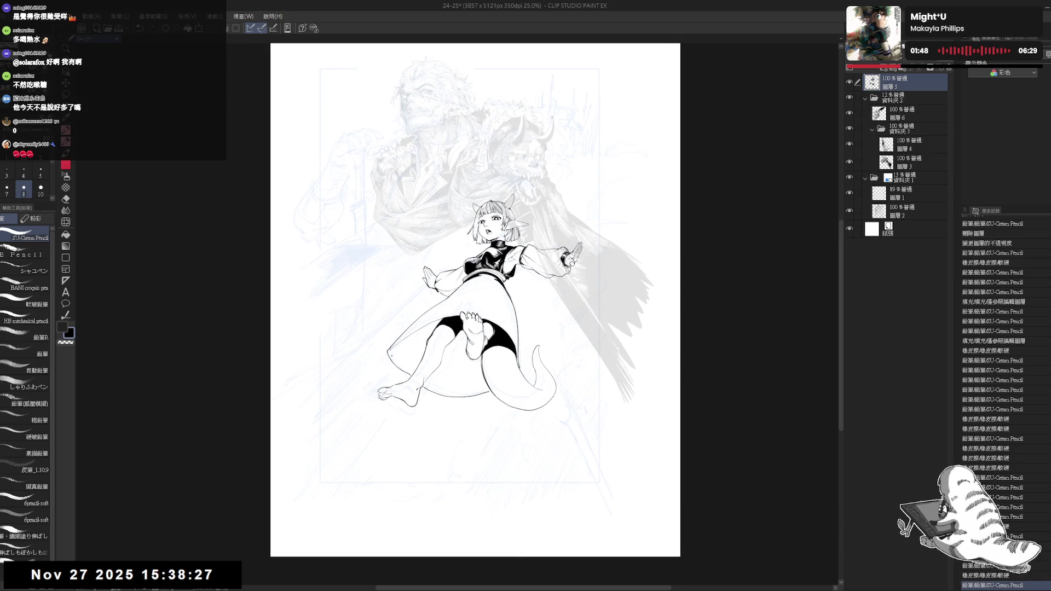
{"action": "left_click_drag", "start_coordinate": [396, 353], "coordinate": [420, 353]}
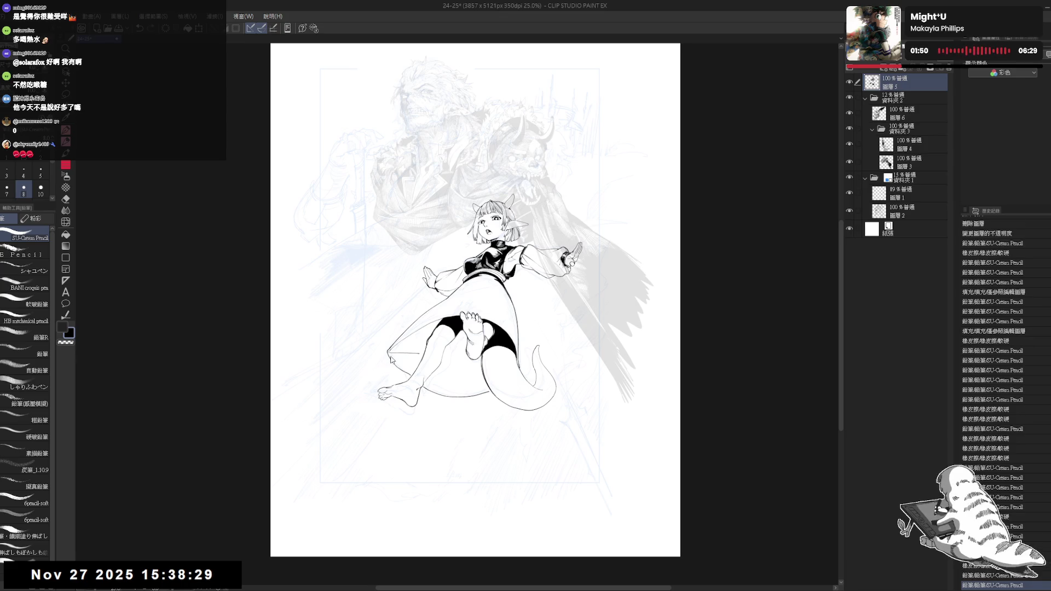
{"action": "key", "text": "ctrl+z"}
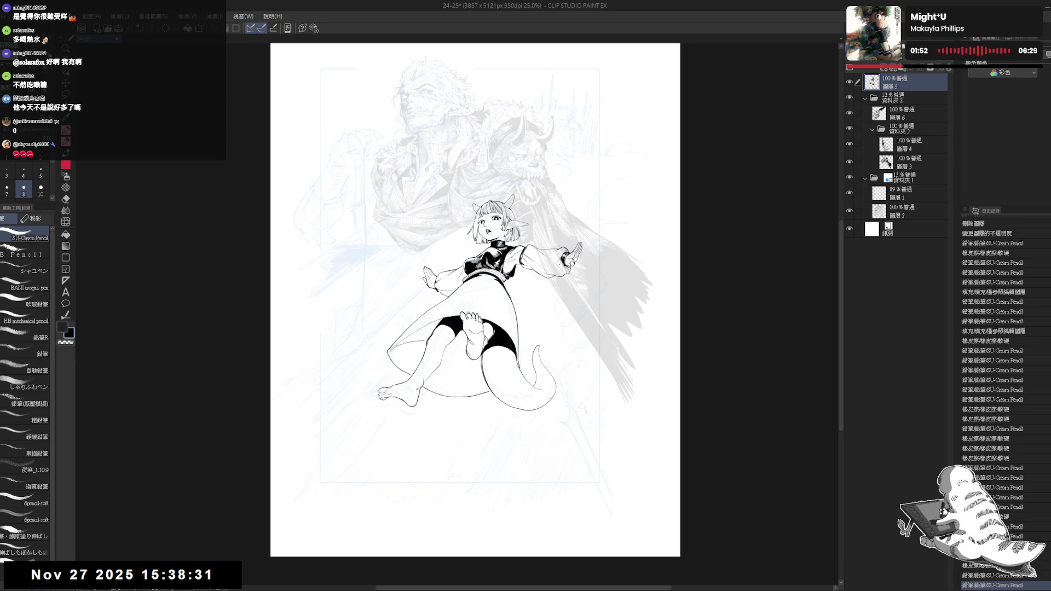
{"action": "key", "text": "e"}
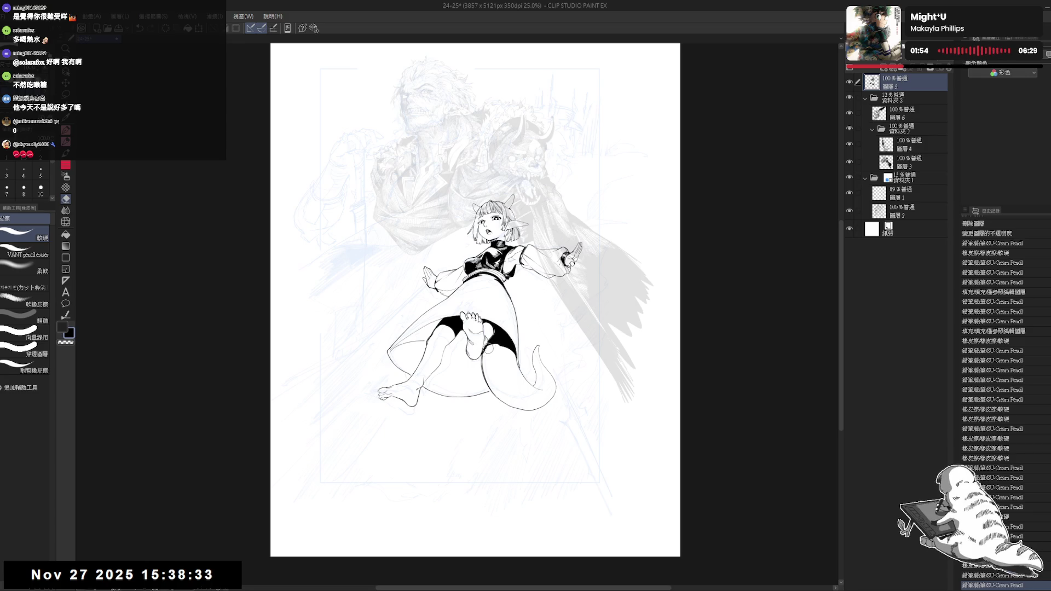
{"action": "left_click_drag", "start_coordinate": [496, 346], "coordinate": [502, 350]}
{"action": "key", "text": "p"}
Try a black fill beside the shorts, mirror to check, undo it and erase lines there
{"action": "key", "text": "g"}
{"action": "left_click", "coordinate": [416, 335]}
{"action": "key", "text": "h"}
{"action": "key", "text": "h"}
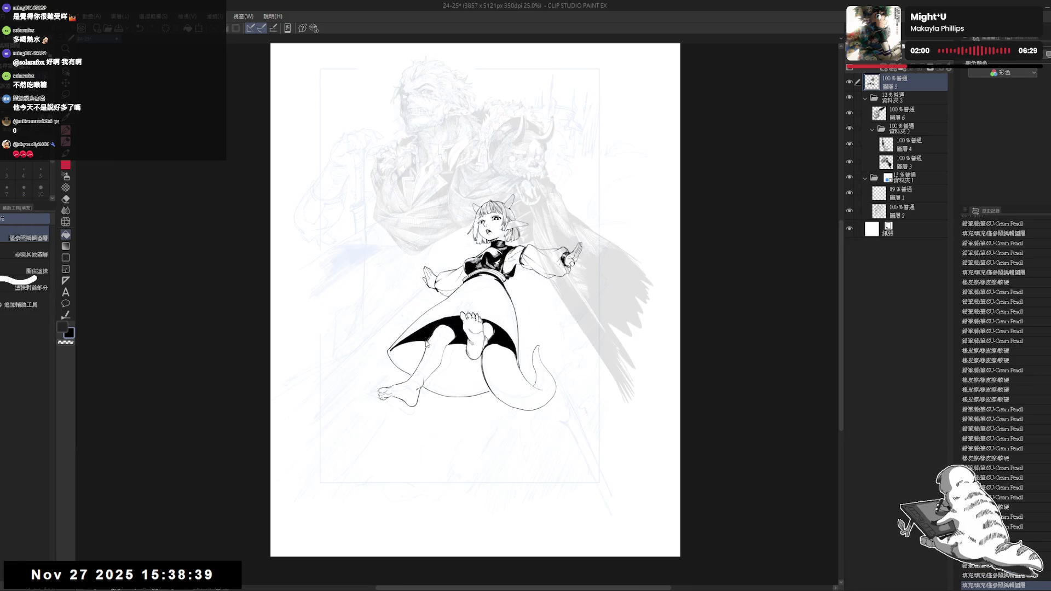
{"action": "key", "text": "e"}
{"action": "key", "text": "ctrl+z"}
{"action": "key", "text": "ctrl+z"}
{"action": "left_click_drag", "start_coordinate": [487, 348], "coordinate": [485, 353]}
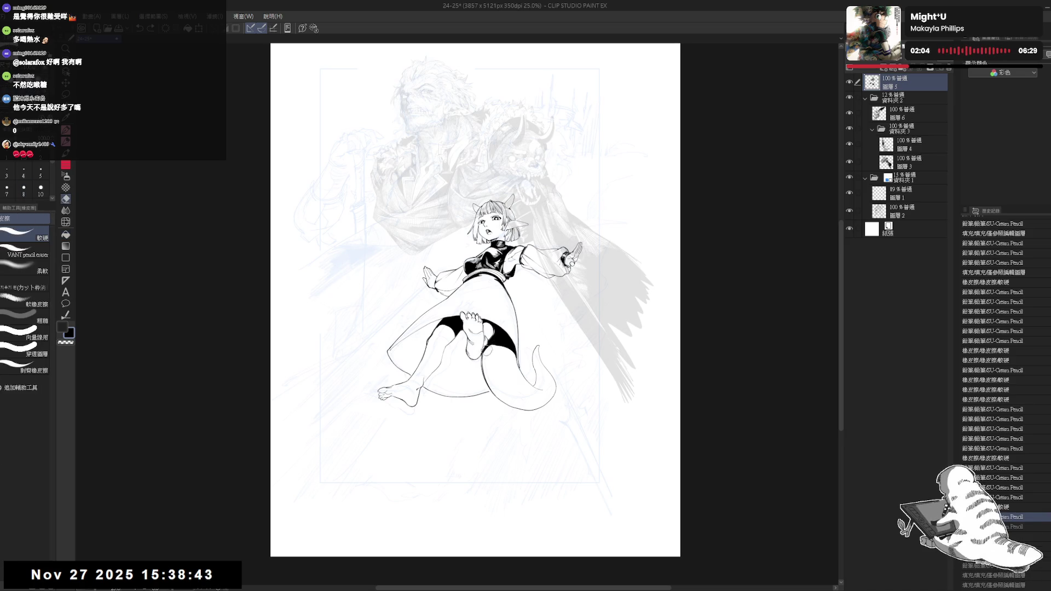
{"action": "key", "text": "p"}
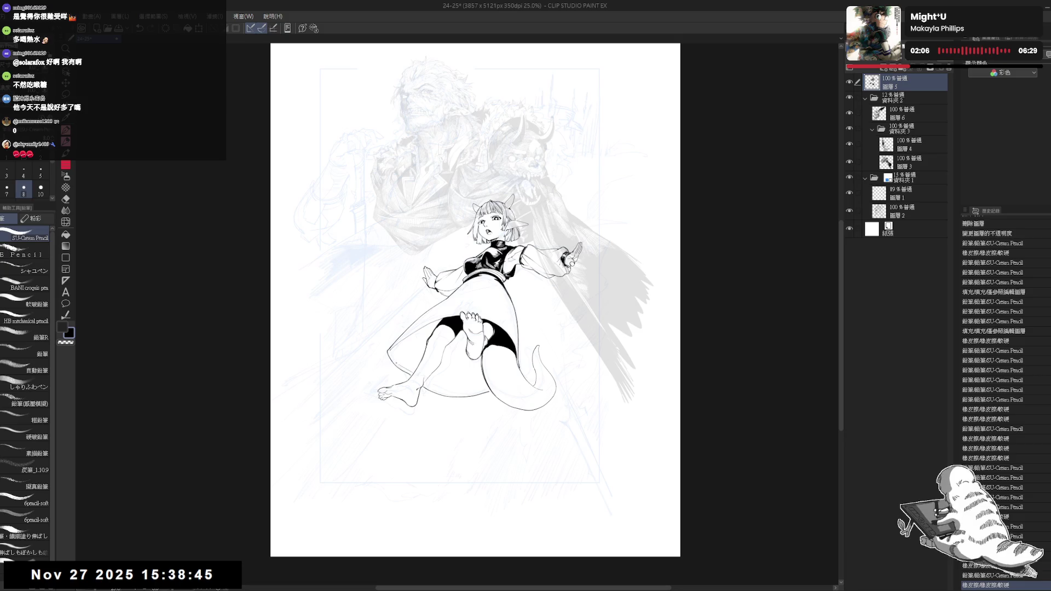
Add a pencil stroke near the leg, dropping two trial marks, then zoom out to the whole page
{"action": "left_click_drag", "start_coordinate": [396, 352], "coordinate": [423, 342]}
{"action": "key", "text": "ctrl+z"}
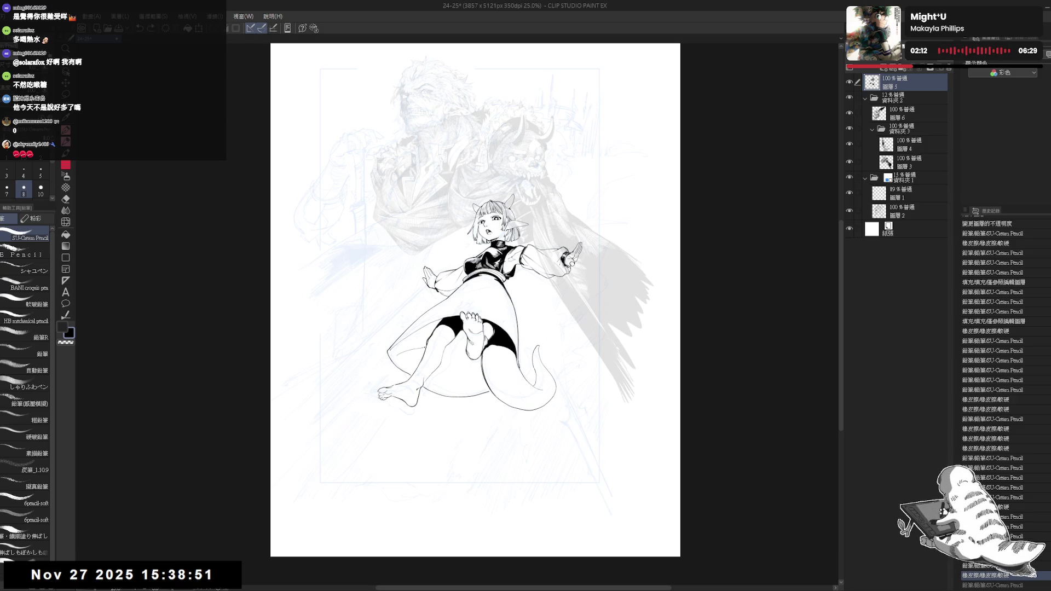
{"action": "key", "text": "ctrl+z"}
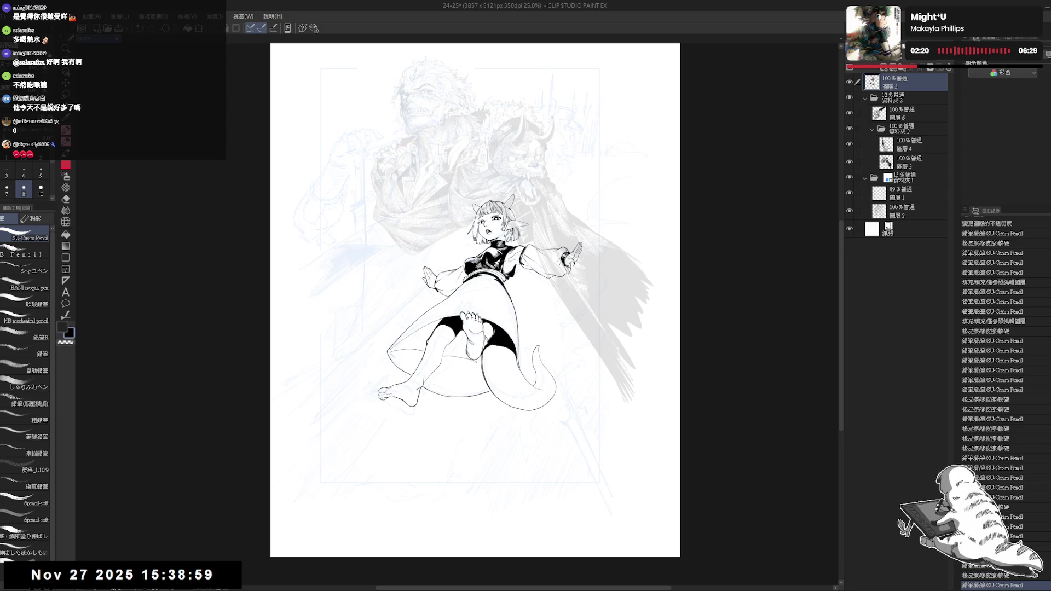
{"action": "left_click_drag", "start_coordinate": [444, 359], "coordinate": [453, 362]}
{"action": "key", "text": "ctrl+z"}
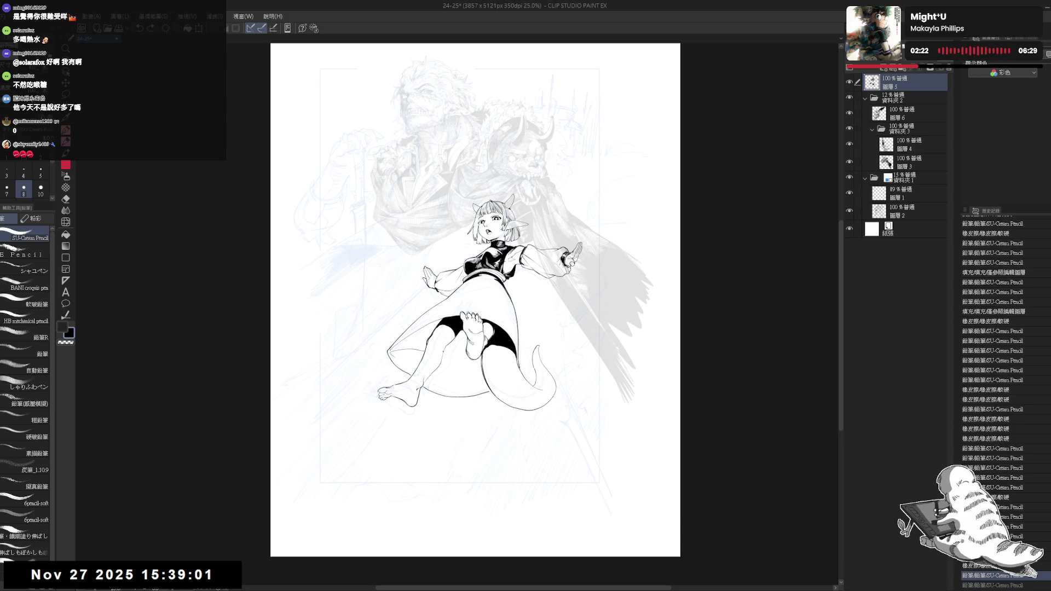
{"action": "key", "text": "ctrl+y"}
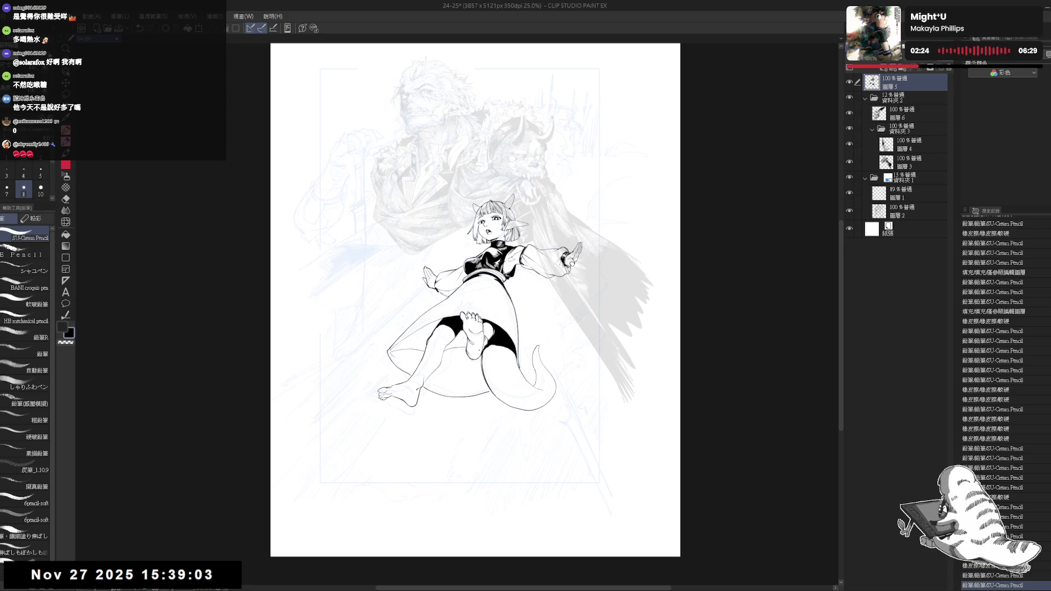
{"action": "key", "text": "ctrl+minus"}
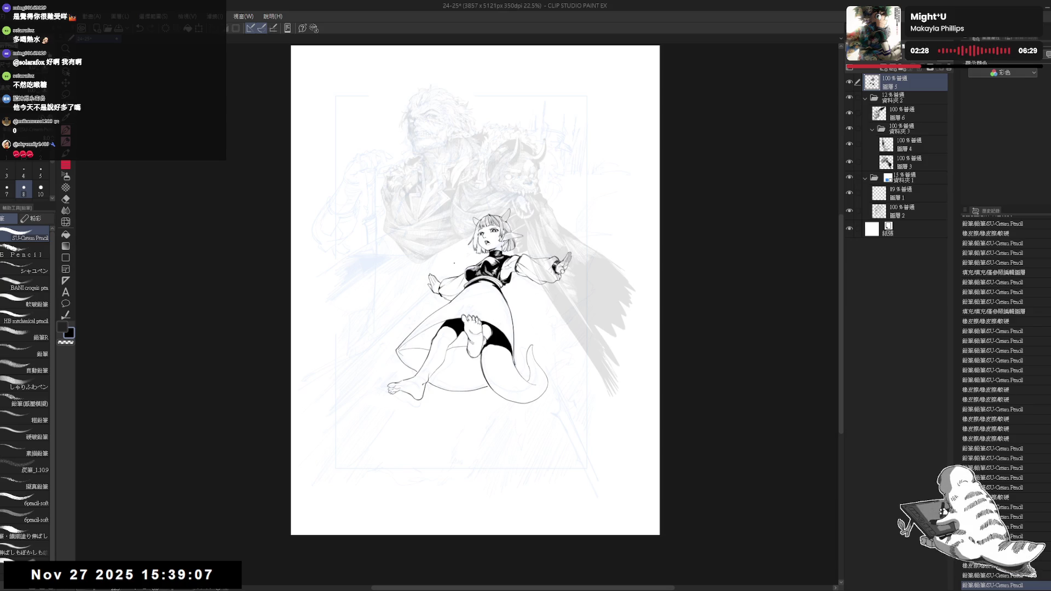
{"action": "left_click_drag", "start_coordinate": [458, 343], "coordinate": [475, 345]}
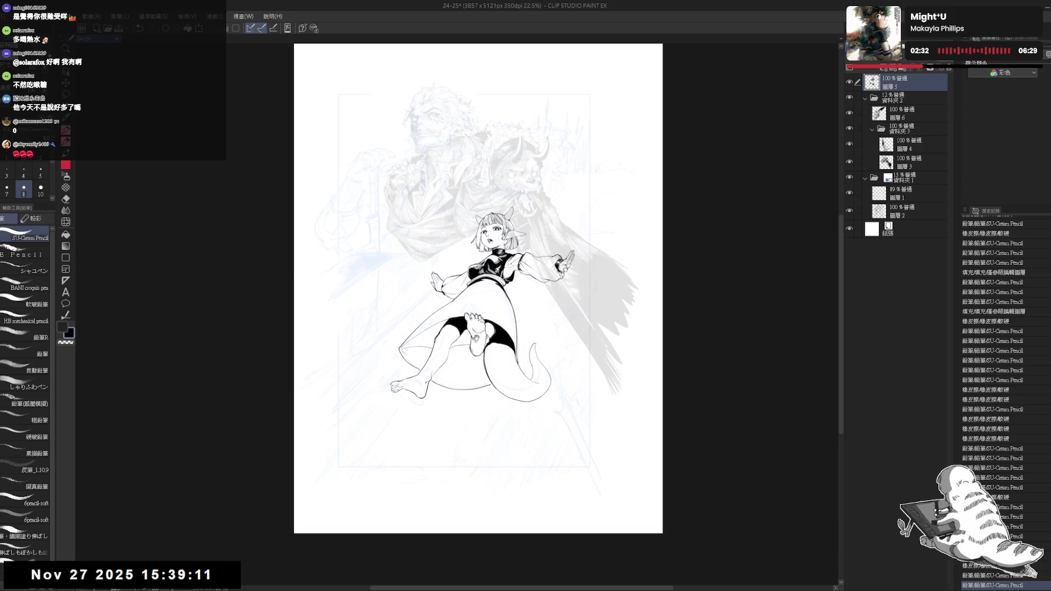
{"action": "scroll", "coordinate": [442, 305], "scroll_direction": "up", "scroll_amount": 2}
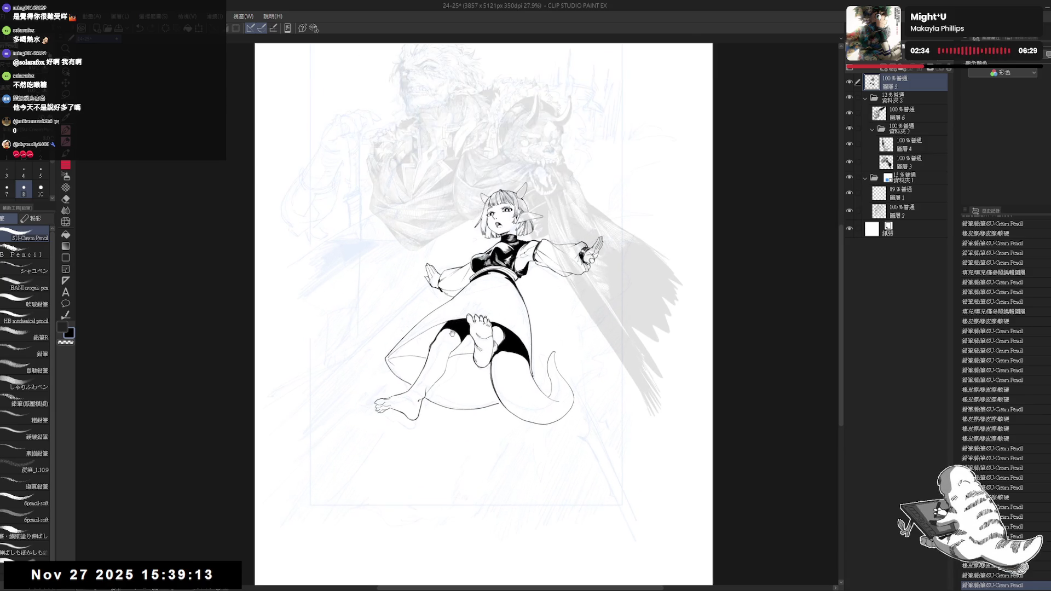
Erase the lower-left skirt outline and stray lines, then redraw small skirt lines in pencil
{"action": "key", "text": "e"}
{"action": "mouse_move", "coordinate": [413, 376]}
{"action": "left_mouse_down"}
{"action": "mouse_move", "coordinate": [389, 365]}
{"action": "mouse_move", "coordinate": [413, 383]}
{"action": "mouse_move", "coordinate": [422, 351]}
{"action": "left_mouse_up"}
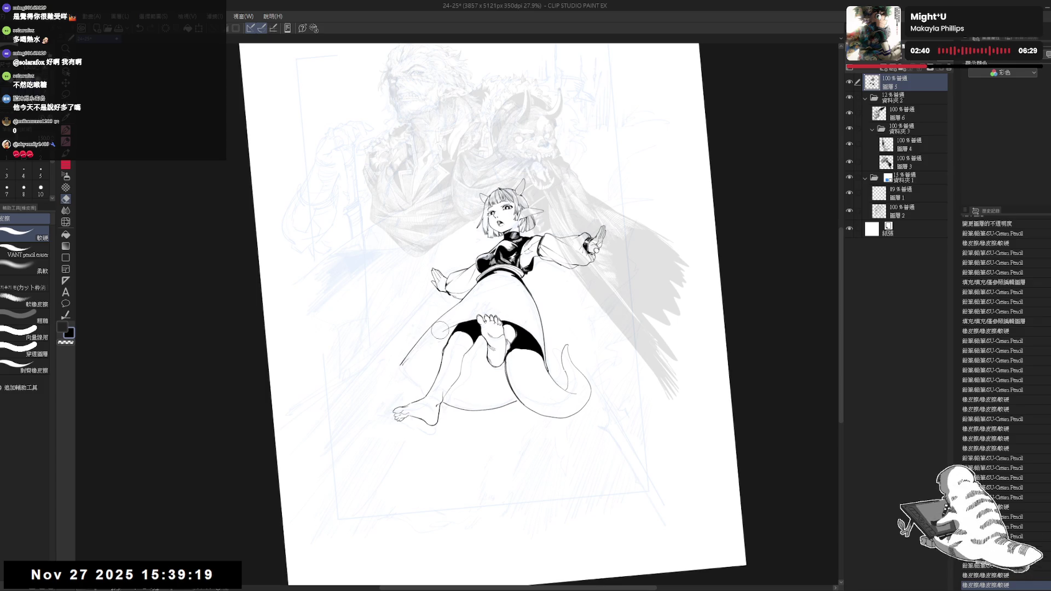
{"action": "key", "text": "p"}
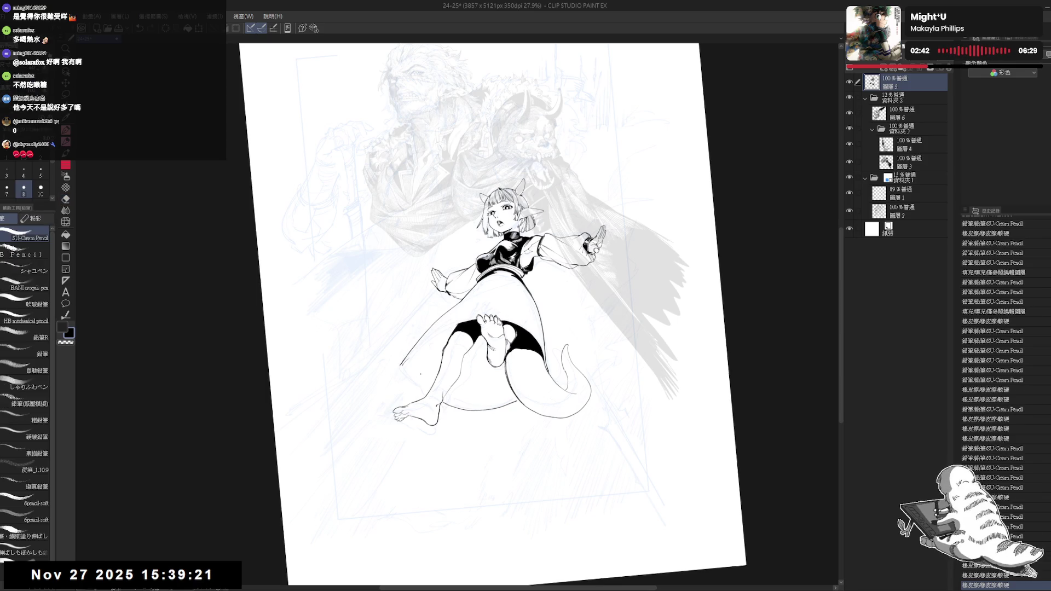
{"action": "left_click_drag", "start_coordinate": [417, 354], "coordinate": [470, 317]}
Draw a short stroke on the right of the skirt, then erase part of it
{"action": "key", "text": "e"}
{"action": "key", "text": "p"}
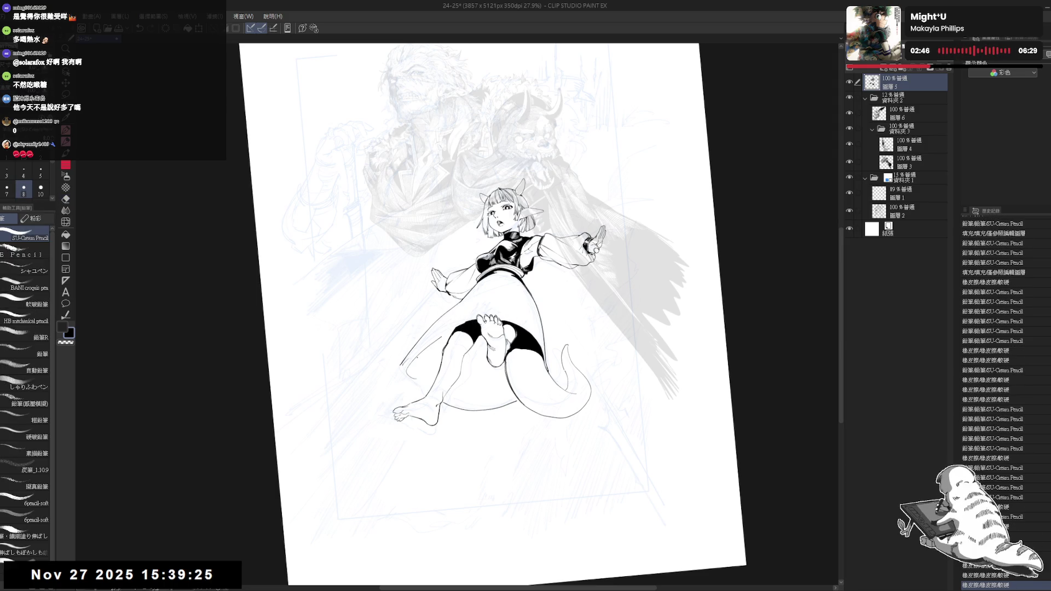
{"action": "key", "text": "e"}
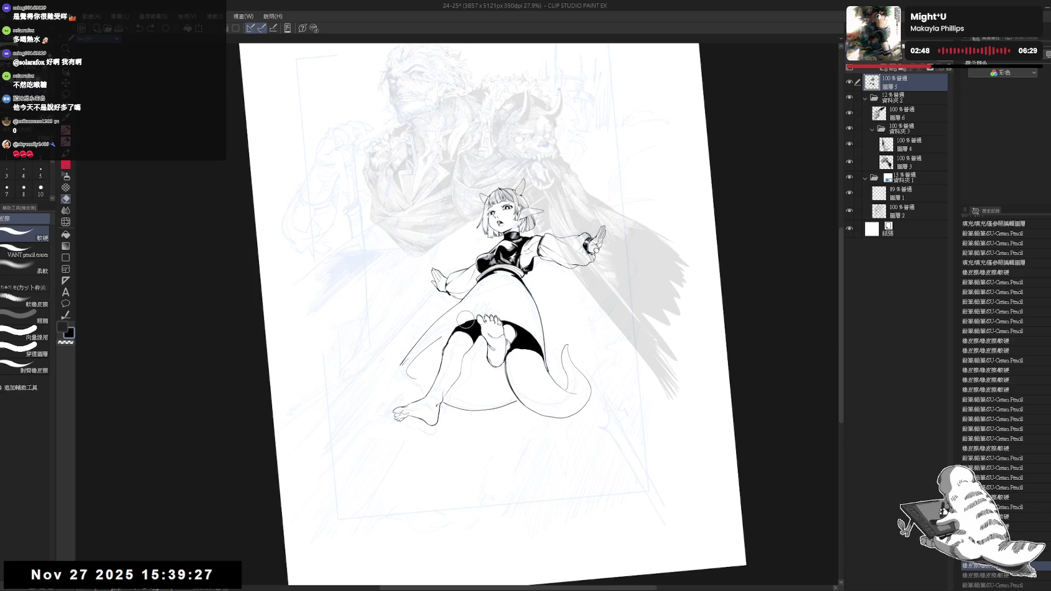
{"action": "key", "text": "p"}
{"action": "left_click_drag", "start_coordinate": [446, 290], "coordinate": [470, 326]}
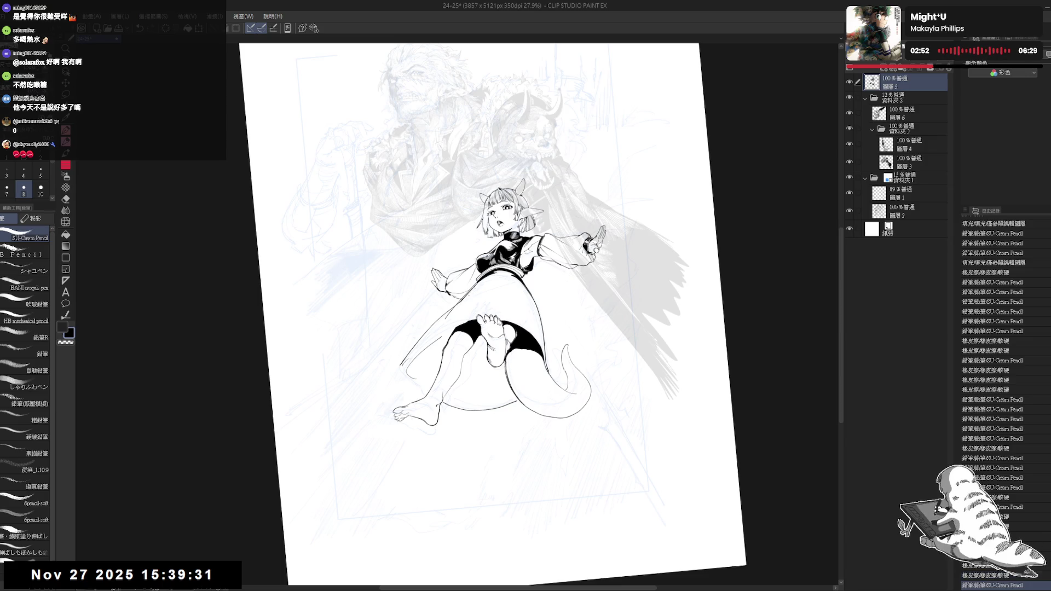
{"action": "key", "text": "e"}
{"action": "left_click", "coordinate": [452, 312]}
{"action": "left_click_drag", "start_coordinate": [452, 313], "coordinate": [472, 290]}
{"action": "key", "text": "p"}
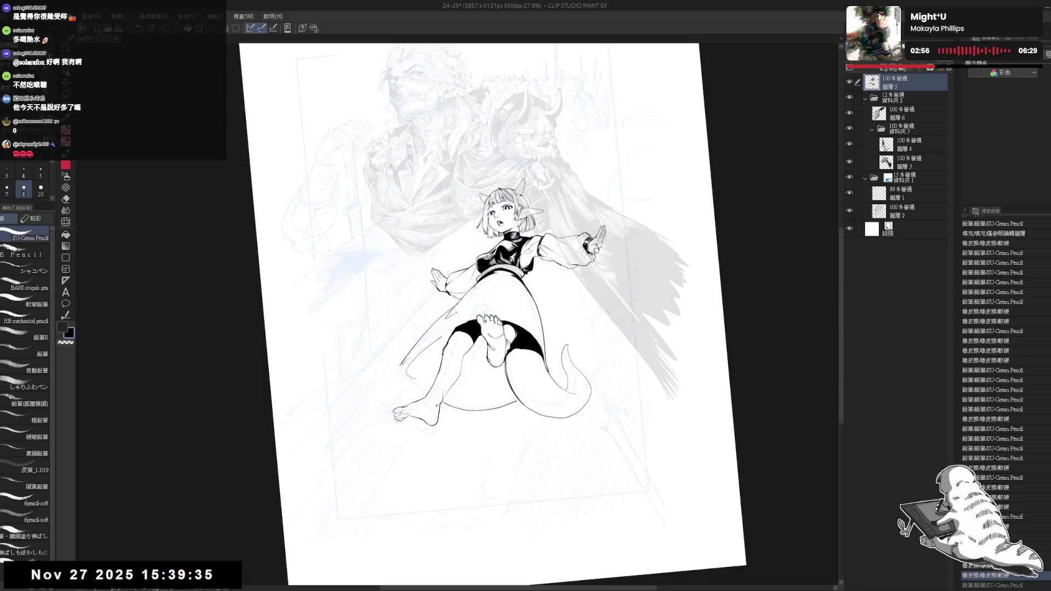
Add two small pencil strokes on the skirt, undo the last one, and mirror the canvas
{"action": "scroll", "coordinate": [992, 405], "scroll_direction": "down", "scroll_amount": 1}
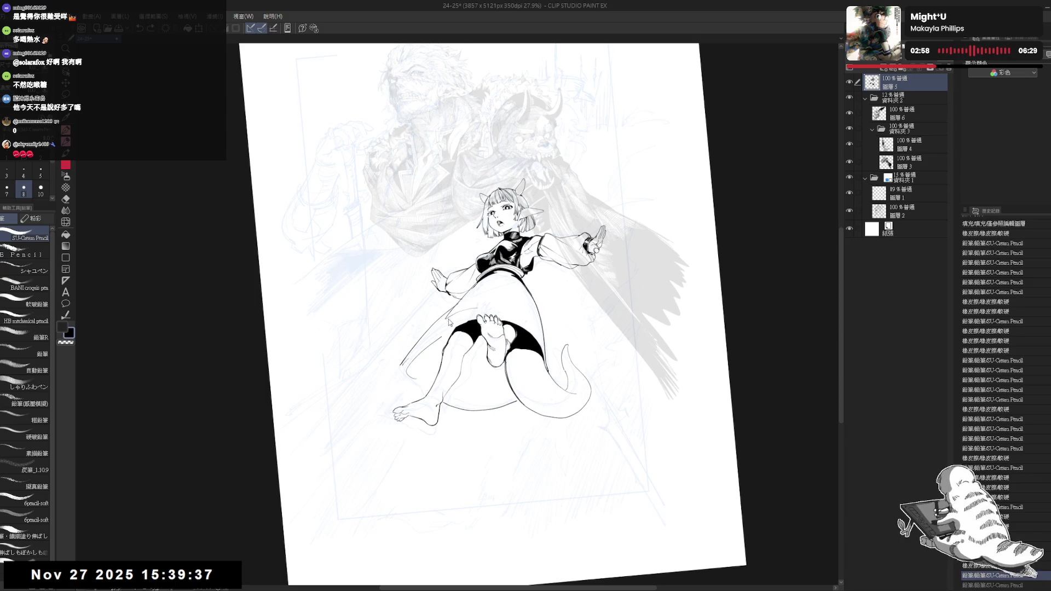
{"action": "left_click_drag", "start_coordinate": [448, 308], "coordinate": [463, 317]}
{"action": "left_click_drag", "start_coordinate": [491, 272], "coordinate": [495, 289]}
{"action": "key", "text": "ctrl+z"}
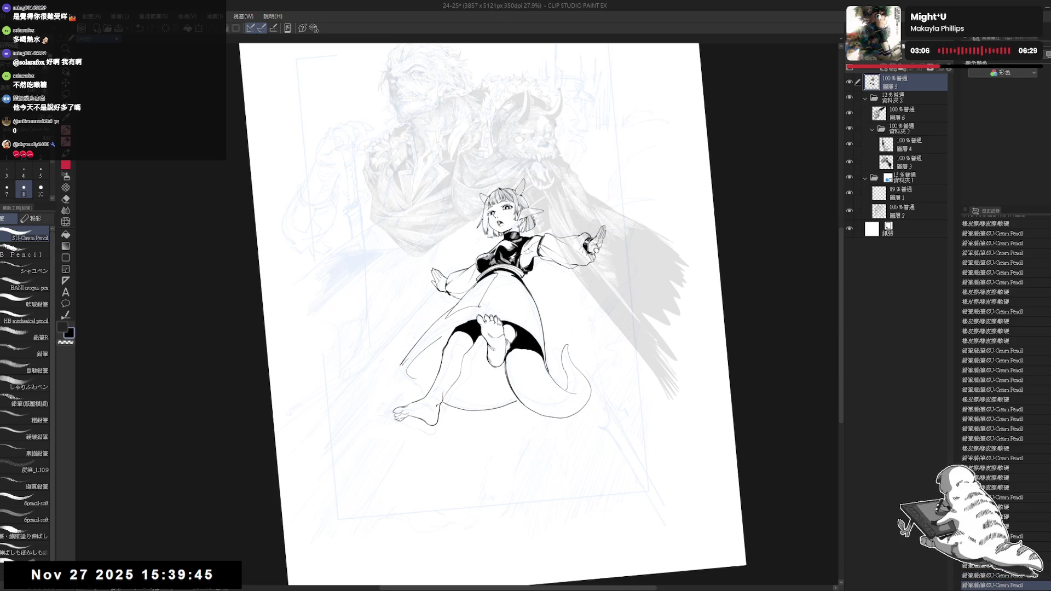
{"action": "key", "text": "h"}
{"action": "scroll", "coordinate": [370, 274], "scroll_direction": "up", "scroll_amount": 1}
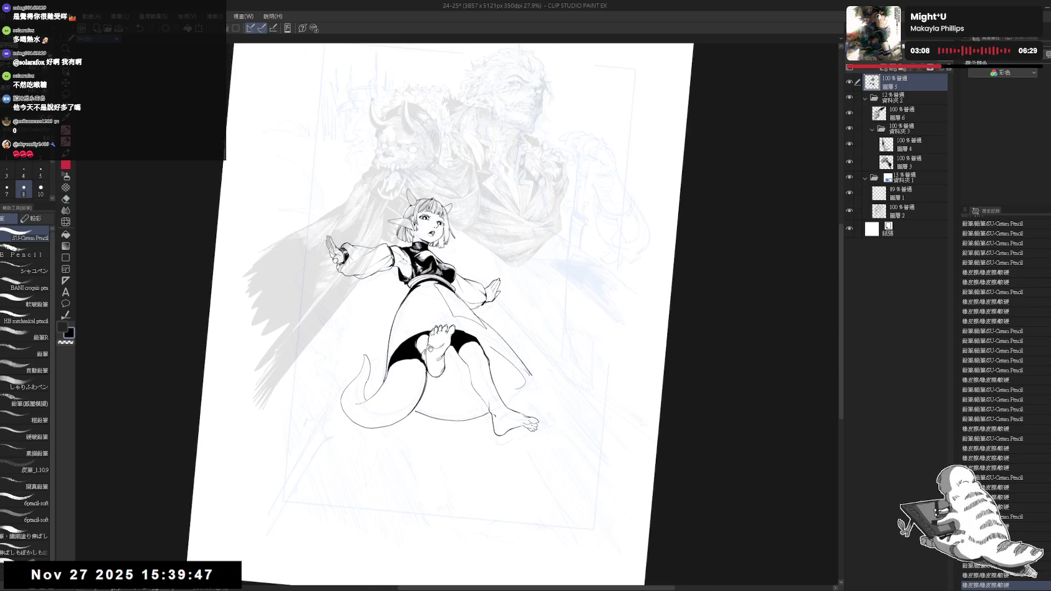
Ink a short vertical line and small fold marks on the skirt, redrawing one stroke
{"action": "scroll", "coordinate": [370, 273], "scroll_direction": "up", "scroll_amount": 2}
{"action": "mouse_move", "coordinate": [440, 273]}
{"action": "left_mouse_down"}
{"action": "mouse_move", "coordinate": [430, 340]}
{"action": "mouse_move", "coordinate": [425, 321]}
{"action": "left_mouse_up"}
{"action": "key", "text": "h"}
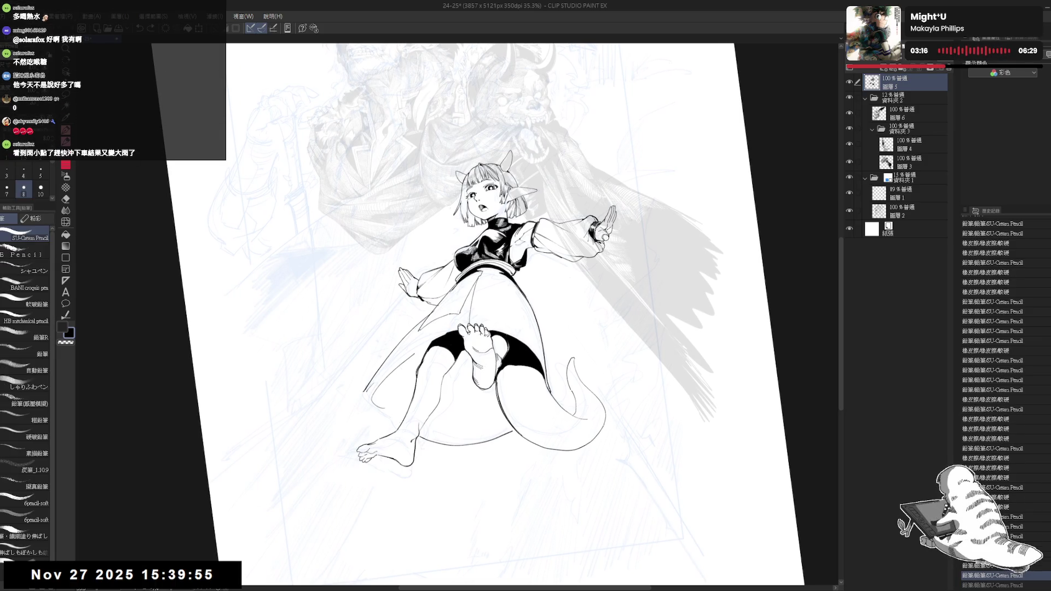
{"action": "left_click_drag", "start_coordinate": [431, 340], "coordinate": [426, 326]}
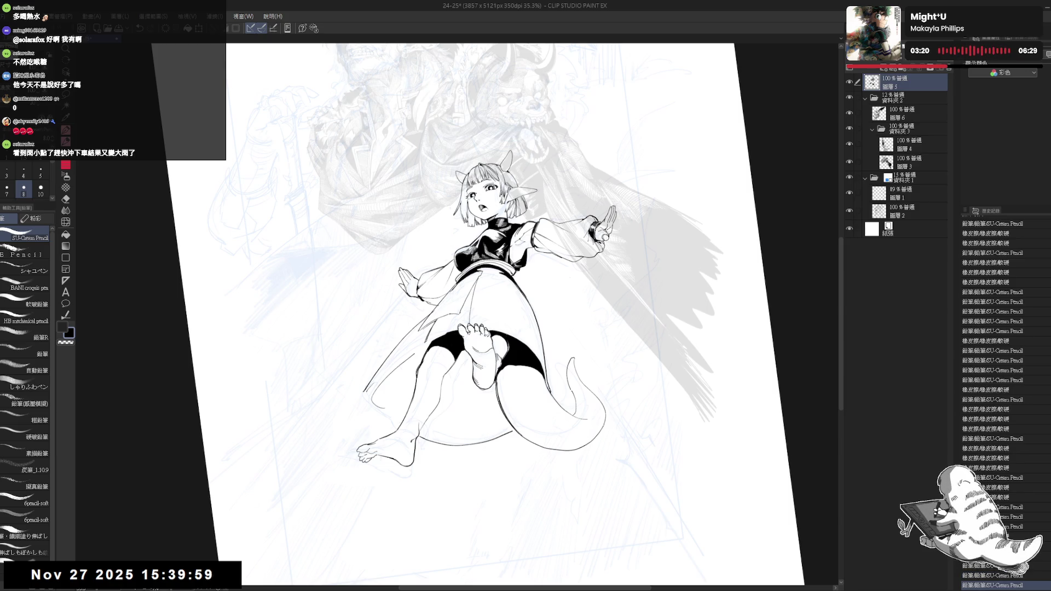
{"action": "key", "text": "ctrl+z"}
{"action": "mouse_move", "coordinate": [431, 342]}
{"action": "left_mouse_down"}
{"action": "mouse_move", "coordinate": [425, 349]}
{"action": "mouse_move", "coordinate": [451, 332]}
{"action": "left_mouse_up"}
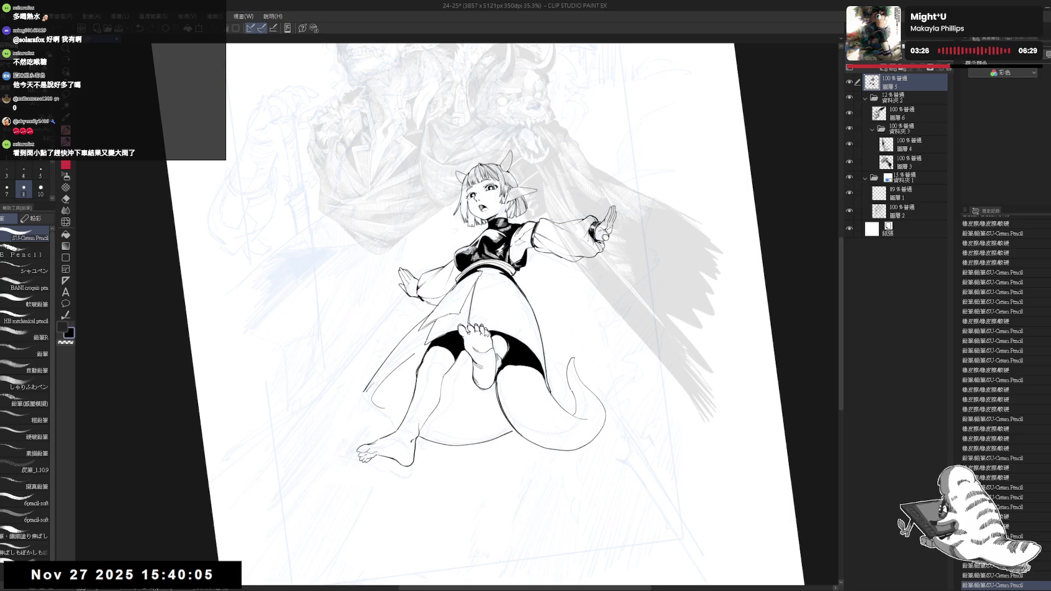
{"action": "left_click_drag", "start_coordinate": [432, 339], "coordinate": [450, 332]}
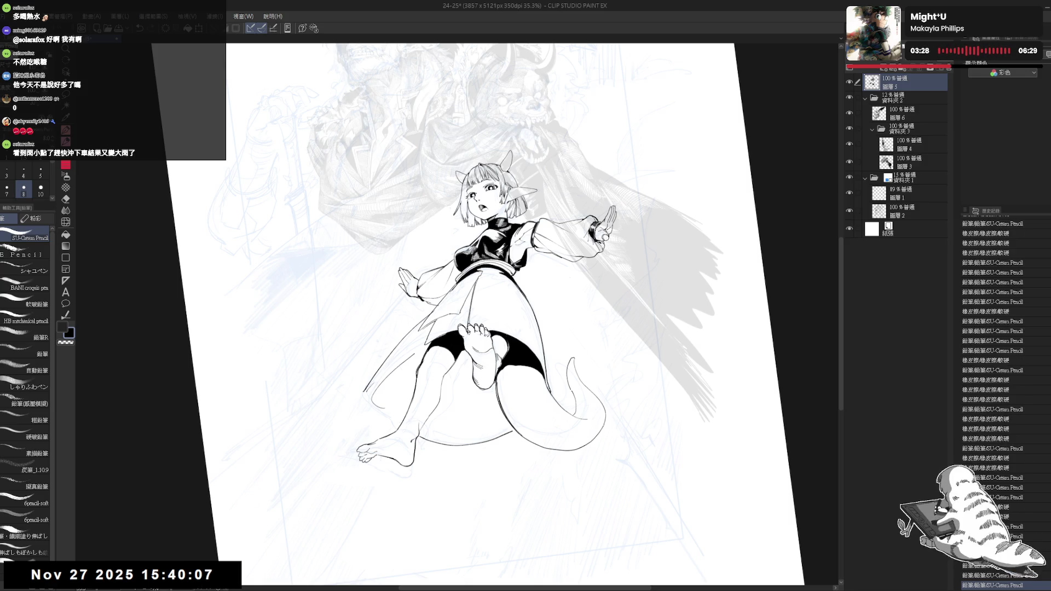
Rotate the view to add a small mark near the toes and a vertical skirt fold line
{"action": "mouse_move", "coordinate": [463, 460]}
{"action": "left_mouse_down"}
{"action": "mouse_move", "coordinate": [362, 425]}
{"action": "mouse_move", "coordinate": [473, 358]}
{"action": "left_mouse_up"}
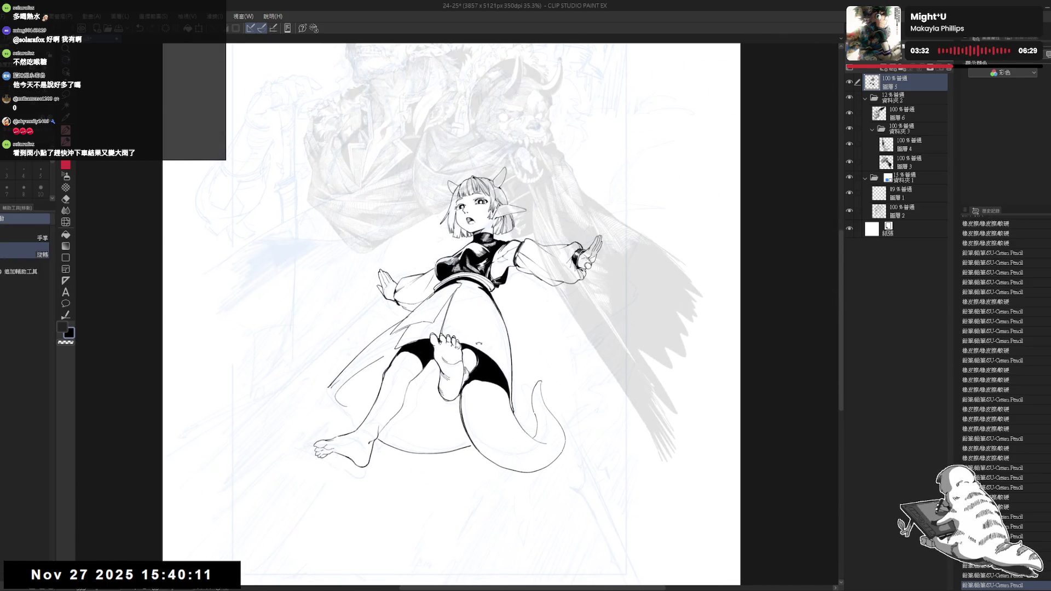
{"action": "key", "text": "p"}
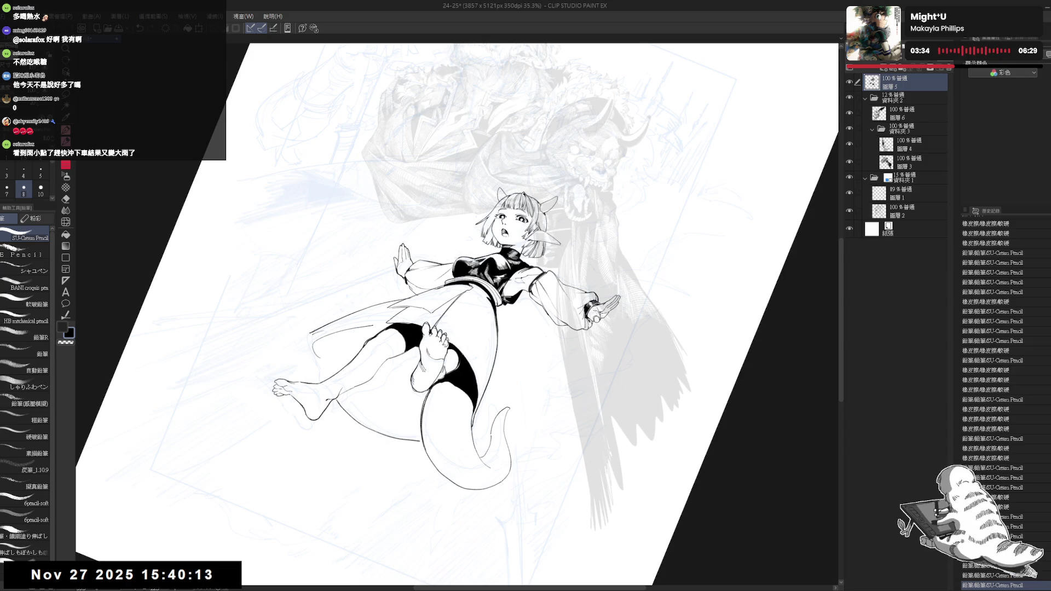
{"action": "left_click_drag", "start_coordinate": [449, 344], "coordinate": [456, 344]}
{"action": "key", "text": "minus"}
{"action": "key", "text": "minus"}
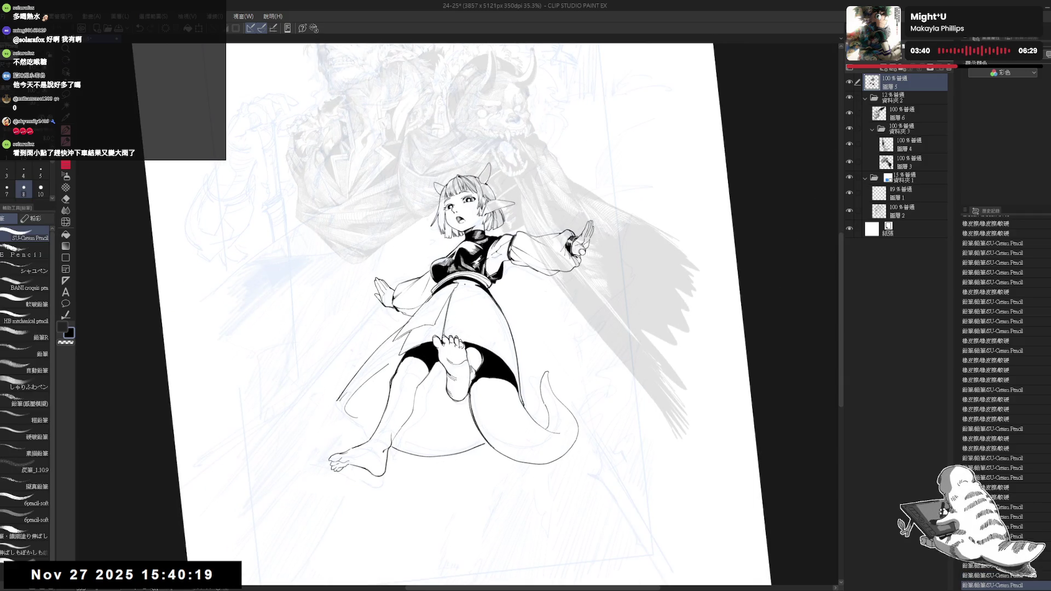
{"action": "left_click_drag", "start_coordinate": [463, 298], "coordinate": [463, 313]}
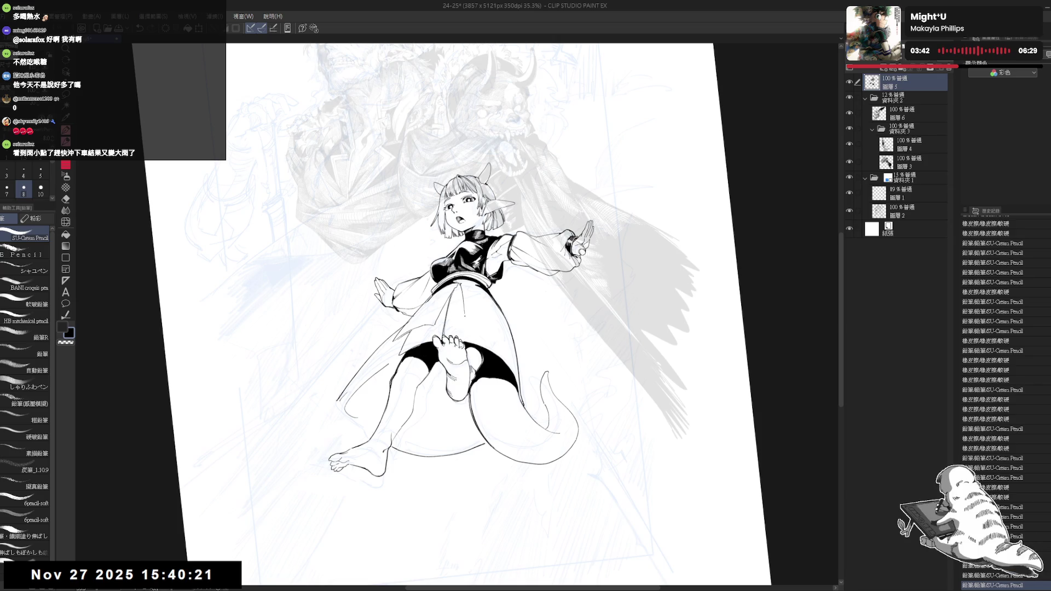
Mirror the canvas to check the drawing, redoing then undoing the last pencil stroke
{"action": "key", "text": "h"}
{"action": "key", "text": "h"}
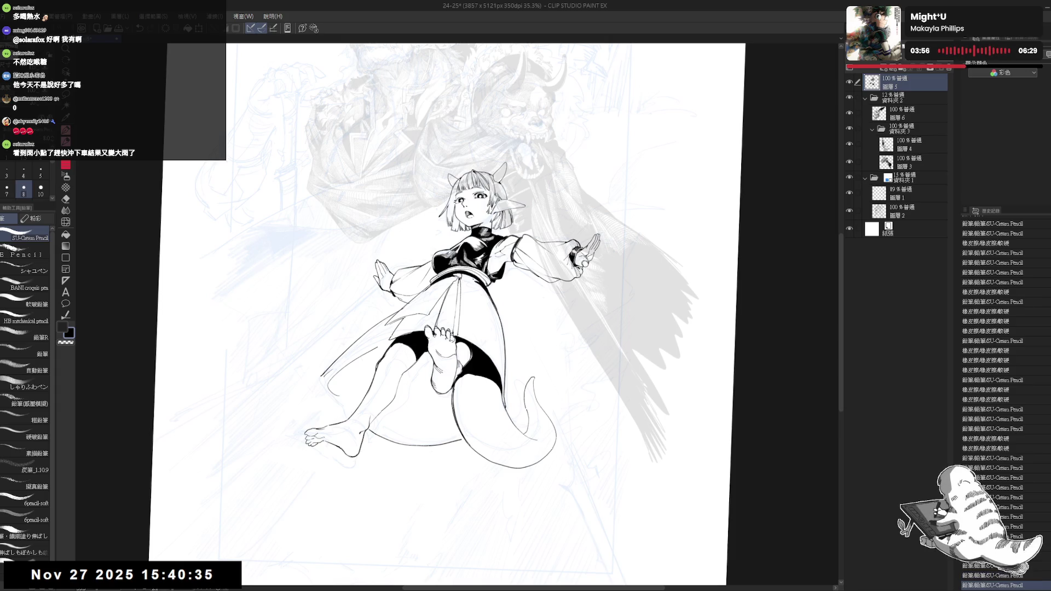
{"action": "key", "text": "ctrl+y"}
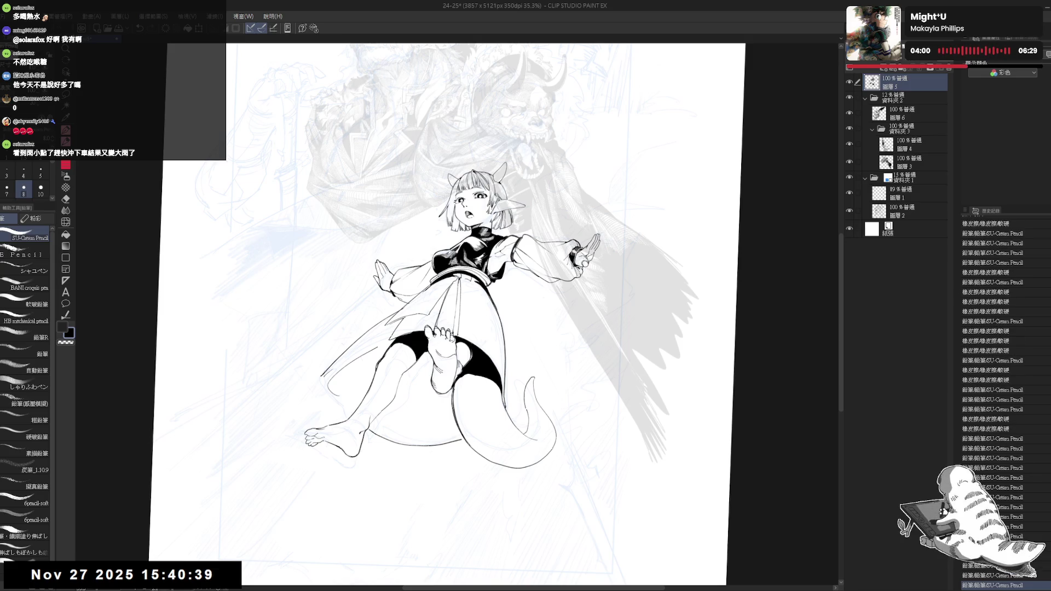
{"action": "key", "text": "ctrl+z"}
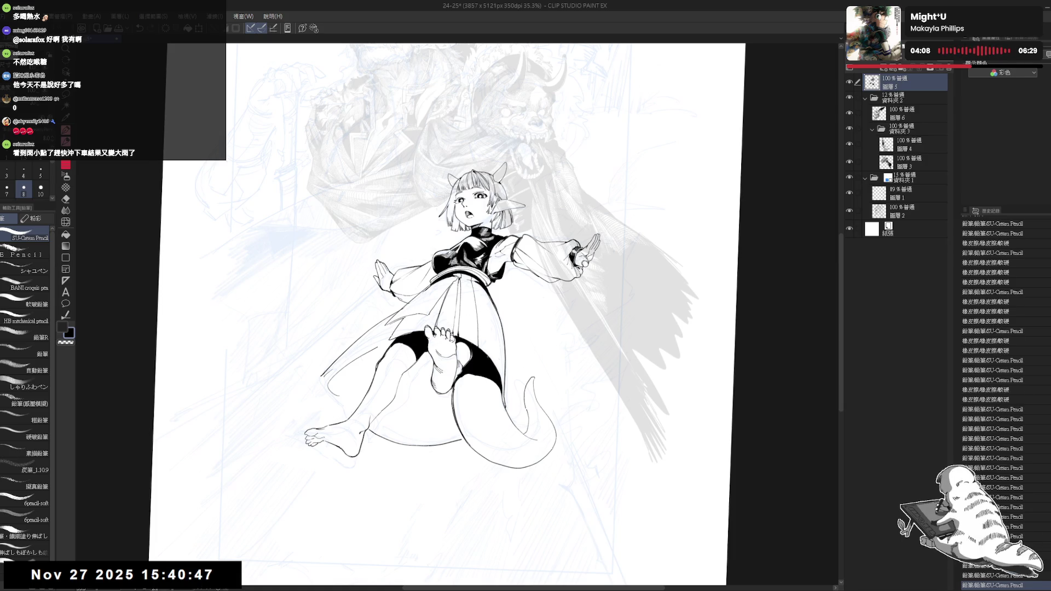
{"action": "key", "text": "h"}
{"action": "scroll", "coordinate": [413, 349], "scroll_direction": "up", "scroll_amount": 1}
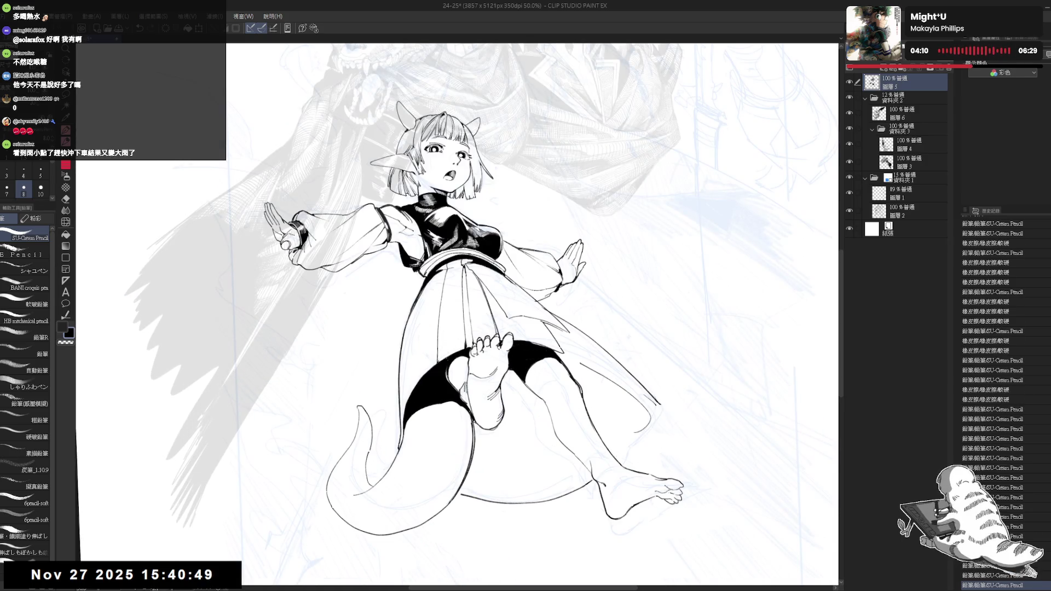
Try several short fold strokes on the skirt, undoing and redoing each attempt
{"action": "left_click_drag", "start_coordinate": [444, 302], "coordinate": [443, 364]}
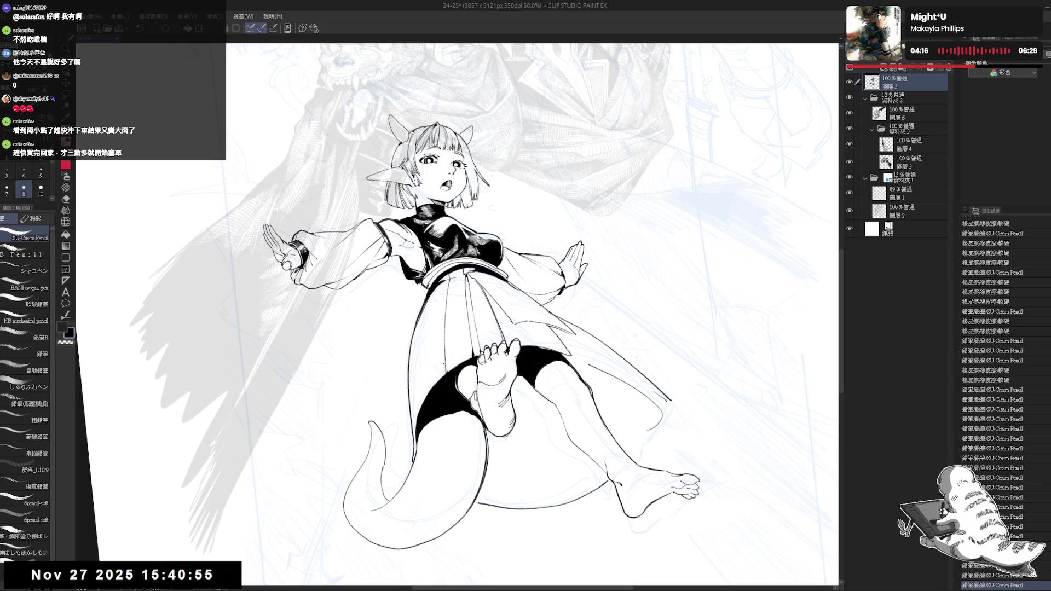
{"action": "key", "text": "h"}
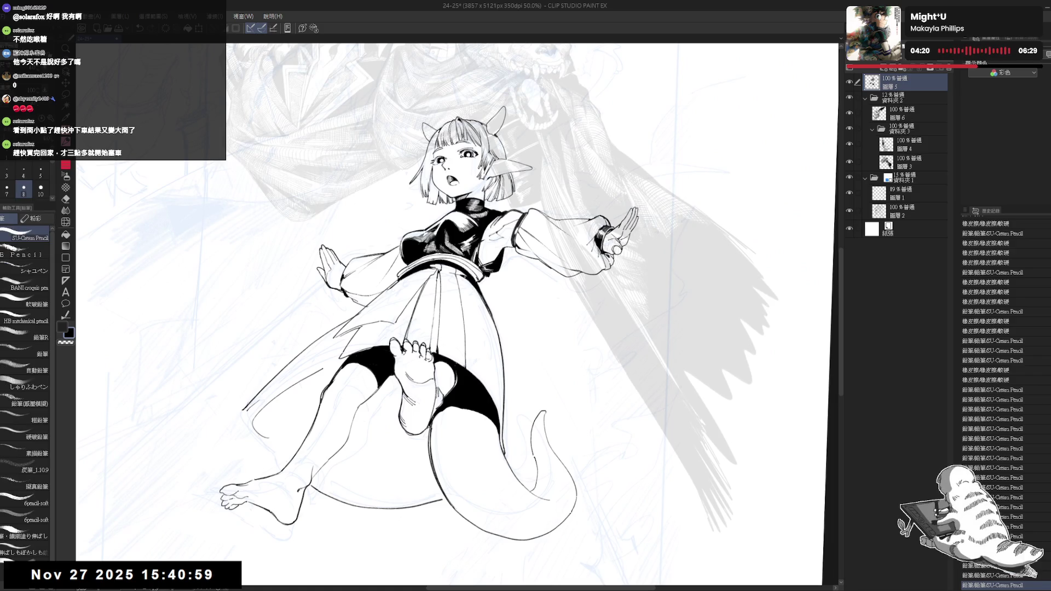
{"action": "left_click_drag", "start_coordinate": [473, 280], "coordinate": [474, 337]}
{"action": "key", "text": "ctrl+z"}
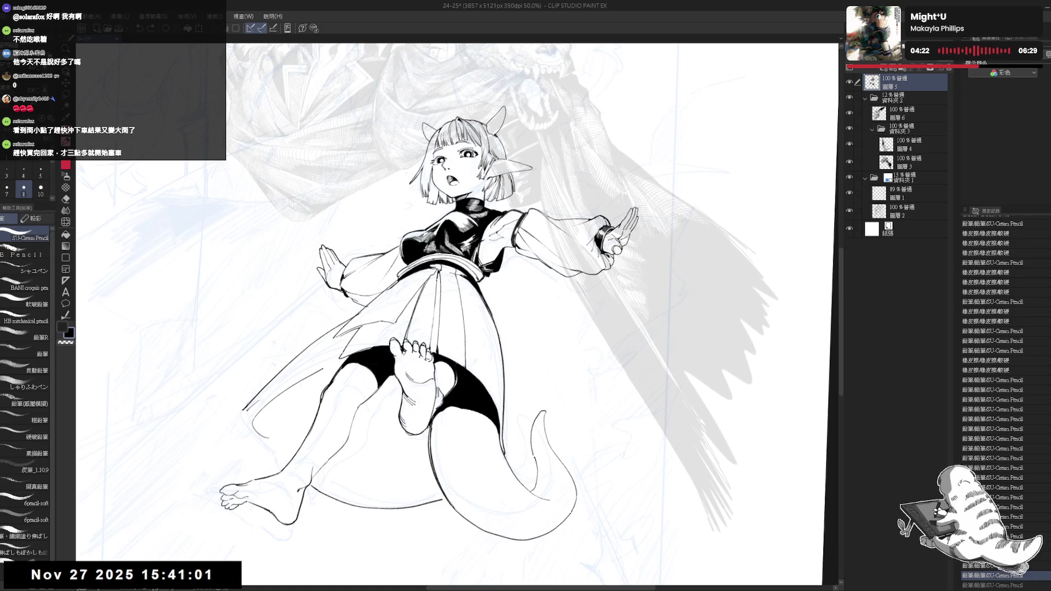
{"action": "left_click_drag", "start_coordinate": [471, 294], "coordinate": [486, 329]}
{"action": "key", "text": "ctrl+z"}
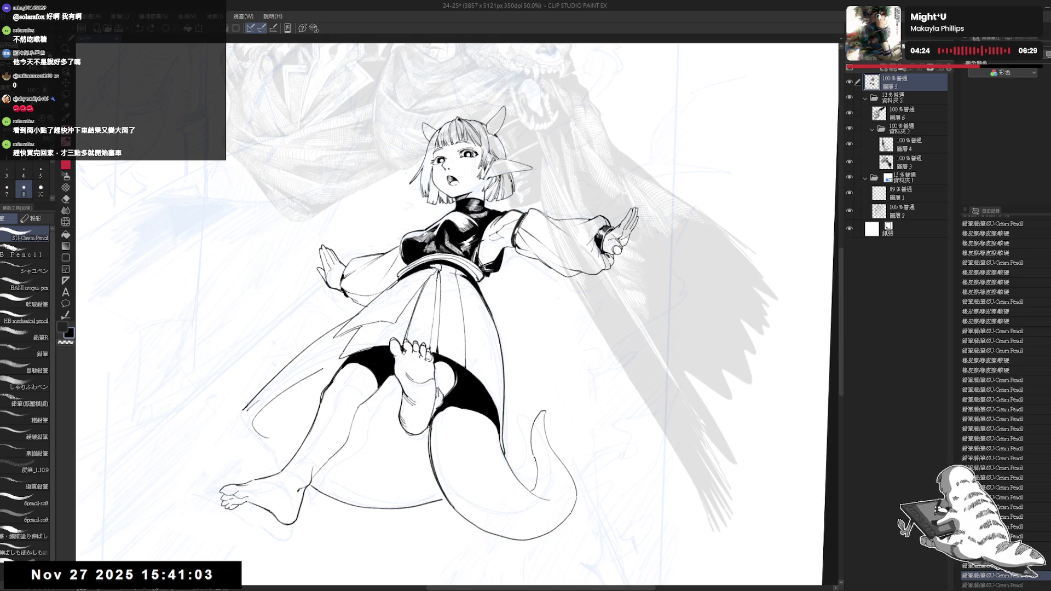
{"action": "left_click_drag", "start_coordinate": [469, 288], "coordinate": [487, 338]}
{"action": "key", "text": "ctrl+y"}
{"action": "key", "text": "ctrl+z"}
{"action": "left_click_drag", "start_coordinate": [475, 303], "coordinate": [487, 355]}
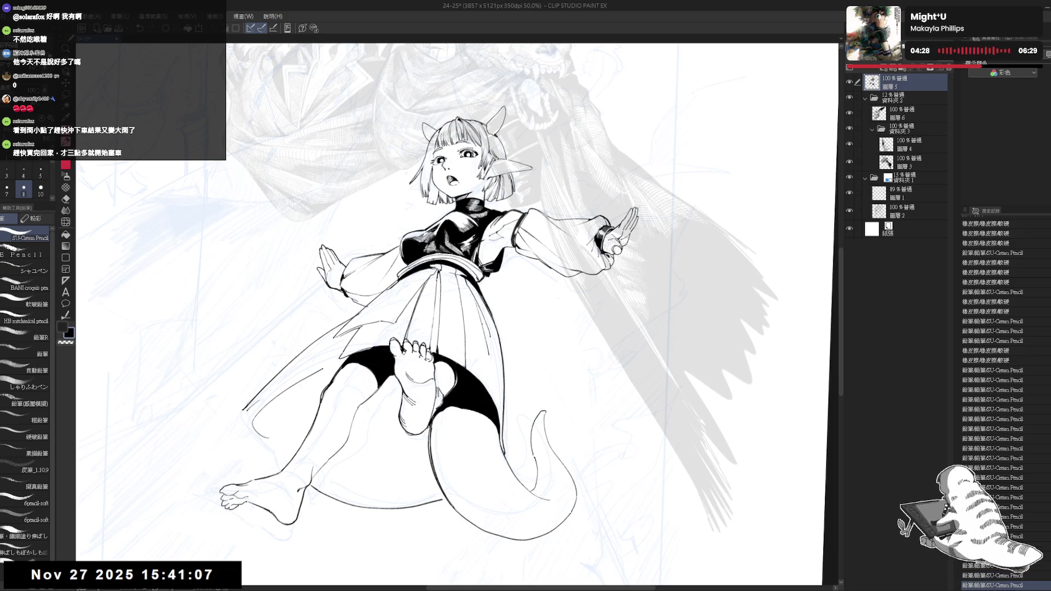
{"action": "key", "text": "ctrl+z"}
{"action": "mouse_move", "coordinate": [475, 300]}
{"action": "left_mouse_down"}
{"action": "mouse_move", "coordinate": [483, 333]}
{"action": "mouse_move", "coordinate": [481, 317]}
{"action": "left_mouse_up"}
{"action": "key", "text": "ctrl+z"}
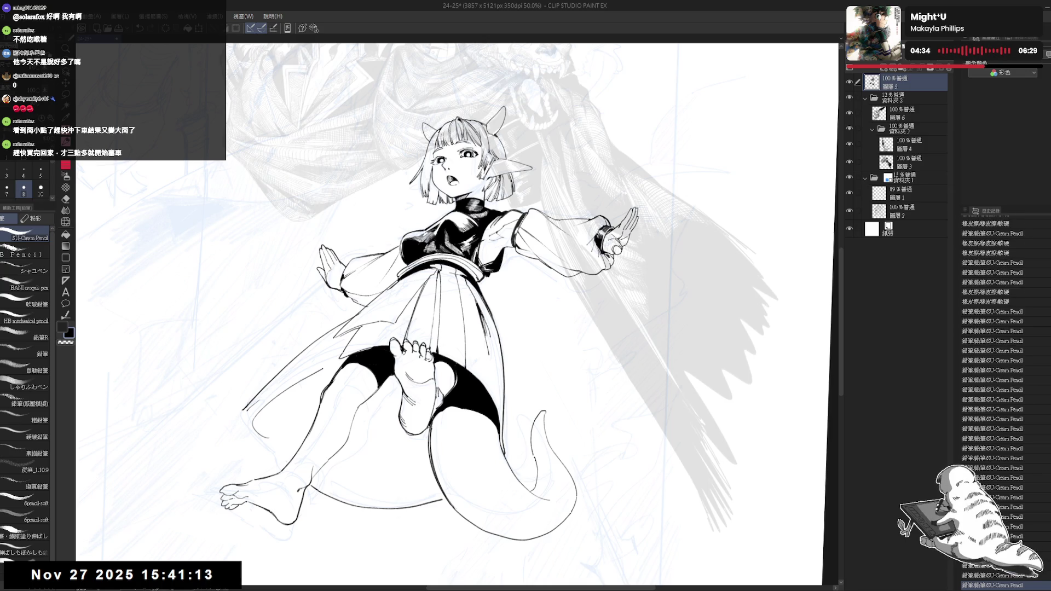
Rotate the view, undo the vertical skirt stroke and erase a small stray mark
{"action": "mouse_move", "coordinate": [518, 363]}
{"action": "left_mouse_down"}
{"action": "mouse_move", "coordinate": [449, 304]}
{"action": "mouse_move", "coordinate": [444, 367]}
{"action": "left_mouse_up"}
{"action": "key", "text": "e"}
{"action": "key", "text": "p"}
{"action": "key", "text": "ctrl+z"}
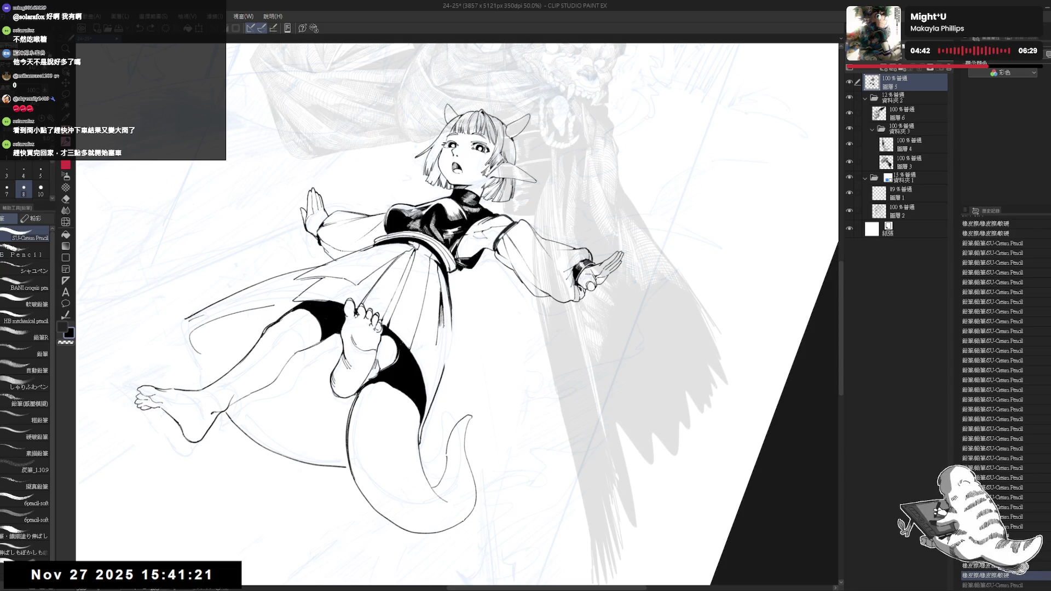
{"action": "key", "text": "e"}
{"action": "left_click_drag", "start_coordinate": [439, 326], "coordinate": [455, 336]}
{"action": "key", "text": "p"}
{"action": "key", "text": "e"}
{"action": "key", "text": "p"}
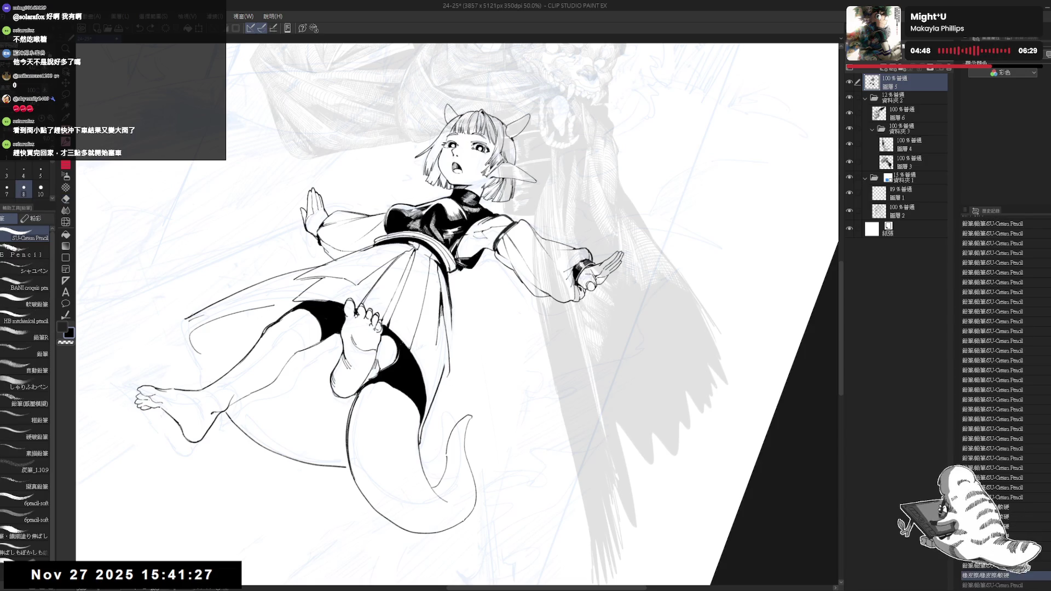
Reset the rotation, mirror the view, and clean up the left skirt edge with a small stroke
{"action": "key", "text": "ctrl+shift+r"}
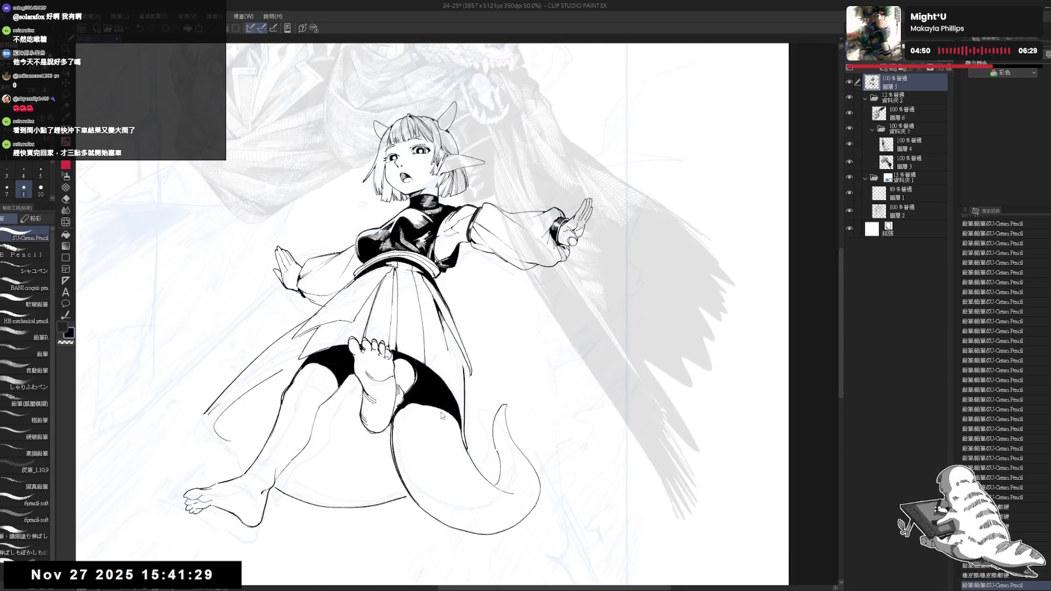
{"action": "key", "text": "h"}
{"action": "key", "text": "e"}
{"action": "left_click_drag", "start_coordinate": [446, 350], "coordinate": [441, 374]}
{"action": "key", "text": "p"}
{"action": "key", "text": "e"}
{"action": "key", "text": "p"}
{"action": "key", "text": "ctrl+z"}
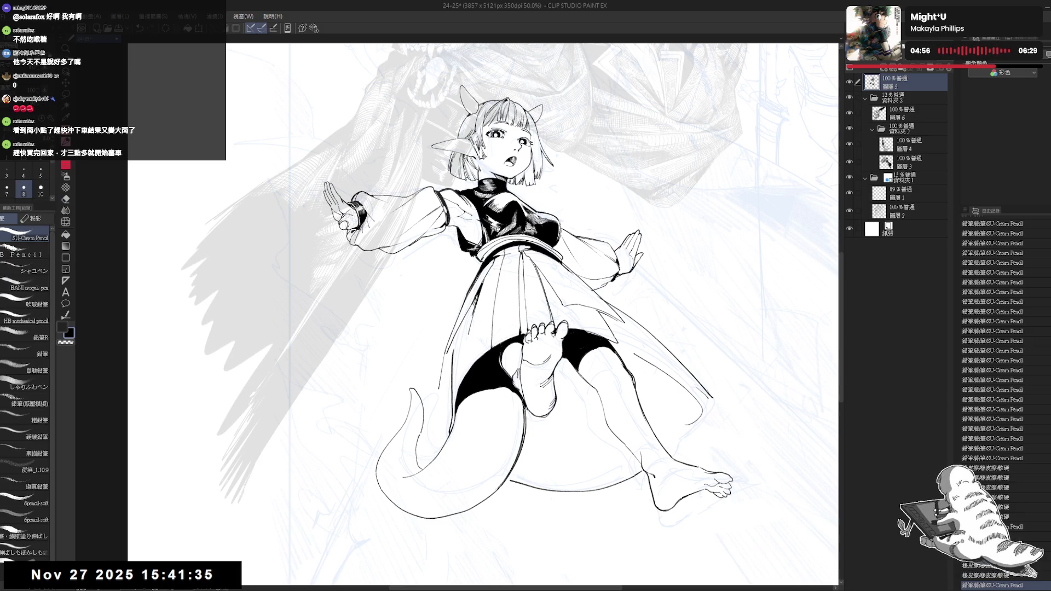
{"action": "left_click_drag", "start_coordinate": [442, 359], "coordinate": [441, 377]}
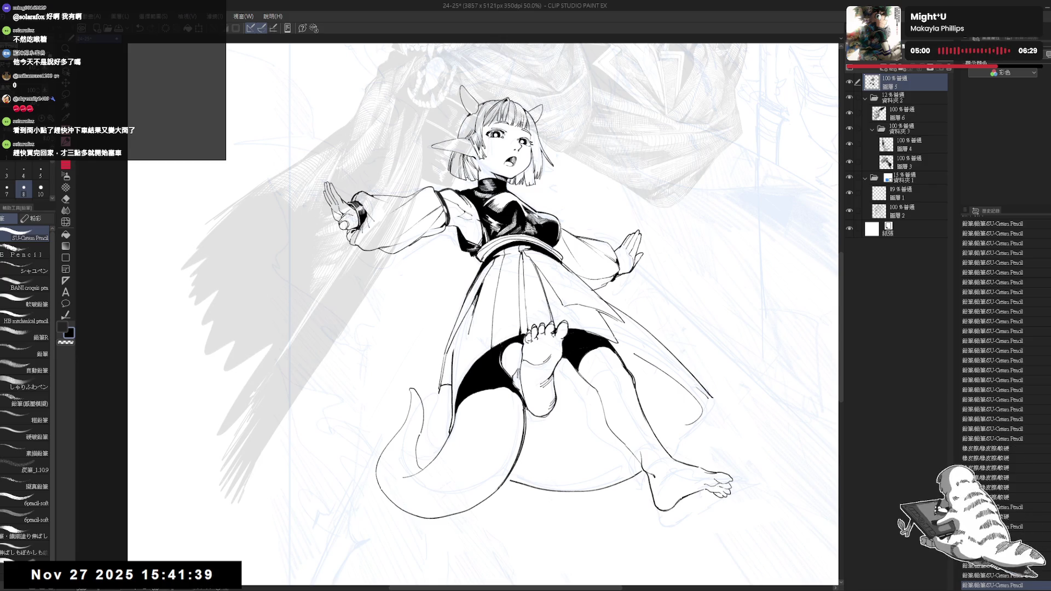
Add small touch-up strokes and fill a small gap near the shorts with black
{"action": "key", "text": "h"}
{"action": "left_click_drag", "start_coordinate": [602, 219], "coordinate": [602, 285]}
{"action": "key", "text": "p"}
{"action": "left_click_drag", "start_coordinate": [482, 390], "coordinate": [476, 405]}
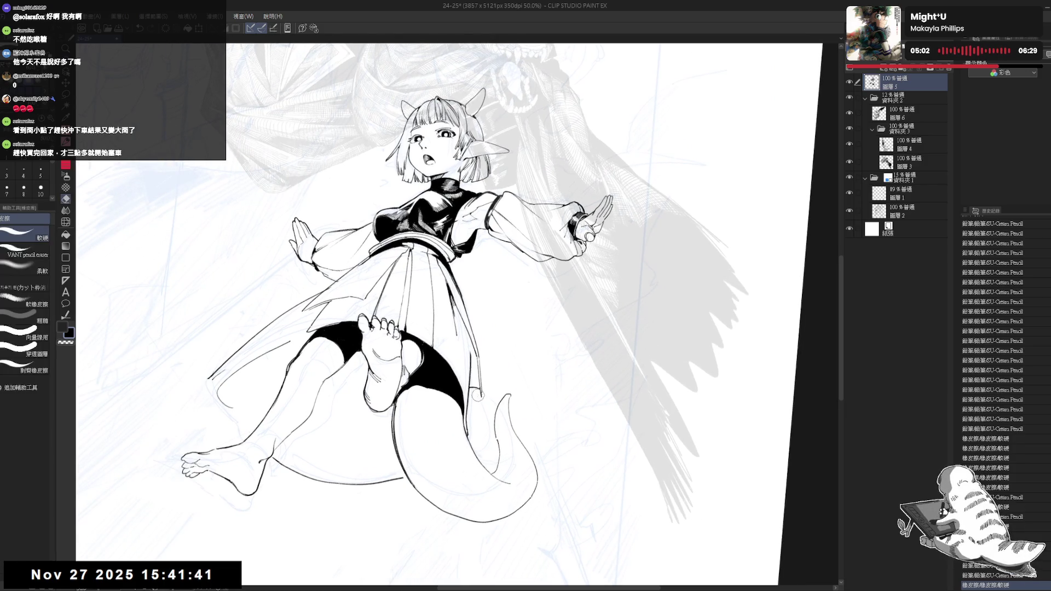
{"action": "left_click_drag", "start_coordinate": [470, 334], "coordinate": [469, 367]}
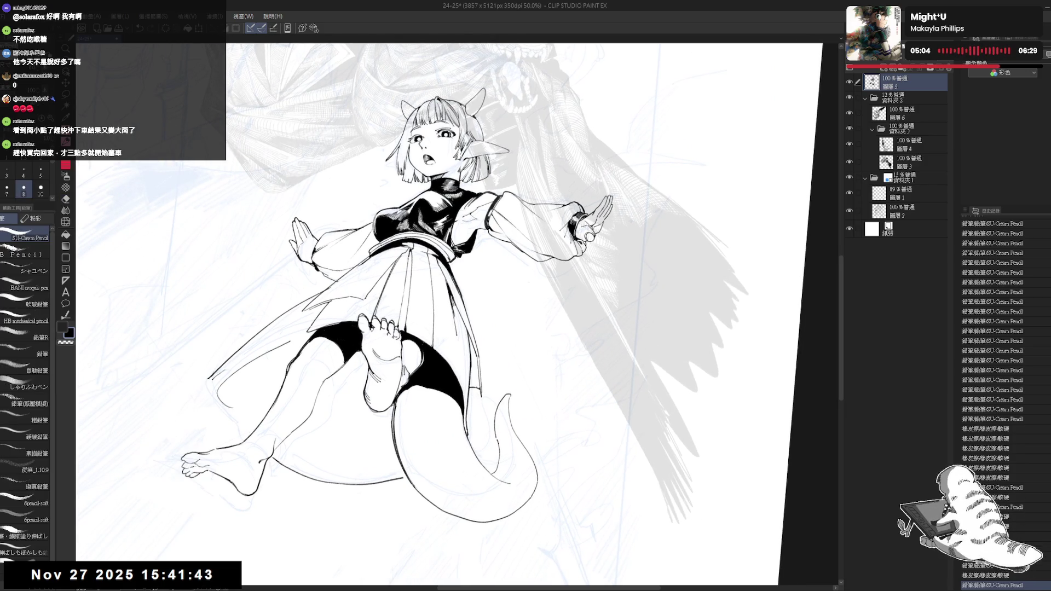
{"action": "key", "text": "g"}
{"action": "left_click", "coordinate": [474, 364]}
Add a pencil stroke and fill a small gap near the skirt with black
{"action": "scroll", "coordinate": [509, 307], "scroll_direction": "down", "scroll_amount": 2}
{"action": "scroll", "coordinate": [508, 308], "scroll_direction": "down", "scroll_amount": 1}
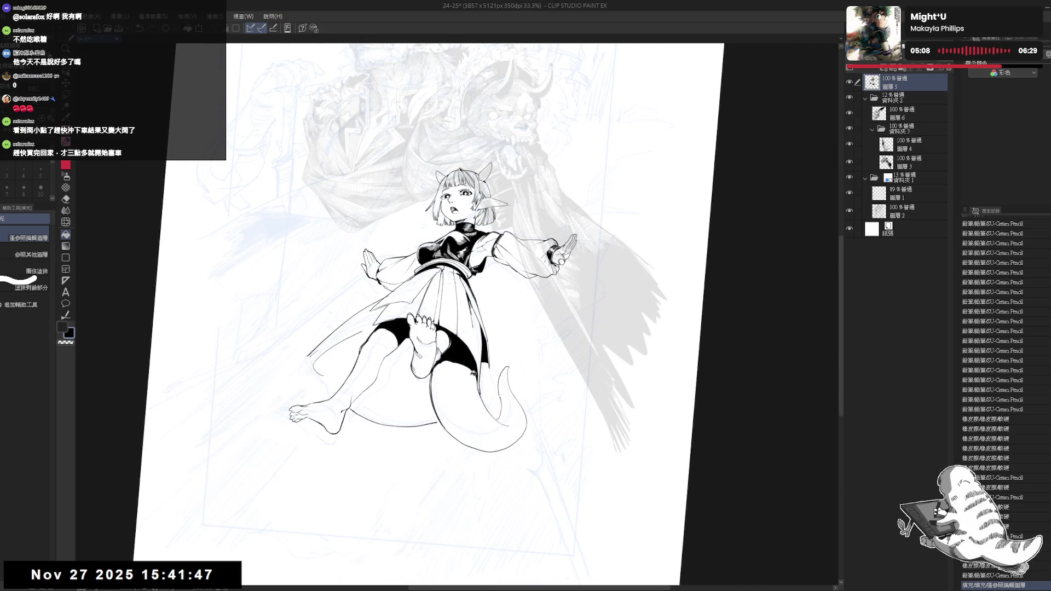
{"action": "left_click_drag", "start_coordinate": [474, 360], "coordinate": [469, 355]}
{"action": "scroll", "coordinate": [437, 340], "scroll_direction": "up", "scroll_amount": 2}
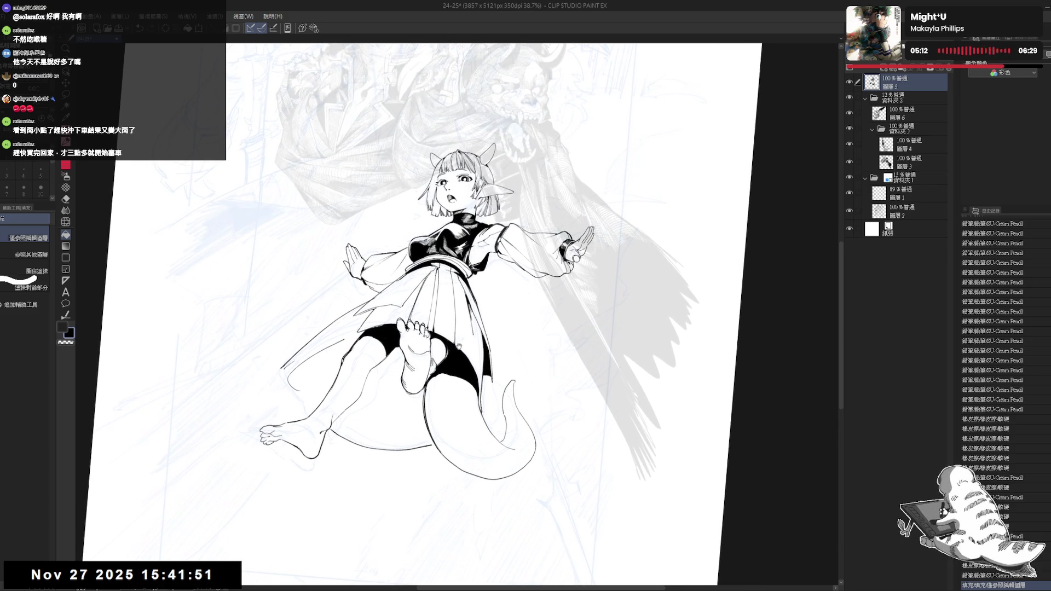
{"action": "key", "text": "p"}
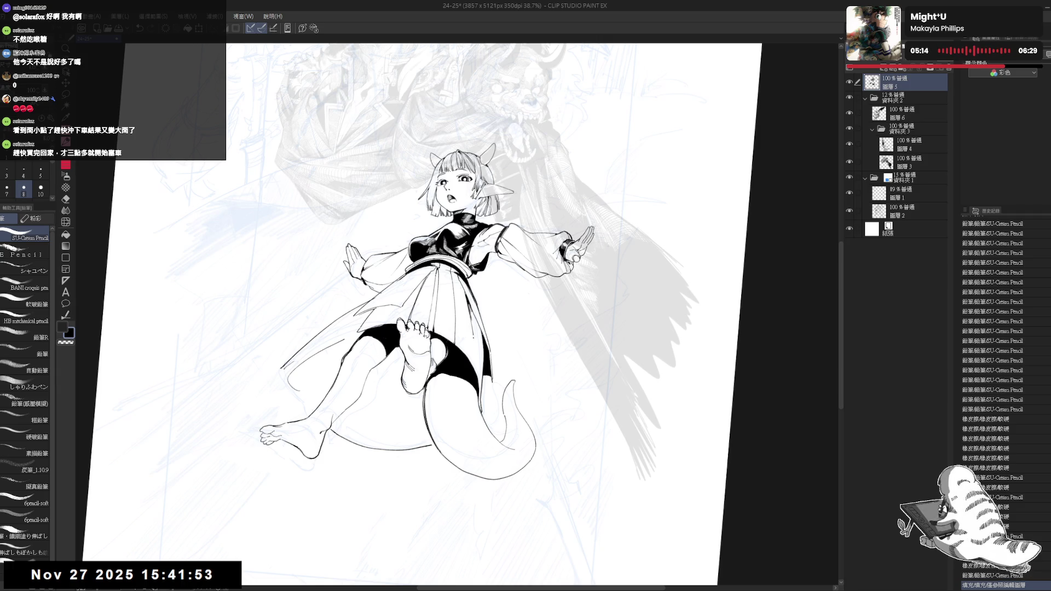
{"action": "left_click_drag", "start_coordinate": [416, 328], "coordinate": [422, 334]}
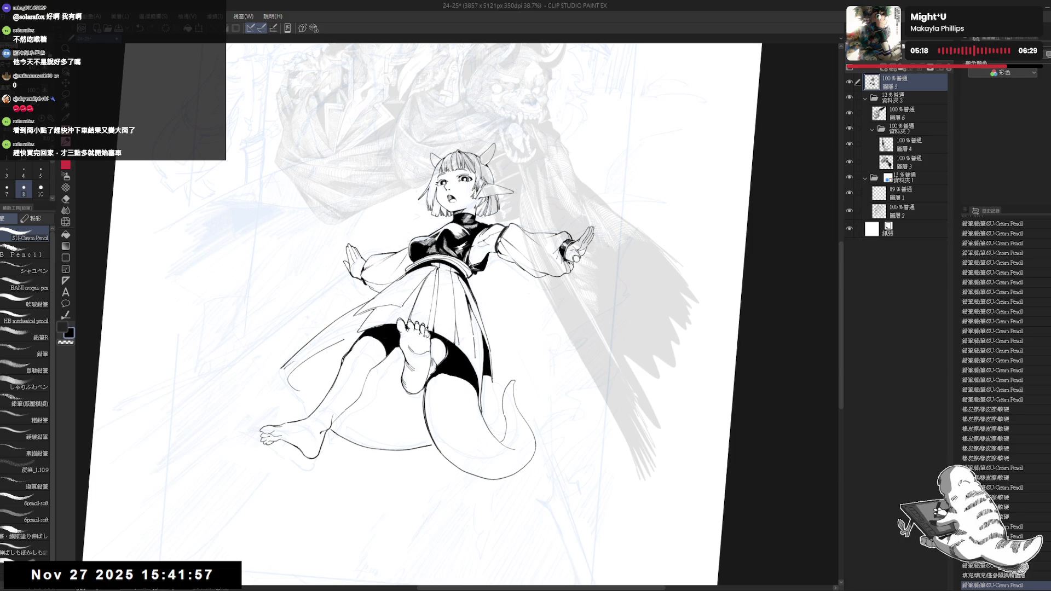
{"action": "key", "text": "g"}
{"action": "left_click", "coordinate": [459, 337]}
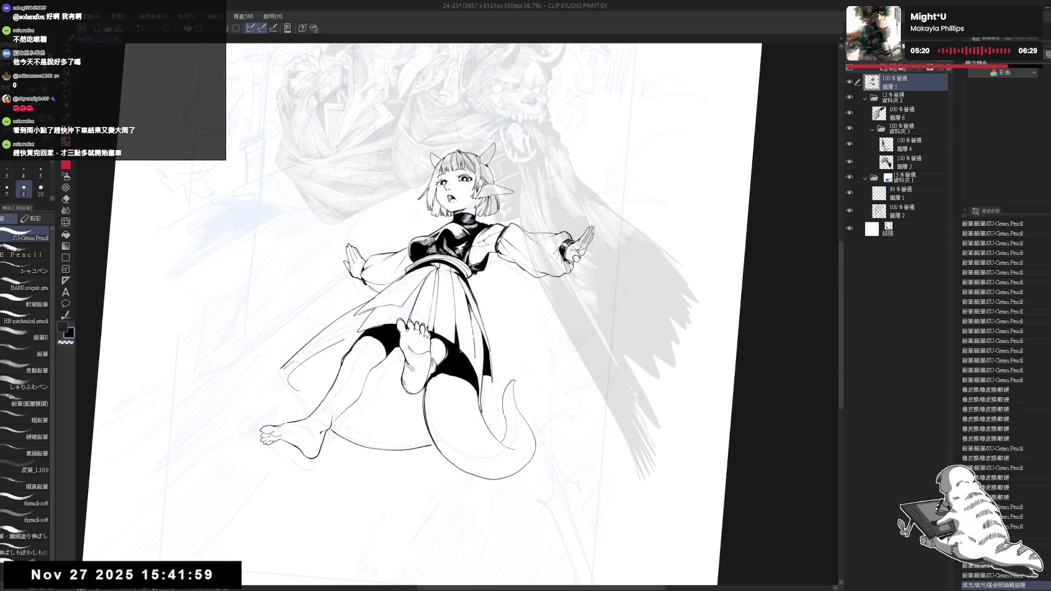
{"action": "left_click_drag", "start_coordinate": [458, 346], "coordinate": [467, 352]}
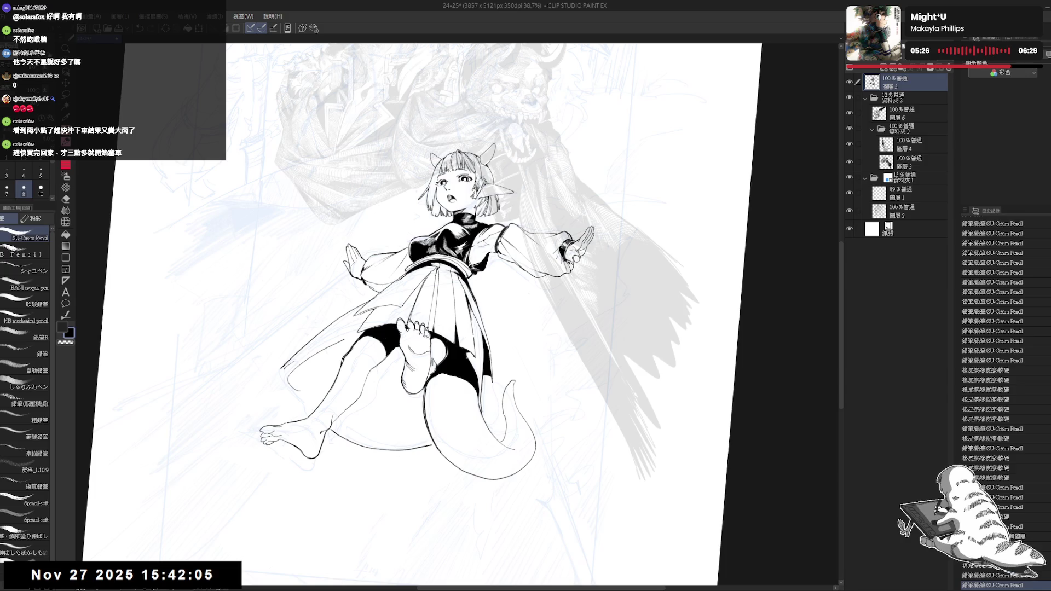
Add small skirt strokes, erase marks along the tail and skirt edge, and touch up near the shorts
{"action": "left_click_drag", "start_coordinate": [419, 315], "coordinate": [409, 308]}
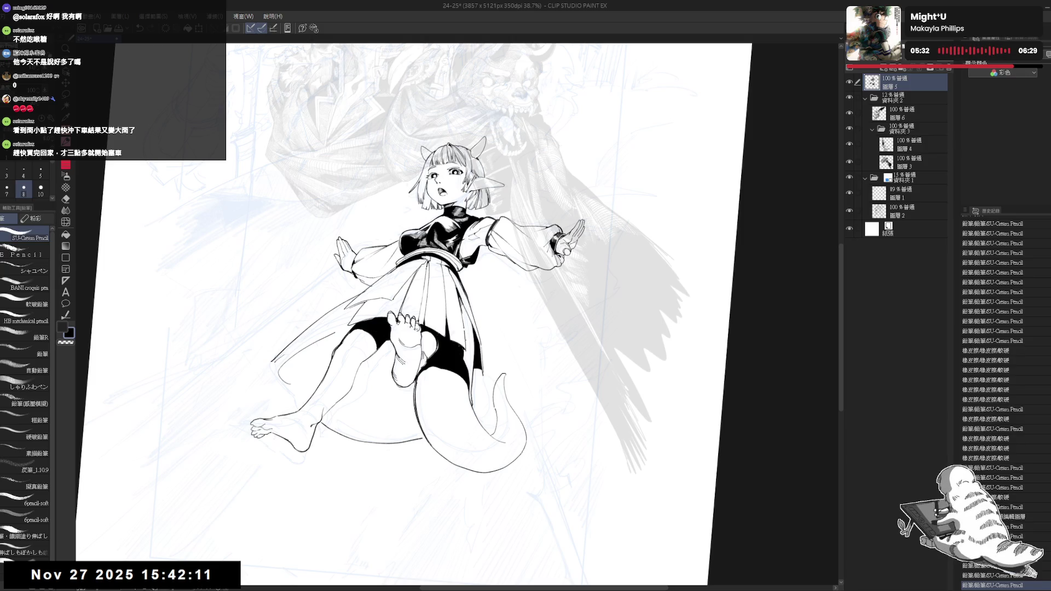
{"action": "left_click_drag", "start_coordinate": [466, 342], "coordinate": [469, 351]}
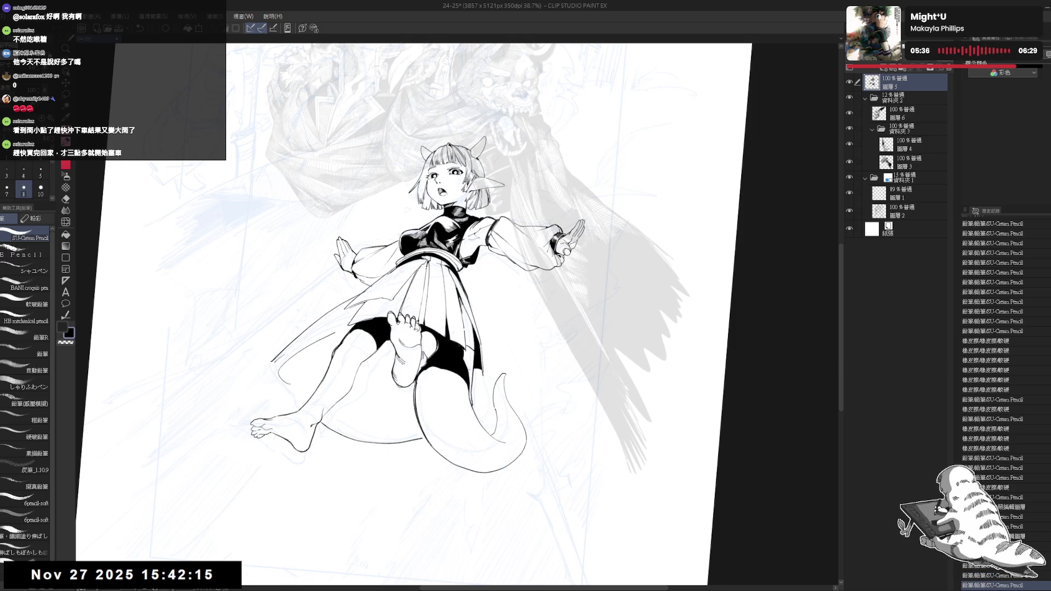
{"action": "key", "text": "e"}
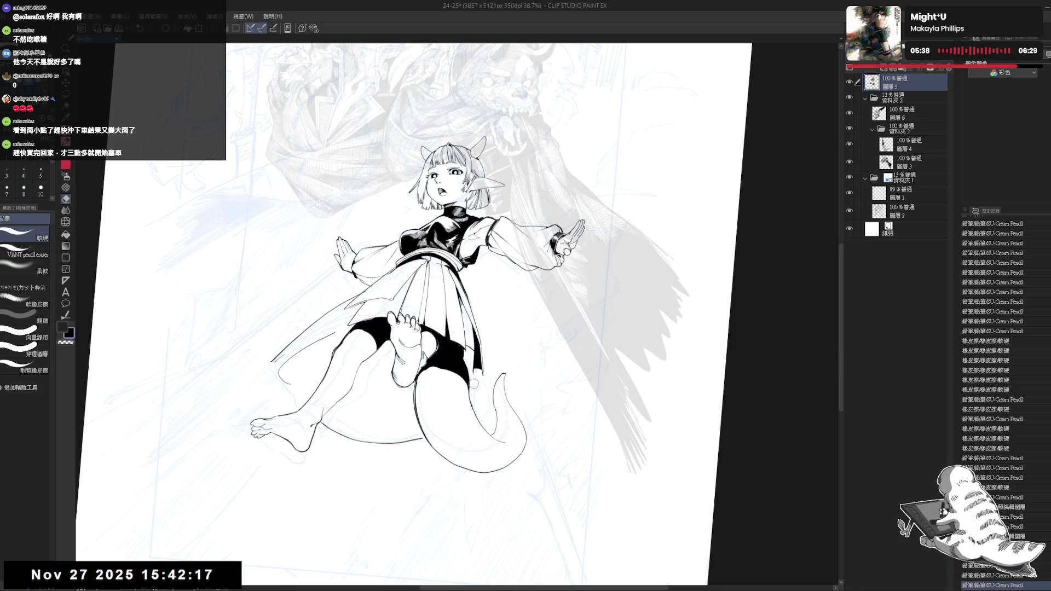
{"action": "left_click_drag", "start_coordinate": [472, 367], "coordinate": [476, 394]}
{"action": "left_click_drag", "start_coordinate": [477, 399], "coordinate": [485, 445]}
{"action": "key", "text": "p"}
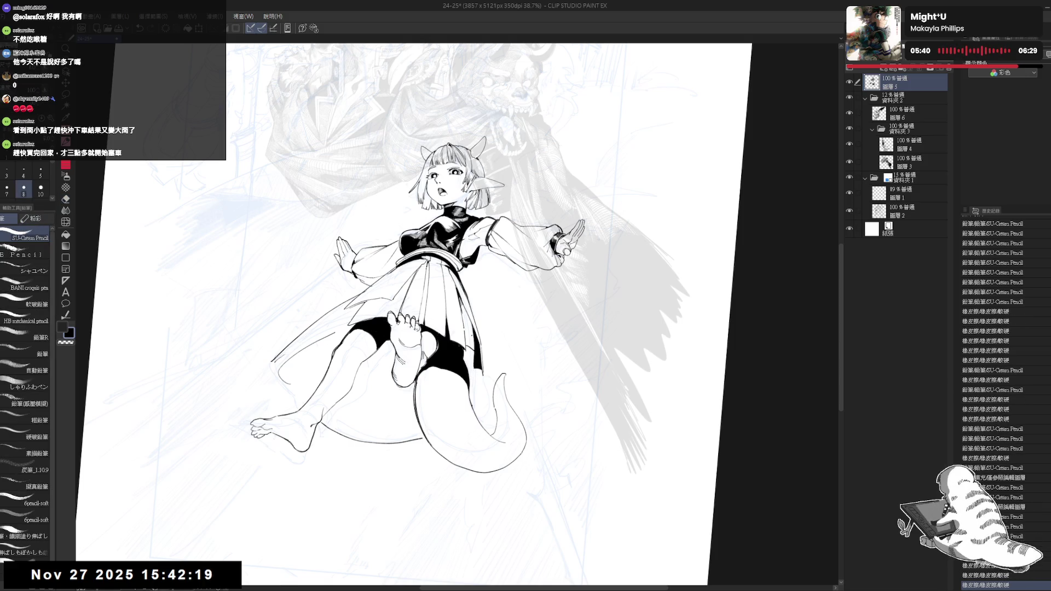
{"action": "left_click_drag", "start_coordinate": [448, 406], "coordinate": [448, 392]}
{"action": "key", "text": "e"}
{"action": "left_click_drag", "start_coordinate": [469, 335], "coordinate": [465, 340]}
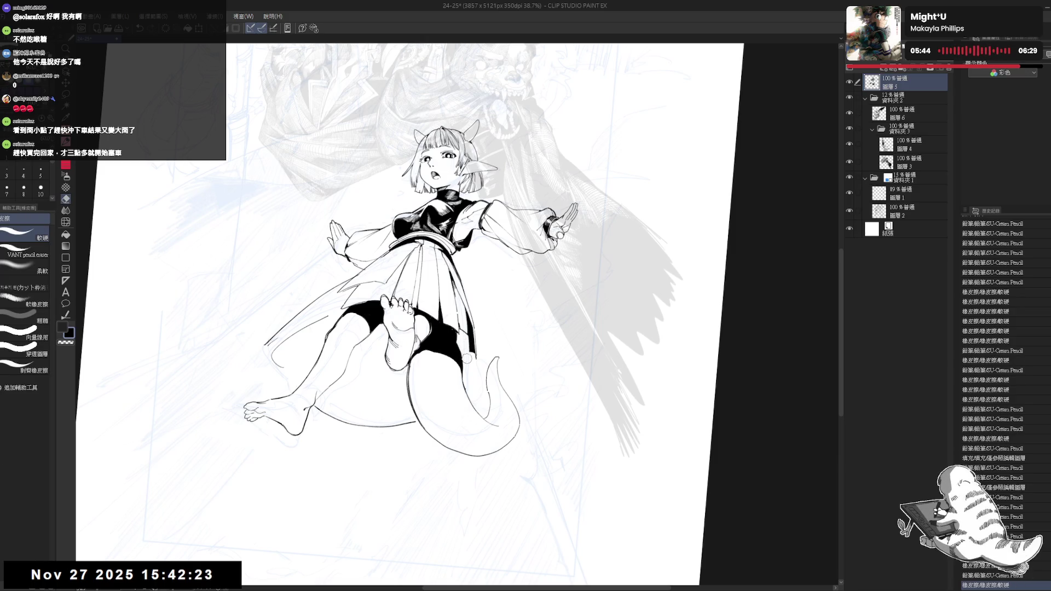
{"action": "key", "text": "p"}
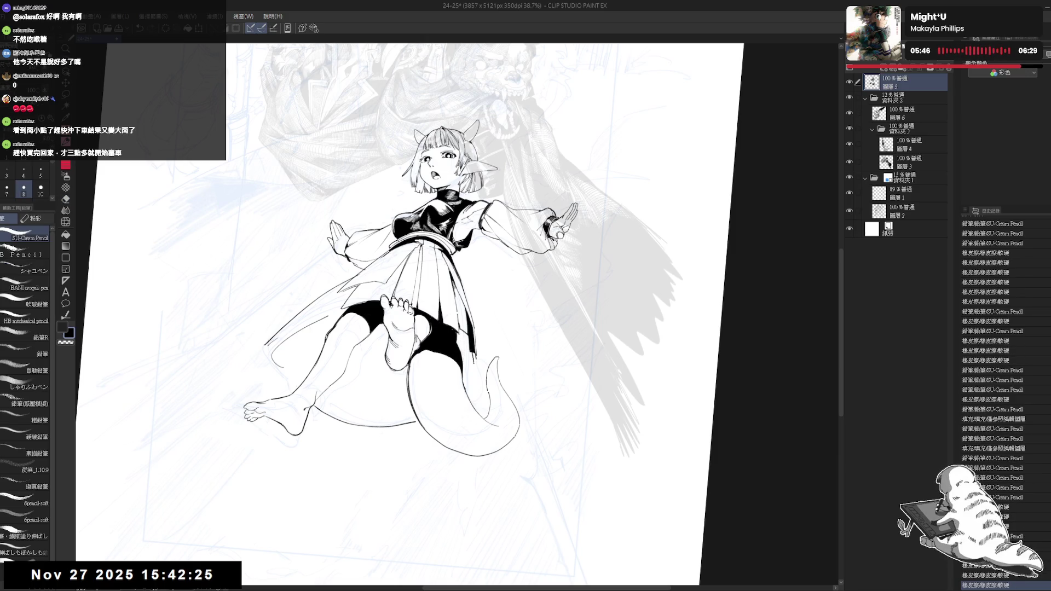
{"action": "mouse_move", "coordinate": [468, 334]}
{"action": "left_mouse_down"}
{"action": "mouse_move", "coordinate": [460, 367]}
{"action": "mouse_move", "coordinate": [457, 346]}
{"action": "mouse_move", "coordinate": [470, 353]}
{"action": "left_mouse_up"}
Fill small gaps near the shorts black and add a pencil stroke near the skirt
{"action": "key", "text": "g"}
{"action": "left_click", "coordinate": [460, 335]}
{"action": "left_click", "coordinate": [461, 335]}
{"action": "key", "text": "p"}
{"action": "key", "text": "e"}
{"action": "key", "text": "p"}
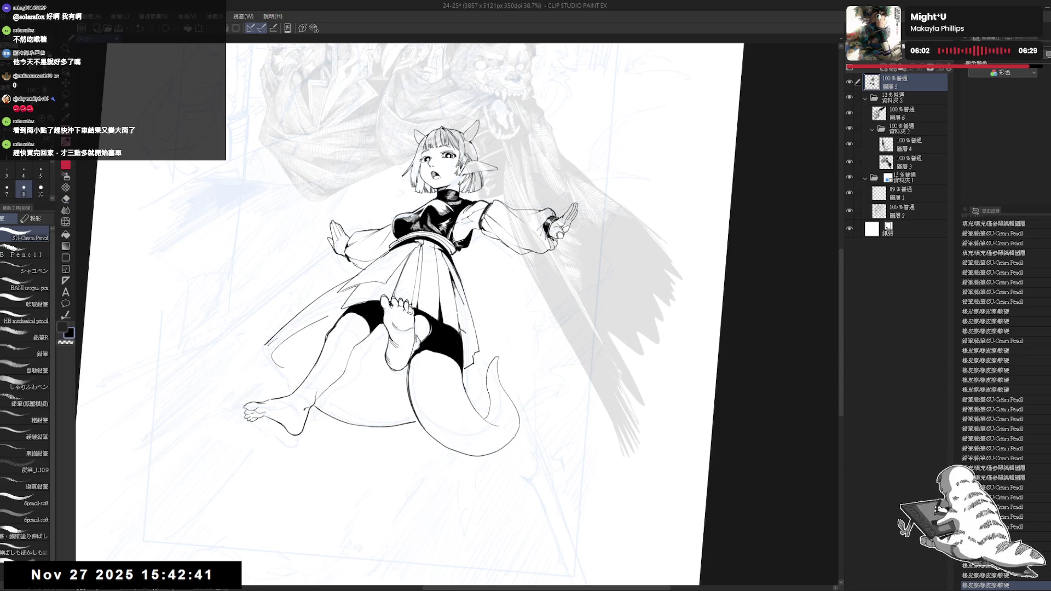
{"action": "left_click_drag", "start_coordinate": [454, 322], "coordinate": [467, 336]}
{"action": "key", "text": "e"}
{"action": "key", "text": "p"}
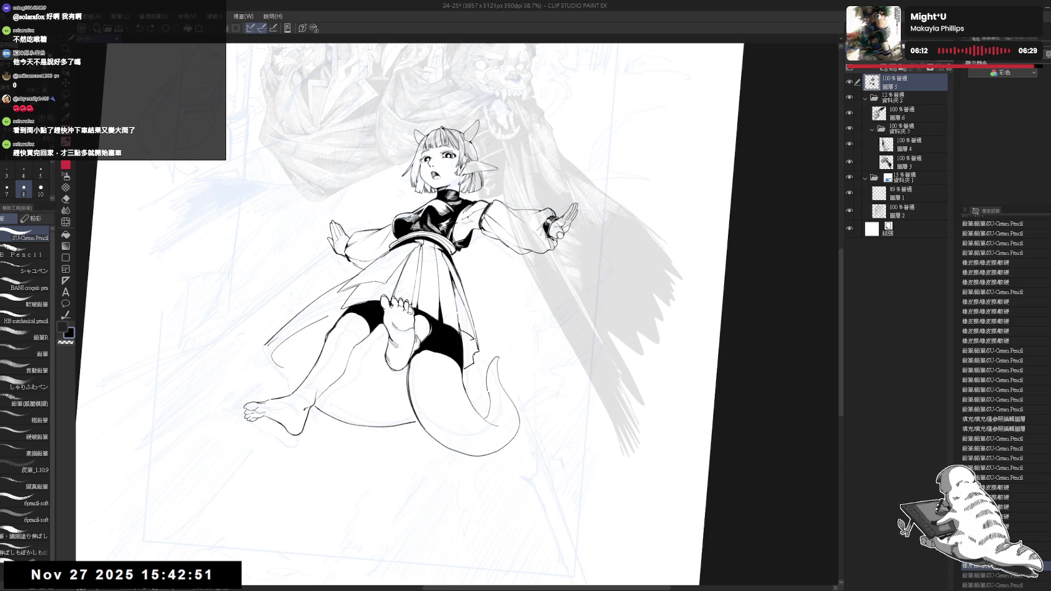
Redo the two undone pencil strokes, undo the latest one, and zoom out to review
{"action": "key", "text": "ctrl+y"}
{"action": "key", "text": "ctrl+y"}
{"action": "key", "text": "ctrl+y"}
{"action": "key", "text": "ctrl+y"}
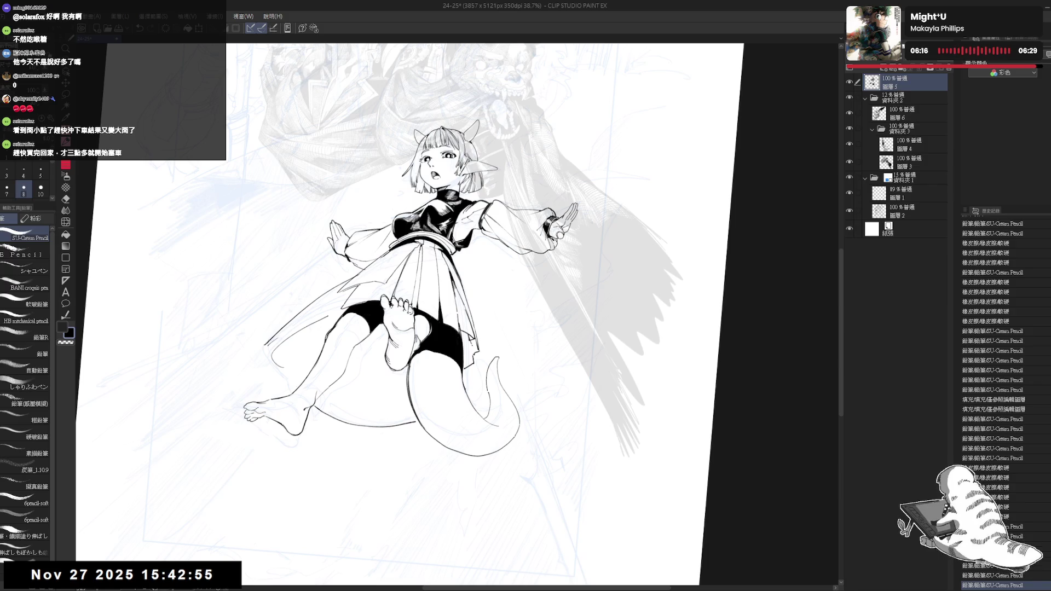
{"action": "key", "text": "ctrl+z"}
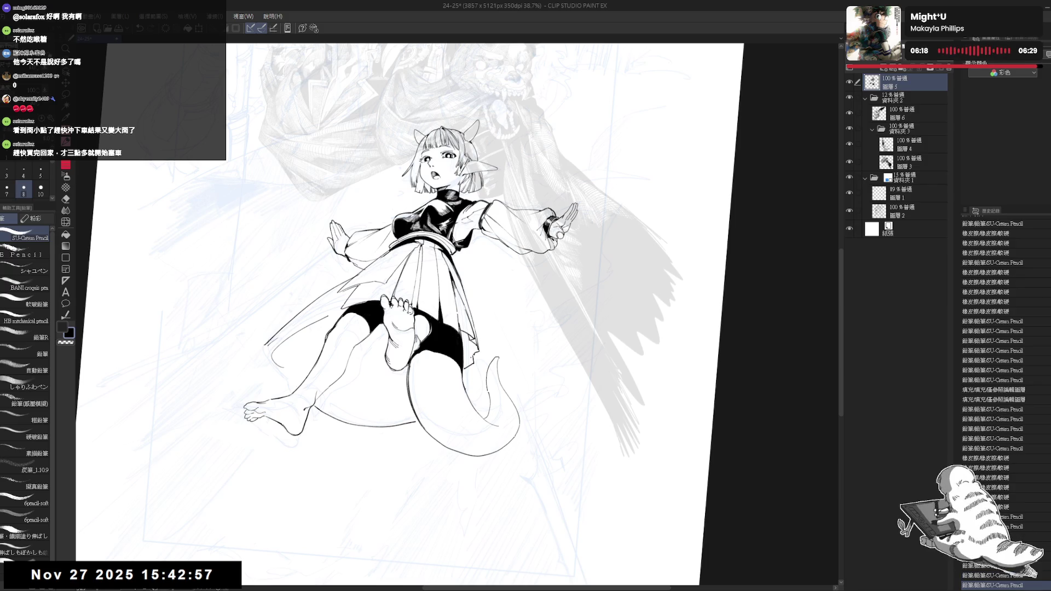
{"action": "key", "text": "ctrl+minus"}
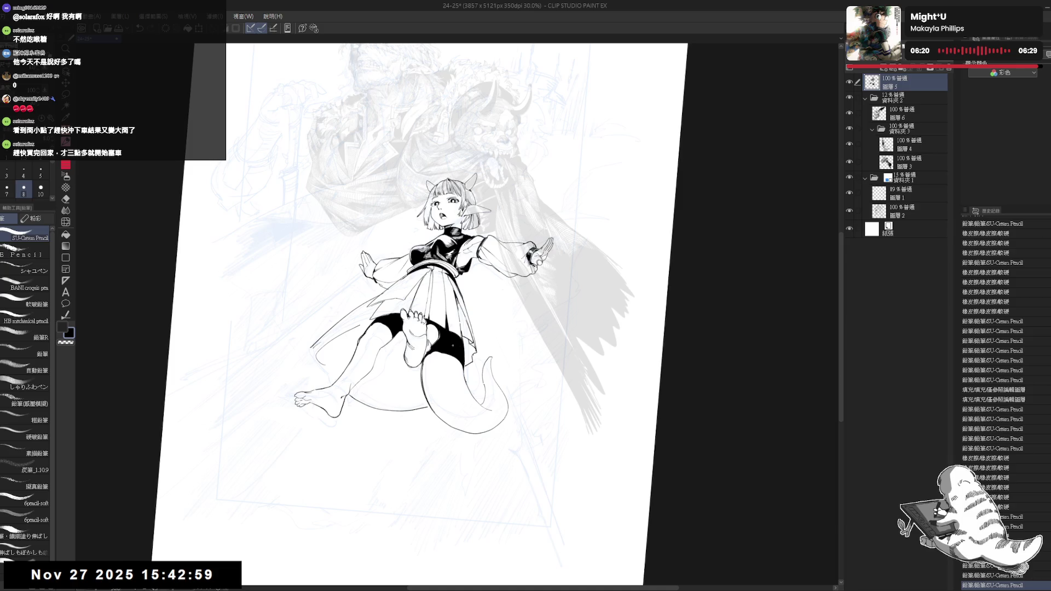
Zoom in on the figure and erase a stray bit of line near the skirt
{"action": "key", "text": "ctrl+plus"}
{"action": "key", "text": "ctrl+plus"}
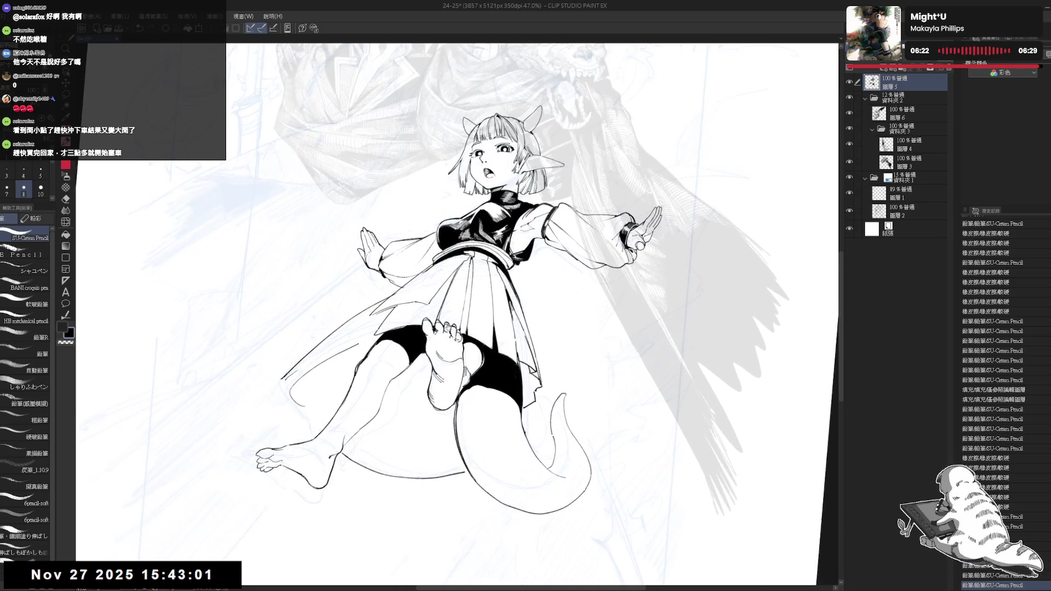
{"action": "key", "text": "e"}
{"action": "key", "text": "minus"}
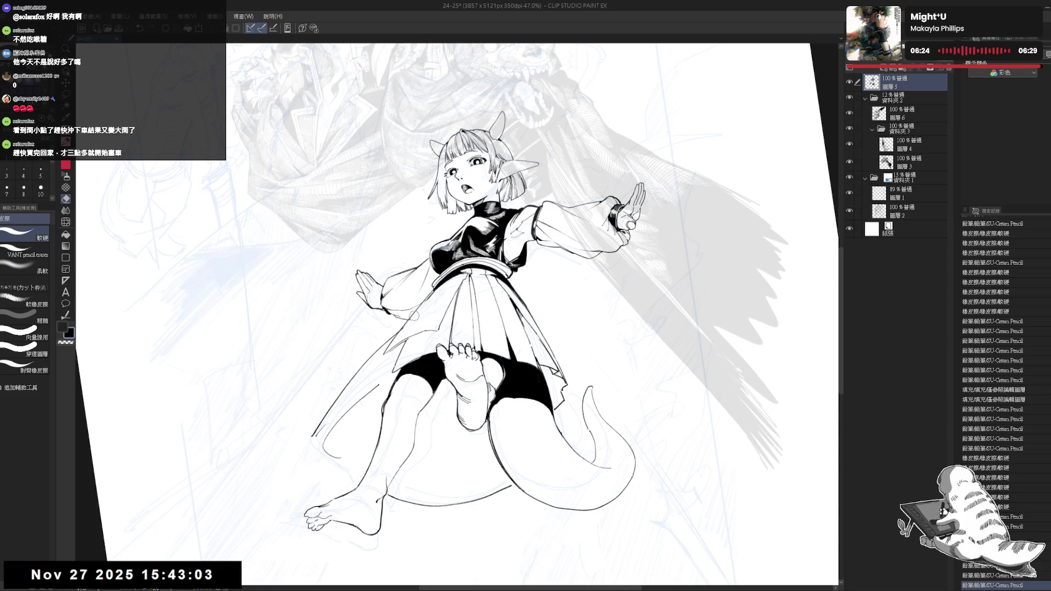
{"action": "left_click_drag", "start_coordinate": [404, 329], "coordinate": [412, 320]}
{"action": "left_click_drag", "start_coordinate": [411, 320], "coordinate": [415, 315]}
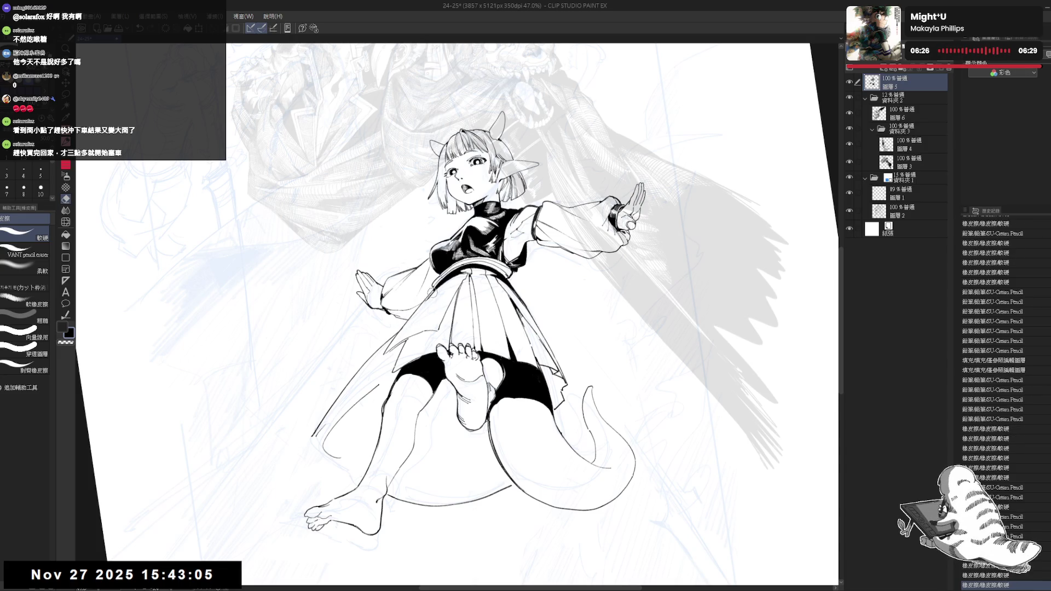
{"action": "left_click", "coordinate": [427, 300]}
{"action": "scroll", "coordinate": [425, 299], "scroll_direction": "down", "scroll_amount": 1}
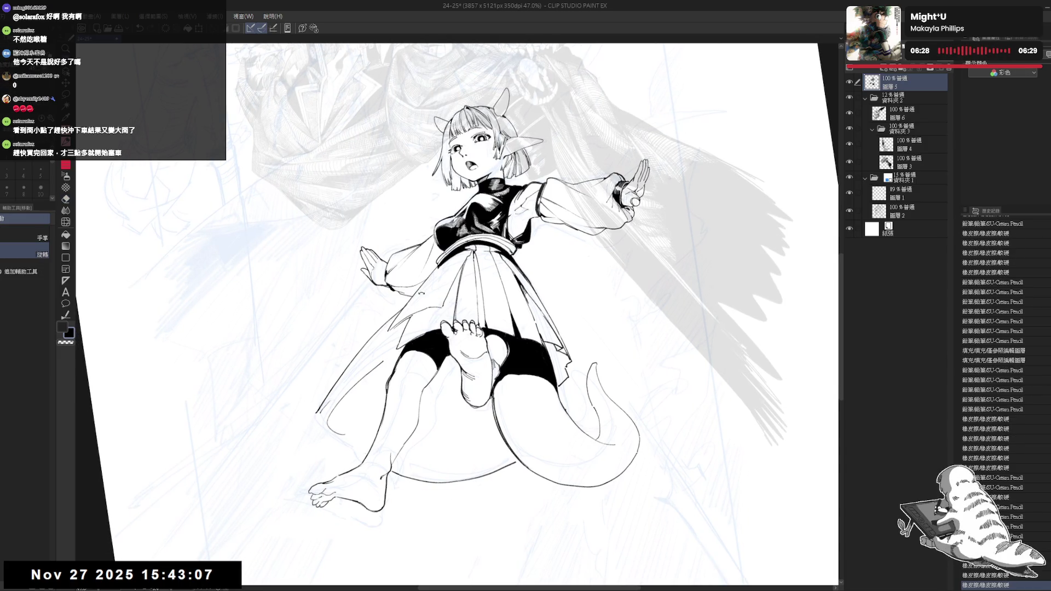
{"action": "left_click_drag", "start_coordinate": [412, 298], "coordinate": [453, 293]}
{"action": "left_click_drag", "start_coordinate": [461, 233], "coordinate": [475, 255]}
Ink several SU-Cream Pencil strokes on the figure, undoing the last one
{"action": "key", "text": "e"}
{"action": "key", "text": "p"}
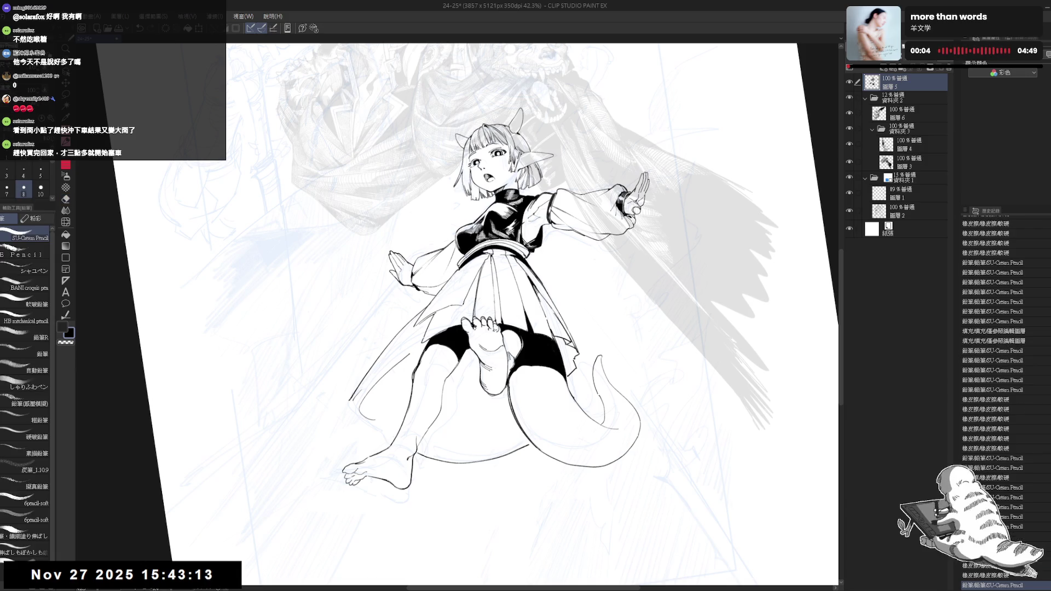
{"action": "left_click_drag", "start_coordinate": [459, 298], "coordinate": [481, 274]}
{"action": "mouse_move", "coordinate": [459, 328]}
{"action": "left_mouse_down"}
{"action": "mouse_move", "coordinate": [447, 348]}
{"action": "mouse_move", "coordinate": [430, 316]}
{"action": "mouse_move", "coordinate": [444, 317]}
{"action": "mouse_move", "coordinate": [434, 378]}
{"action": "left_mouse_up"}
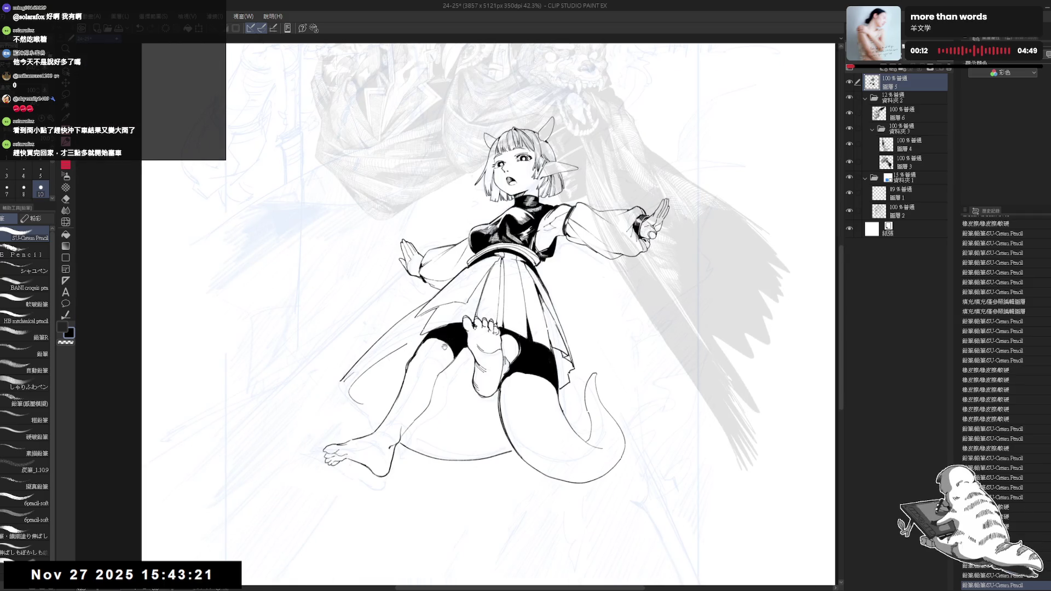
{"action": "left_click_drag", "start_coordinate": [442, 307], "coordinate": [443, 328]}
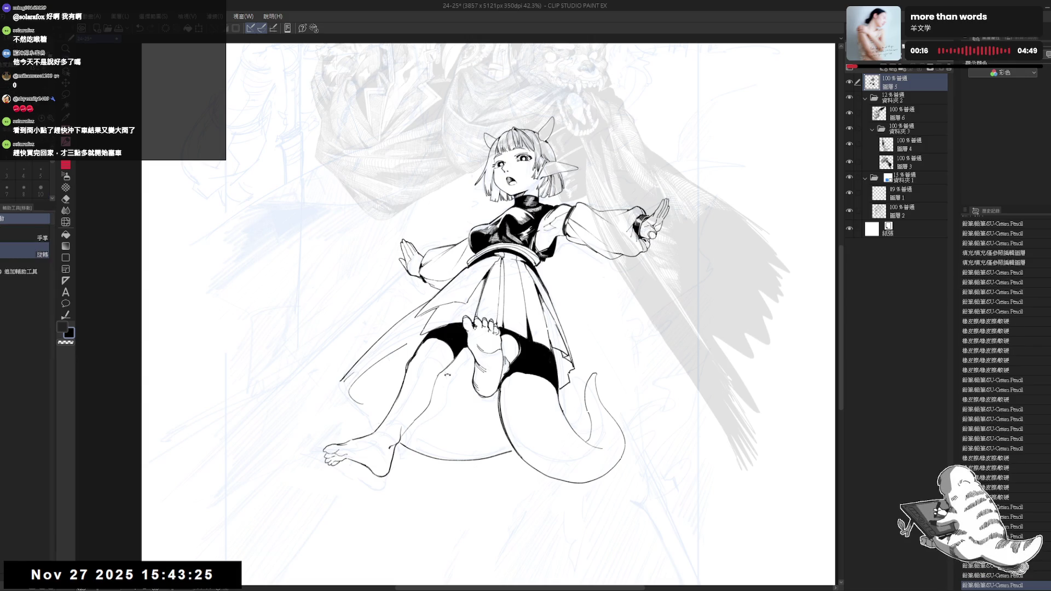
{"action": "key", "text": "minus"}
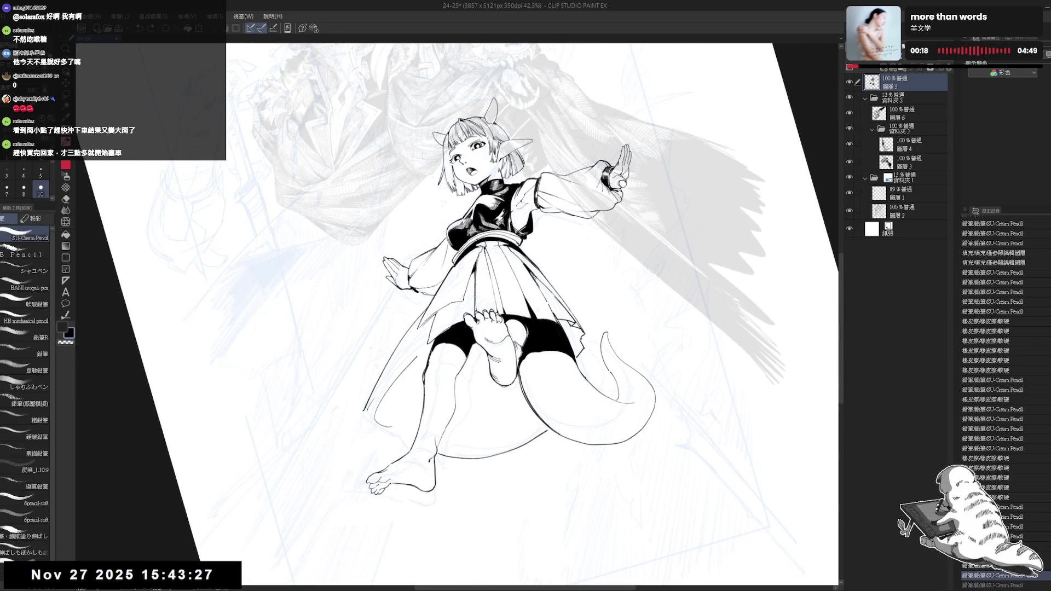
{"action": "left_click_drag", "start_coordinate": [469, 273], "coordinate": [469, 307]}
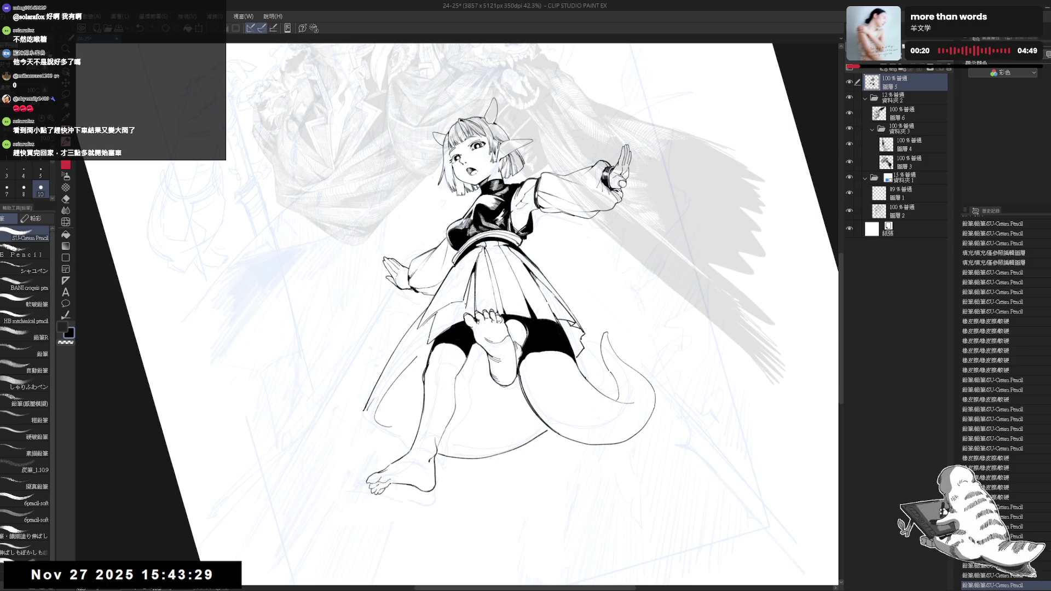
{"action": "key", "text": "ctrl+z"}
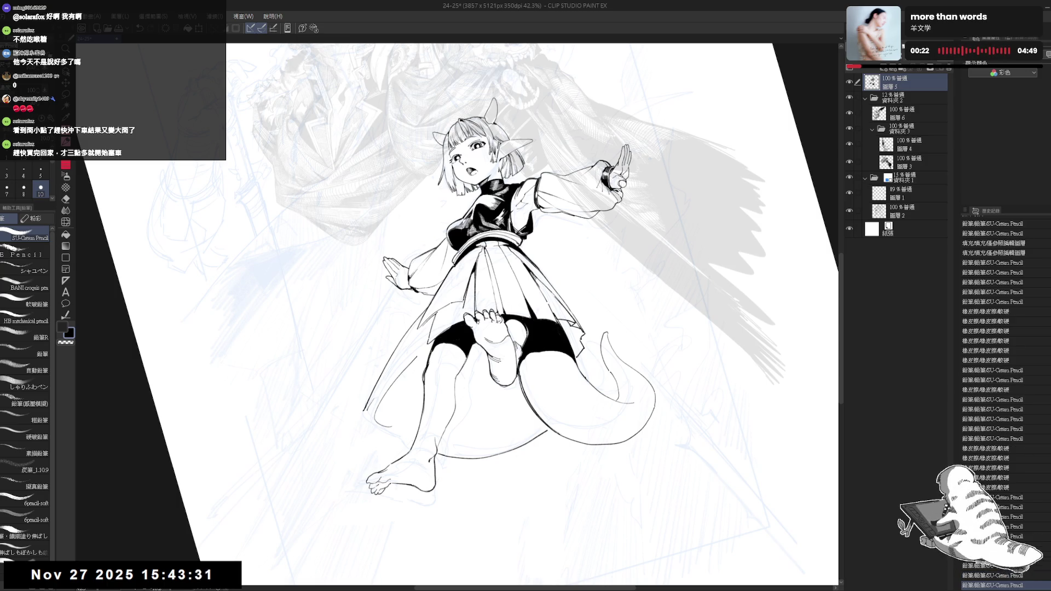
Fill an enclosed area of the line art and erase a small part nearby
{"action": "key", "text": "g"}
{"action": "left_click", "coordinate": [432, 373]}
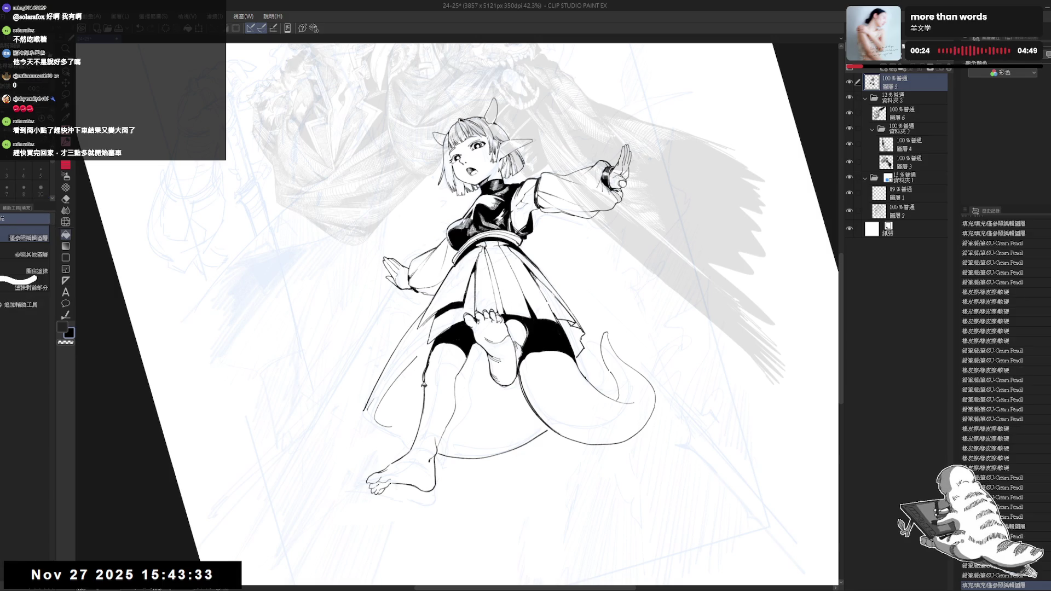
{"action": "key", "text": "h"}
{"action": "key", "text": "h"}
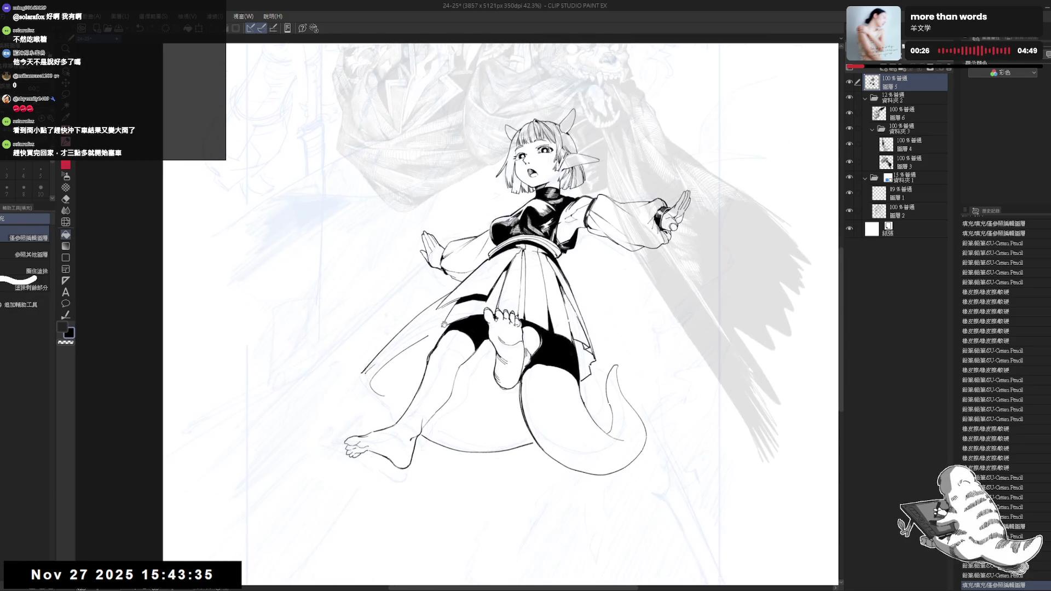
{"action": "key", "text": "minus"}
{"action": "key", "text": "e"}
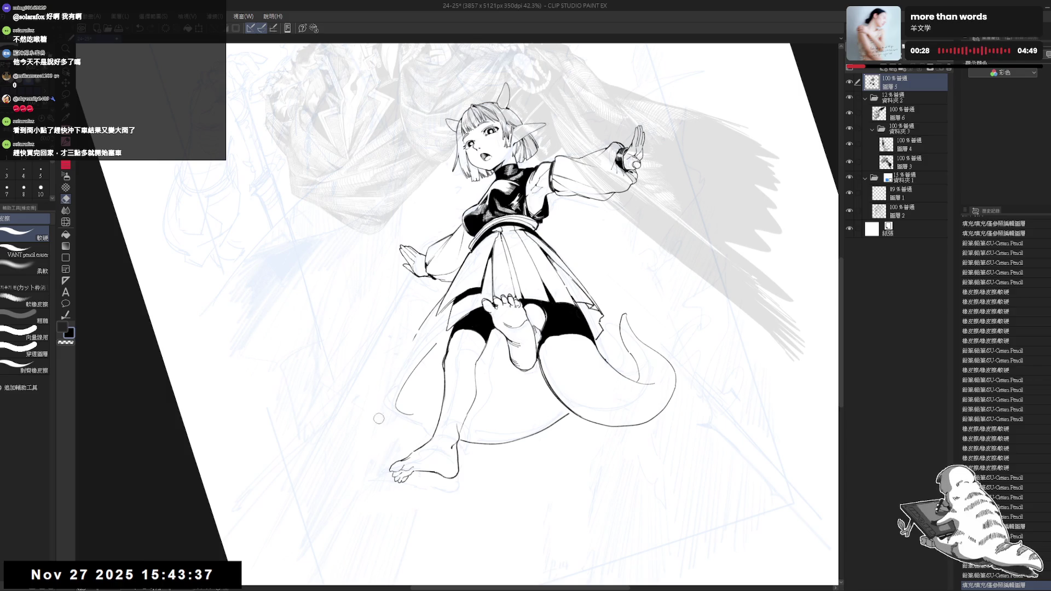
{"action": "left_click", "coordinate": [441, 295]}
{"action": "key", "text": "r"}
{"action": "mouse_move", "coordinate": [432, 378]}
{"action": "left_mouse_down"}
{"action": "mouse_move", "coordinate": [414, 386]}
{"action": "mouse_move", "coordinate": [419, 340]}
{"action": "left_mouse_up"}
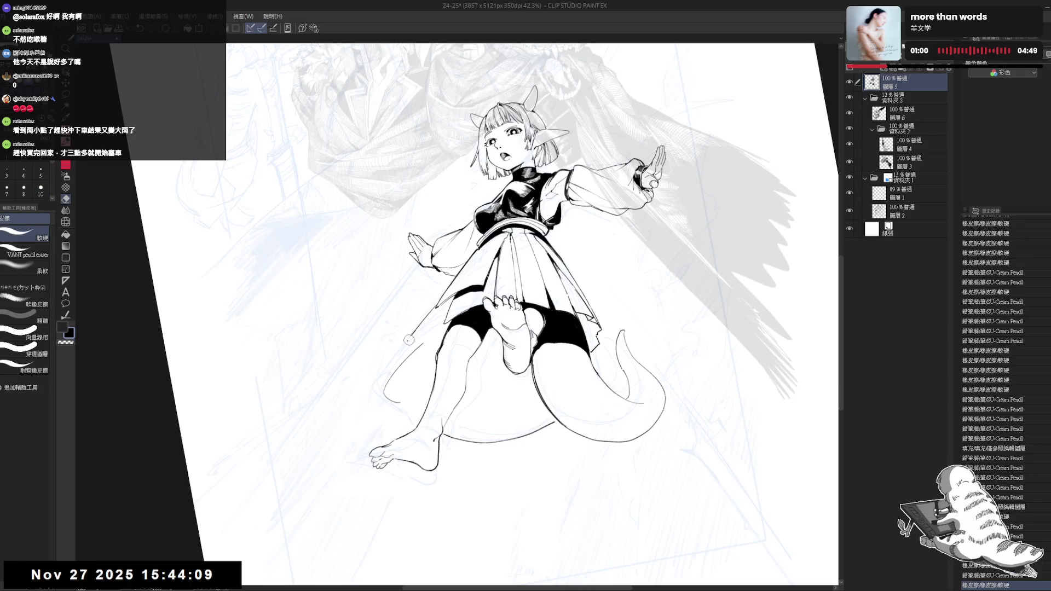
Ink another pencil stroke and fill a second enclosed area, mirroring the view to check
{"action": "key", "text": "p"}
{"action": "mouse_move", "coordinate": [419, 341]}
{"action": "left_mouse_down"}
{"action": "mouse_move", "coordinate": [430, 355]}
{"action": "mouse_move", "coordinate": [415, 335]}
{"action": "left_mouse_up"}
{"action": "key", "text": "ctrl+y"}
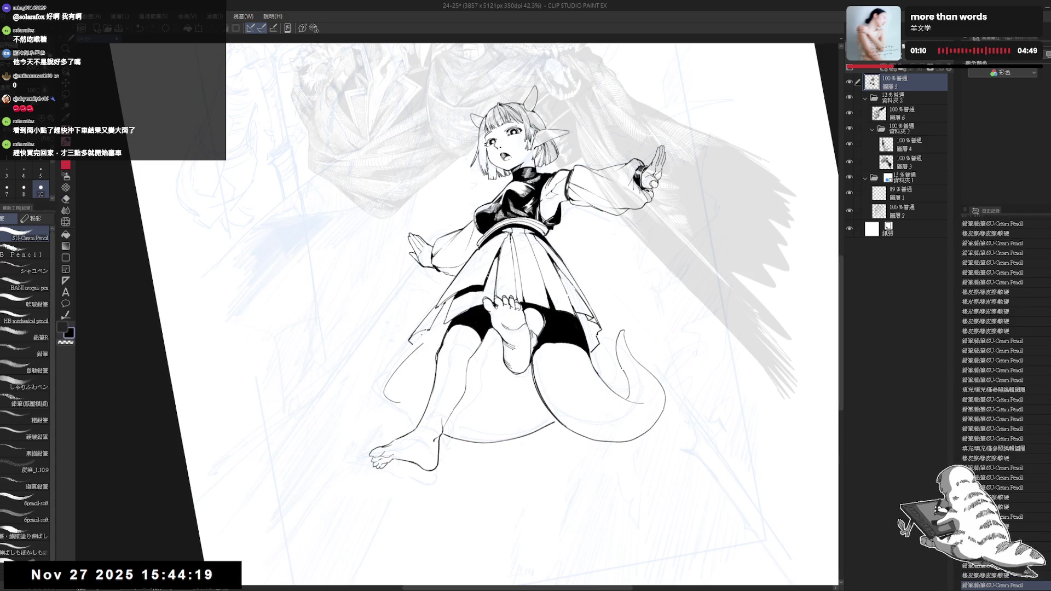
{"action": "key", "text": "g"}
{"action": "left_click", "coordinate": [416, 338]}
{"action": "key", "text": "h"}
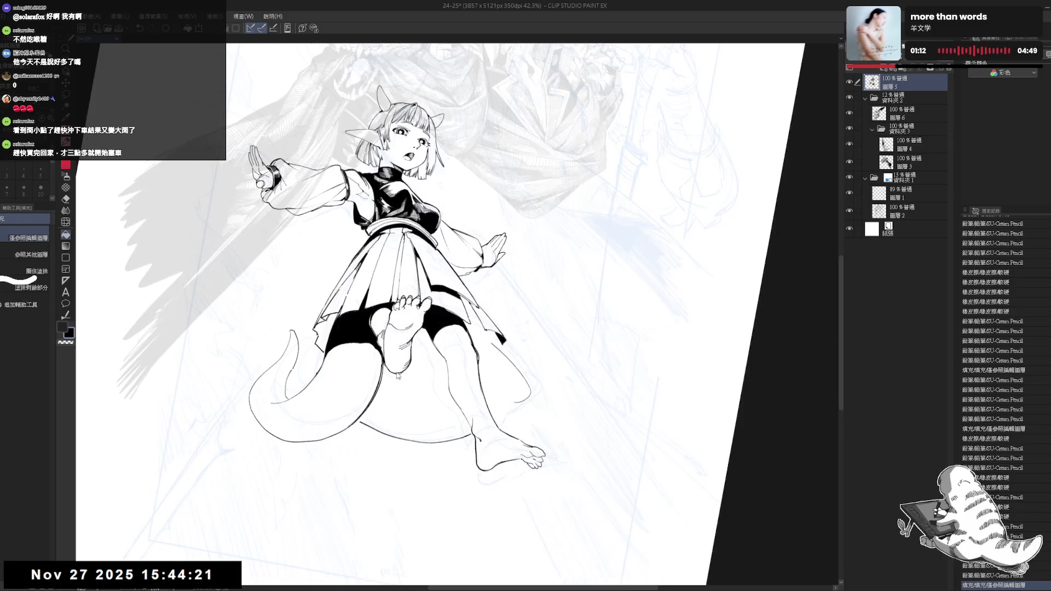
{"action": "key", "text": "h"}
{"action": "key", "text": "p"}
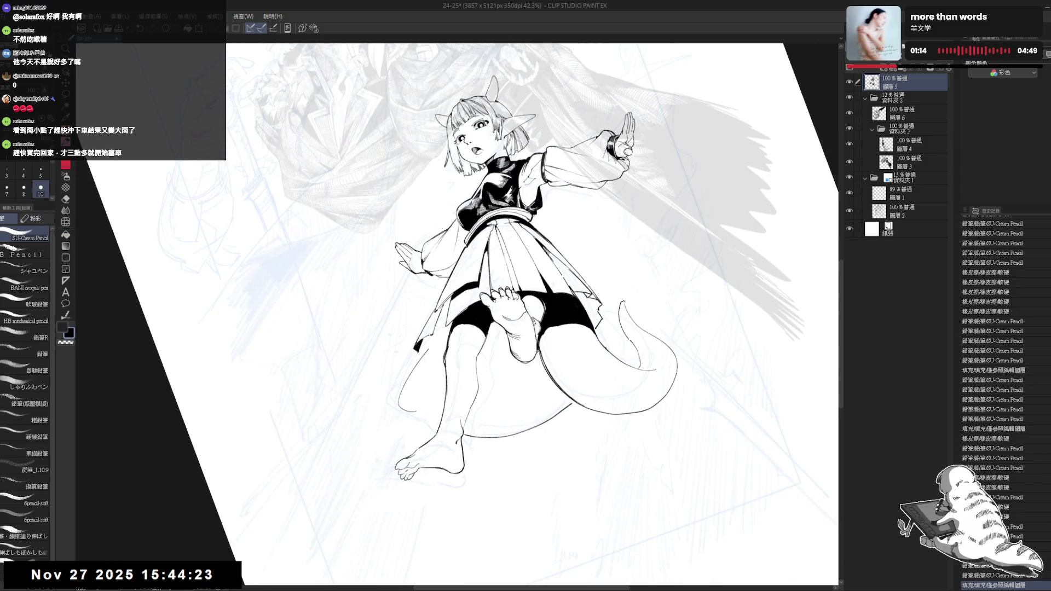
Add small pencil marks and a short stroke, undoing the latest stroke
{"action": "left_click", "coordinate": [451, 372]}
{"action": "left_click", "coordinate": [447, 300]}
{"action": "mouse_move", "coordinate": [442, 307]}
{"action": "left_mouse_down"}
{"action": "mouse_move", "coordinate": [433, 334]}
{"action": "mouse_move", "coordinate": [460, 285]}
{"action": "left_mouse_up"}
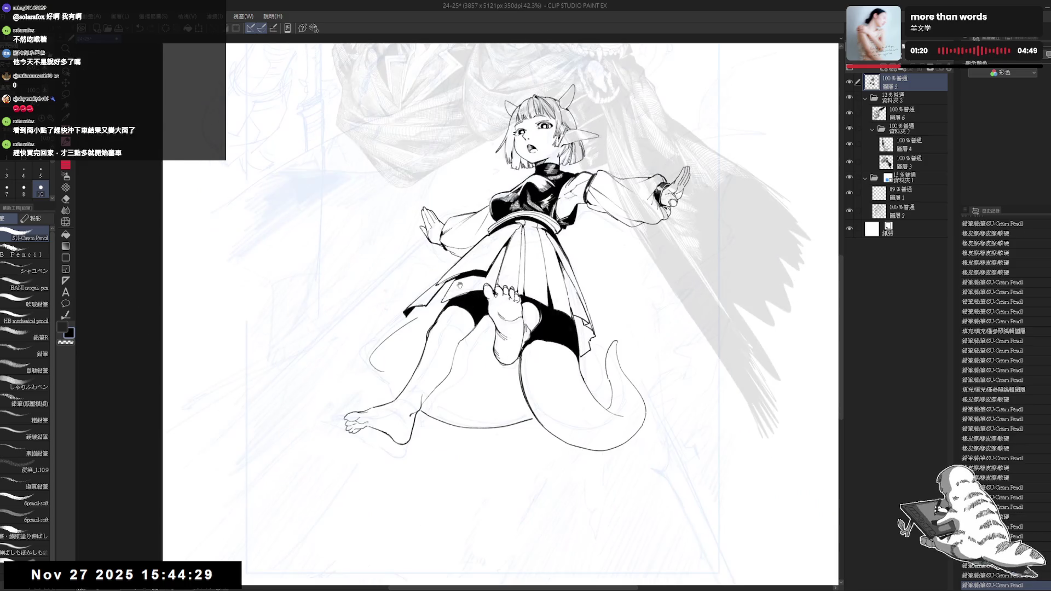
{"action": "scroll", "coordinate": [460, 276], "scroll_direction": "down", "scroll_amount": 2}
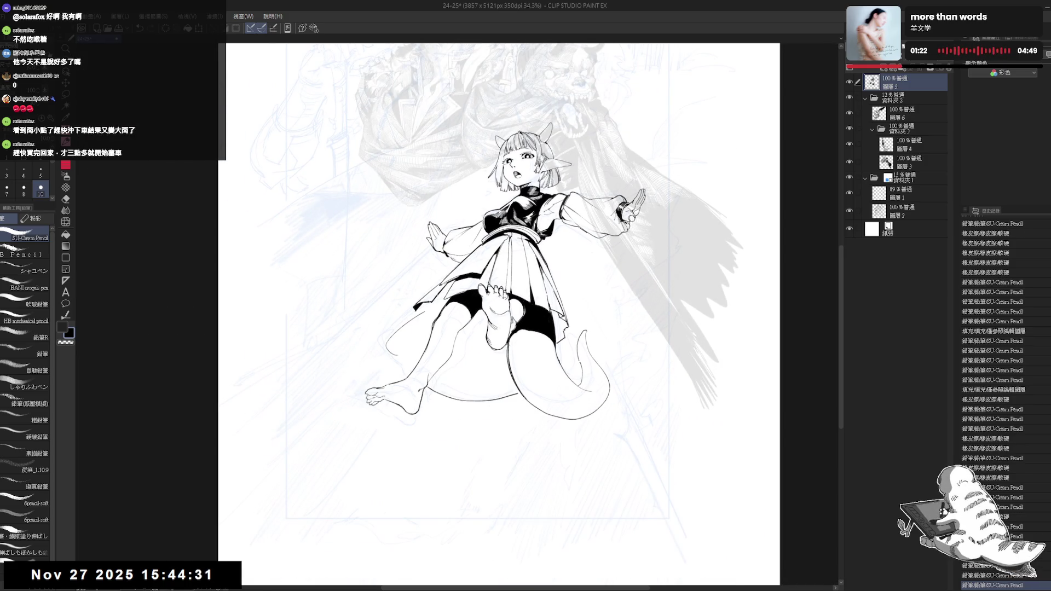
{"action": "key", "text": "ctrl+z"}
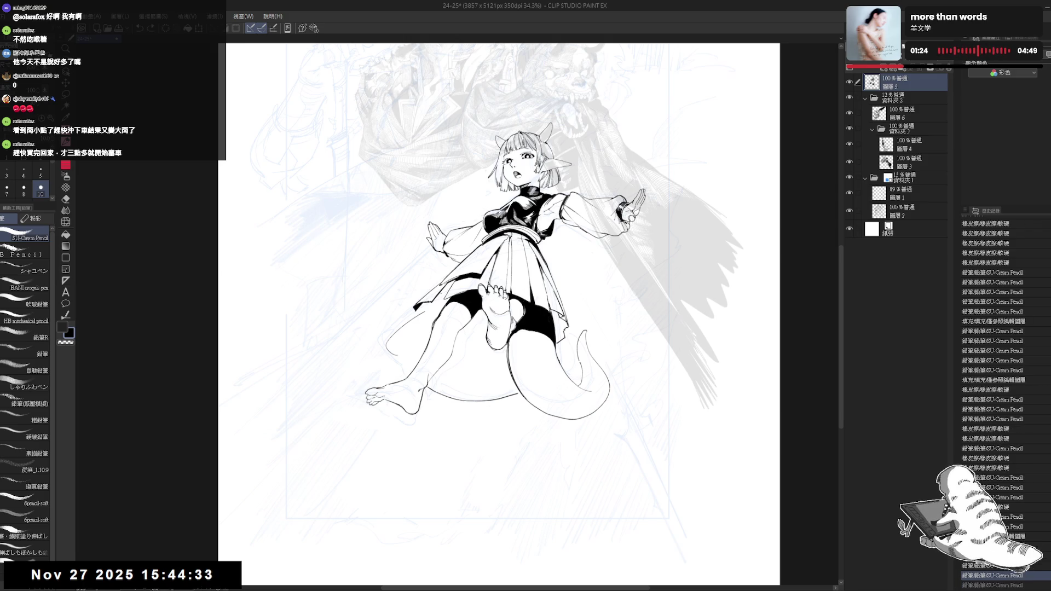
Erase stray lines around the legs
{"action": "key", "text": "e"}
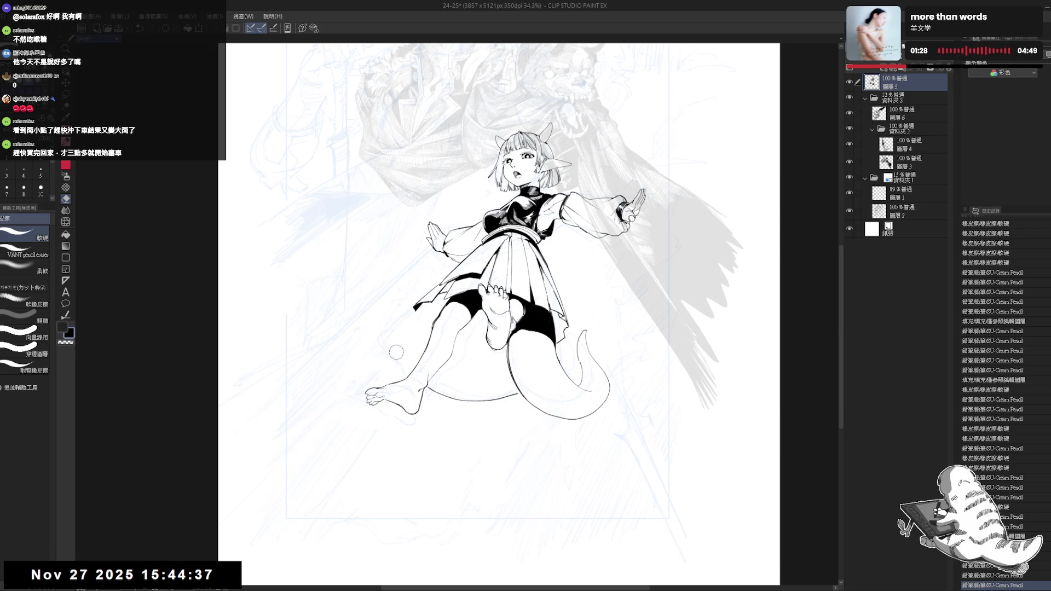
{"action": "left_click_drag", "start_coordinate": [394, 355], "coordinate": [469, 340]}
{"action": "key", "text": "p"}
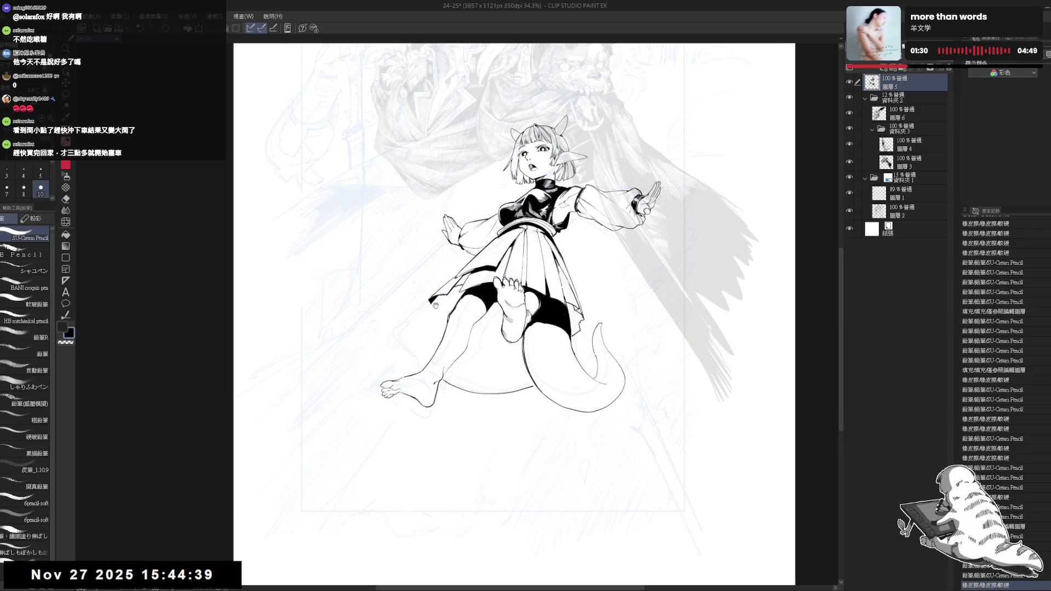
{"action": "left_click_drag", "start_coordinate": [602, 164], "coordinate": [547, 230]}
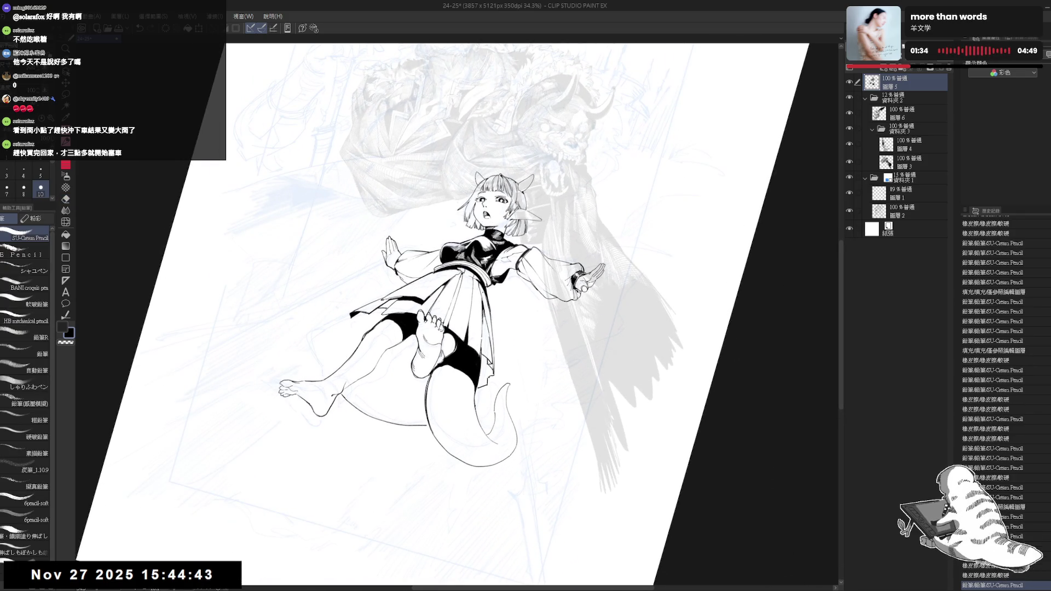
Try a short stroke at the skirt's left edge, then undo it after comparing with redo
{"action": "left_click_drag", "start_coordinate": [492, 274], "coordinate": [547, 268]}
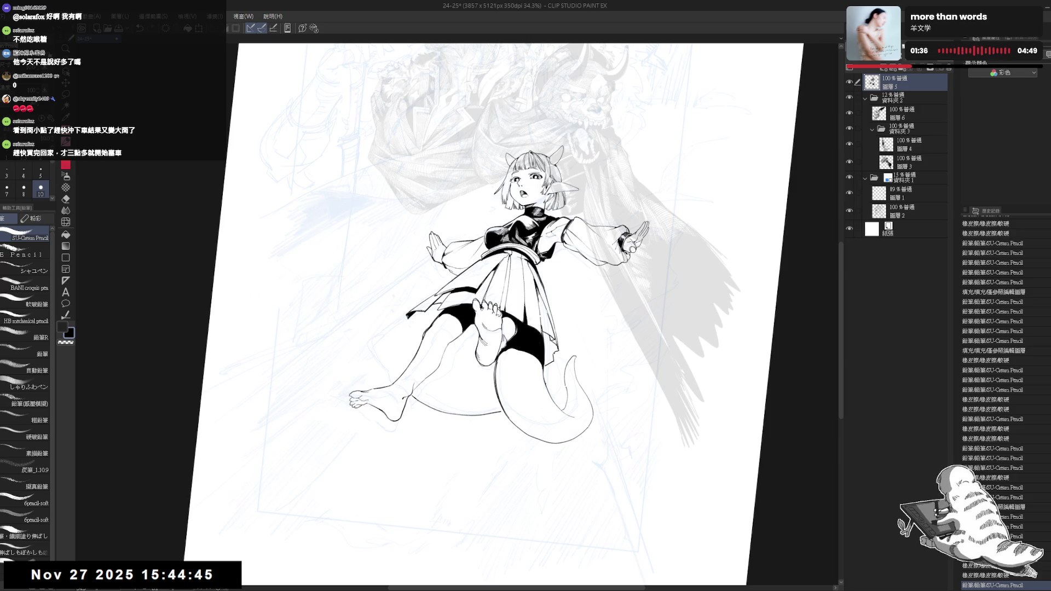
{"action": "left_click_drag", "start_coordinate": [208, 573], "coordinate": [211, 571]}
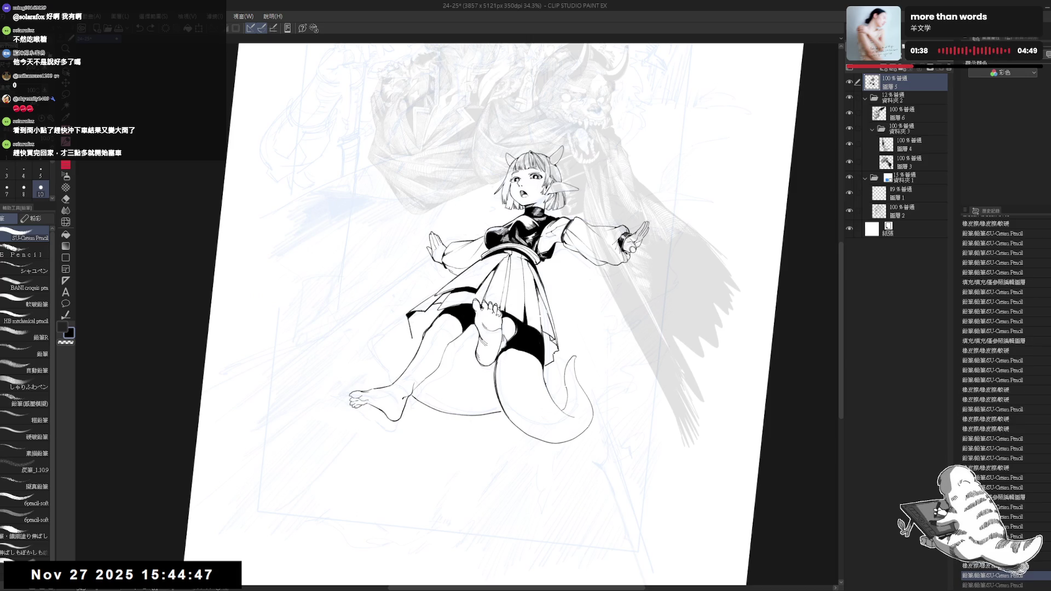
{"action": "left_click_drag", "start_coordinate": [206, 574], "coordinate": [211, 572]}
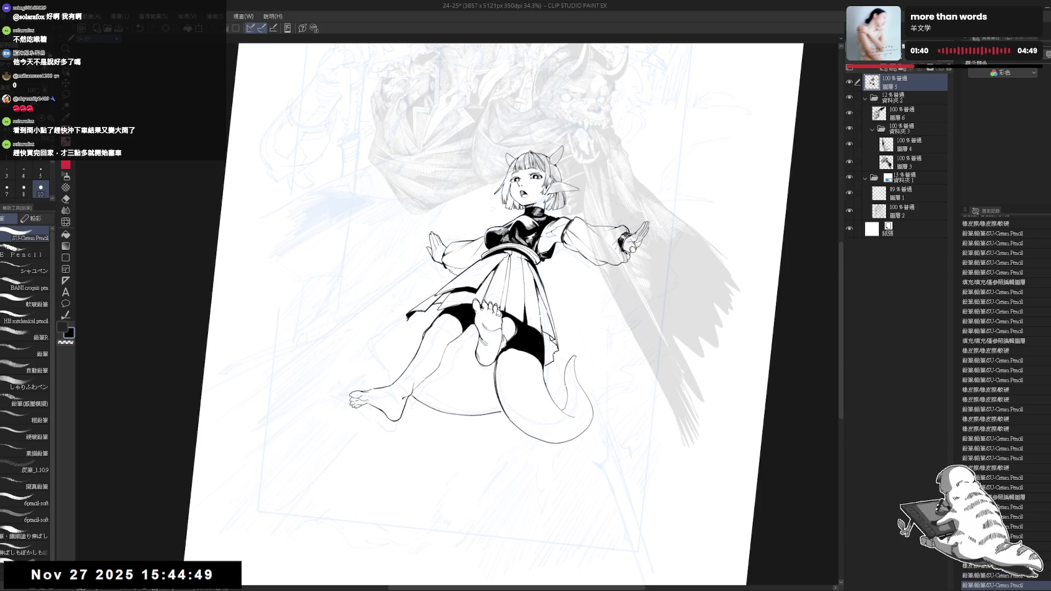
{"action": "left_click_drag", "start_coordinate": [406, 316], "coordinate": [391, 348]}
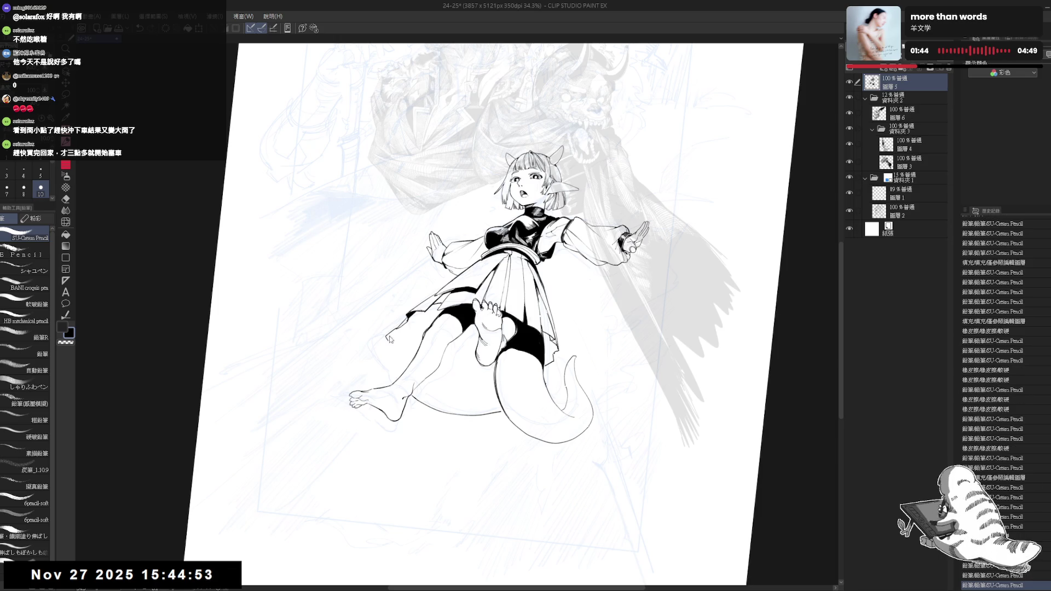
{"action": "key", "text": "ctrl+z"}
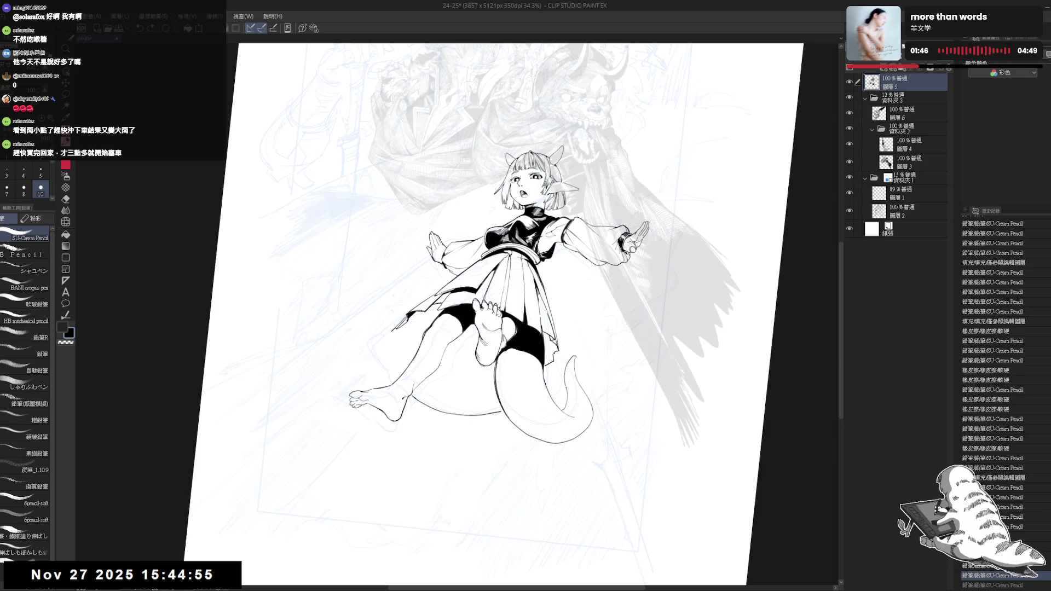
{"action": "key", "text": "ctrl+z"}
{"action": "key", "text": "ctrl+y"}
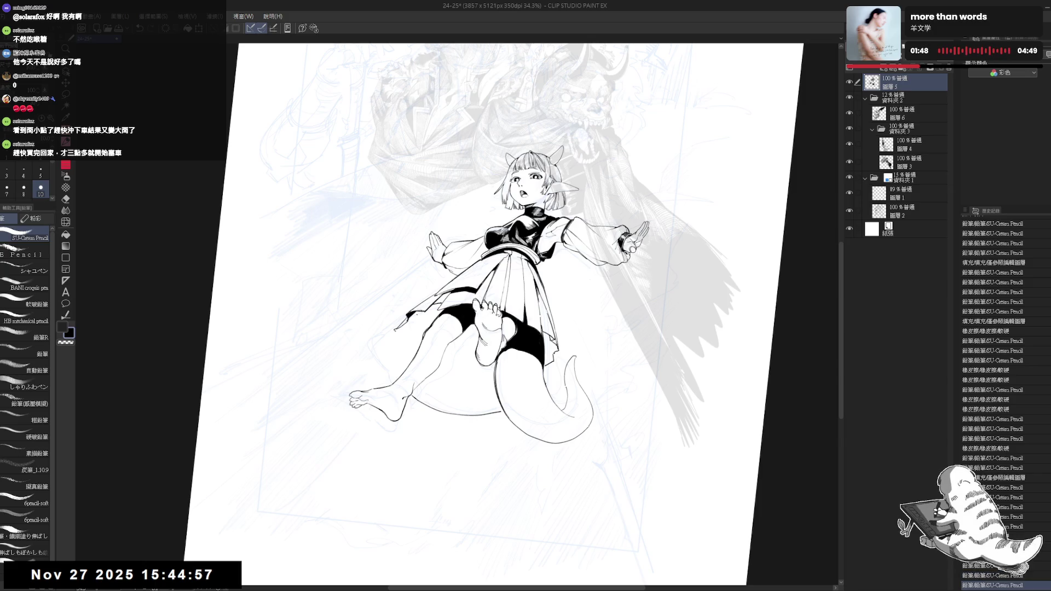
{"action": "key", "text": "ctrl+z"}
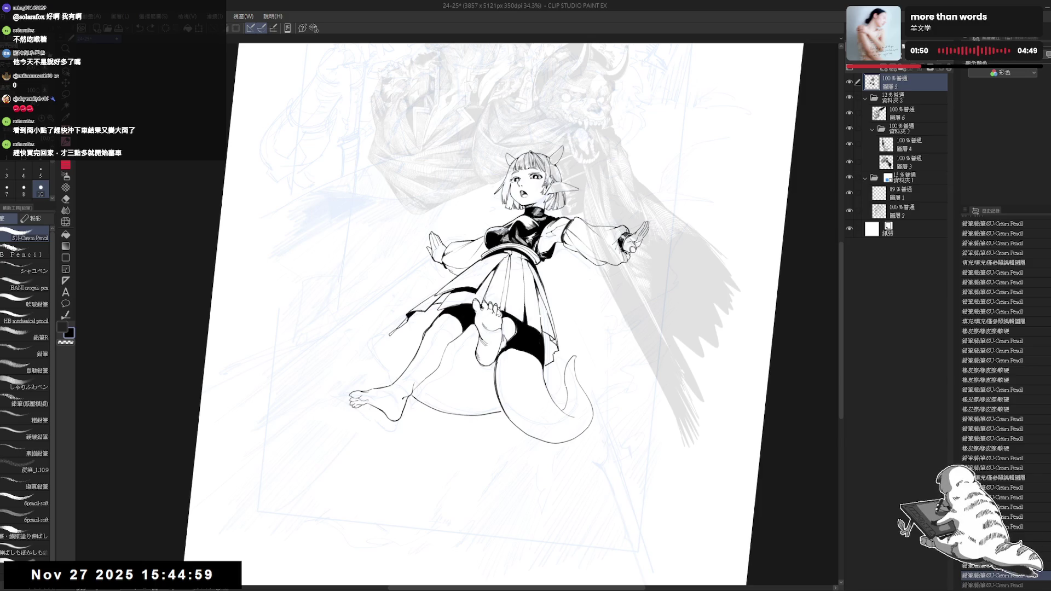
{"action": "key", "text": "ctrl+y"}
{"action": "key", "text": "ctrl+z"}
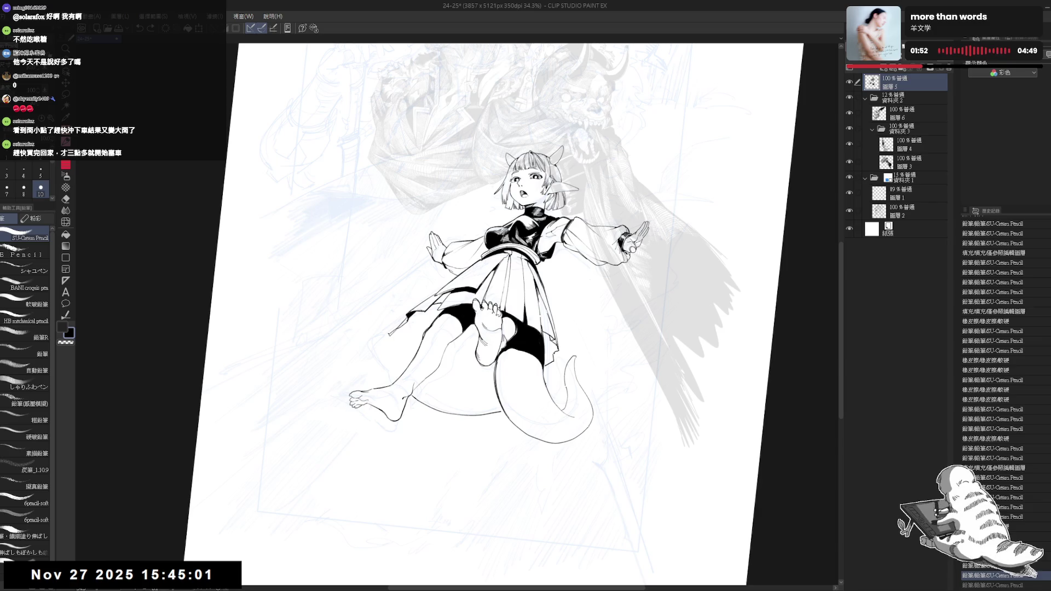
Erase the leftover bit at the skirt's left edge and a small stray mark
{"action": "mouse_move", "coordinate": [388, 329]}
{"action": "left_mouse_down"}
{"action": "mouse_move", "coordinate": [393, 344]}
{"action": "mouse_move", "coordinate": [391, 334]}
{"action": "left_mouse_up"}
{"action": "key", "text": "ctrl+minus"}
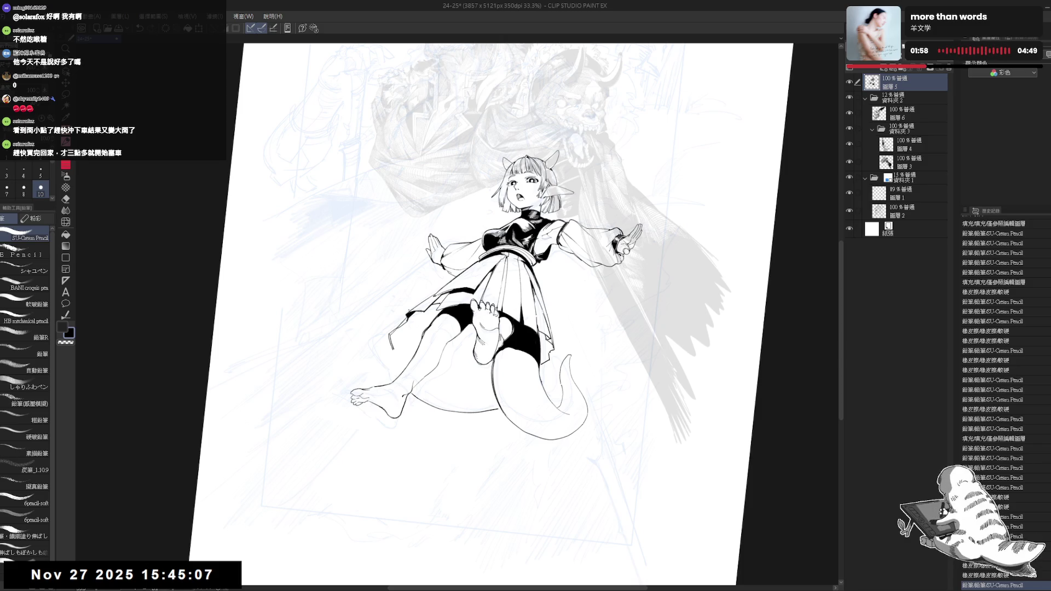
{"action": "key", "text": "e"}
{"action": "left_click_drag", "start_coordinate": [416, 397], "coordinate": [417, 398]}
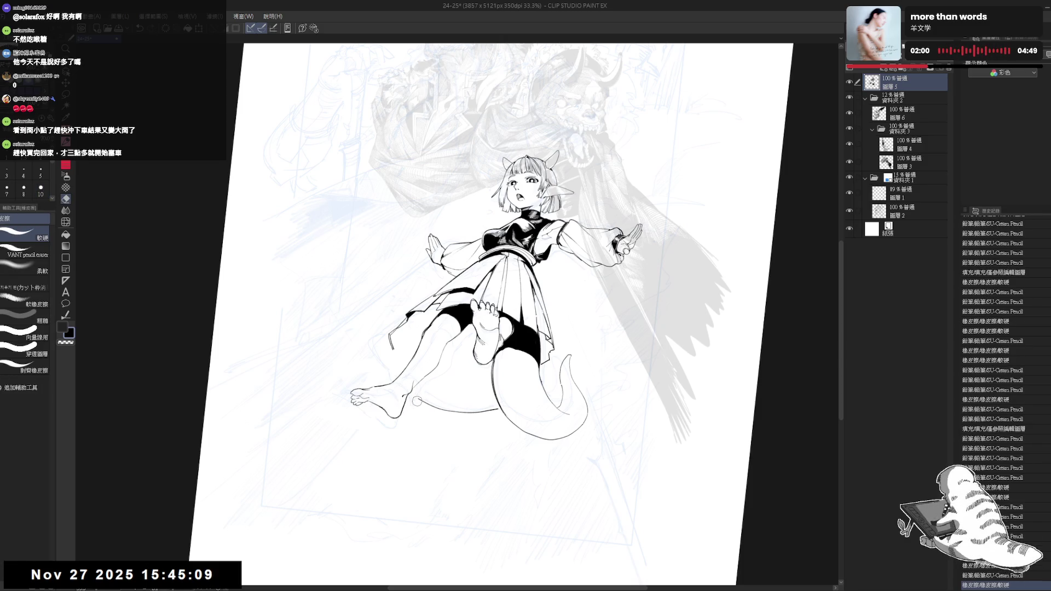
{"action": "key", "text": "p"}
{"action": "scroll", "coordinate": [400, 359], "scroll_direction": "up", "scroll_amount": 3}
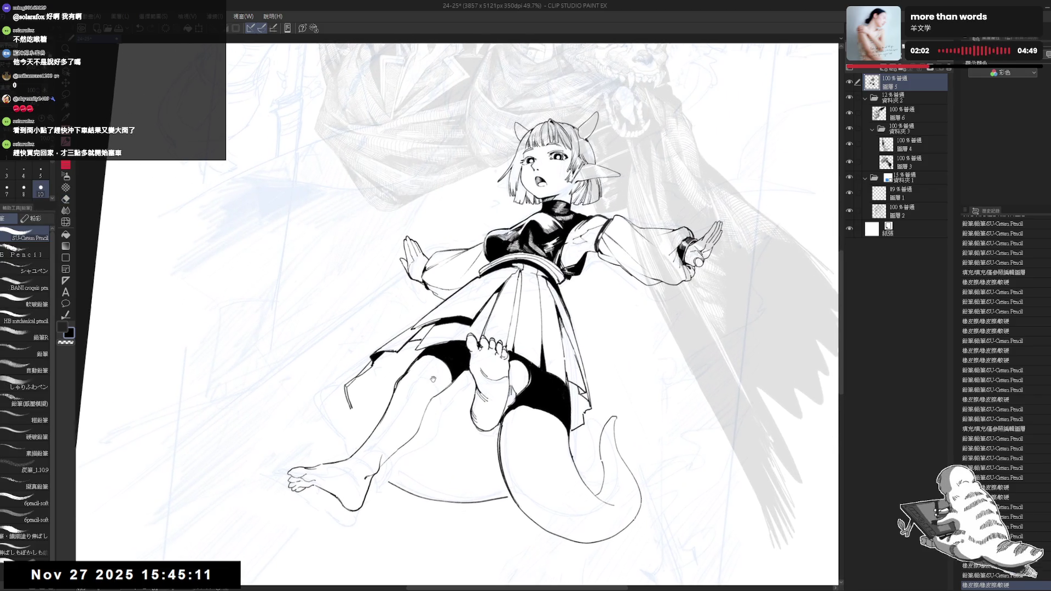
Erase a bit of line near the skirt and add tiny ink strokes near the waist
{"action": "left_click_drag", "start_coordinate": [493, 274], "coordinate": [482, 283]}
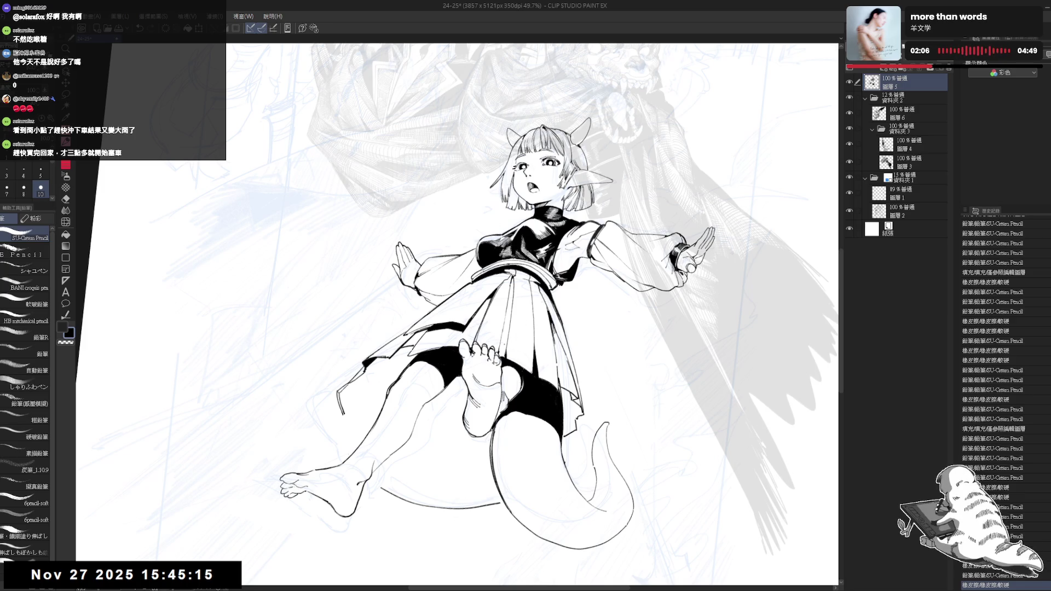
{"action": "key", "text": "e"}
{"action": "left_click_drag", "start_coordinate": [509, 286], "coordinate": [506, 355]}
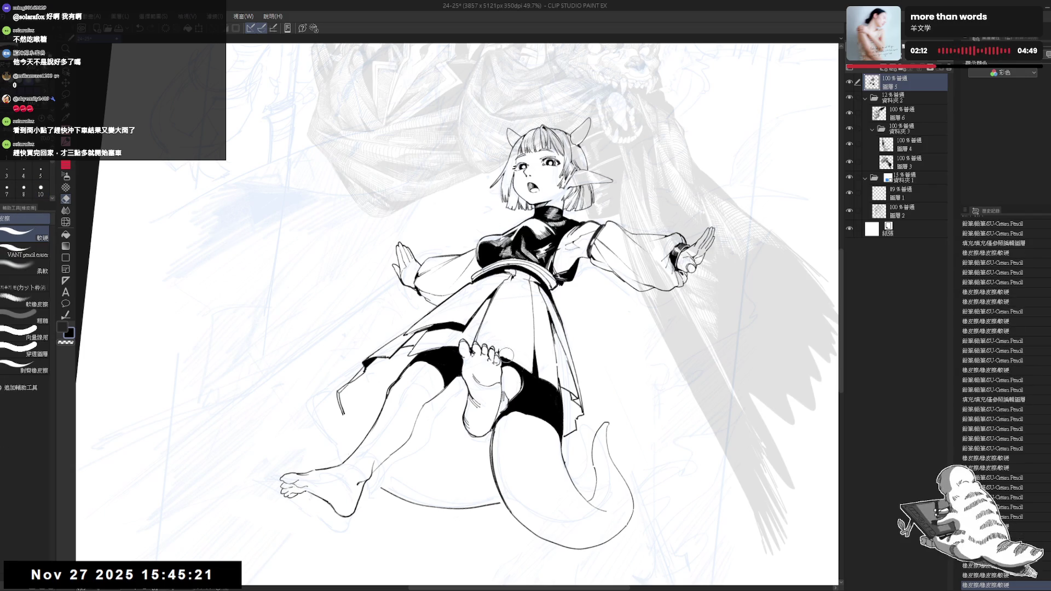
{"action": "key", "text": "p"}
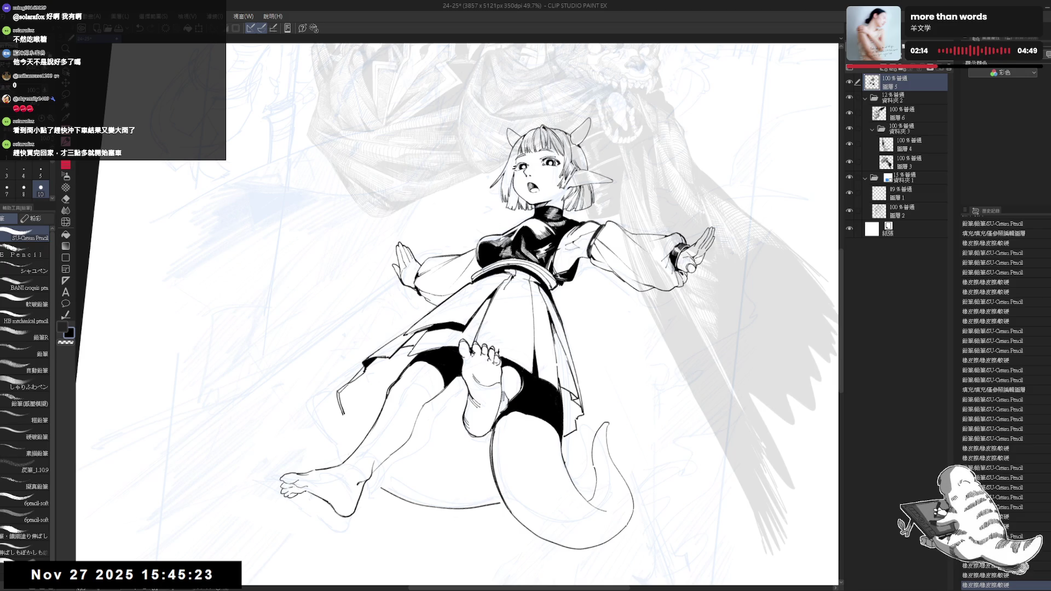
{"action": "left_click_drag", "start_coordinate": [514, 282], "coordinate": [514, 285]}
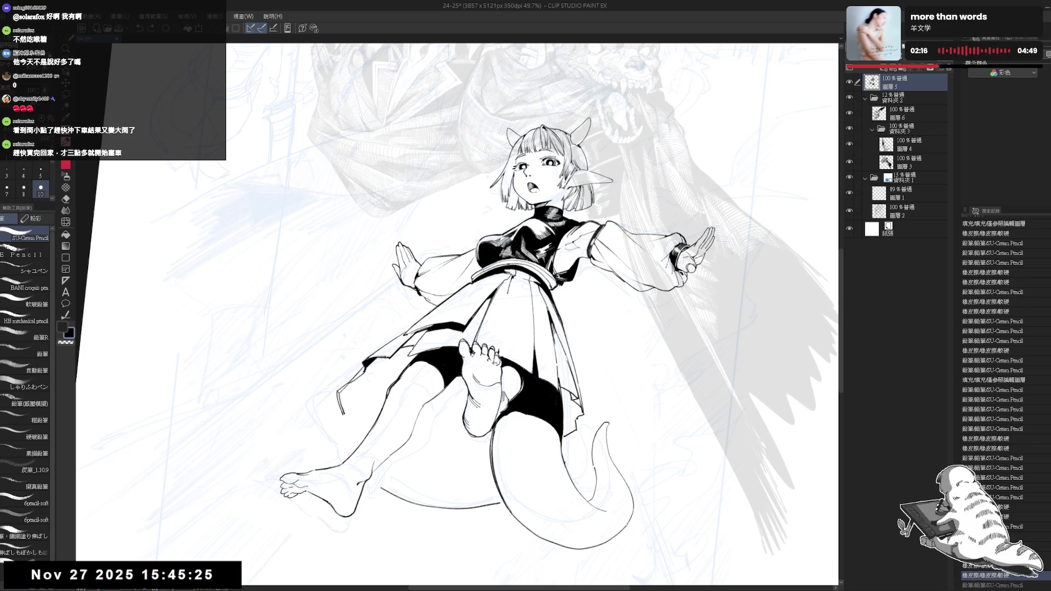
{"action": "left_click_drag", "start_coordinate": [512, 295], "coordinate": [525, 293]}
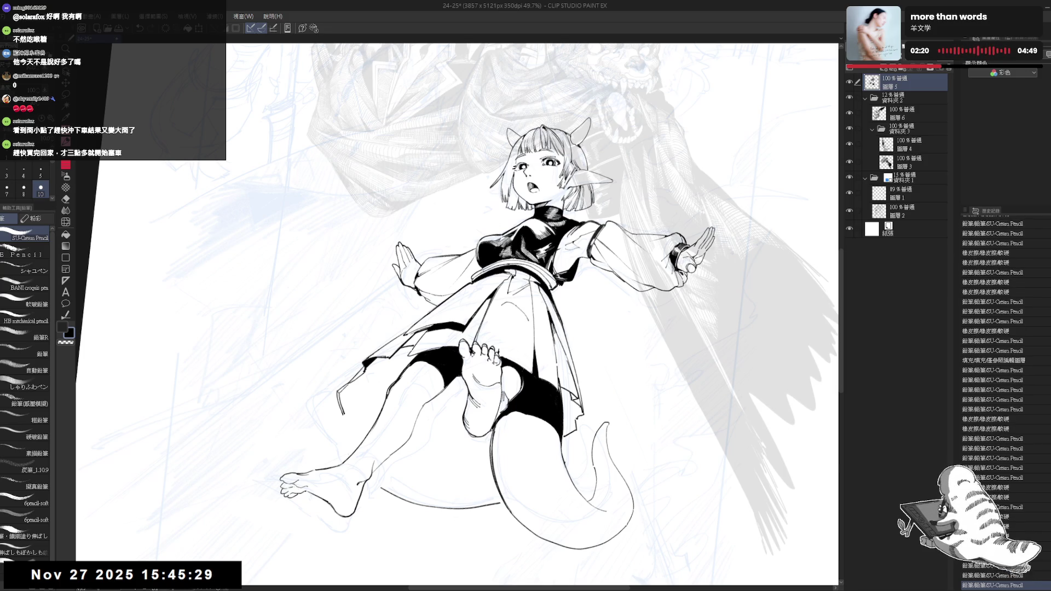
Clean up marks near the toes, add a waist stroke, and fill the small gap at the toes
{"action": "left_click_drag", "start_coordinate": [495, 344], "coordinate": [507, 359]}
{"action": "left_click_drag", "start_coordinate": [496, 310], "coordinate": [515, 289]}
{"action": "left_click_drag", "start_coordinate": [509, 348], "coordinate": [528, 372]}
{"action": "left_click", "coordinate": [534, 387]}
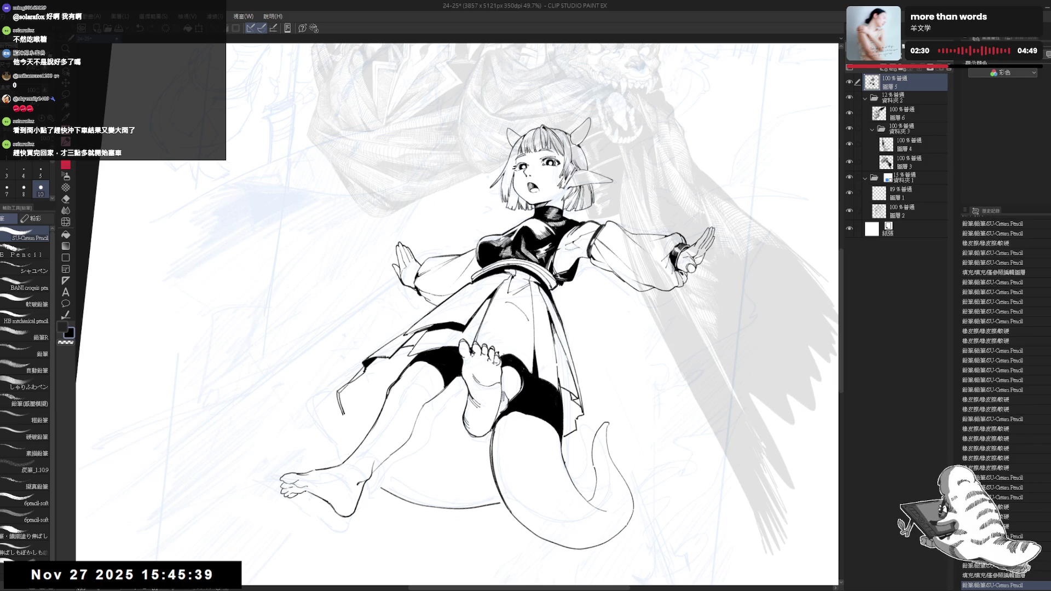
{"action": "key", "text": "ctrl+z"}
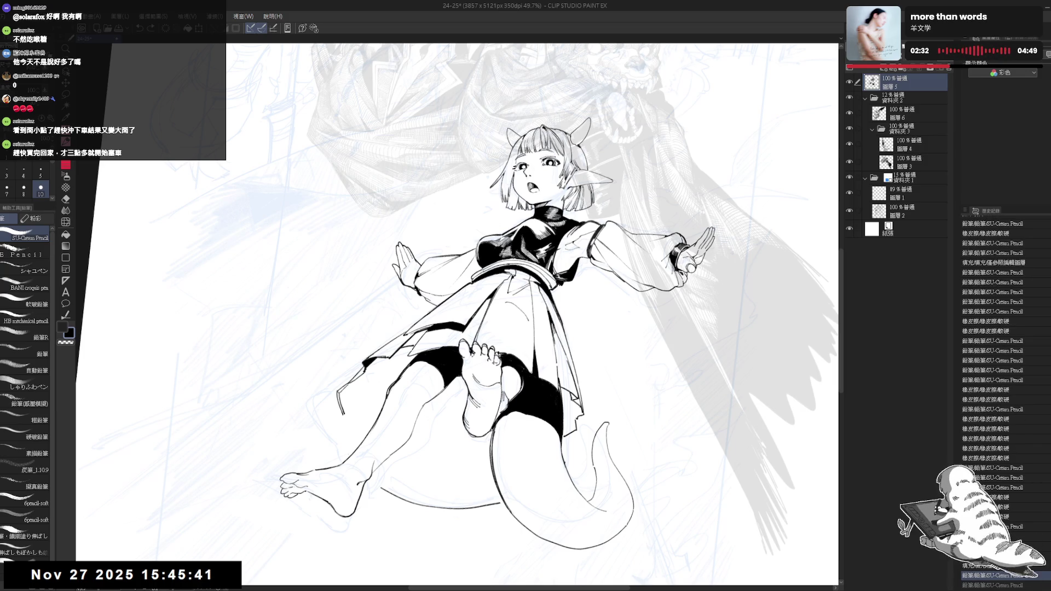
{"action": "key", "text": "ctrl+y"}
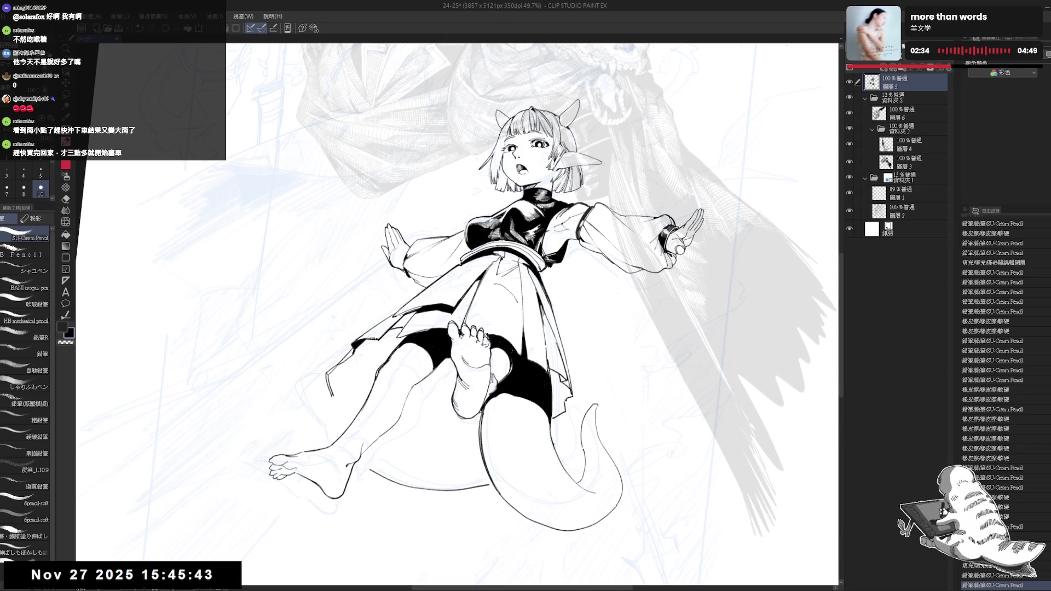
{"action": "key", "text": "ctrl+minus"}
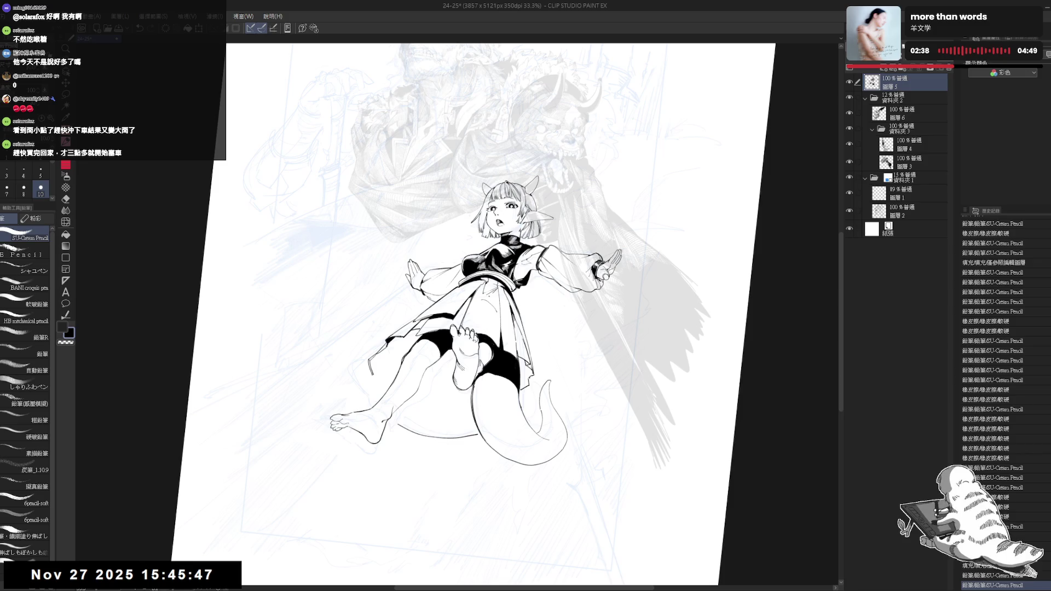
Erase a small spot, then erase the curved line below the legs and tail
{"action": "left_click_drag", "start_coordinate": [476, 296], "coordinate": [495, 308]}
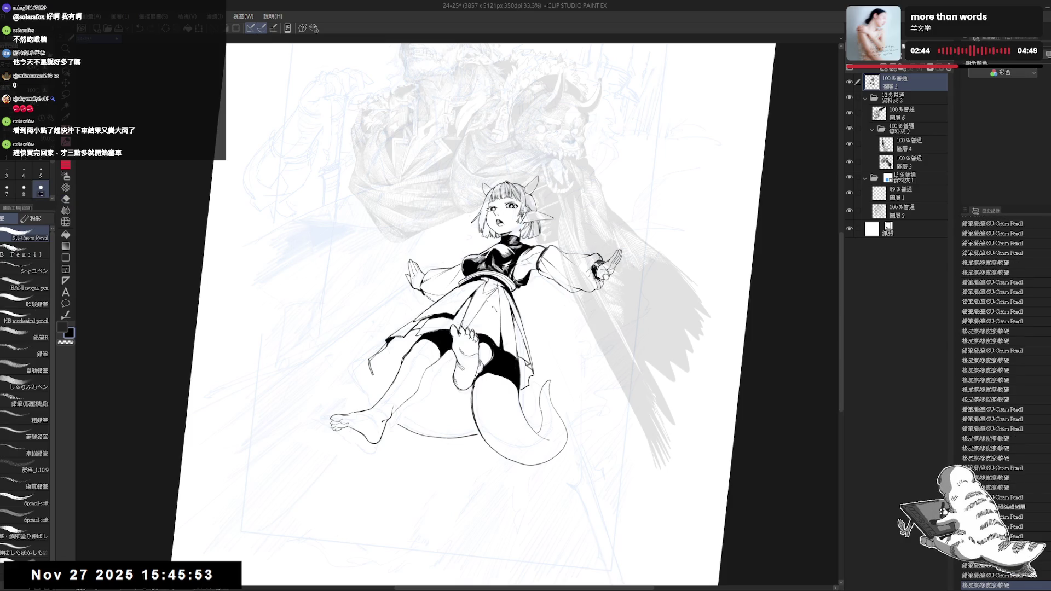
{"action": "mouse_move", "coordinate": [454, 401]}
{"action": "left_mouse_down"}
{"action": "mouse_move", "coordinate": [465, 370]}
{"action": "mouse_move", "coordinate": [444, 402]}
{"action": "mouse_move", "coordinate": [473, 310]}
{"action": "mouse_move", "coordinate": [443, 327]}
{"action": "left_mouse_up"}
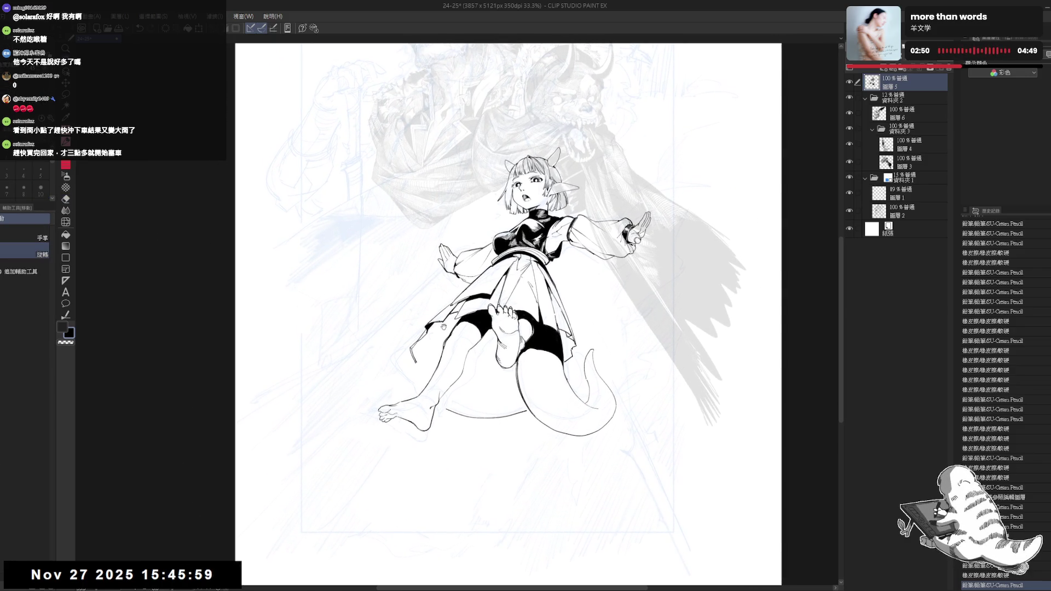
{"action": "scroll", "coordinate": [436, 347], "scroll_direction": "up", "scroll_amount": 1}
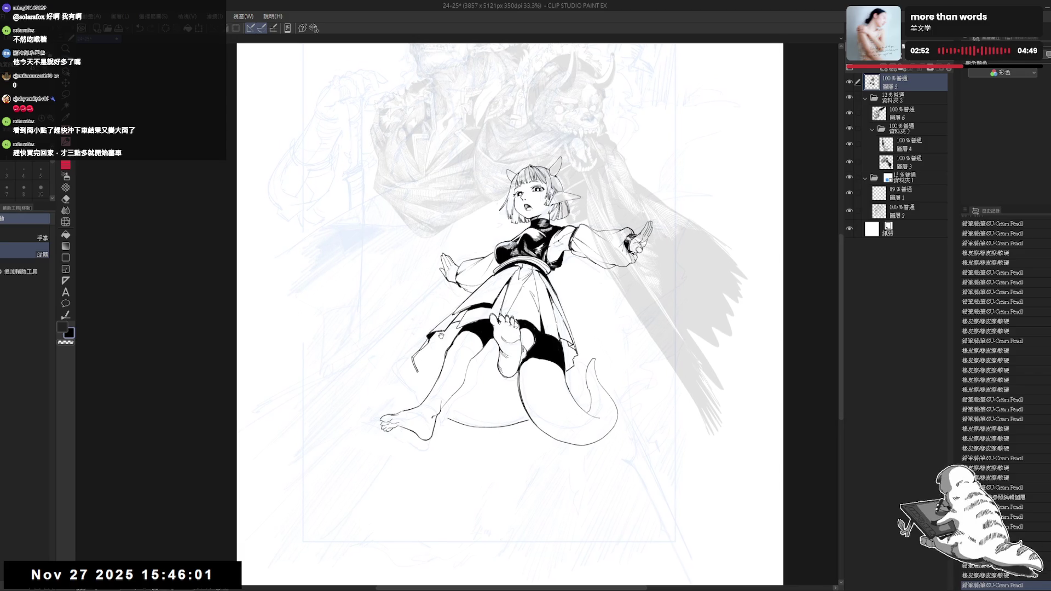
{"action": "scroll", "coordinate": [428, 326], "scroll_direction": "up", "scroll_amount": 1}
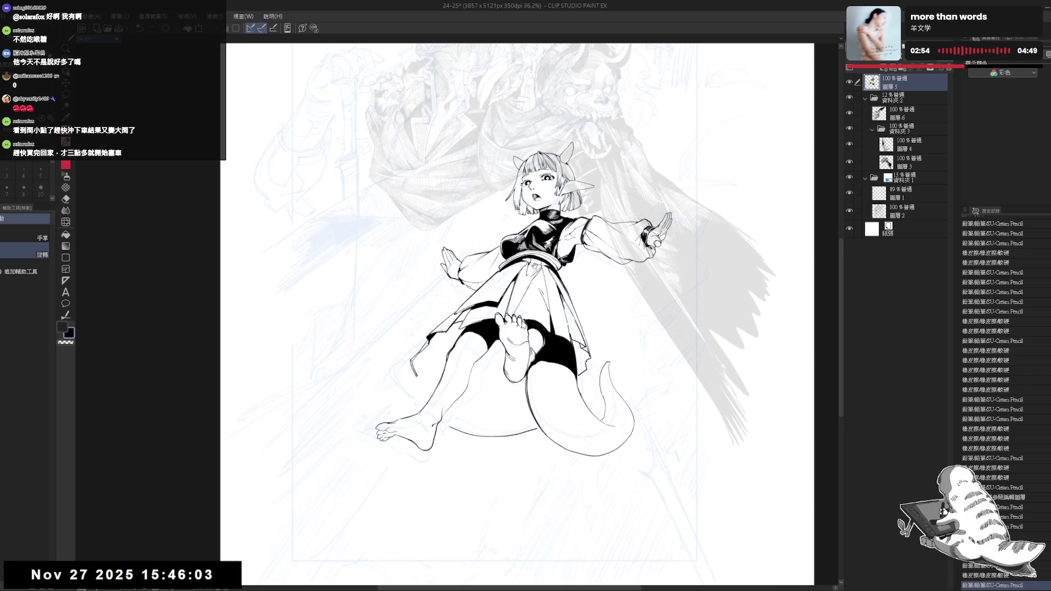
{"action": "left_click_drag", "start_coordinate": [502, 309], "coordinate": [498, 300]}
{"action": "left_click_drag", "start_coordinate": [484, 386], "coordinate": [480, 376]}
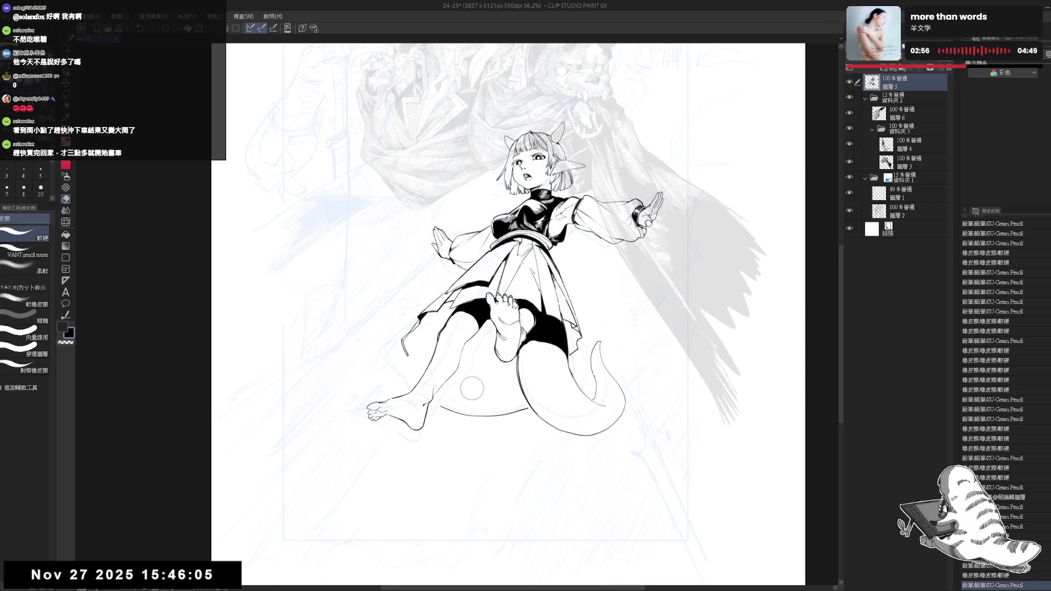
{"action": "left_click_drag", "start_coordinate": [571, 270], "coordinate": [560, 284]}
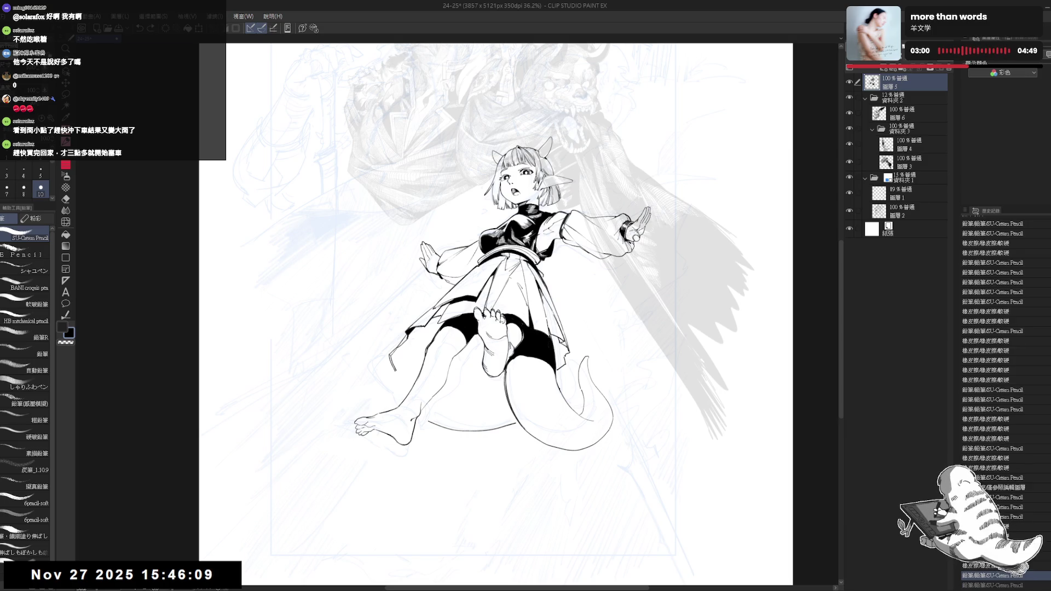
{"action": "left_click_drag", "start_coordinate": [481, 345], "coordinate": [486, 359]}
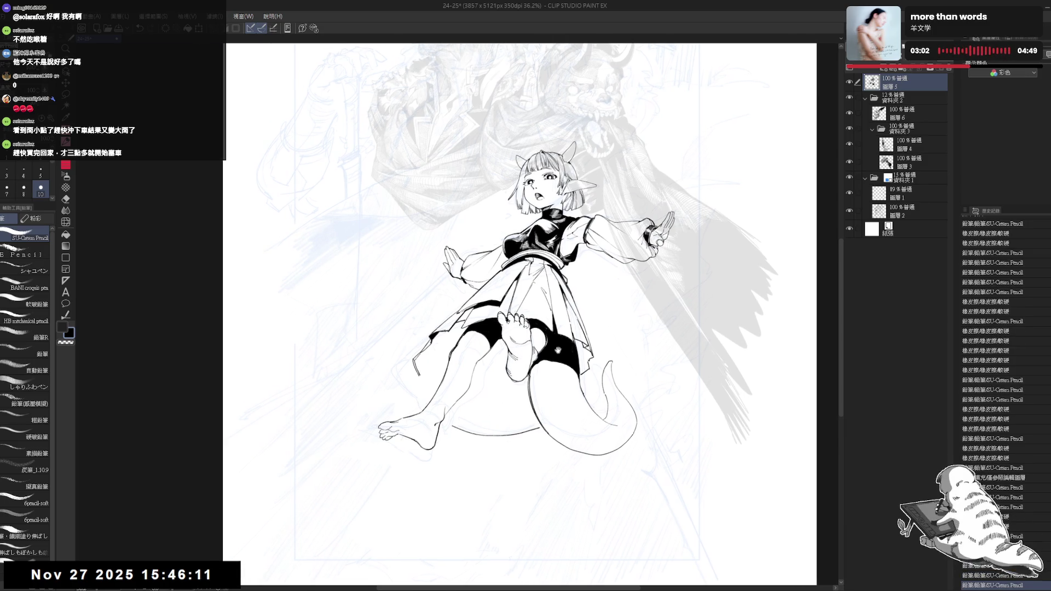
{"action": "key", "text": "e"}
{"action": "left_click_drag", "start_coordinate": [421, 438], "coordinate": [515, 440]}
Erase the stray skirt line tip near the tail and try small ink strokes, undoing three steps
{"action": "key", "text": "p"}
{"action": "key", "text": "e"}
{"action": "left_click_drag", "start_coordinate": [400, 384], "coordinate": [400, 377]}
{"action": "key", "text": "p"}
{"action": "left_click_drag", "start_coordinate": [394, 371], "coordinate": [404, 387]}
{"action": "key", "text": "e"}
{"action": "key", "text": "p"}
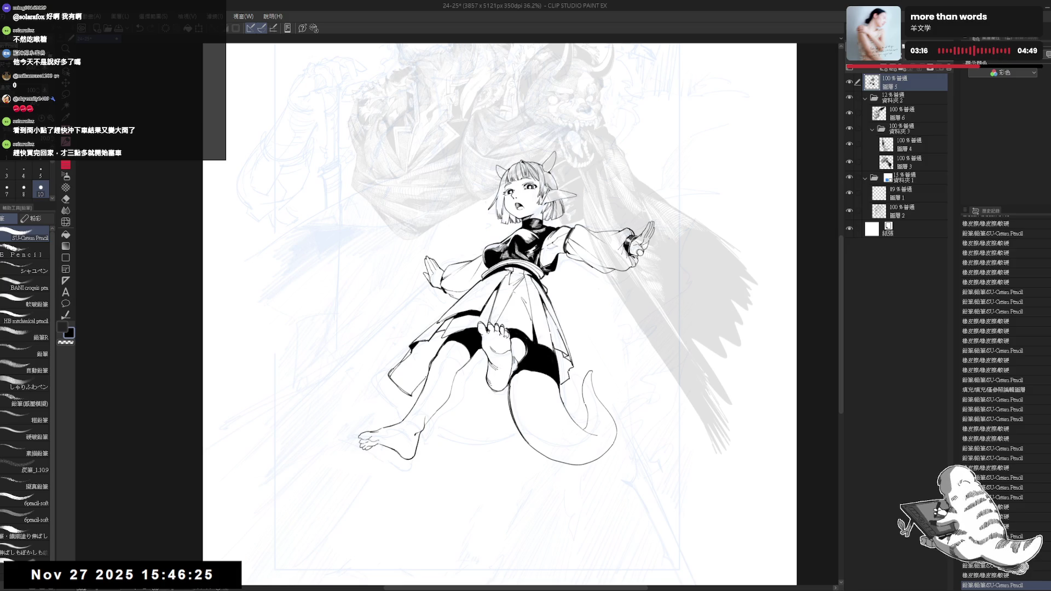
{"action": "left_click_drag", "start_coordinate": [393, 374], "coordinate": [404, 385]}
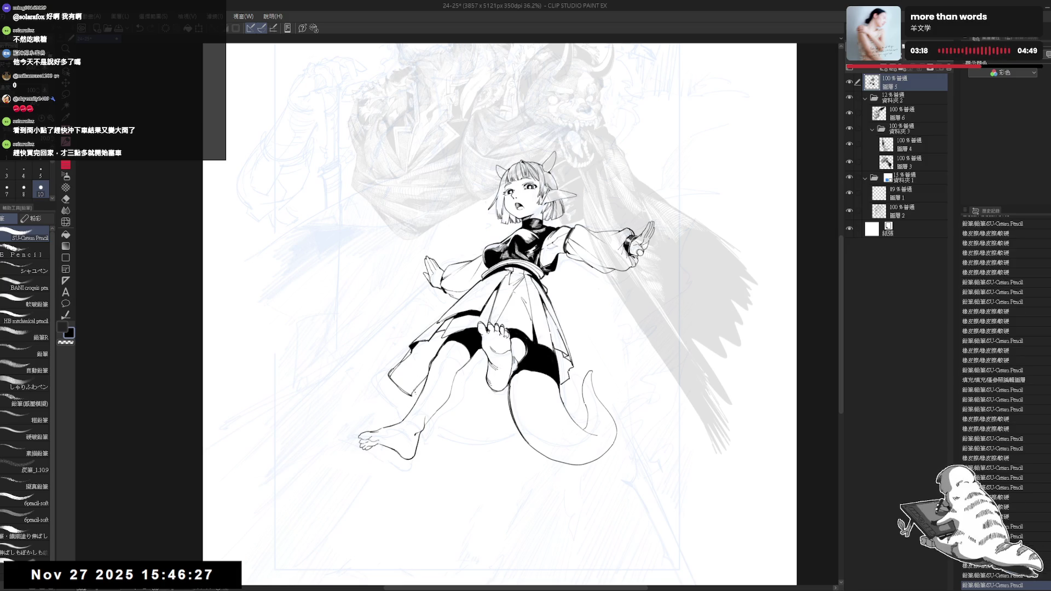
{"action": "key", "text": "ctrl+z"}
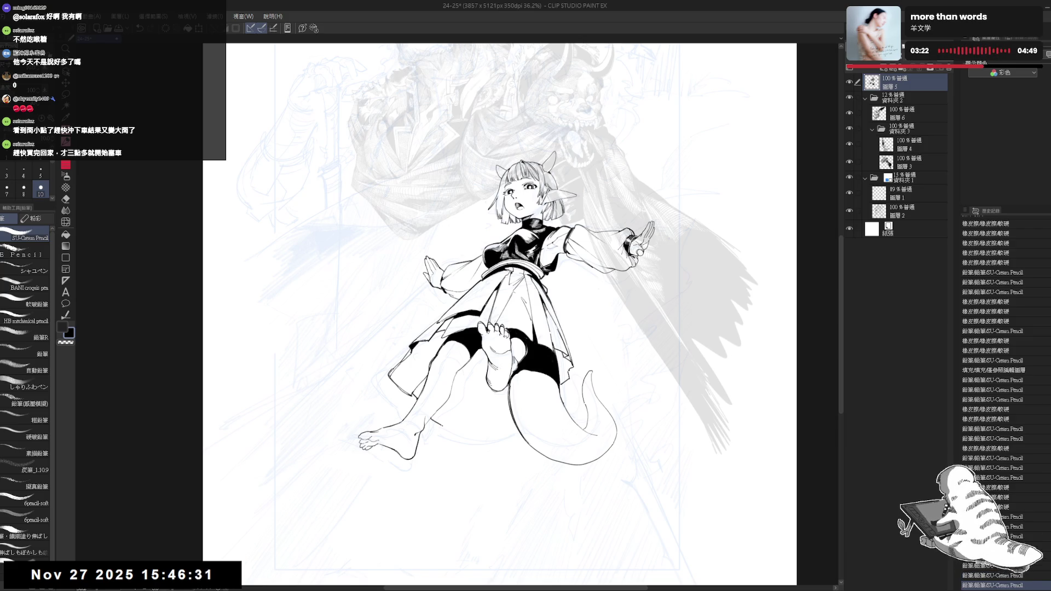
{"action": "key", "text": "ctrl+z"}
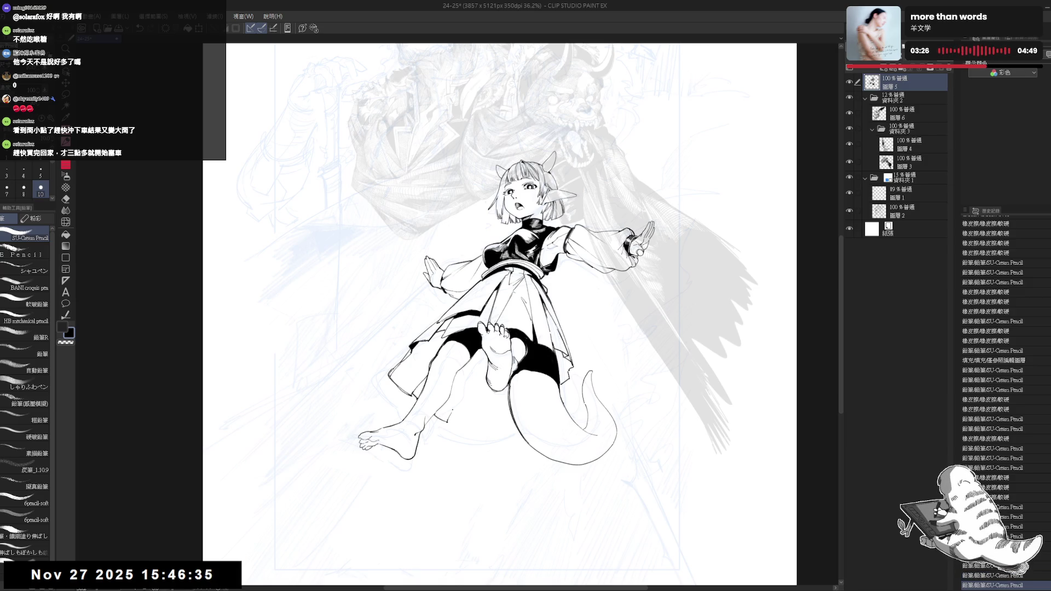
{"action": "key", "text": "ctrl+z"}
Erase an area near the legs, touch up the knee line, and flip the canvas horizontally
{"action": "left_click_drag", "start_coordinate": [446, 380], "coordinate": [474, 413]}
{"action": "left_click_drag", "start_coordinate": [469, 377], "coordinate": [464, 393]}
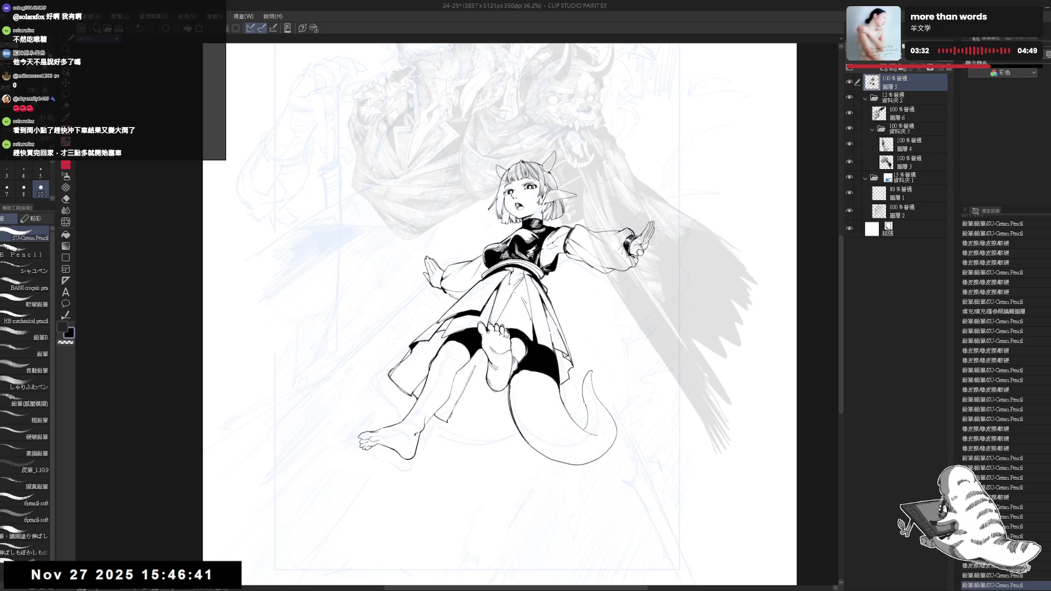
{"action": "mouse_move", "coordinate": [444, 416]}
{"action": "left_mouse_down"}
{"action": "mouse_move", "coordinate": [454, 432]}
{"action": "mouse_move", "coordinate": [450, 420]}
{"action": "left_mouse_up"}
{"action": "key", "text": "h"}
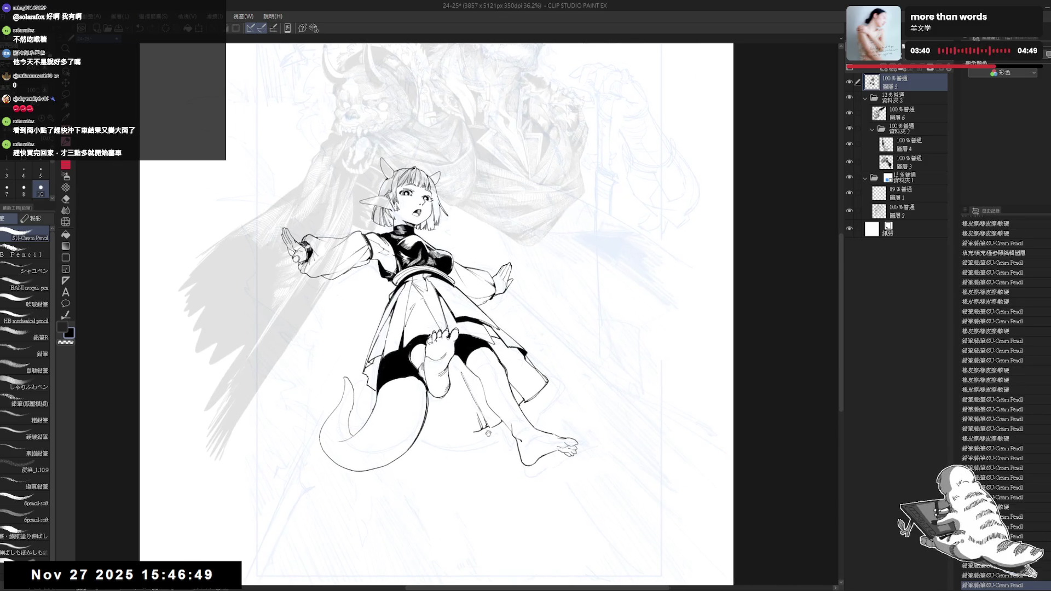
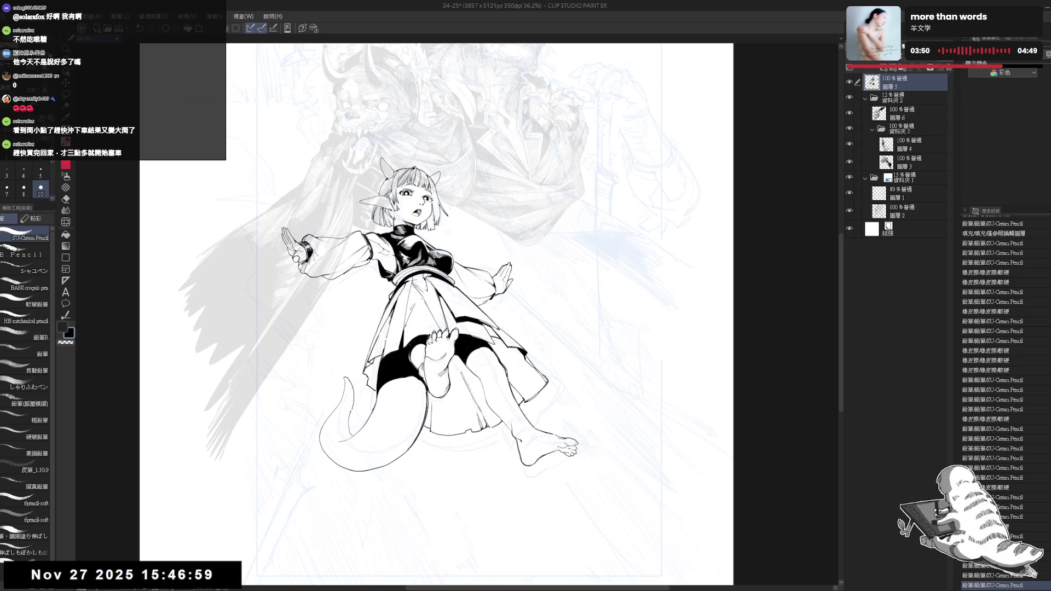
Mirror the view and erase stray lines near the tail
{"action": "key", "text": "h"}
{"action": "key", "text": "e"}
{"action": "mouse_move", "coordinate": [493, 375]}
{"action": "left_mouse_down"}
{"action": "mouse_move", "coordinate": [509, 397]}
{"action": "mouse_move", "coordinate": [492, 383]}
{"action": "left_mouse_up"}
Ink the skirt's right edge and a short line by its lower edge
{"action": "key", "text": "r"}
{"action": "key", "text": "p"}
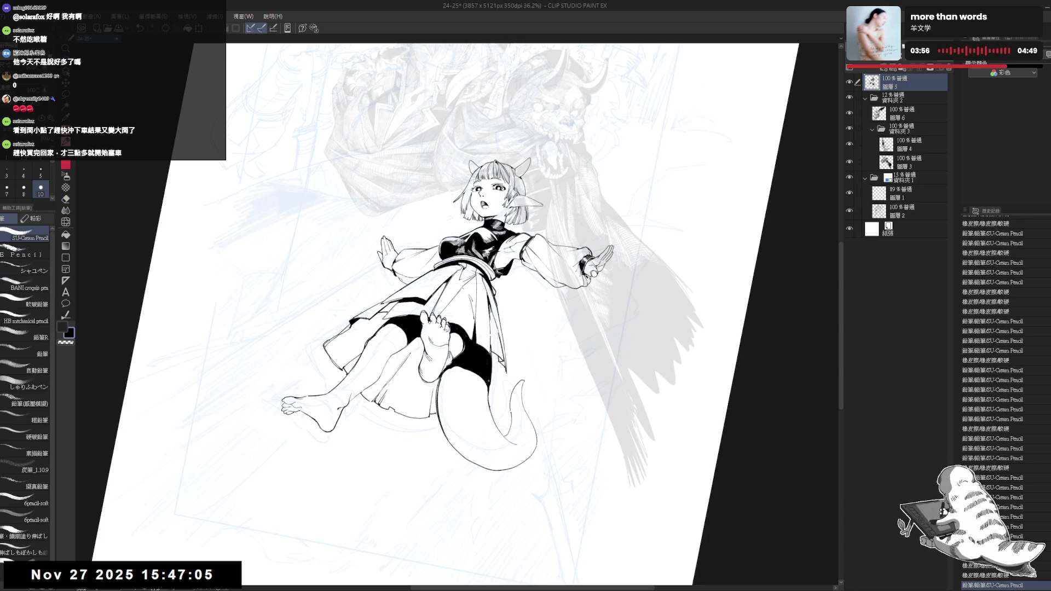
{"action": "key", "text": "ctrl+0"}
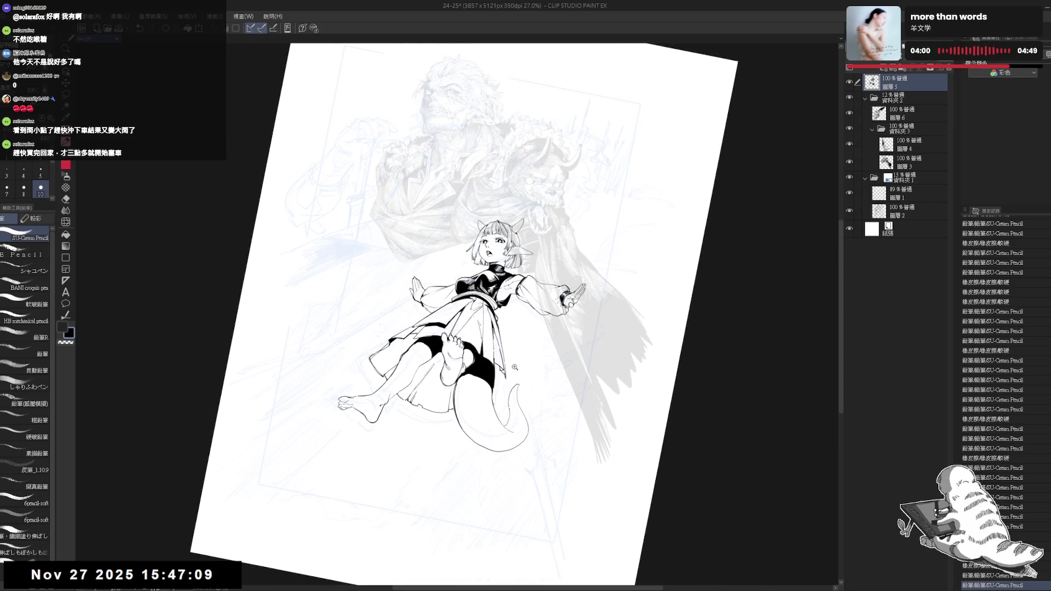
{"action": "scroll", "coordinate": [493, 312], "scroll_direction": "up", "scroll_amount": 1}
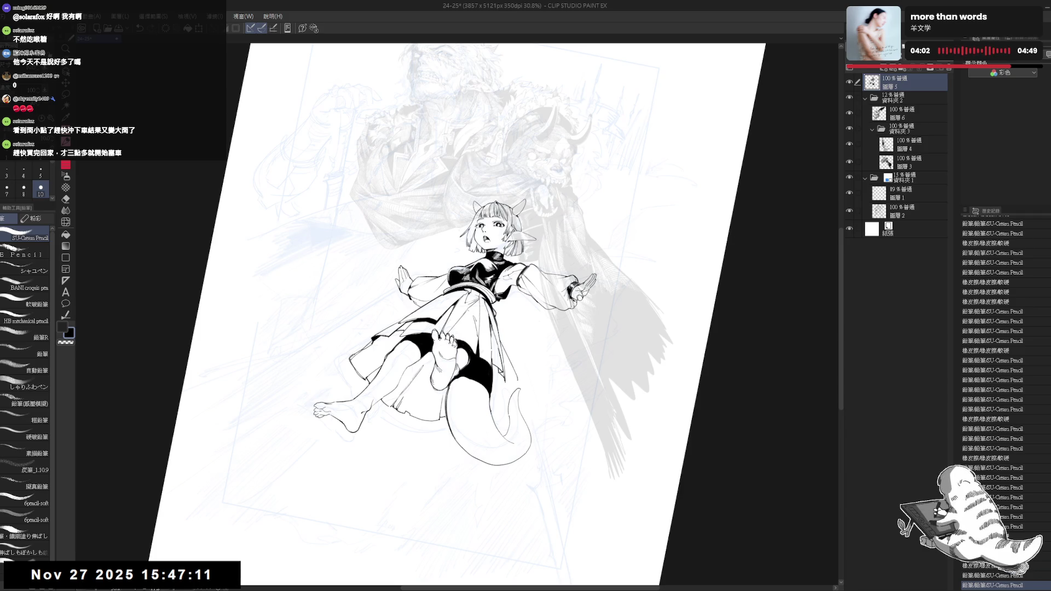
{"action": "left_click_drag", "start_coordinate": [504, 381], "coordinate": [500, 340]}
{"action": "mouse_move", "coordinate": [519, 383]}
{"action": "left_mouse_down"}
{"action": "mouse_move", "coordinate": [509, 357]}
{"action": "mouse_move", "coordinate": [519, 390]}
{"action": "left_mouse_up"}
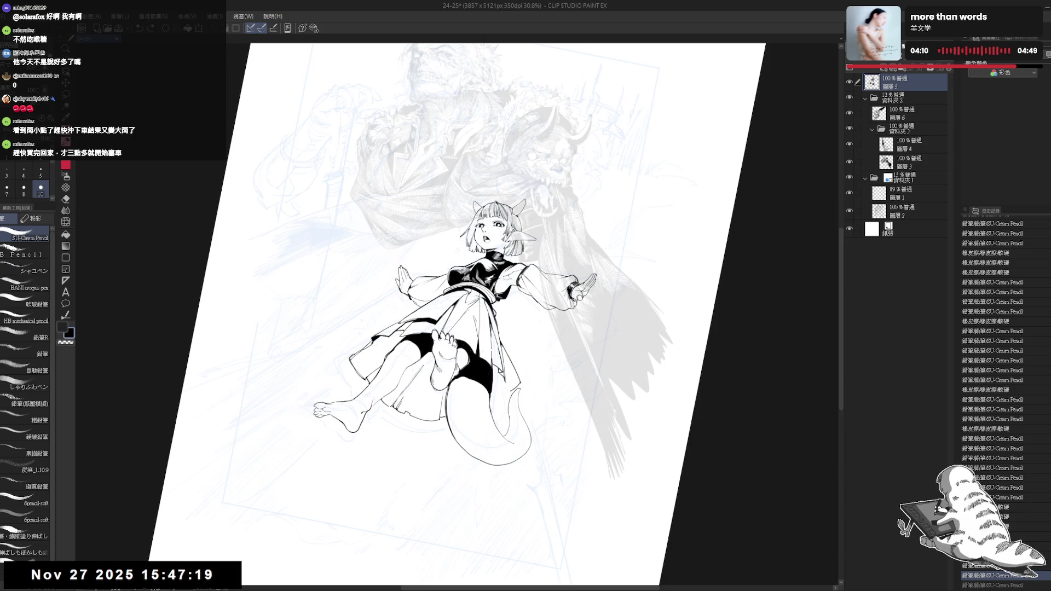
Trim a bit of ink at the skirt's right edge
{"action": "left_click_drag", "start_coordinate": [492, 328], "coordinate": [470, 306]}
{"action": "left_click_drag", "start_coordinate": [547, 349], "coordinate": [535, 357]}
{"action": "left_click_drag", "start_coordinate": [534, 443], "coordinate": [519, 379]}
{"action": "scroll", "coordinate": [519, 378], "scroll_direction": "down", "scroll_amount": 1}
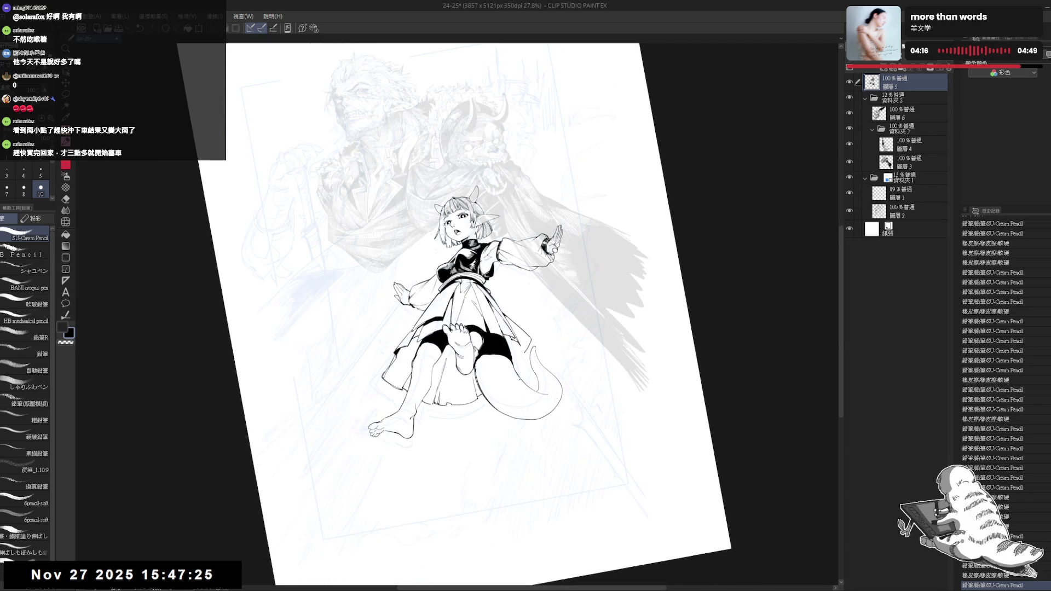
Erase the curled tail outline and the black fill at the shorts' lower edge
{"action": "key", "text": "e"}
{"action": "left_click_drag", "start_coordinate": [553, 403], "coordinate": [540, 410]}
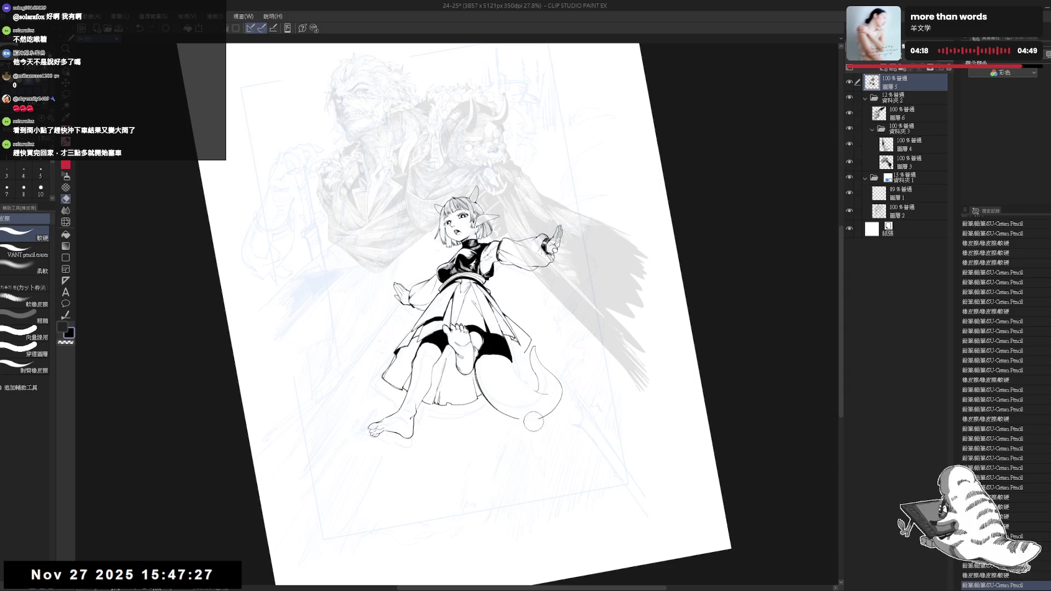
{"action": "left_click_drag", "start_coordinate": [534, 356], "coordinate": [557, 408]}
{"action": "key", "text": "space"}
{"action": "left_click_drag", "start_coordinate": [540, 464], "coordinate": [492, 394]}
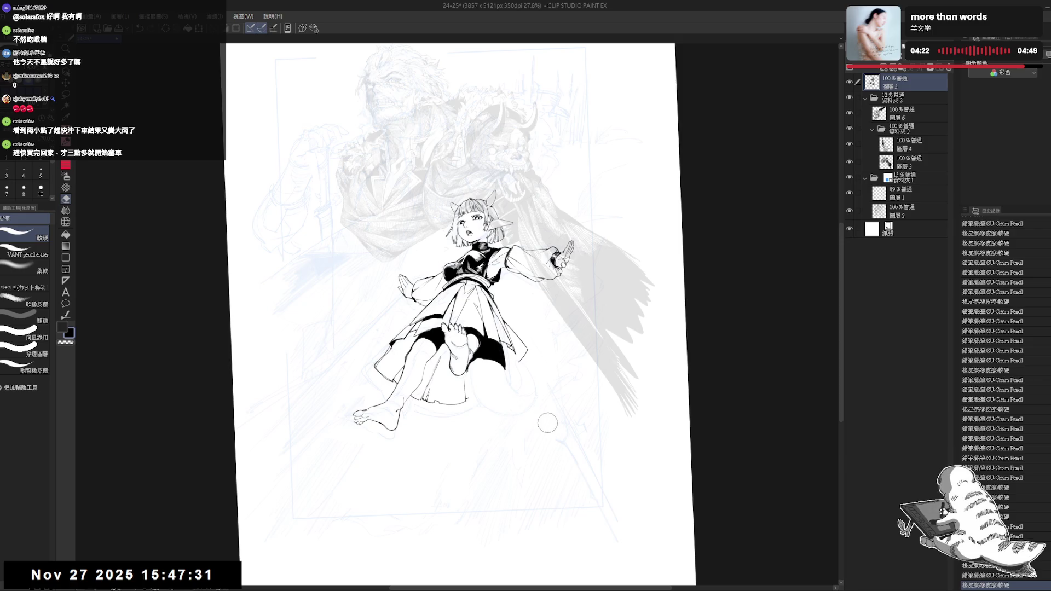
{"action": "mouse_move", "coordinate": [482, 374]}
{"action": "left_mouse_down"}
{"action": "mouse_move", "coordinate": [472, 371]}
{"action": "mouse_move", "coordinate": [496, 359]}
{"action": "left_mouse_up"}
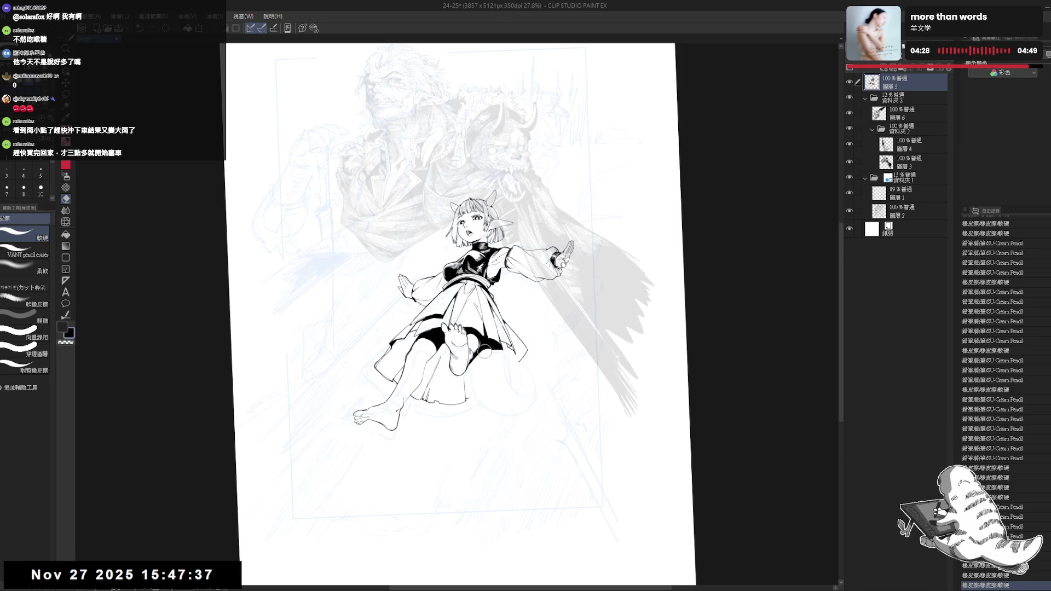
Add small ink touches on the skirt and trim its line near the hem
{"action": "key", "text": "p"}
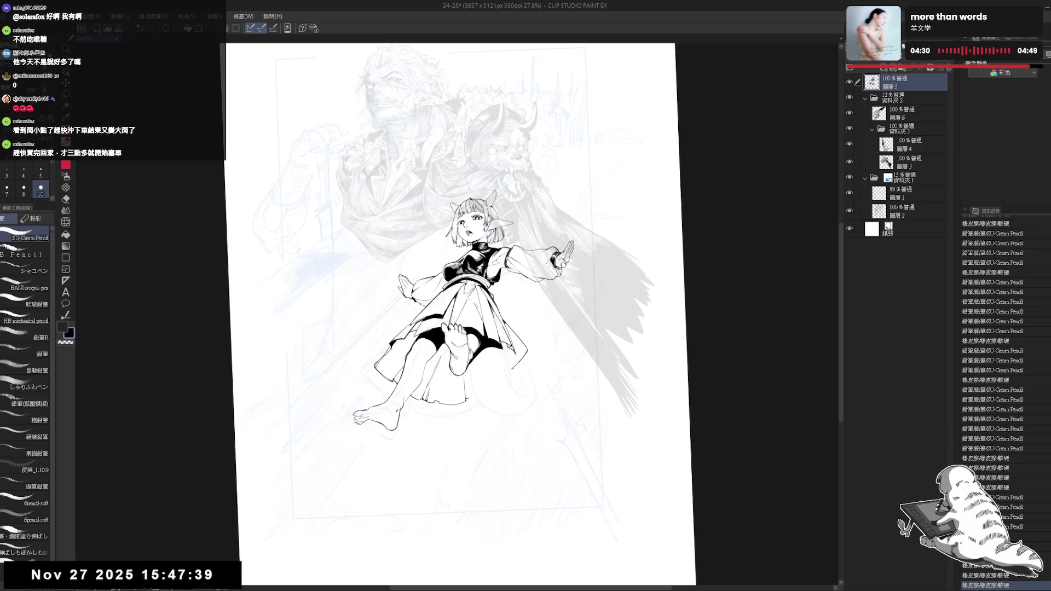
{"action": "left_click", "coordinate": [515, 362]}
{"action": "left_click", "coordinate": [514, 364]}
{"action": "left_click", "coordinate": [513, 364]}
{"action": "left_click", "coordinate": [512, 369]}
{"action": "key", "text": "e"}
{"action": "mouse_move", "coordinate": [509, 375]}
{"action": "left_mouse_down"}
{"action": "mouse_move", "coordinate": [519, 359]}
{"action": "mouse_move", "coordinate": [524, 371]}
{"action": "mouse_move", "coordinate": [509, 349]}
{"action": "mouse_move", "coordinate": [519, 388]}
{"action": "left_mouse_up"}
{"action": "key", "text": "p"}
Erase part of the skirt line, add an ink dot, and check it mirrored
{"action": "key", "text": "e"}
{"action": "key", "text": "p"}
{"action": "key", "text": "e"}
{"action": "key", "text": "p"}
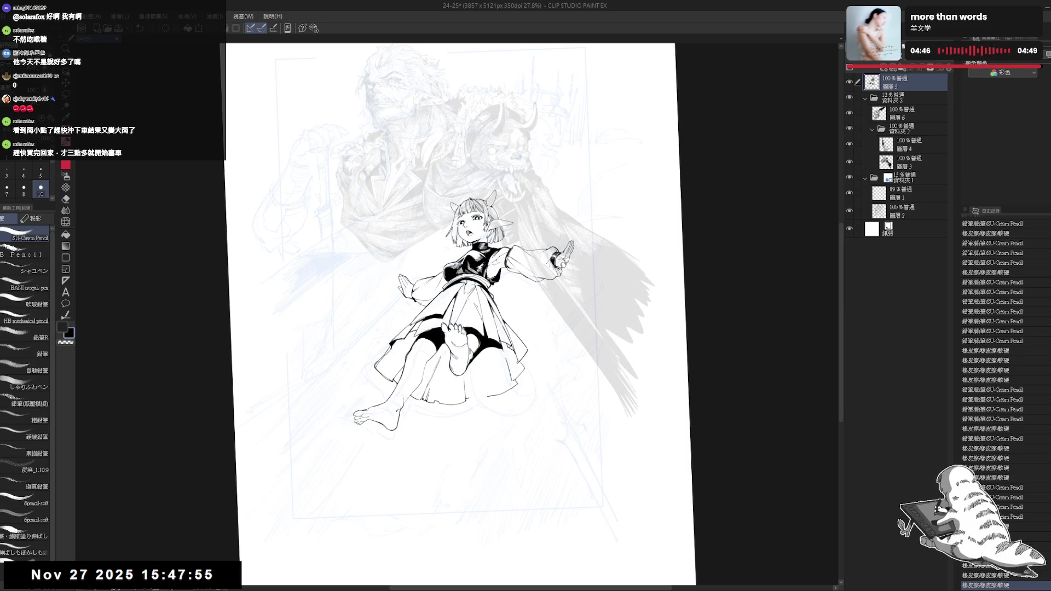
{"action": "key", "text": "e"}
{"action": "left_click_drag", "start_coordinate": [487, 393], "coordinate": [495, 405]}
{"action": "key", "text": "p"}
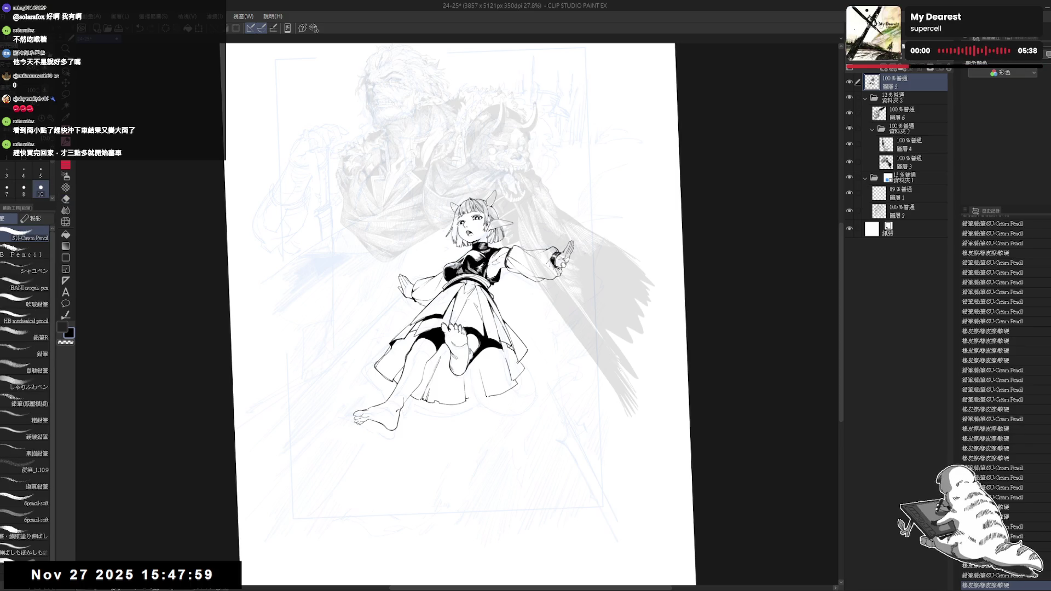
{"action": "left_click", "coordinate": [538, 412]}
{"action": "key", "text": "h"}
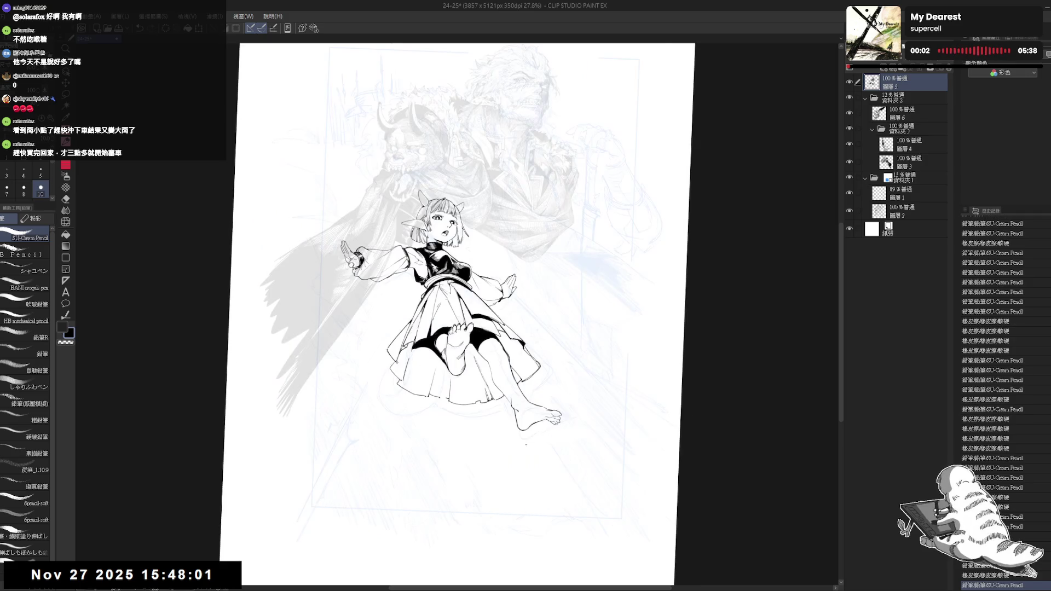
{"action": "key", "text": "h"}
Add ink touches on the skirt and shape the thin curved tail stroke
{"action": "left_click", "coordinate": [208, 574]}
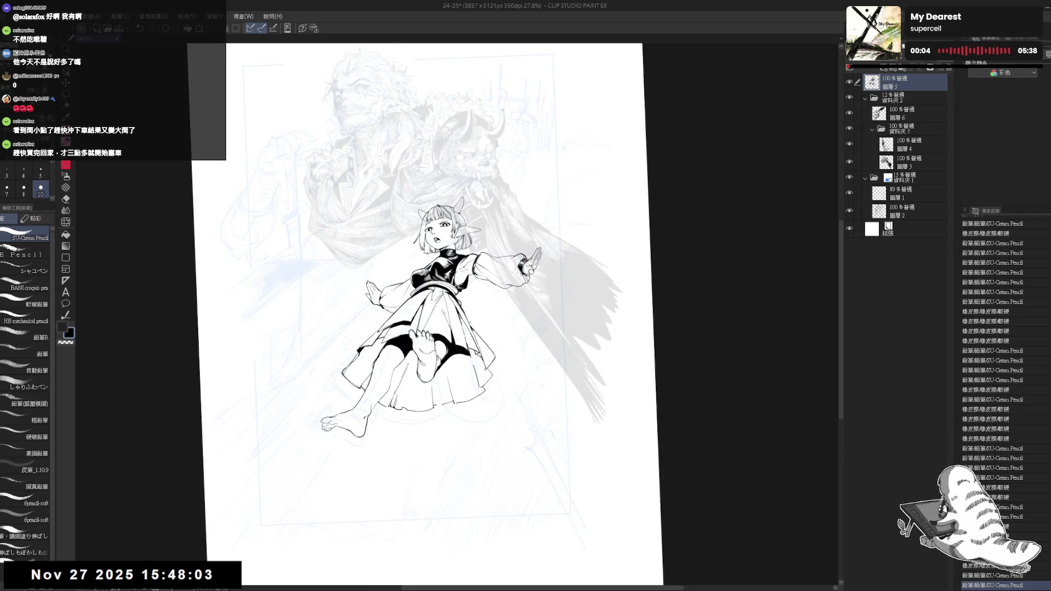
{"action": "mouse_move", "coordinate": [507, 331]}
{"action": "left_mouse_down"}
{"action": "mouse_move", "coordinate": [531, 337]}
{"action": "mouse_move", "coordinate": [523, 330]}
{"action": "left_mouse_up"}
{"action": "key", "text": "ctrl+z"}
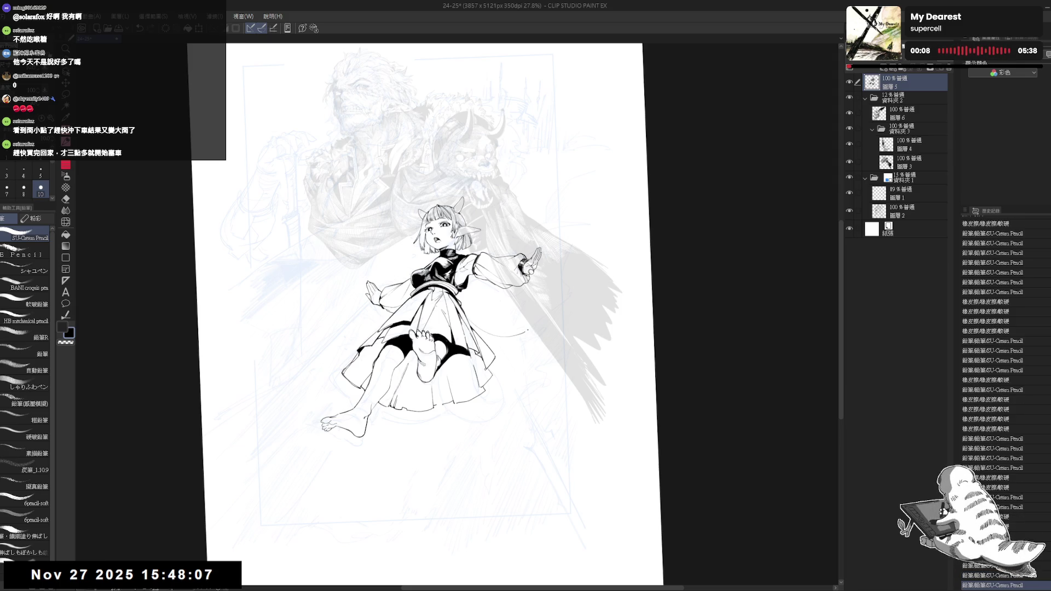
{"action": "left_click", "coordinate": [502, 355]}
{"action": "left_click", "coordinate": [495, 377]}
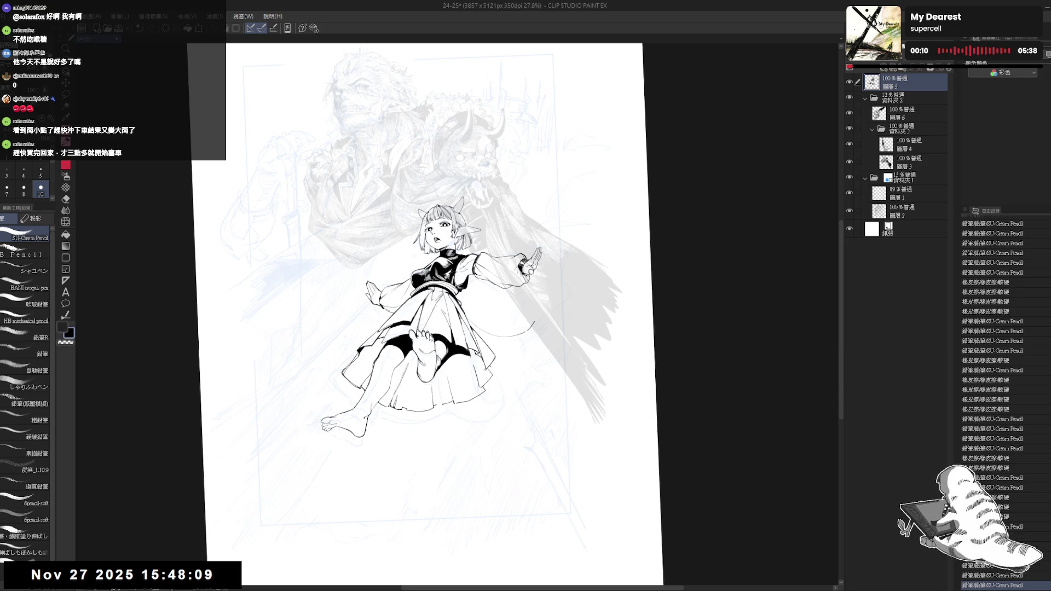
{"action": "left_click", "coordinate": [489, 355]}
{"action": "mouse_move", "coordinate": [497, 355]}
{"action": "left_mouse_down"}
{"action": "mouse_move", "coordinate": [533, 350]}
{"action": "mouse_move", "coordinate": [509, 350]}
{"action": "left_mouse_up"}
{"action": "key", "text": "ctrl+z"}
{"action": "key", "text": "ctrl+z"}
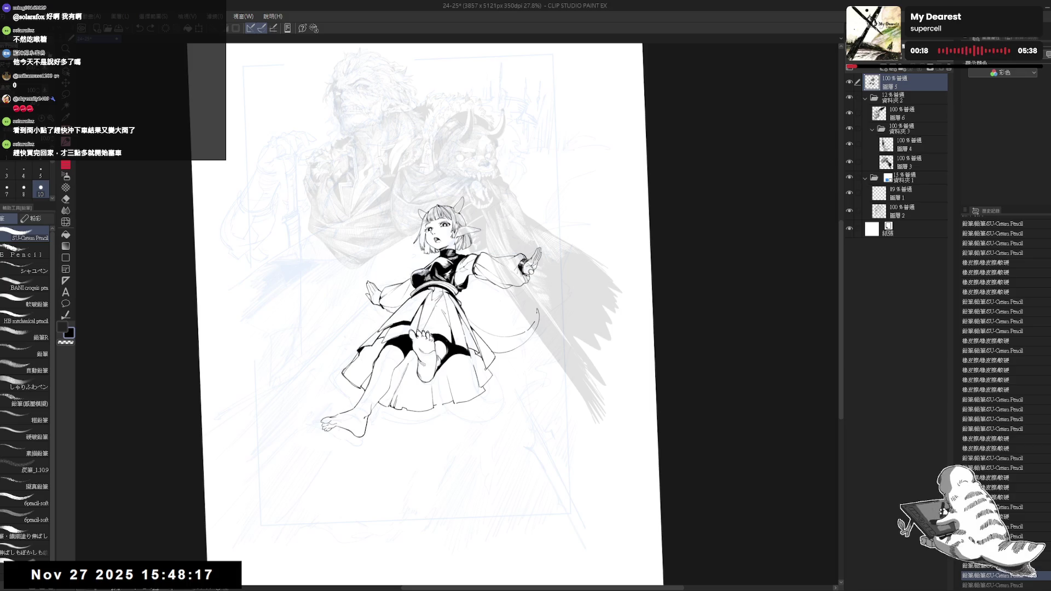
{"action": "left_click_drag", "start_coordinate": [537, 318], "coordinate": [505, 343]}
Erase small stray bits of ink on the skirt
{"action": "scroll", "coordinate": [507, 340], "scroll_direction": "down", "scroll_amount": 1}
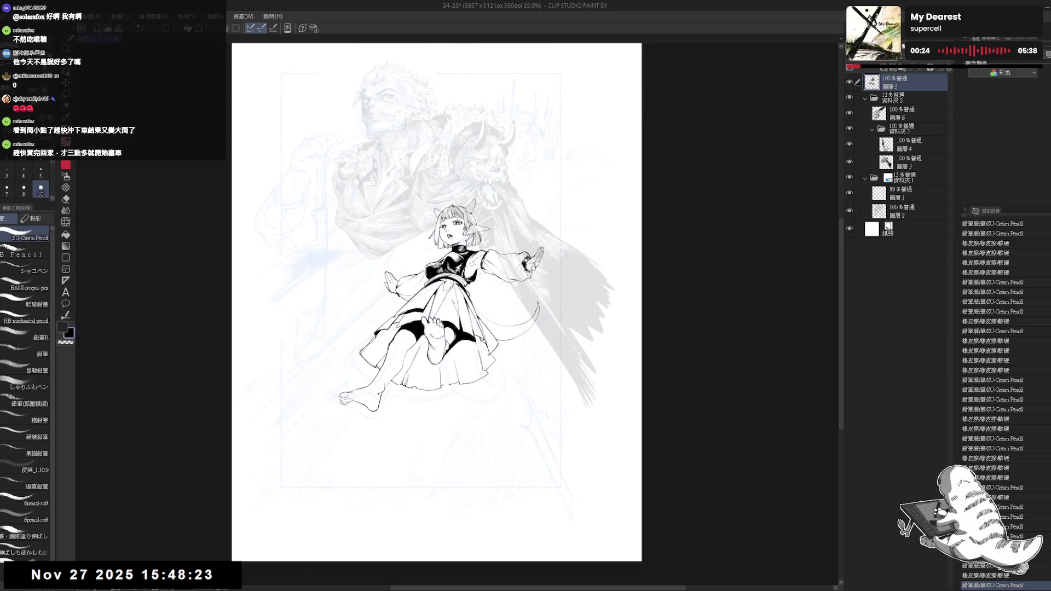
{"action": "scroll", "coordinate": [424, 282], "scroll_direction": "up", "scroll_amount": 1}
{"action": "scroll", "coordinate": [424, 282], "scroll_direction": "up", "scroll_amount": 1}
{"action": "key", "text": "e"}
{"action": "left_click_drag", "start_coordinate": [424, 333], "coordinate": [436, 315]}
{"action": "key", "text": "p"}
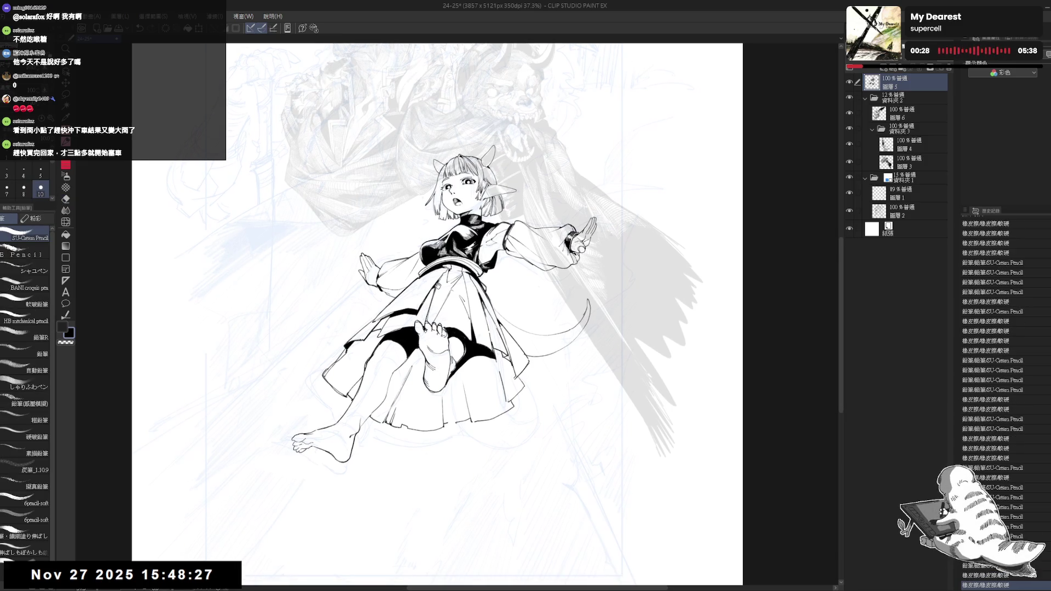
{"action": "scroll", "coordinate": [437, 286], "scroll_direction": "down", "scroll_amount": 2}
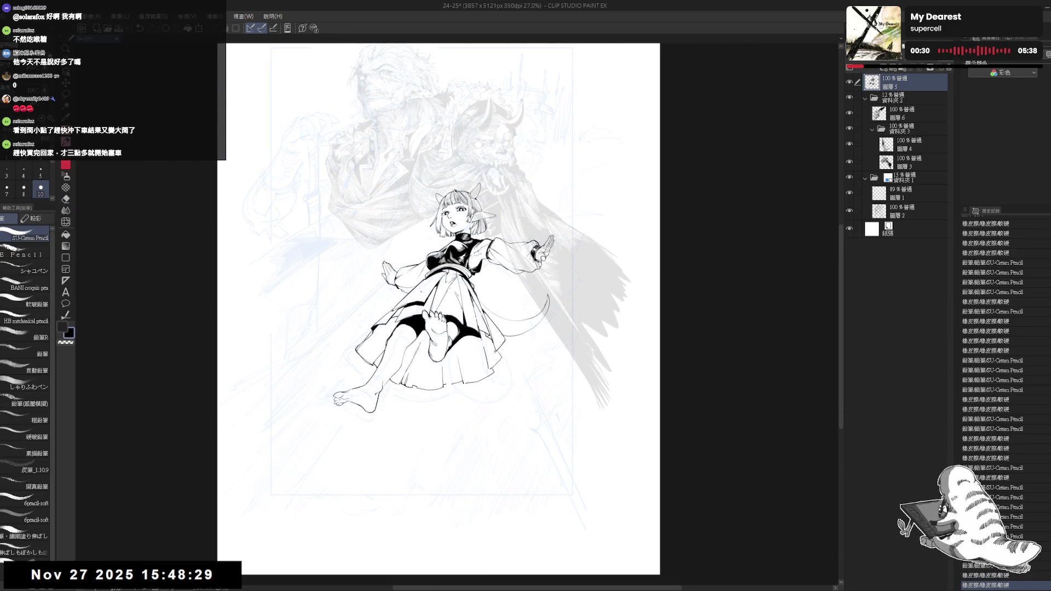
{"action": "mouse_move", "coordinate": [391, 396]}
{"action": "left_mouse_down"}
{"action": "mouse_move", "coordinate": [383, 379]}
{"action": "mouse_move", "coordinate": [422, 387]}
{"action": "left_mouse_up"}
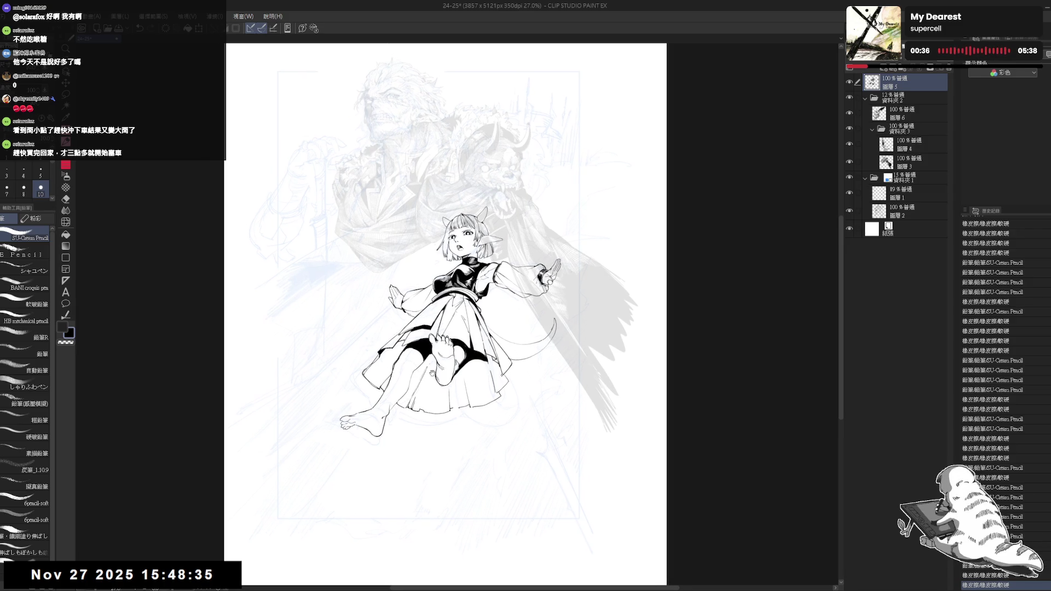
{"action": "left_click_drag", "start_coordinate": [429, 324], "coordinate": [444, 335]}
{"action": "scroll", "coordinate": [459, 320], "scroll_direction": "up", "scroll_amount": 2}
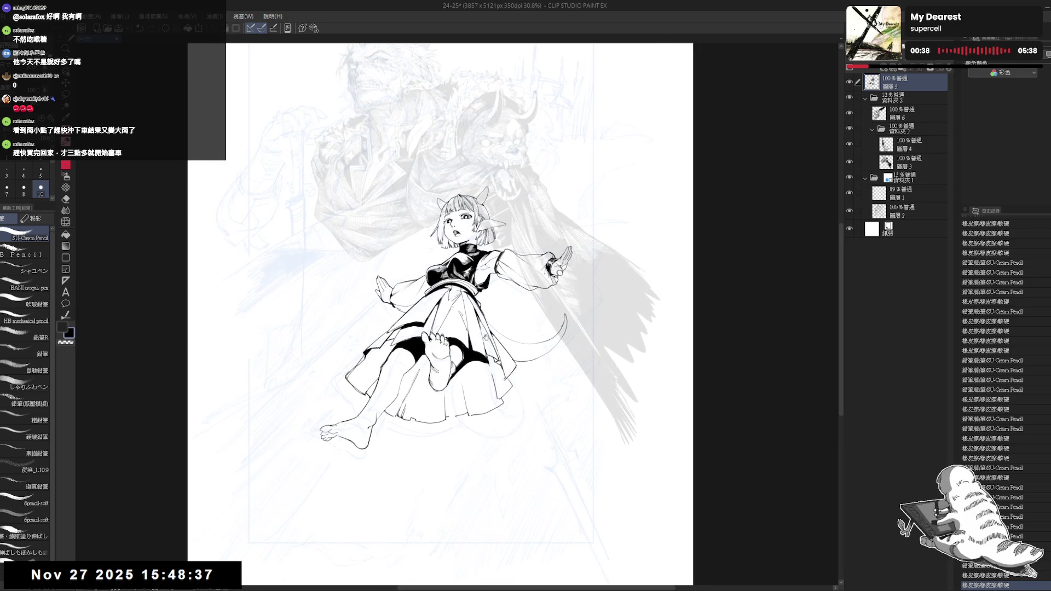
Erase the raised leg and foot lying over the skirt
{"action": "key", "text": "e"}
{"action": "left_click", "coordinate": [479, 389]}
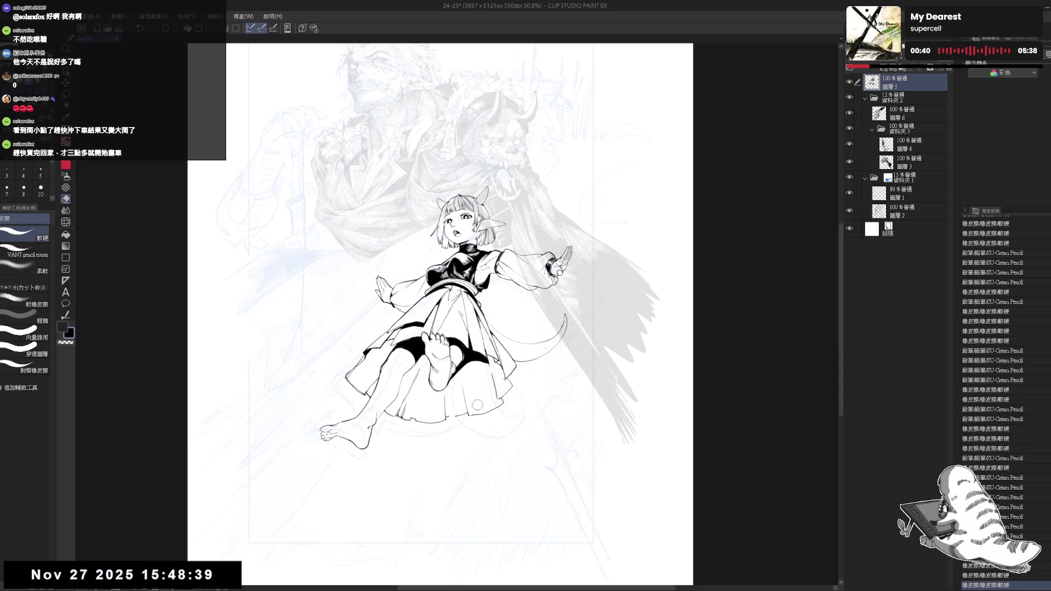
{"action": "key", "text": "p"}
{"action": "left_click_drag", "start_coordinate": [446, 406], "coordinate": [430, 382]}
{"action": "scroll", "coordinate": [430, 382], "scroll_direction": "down", "scroll_amount": 1}
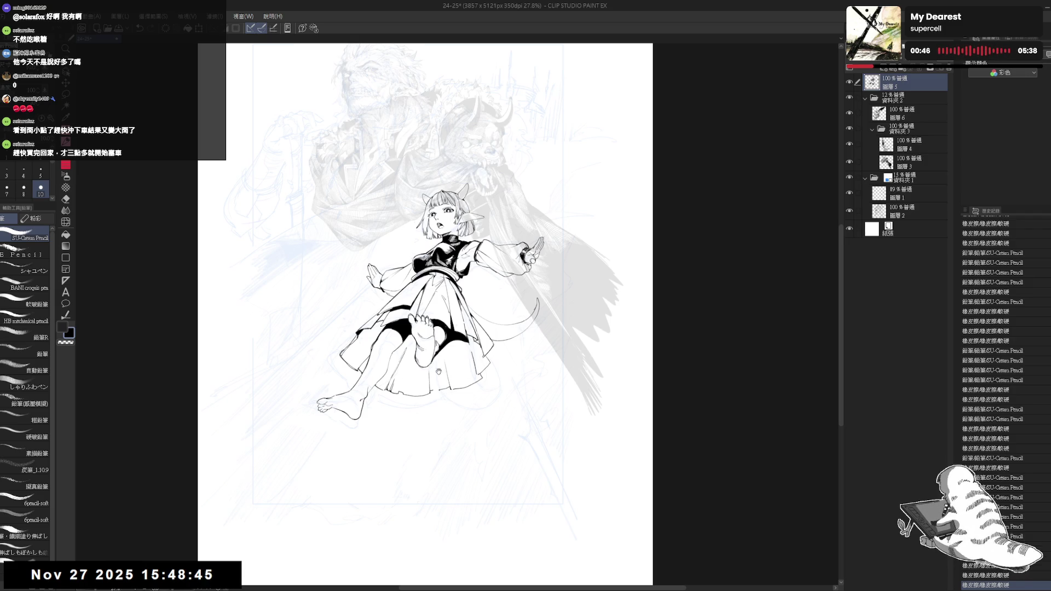
{"action": "scroll", "coordinate": [451, 382], "scroll_direction": "up", "scroll_amount": 1}
{"action": "scroll", "coordinate": [450, 394], "scroll_direction": "up", "scroll_amount": 1}
{"action": "key", "text": "e"}
{"action": "mouse_move", "coordinate": [458, 361]}
{"action": "left_mouse_down"}
{"action": "mouse_move", "coordinate": [432, 341]}
{"action": "mouse_move", "coordinate": [343, 420]}
{"action": "mouse_move", "coordinate": [450, 402]}
{"action": "mouse_move", "coordinate": [473, 383]}
{"action": "mouse_move", "coordinate": [454, 416]}
{"action": "left_mouse_up"}
Draw new hem lines below the skirt and lightly erase around them
{"action": "mouse_move", "coordinate": [470, 306]}
{"action": "left_mouse_down"}
{"action": "mouse_move", "coordinate": [446, 356]}
{"action": "mouse_move", "coordinate": [476, 364]}
{"action": "mouse_move", "coordinate": [422, 340]}
{"action": "mouse_move", "coordinate": [484, 350]}
{"action": "left_mouse_up"}
{"action": "key", "text": "p"}
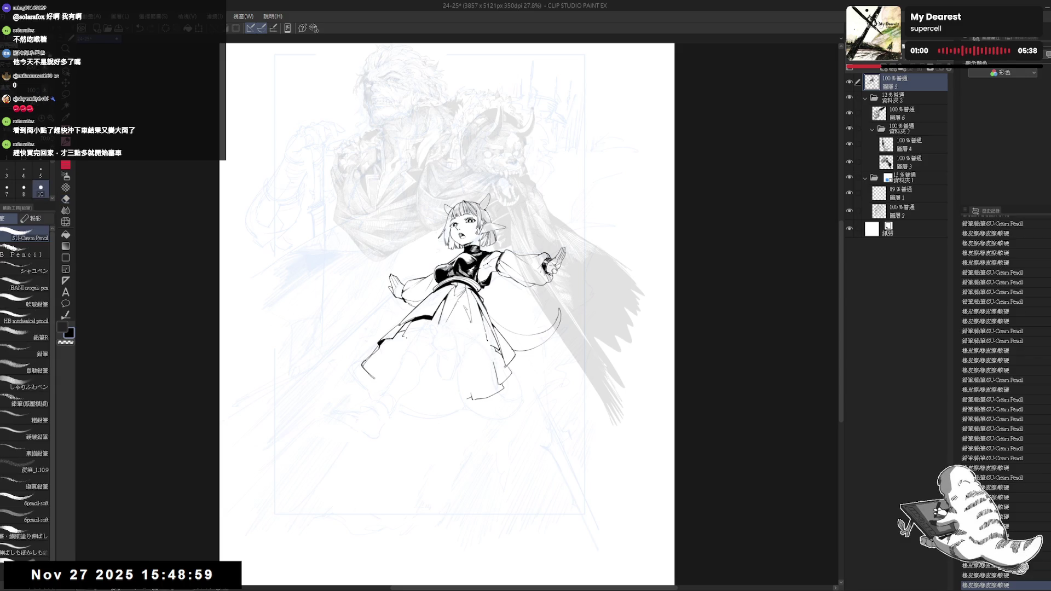
{"action": "left_click_drag", "start_coordinate": [432, 334], "coordinate": [438, 335]}
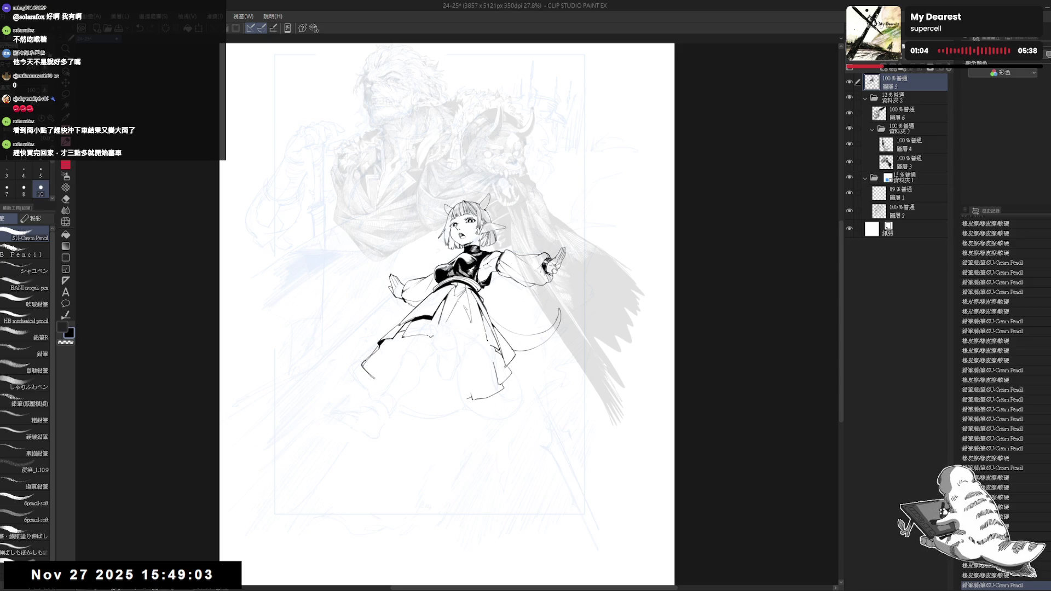
{"action": "key", "text": "e"}
{"action": "left_click_drag", "start_coordinate": [437, 312], "coordinate": [459, 356]}
{"action": "key", "text": "p"}
{"action": "mouse_move", "coordinate": [418, 328]}
{"action": "left_mouse_down"}
{"action": "mouse_move", "coordinate": [451, 359]}
{"action": "mouse_move", "coordinate": [452, 342]}
{"action": "mouse_move", "coordinate": [473, 345]}
{"action": "mouse_move", "coordinate": [438, 333]}
{"action": "mouse_move", "coordinate": [446, 347]}
{"action": "mouse_move", "coordinate": [448, 337]}
{"action": "left_mouse_up"}
Add small ink marks at the skirt hem and clean up a small spot
{"action": "key", "text": "e"}
{"action": "key", "text": "p"}
{"action": "key", "text": "e"}
{"action": "key", "text": "p"}
{"action": "key", "text": "ctrl+z"}
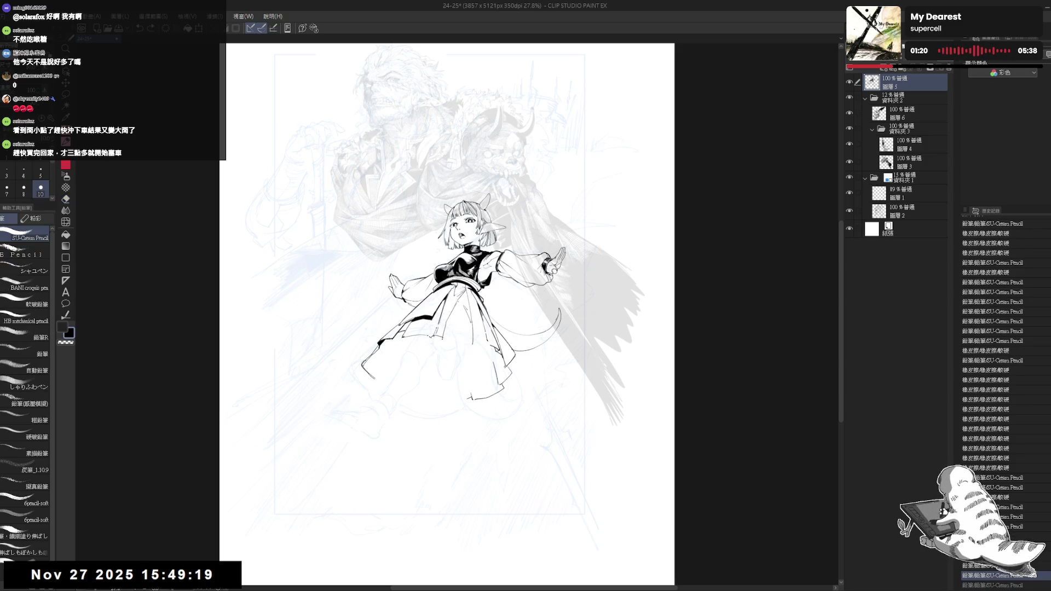
{"action": "key", "text": "ctrl+y"}
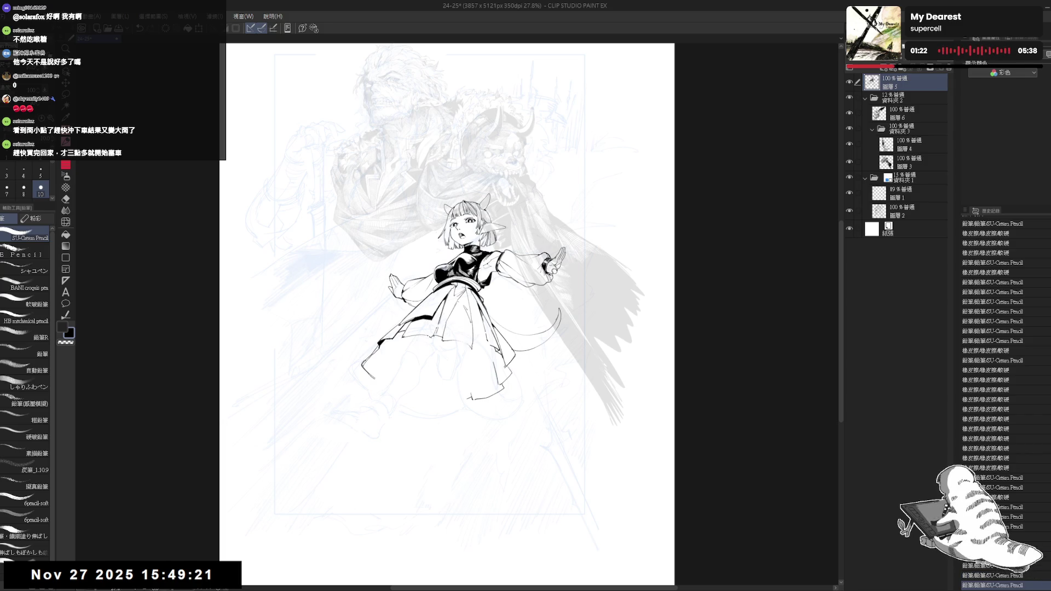
{"action": "left_click", "coordinate": [461, 346]}
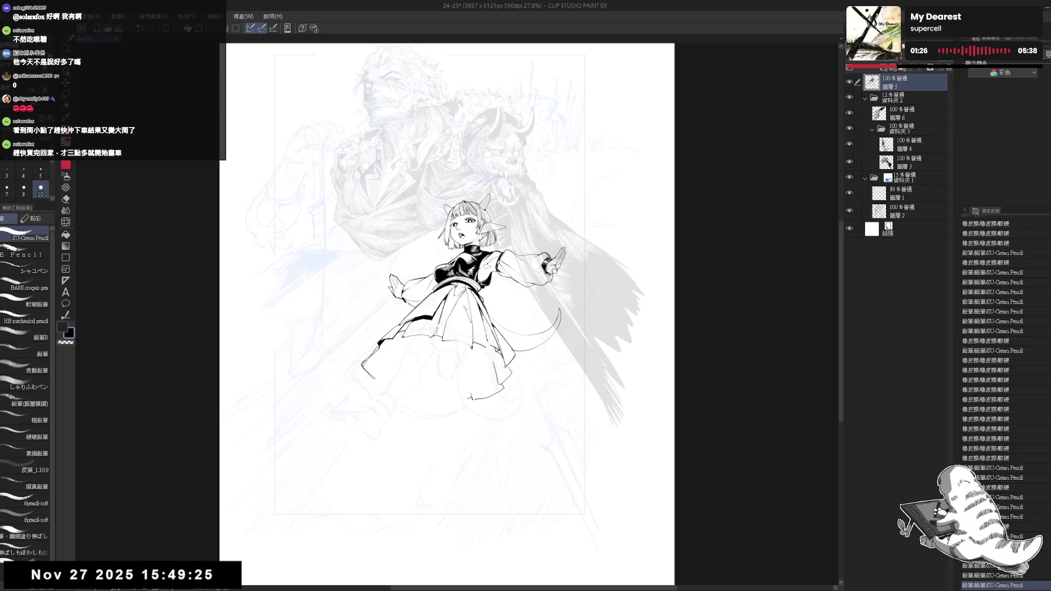
{"action": "left_click", "coordinate": [461, 346]}
{"action": "key", "text": "ctrl+z"}
{"action": "key", "text": "ctrl+y"}
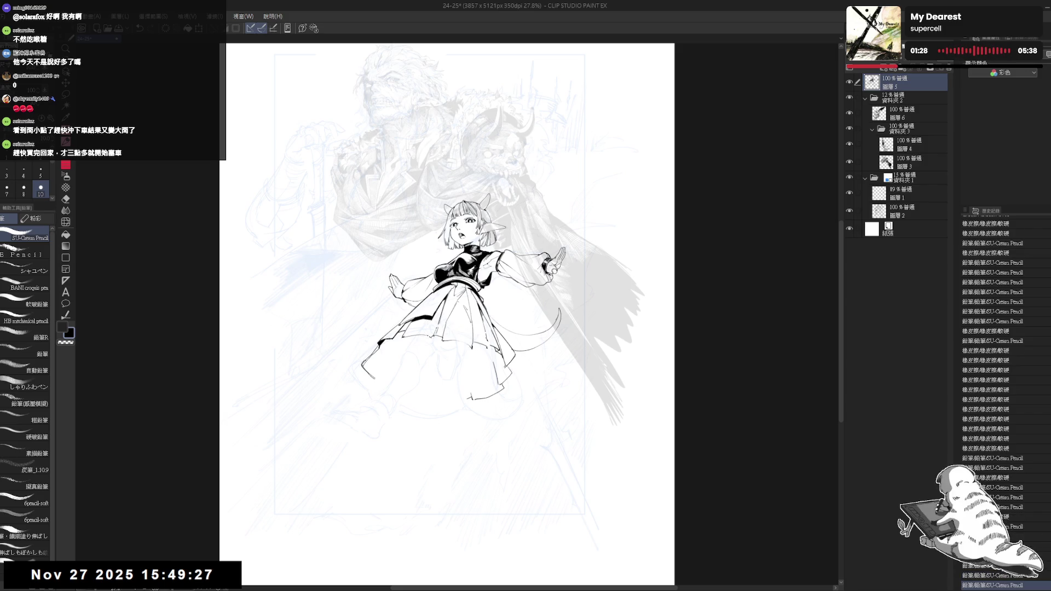
{"action": "mouse_move", "coordinate": [475, 323]}
{"action": "left_mouse_down"}
{"action": "mouse_move", "coordinate": [498, 363]}
{"action": "mouse_move", "coordinate": [482, 359]}
{"action": "left_mouse_up"}
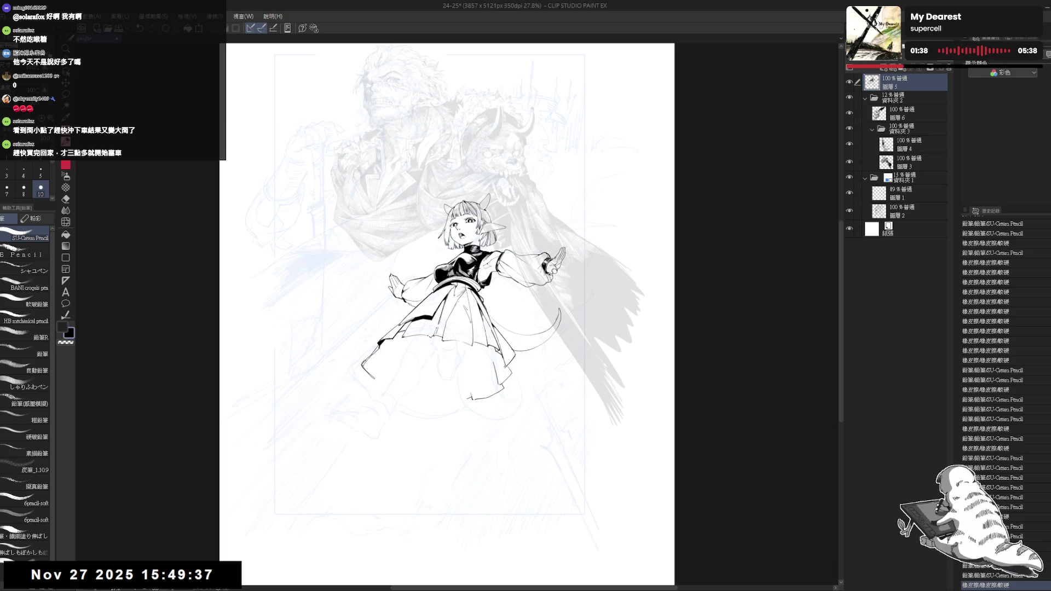
Mirror the canvas to check proportions, then pan and tilt the view
{"action": "key", "text": "h"}
{"action": "key", "text": "h"}
{"action": "mouse_move", "coordinate": [429, 362]}
{"action": "left_mouse_down"}
{"action": "mouse_move", "coordinate": [439, 366]}
{"action": "mouse_move", "coordinate": [360, 360]}
{"action": "mouse_move", "coordinate": [388, 382]}
{"action": "left_mouse_up"}
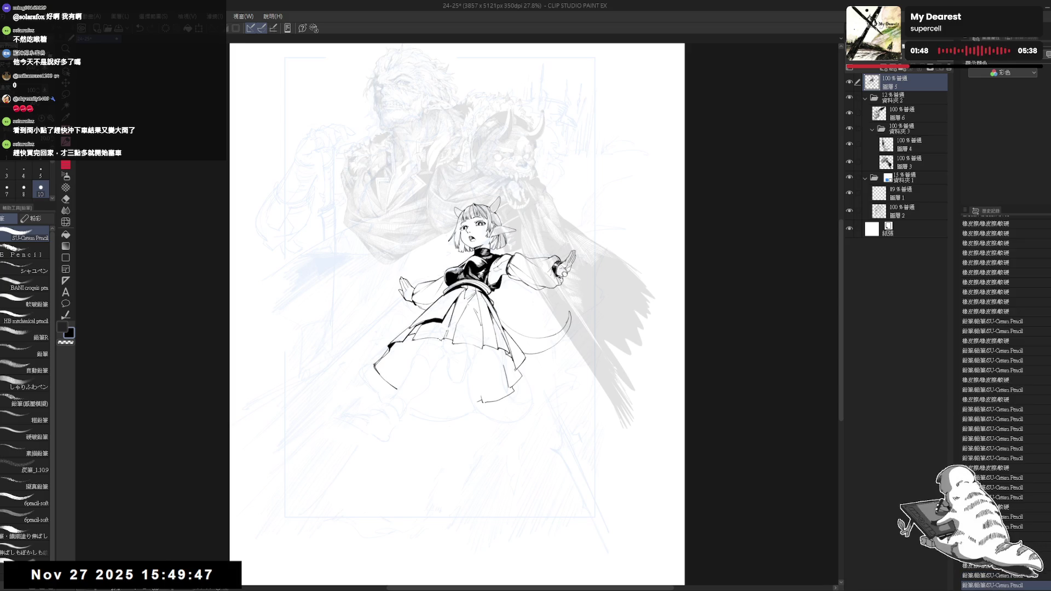
{"action": "key", "text": "asciicircum"}
Undo the recent short strokes and rotate the view back near upright
{"action": "key", "text": "ctrl+z"}
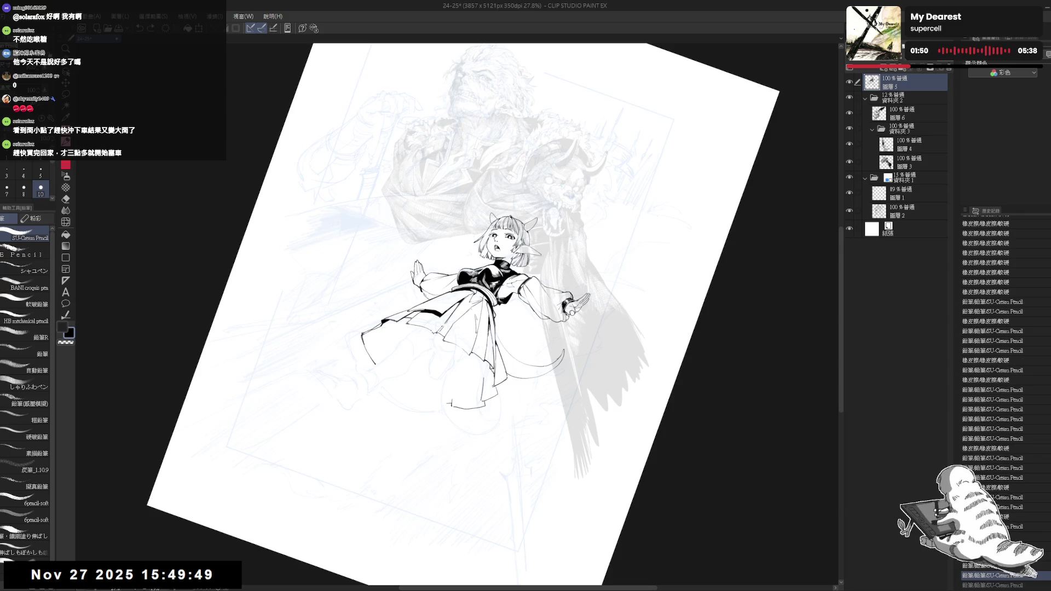
{"action": "key", "text": "minus"}
{"action": "key", "text": "minus"}
{"action": "key", "text": "minus"}
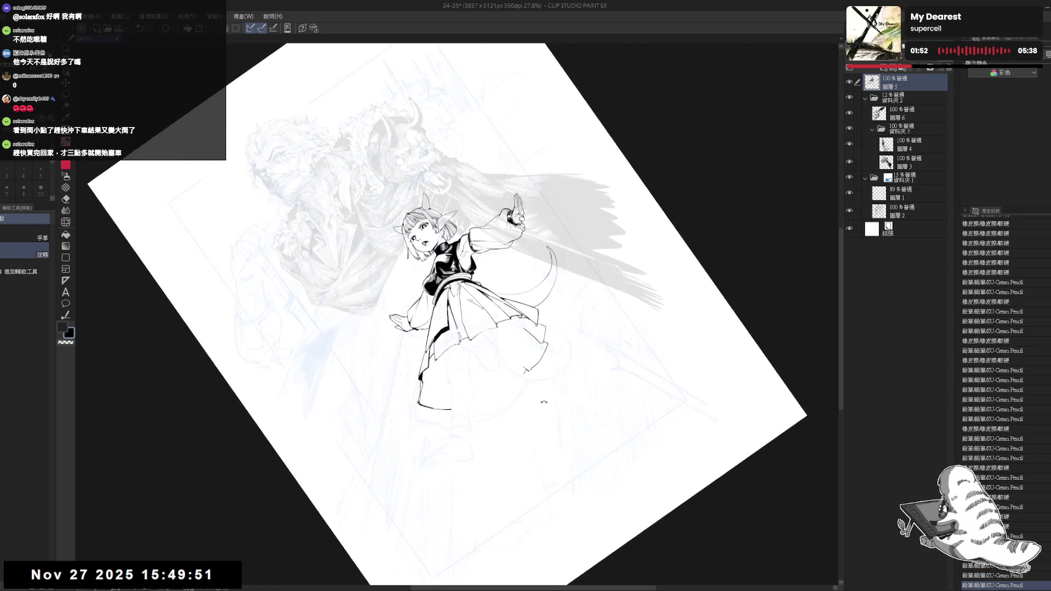
{"action": "key", "text": "bracketleft"}
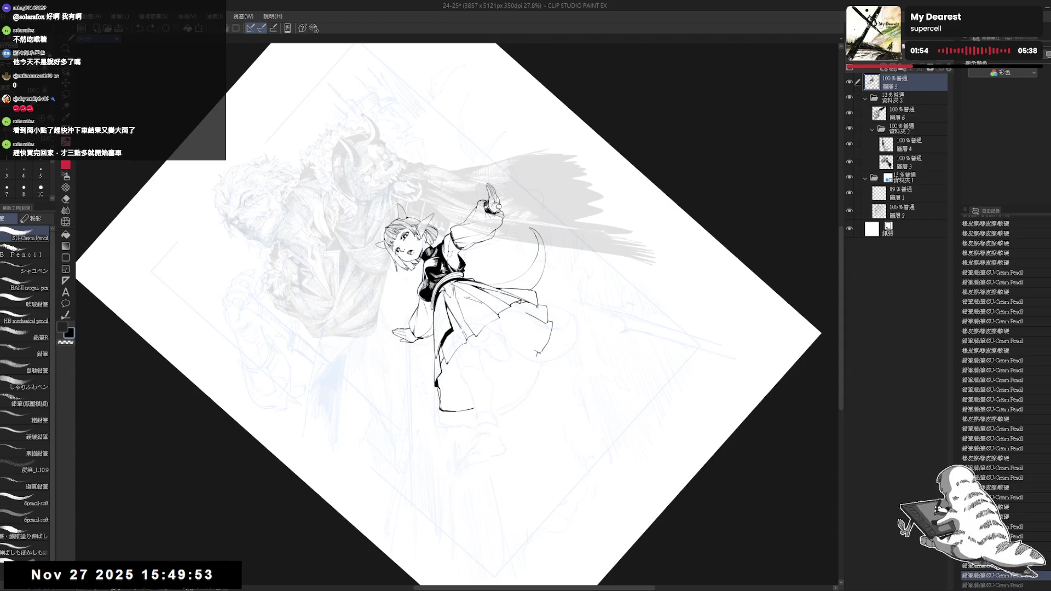
{"action": "key", "text": "asciicircum"}
{"action": "key", "text": "asciicircum"}
{"action": "key", "text": "asciicircum"}
{"action": "key", "text": "asciicircum"}
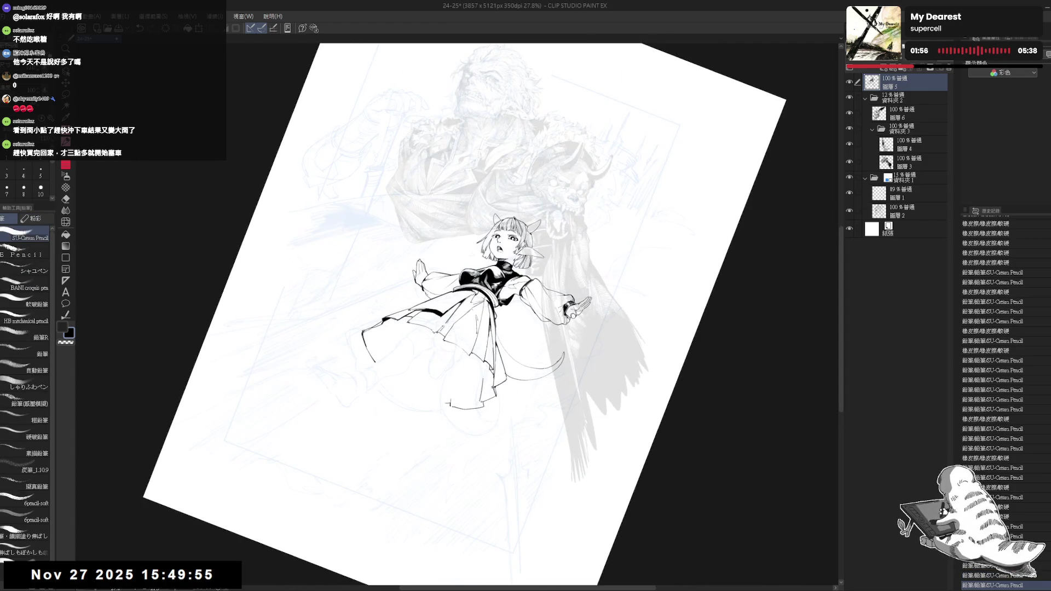
{"action": "key", "text": "ctrl+z"}
{"action": "key", "text": "ctrl+z"}
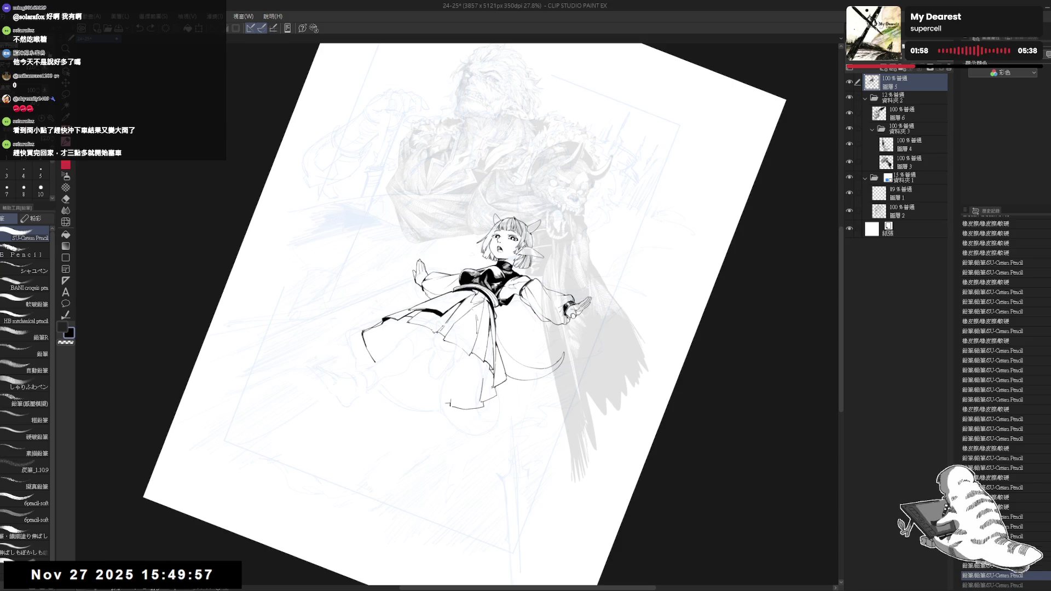
{"action": "key", "text": "ctrl+z"}
{"action": "key", "text": "-"}
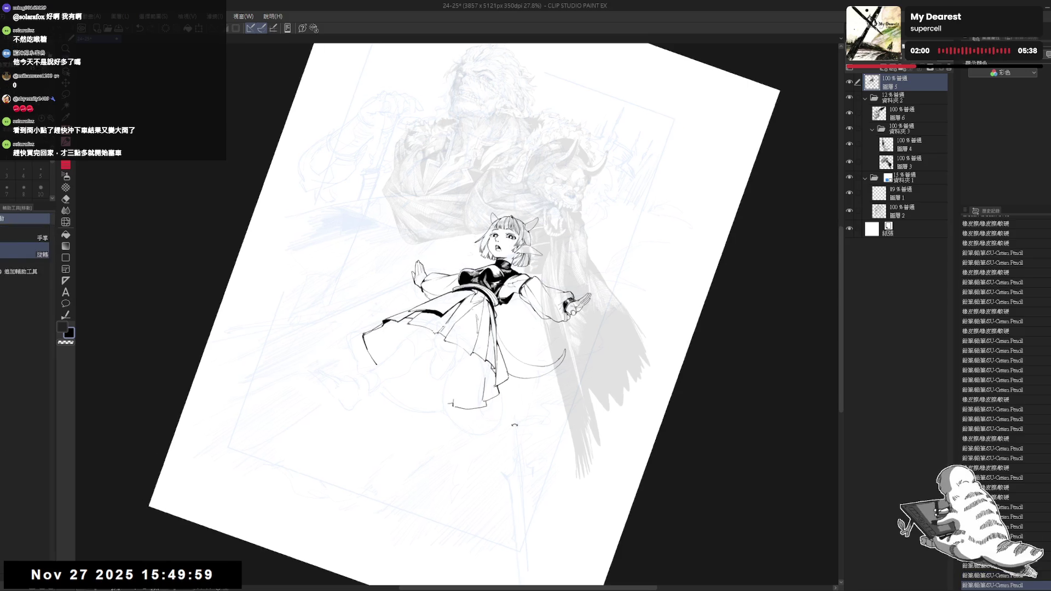
{"action": "key", "text": "-"}
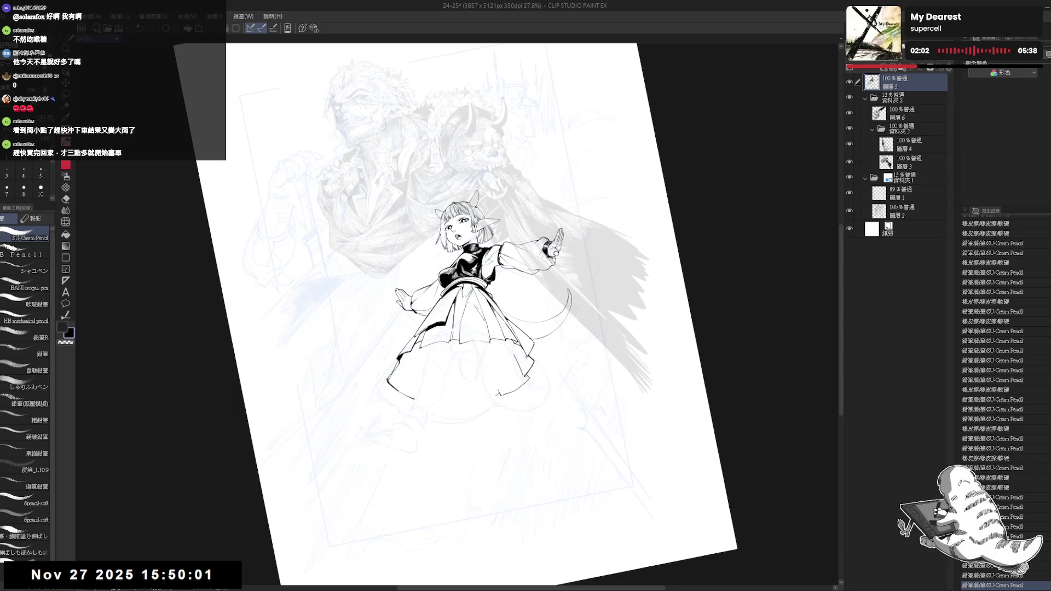
Erase stray lines near the skirt and draw a long line below it
{"action": "key", "text": "e"}
{"action": "left_click_drag", "start_coordinate": [515, 365], "coordinate": [534, 386]}
{"action": "key", "text": "p"}
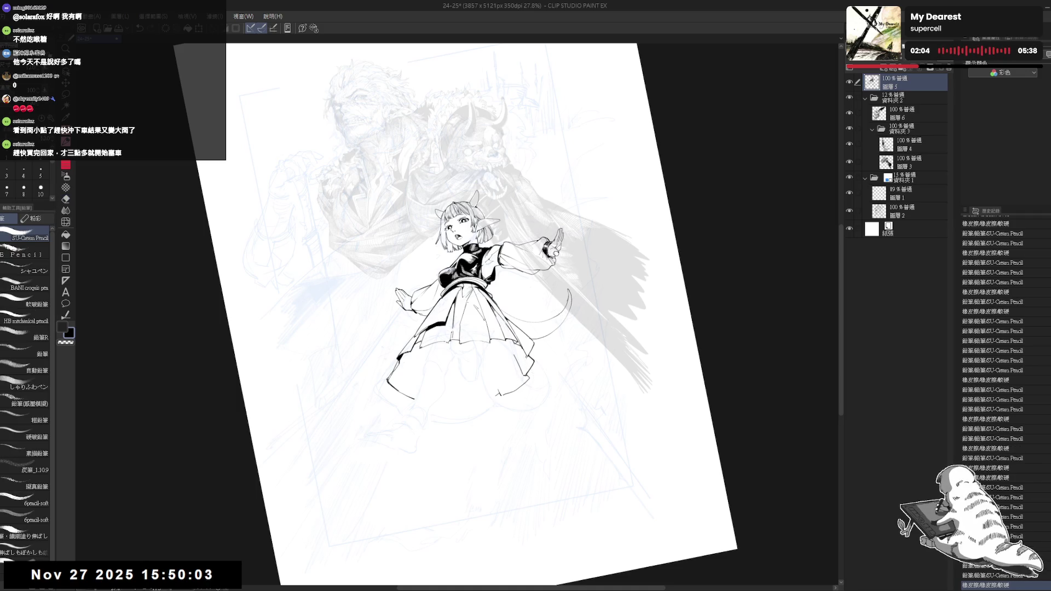
{"action": "left_click_drag", "start_coordinate": [480, 406], "coordinate": [486, 412]}
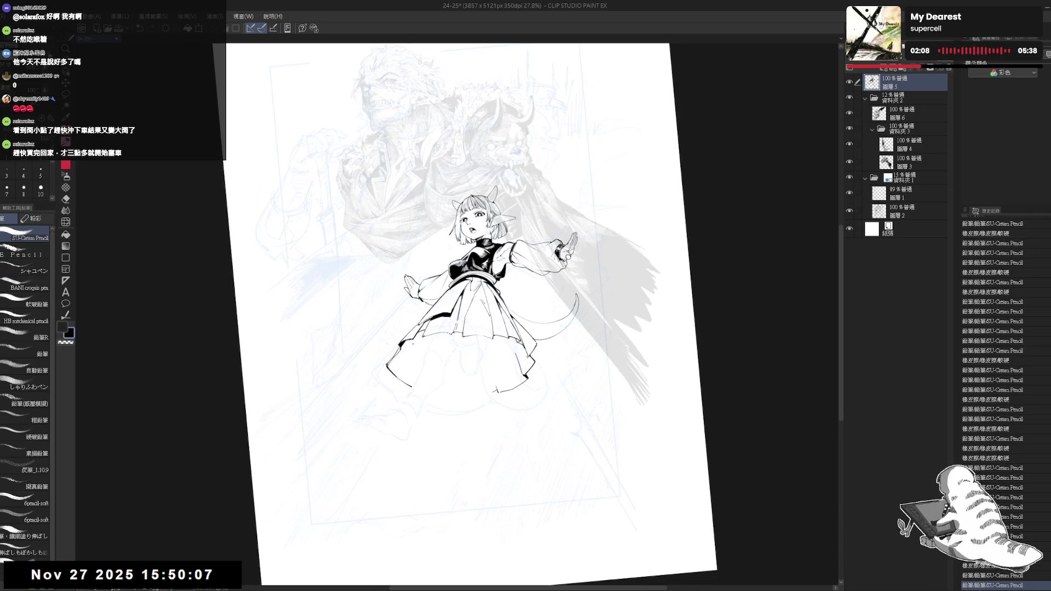
{"action": "key", "text": "ctrl+z"}
{"action": "left_click_drag", "start_coordinate": [410, 345], "coordinate": [405, 437]}
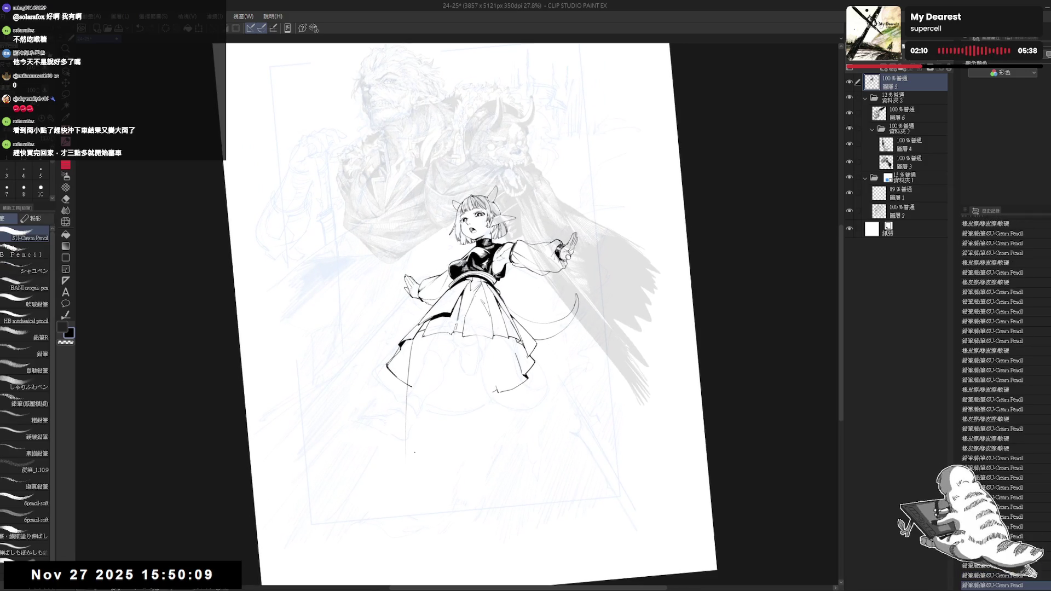
{"action": "key", "text": "ctrl+z"}
{"action": "left_click_drag", "start_coordinate": [424, 347], "coordinate": [391, 416]}
{"action": "key", "text": "ctrl+z"}
{"action": "key", "text": "ctrl+z"}
{"action": "left_click_drag", "start_coordinate": [410, 342], "coordinate": [386, 419]}
Erase the line and faint marks under the skirt's left hem and below the hem
{"action": "key", "text": "e"}
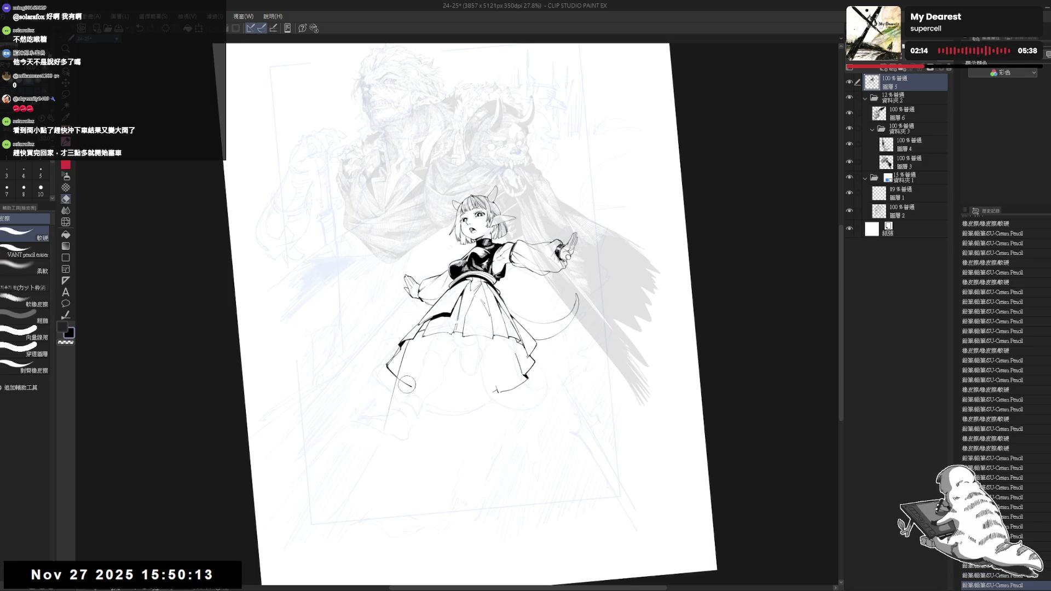
{"action": "left_click_drag", "start_coordinate": [416, 364], "coordinate": [379, 409]}
{"action": "mouse_move", "coordinate": [402, 366]}
{"action": "left_mouse_down"}
{"action": "mouse_move", "coordinate": [389, 399]}
{"action": "mouse_move", "coordinate": [406, 359]}
{"action": "mouse_move", "coordinate": [388, 386]}
{"action": "left_mouse_up"}
{"action": "key", "text": "p"}
{"action": "key", "text": "e"}
{"action": "left_click_drag", "start_coordinate": [482, 405], "coordinate": [523, 379]}
{"action": "key", "text": "p"}
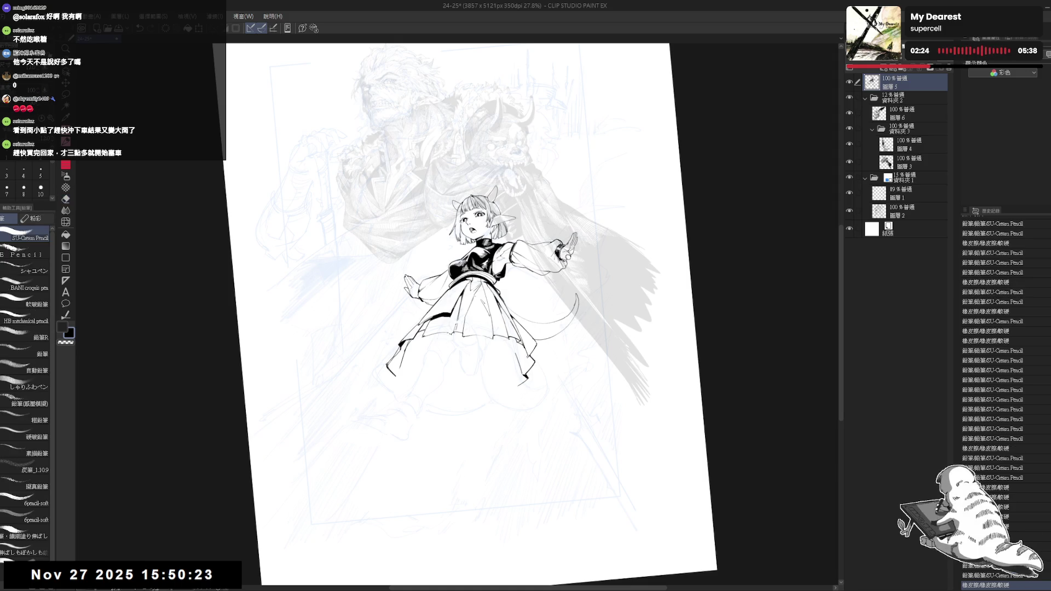
Close the gap in the skirt fold and fill it solid black
{"action": "left_click_drag", "start_coordinate": [506, 340], "coordinate": [517, 352]}
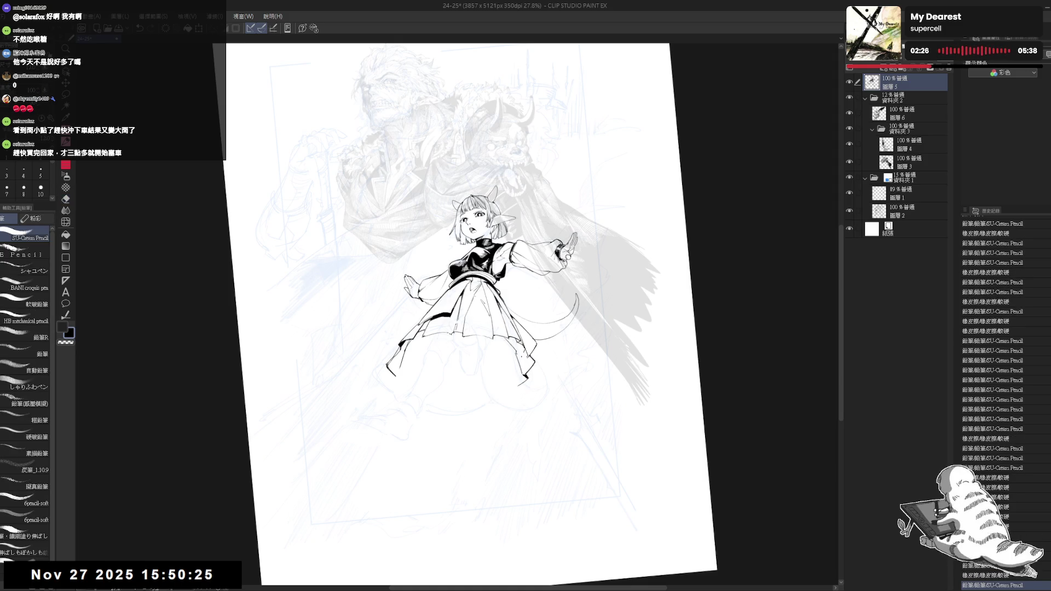
{"action": "key", "text": "g"}
{"action": "left_click", "coordinate": [516, 351]}
{"action": "key", "text": "p"}
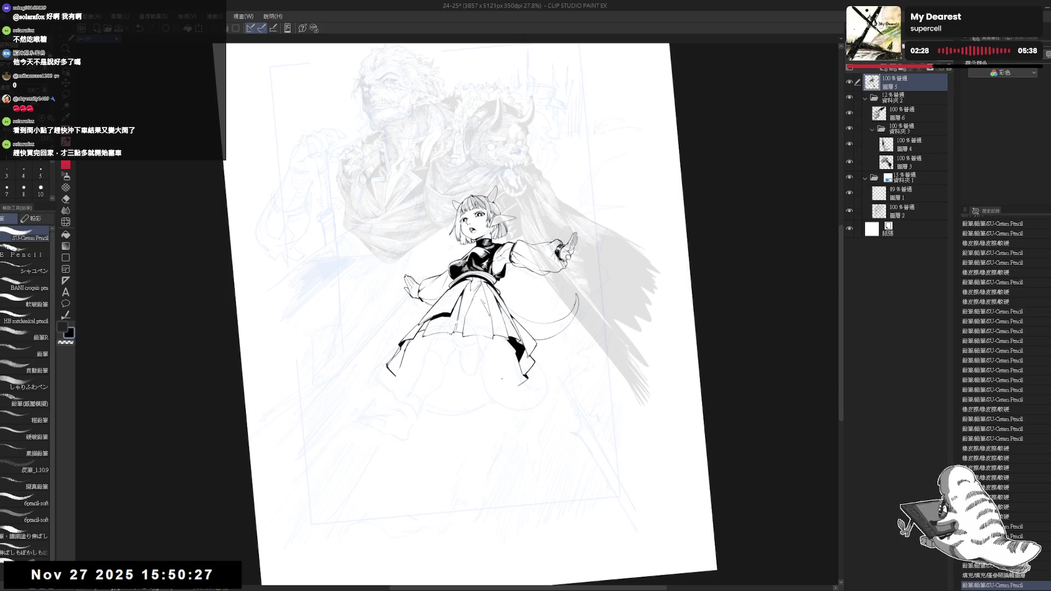
Extend the skirt's lower-left edge line down from its corner
{"action": "left_click", "coordinate": [389, 380]}
{"action": "left_click", "coordinate": [390, 377]}
{"action": "mouse_move", "coordinate": [394, 375]}
{"action": "left_mouse_down"}
{"action": "mouse_move", "coordinate": [374, 408]}
{"action": "mouse_move", "coordinate": [386, 400]}
{"action": "left_mouse_up"}
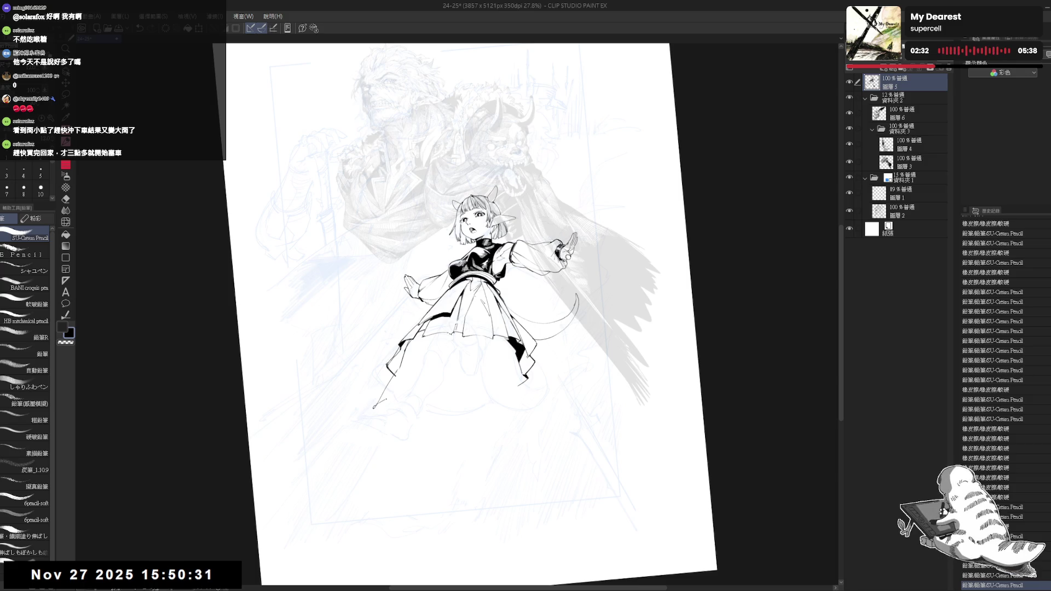
{"action": "key", "text": "ctrl+z"}
{"action": "key", "text": "e"}
{"action": "key", "text": "p"}
{"action": "left_click_drag", "start_coordinate": [393, 368], "coordinate": [387, 389]}
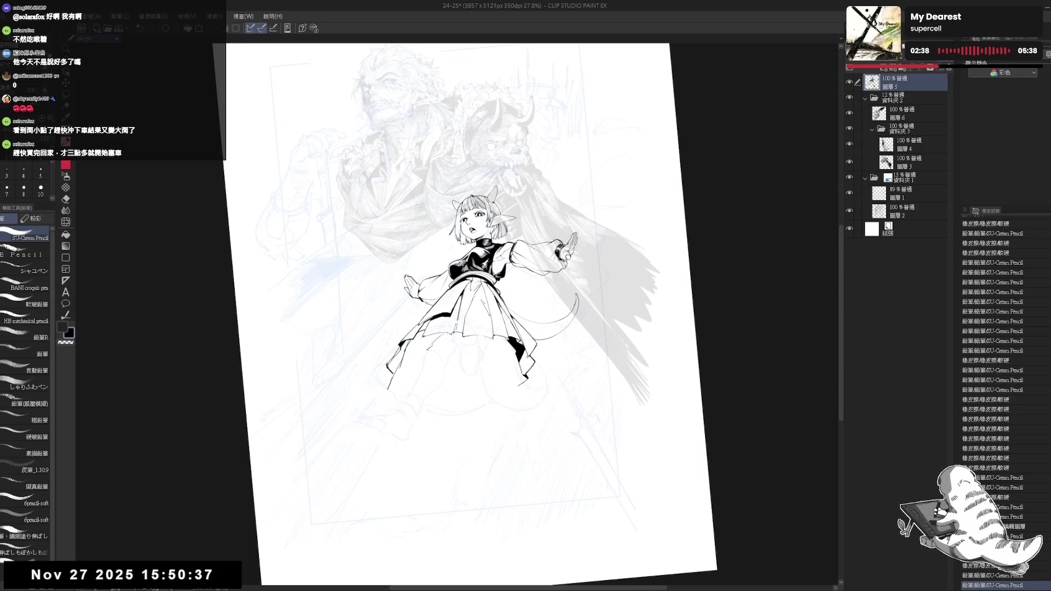
Add short lines and touch-ups along the skirt hem
{"action": "left_click_drag", "start_coordinate": [433, 345], "coordinate": [439, 352]}
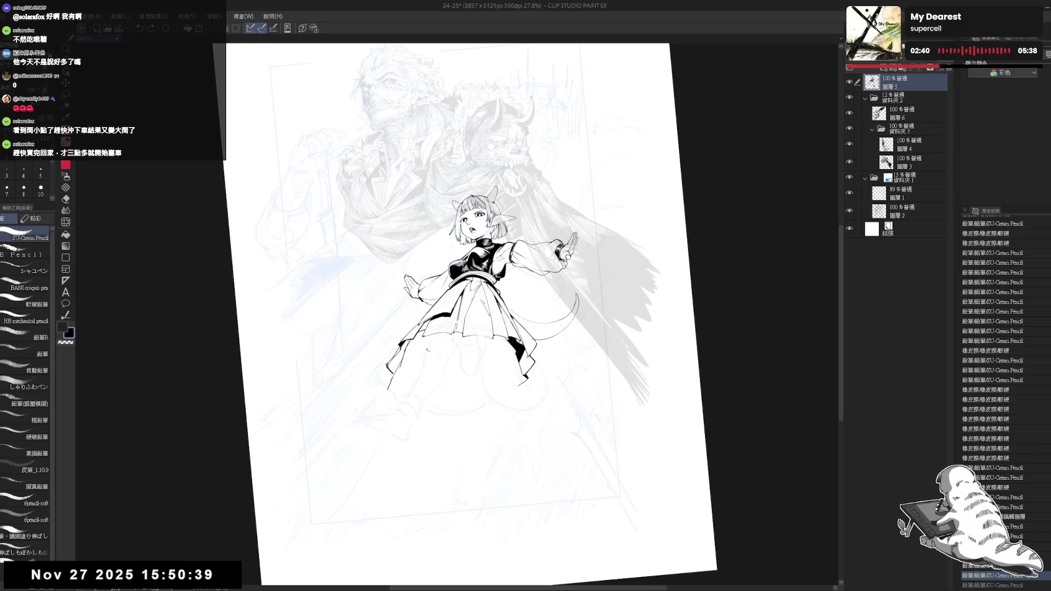
{"action": "left_click_drag", "start_coordinate": [419, 359], "coordinate": [438, 346]}
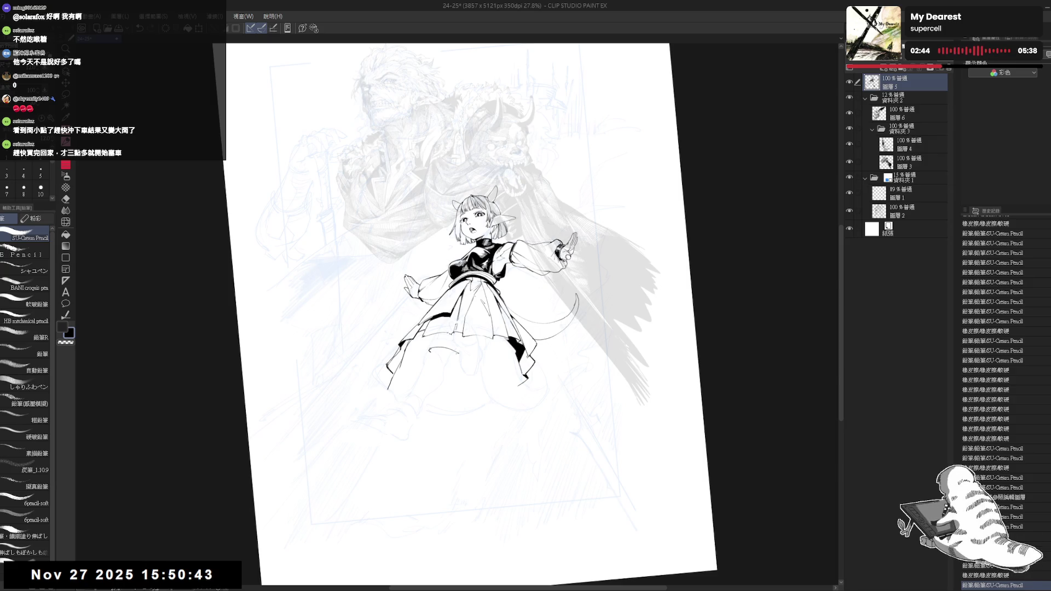
{"action": "left_click", "coordinate": [437, 334]}
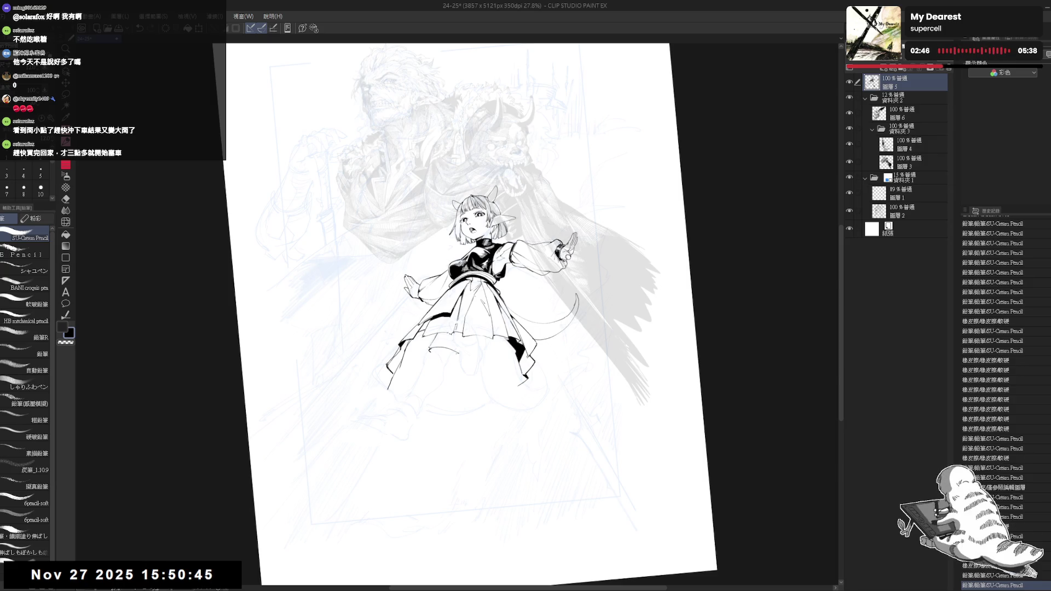
{"action": "left_click", "coordinate": [438, 337]}
{"action": "left_click_drag", "start_coordinate": [440, 342], "coordinate": [468, 363]}
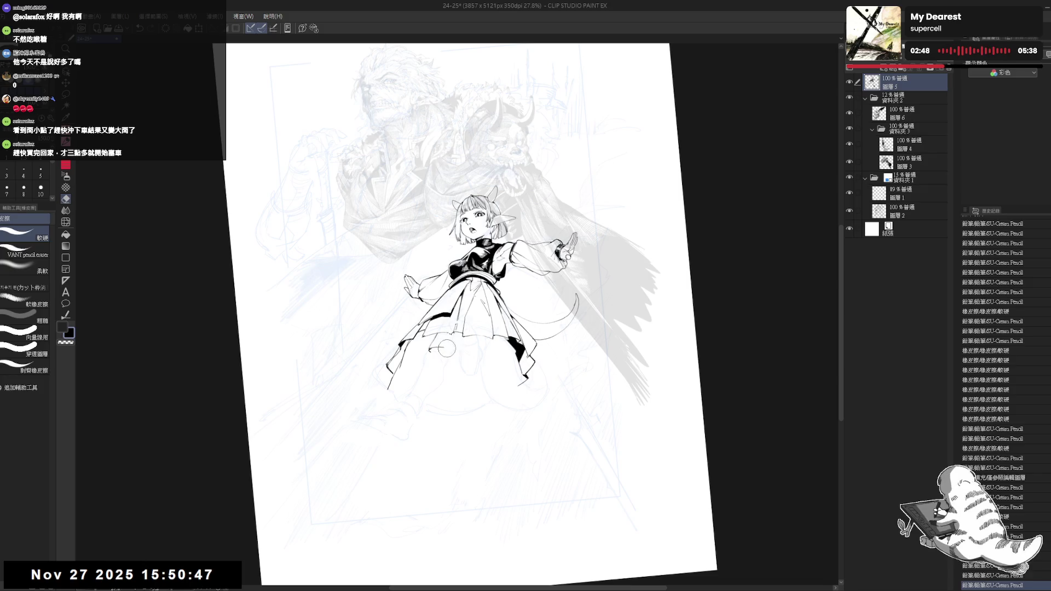
{"action": "left_click", "coordinate": [448, 352]}
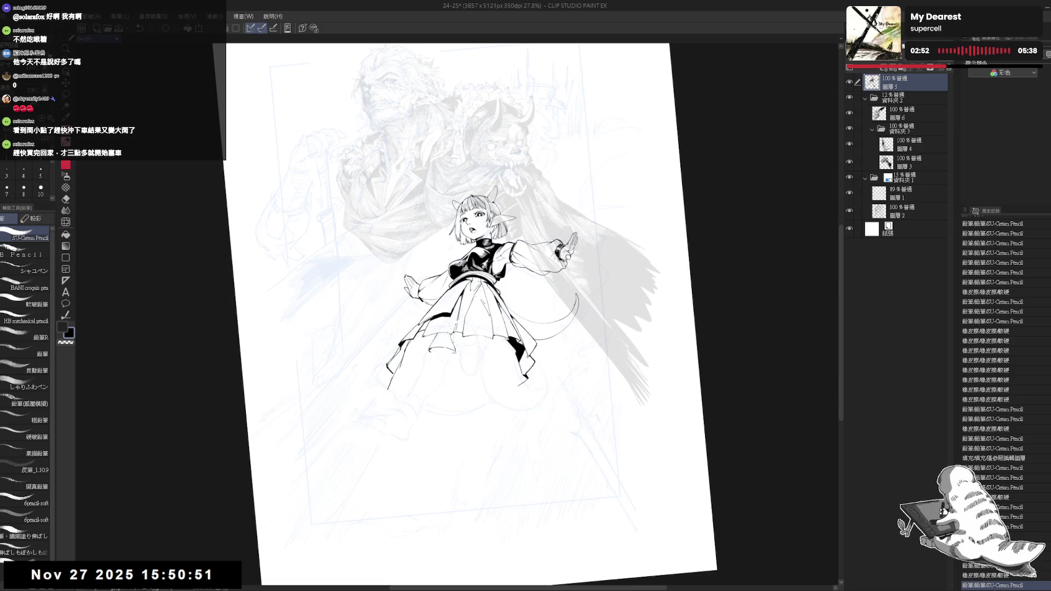
{"action": "left_click_drag", "start_coordinate": [520, 328], "coordinate": [525, 334]}
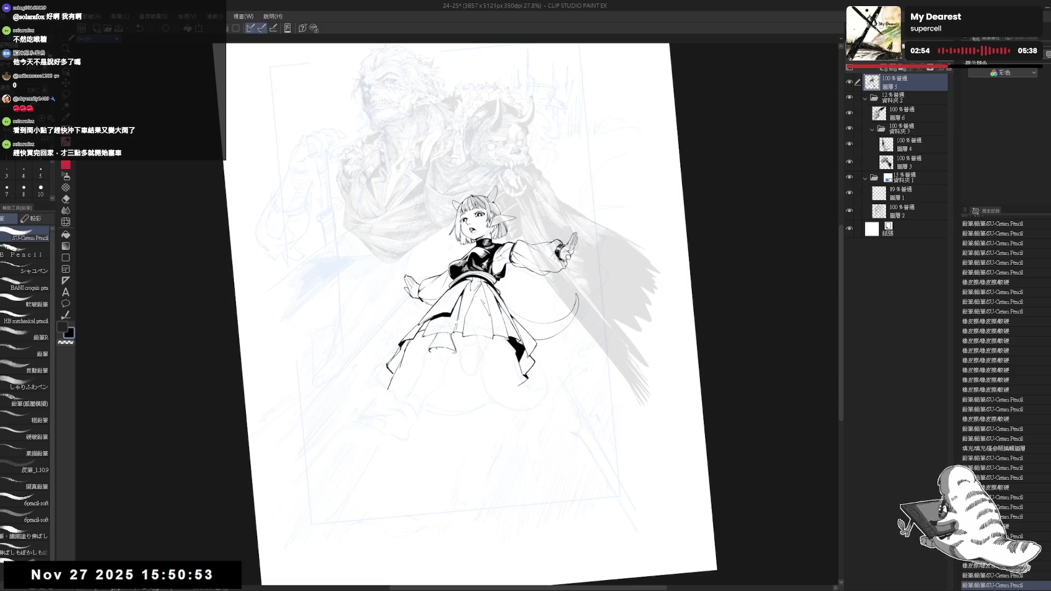
{"action": "left_click_drag", "start_coordinate": [493, 274], "coordinate": [498, 306]}
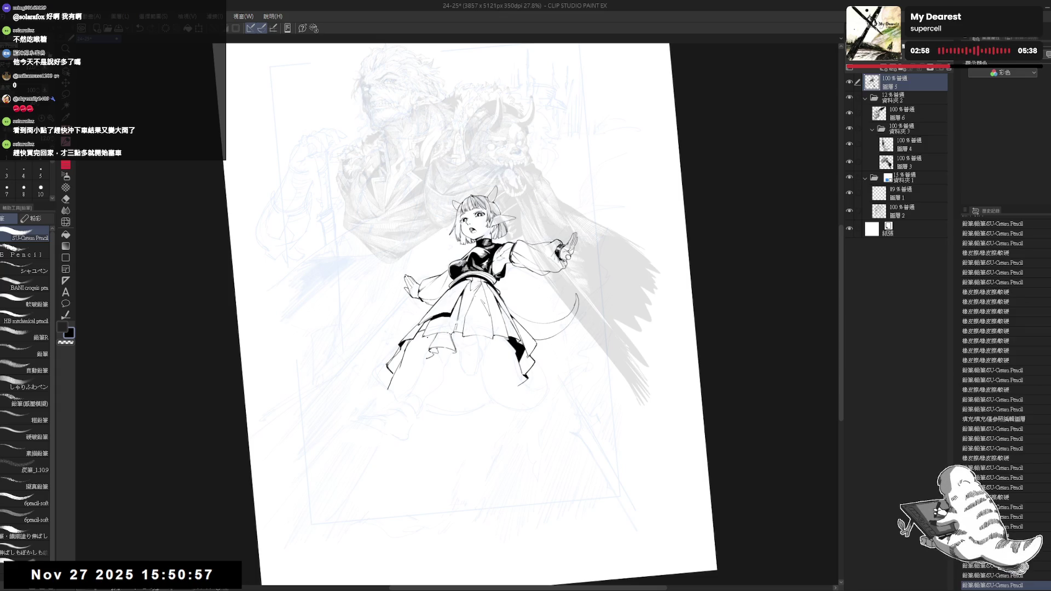
Add fine fold strokes along the underside of the skirt hem
{"action": "left_click_drag", "start_coordinate": [427, 338], "coordinate": [431, 342]}
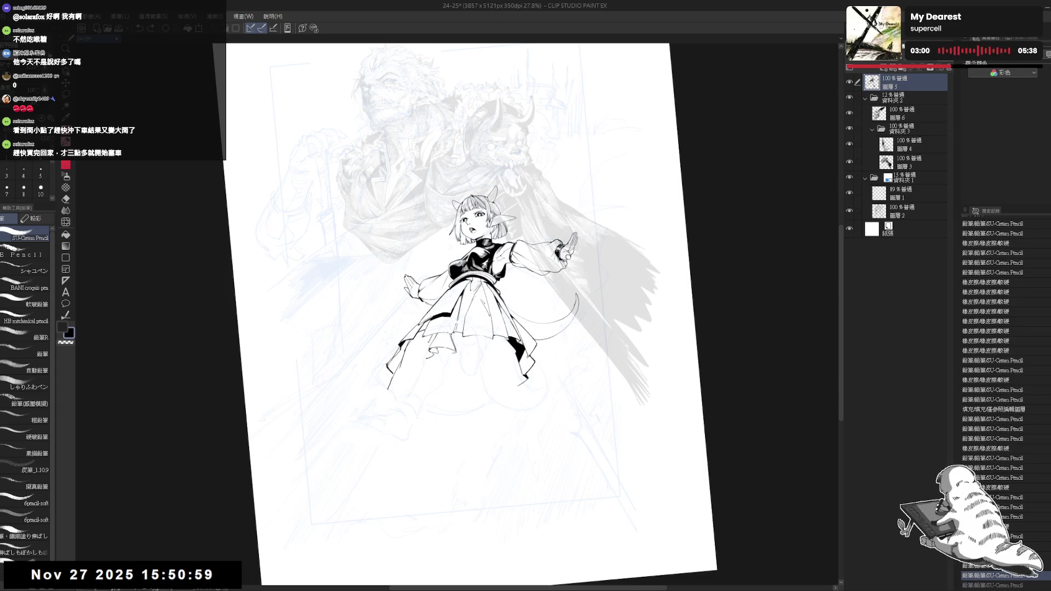
{"action": "left_click_drag", "start_coordinate": [430, 343], "coordinate": [428, 346]}
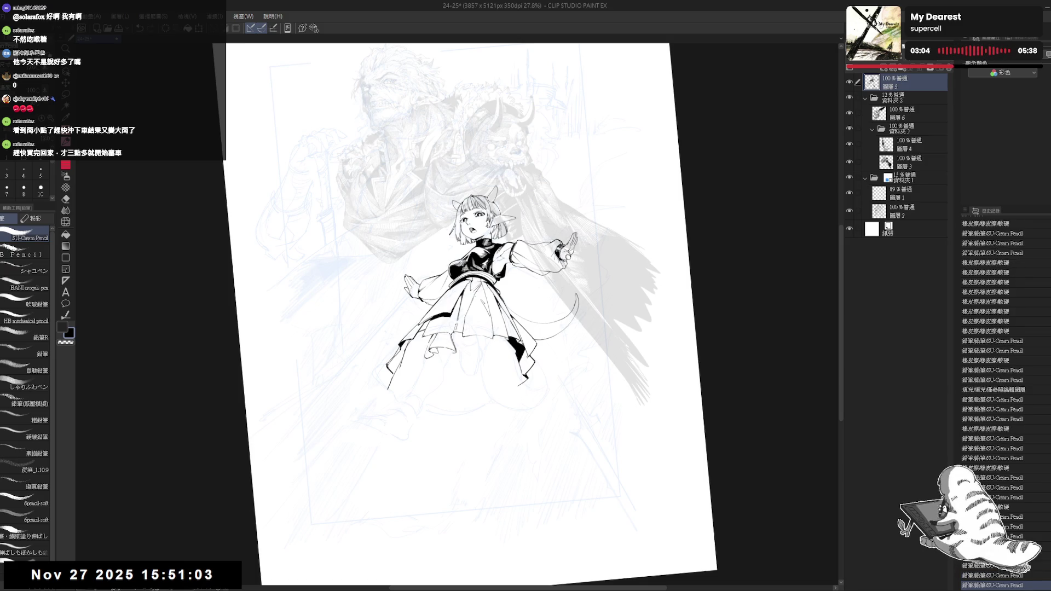
{"action": "mouse_move", "coordinate": [418, 363]}
{"action": "left_mouse_down"}
{"action": "mouse_move", "coordinate": [432, 357]}
{"action": "mouse_move", "coordinate": [424, 360]}
{"action": "left_mouse_up"}
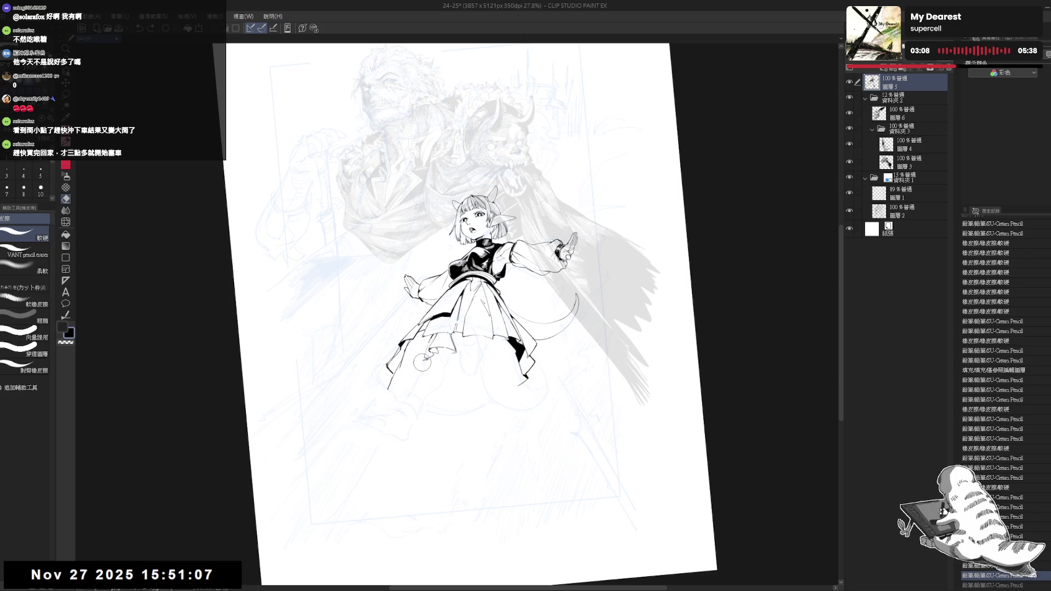
{"action": "mouse_move", "coordinate": [410, 361]}
{"action": "left_mouse_down"}
{"action": "mouse_move", "coordinate": [433, 356]}
{"action": "mouse_move", "coordinate": [419, 359]}
{"action": "left_mouse_up"}
{"action": "left_click_drag", "start_coordinate": [471, 315], "coordinate": [482, 307]}
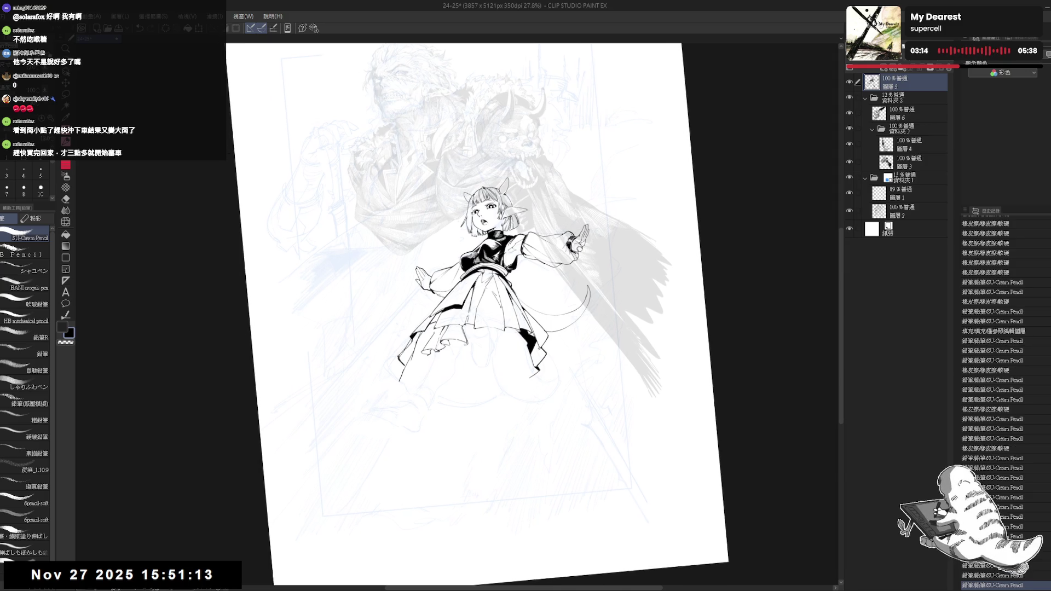
{"action": "mouse_move", "coordinate": [412, 353]}
{"action": "left_mouse_down"}
{"action": "mouse_move", "coordinate": [419, 359]}
{"action": "mouse_move", "coordinate": [409, 341]}
{"action": "mouse_move", "coordinate": [432, 375]}
{"action": "left_mouse_up"}
{"action": "scroll", "coordinate": [399, 322], "scroll_direction": "up", "scroll_amount": 2}
{"action": "key", "text": "-"}
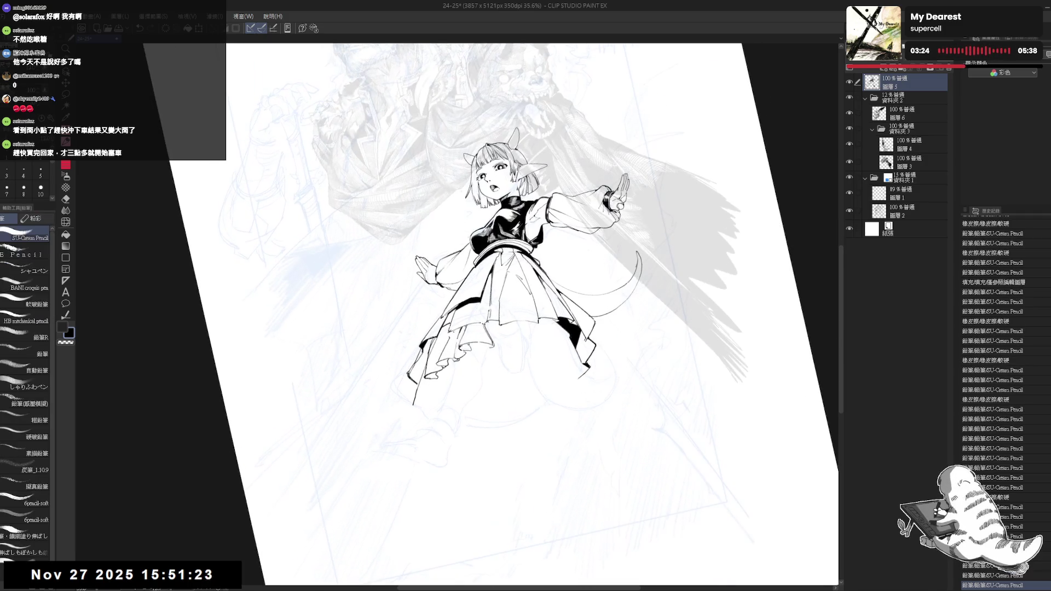
Undo the last stroke and fill two small enclosed gaps near the skirt with solid black
{"action": "key", "text": "ctrl+z"}
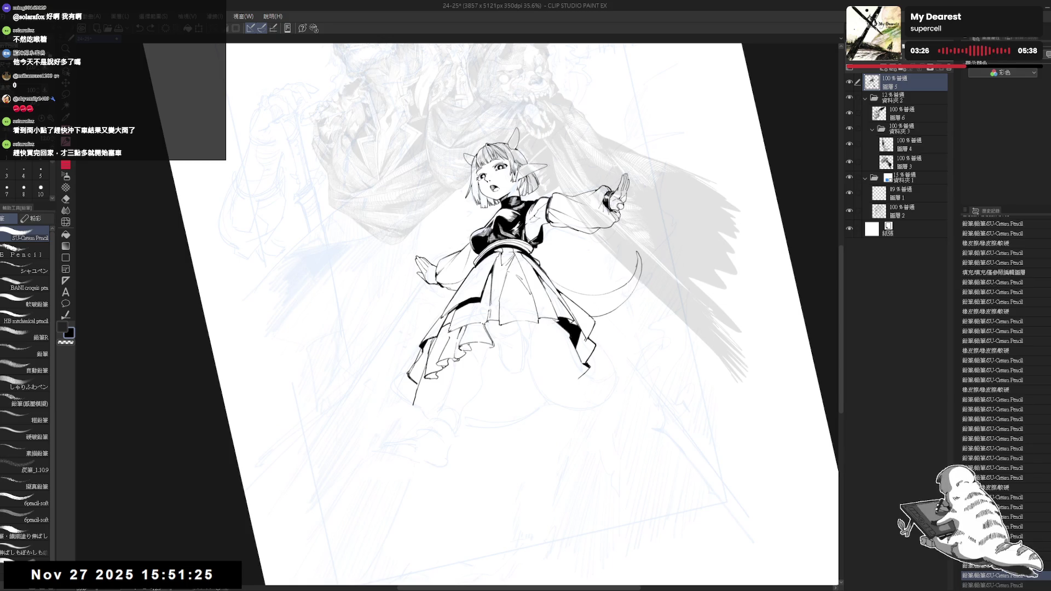
{"action": "key", "text": "g"}
{"action": "left_click", "coordinate": [437, 344]}
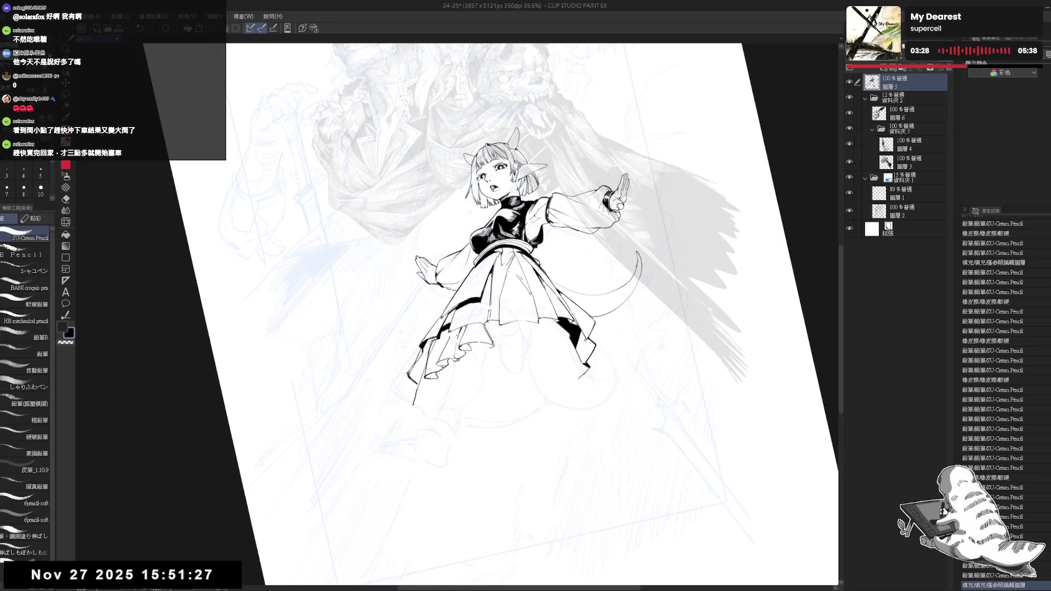
{"action": "left_click_drag", "start_coordinate": [438, 343], "coordinate": [440, 345]}
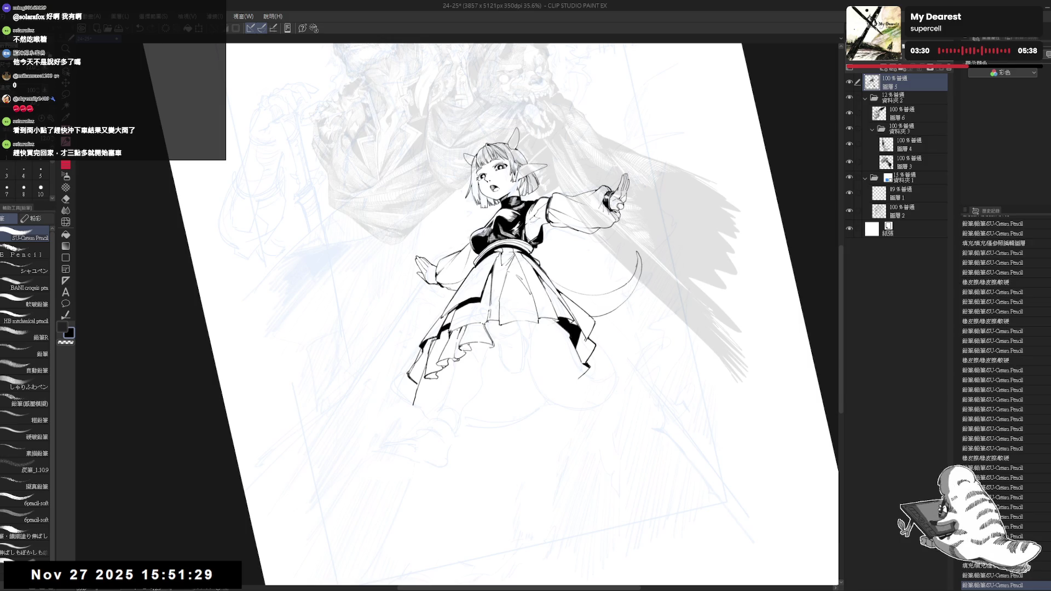
{"action": "key", "text": "g"}
{"action": "left_click", "coordinate": [464, 328]}
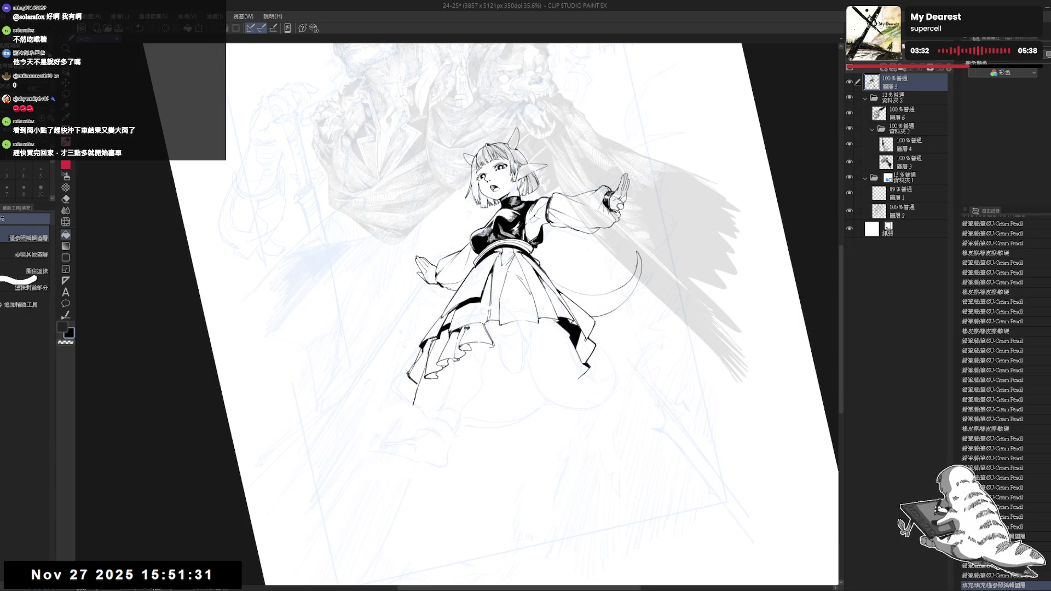
With the view reset upright and mirrored, draw a small curve below the skirt and erase its stray mark
{"action": "key", "text": "ctrl+0"}
{"action": "key", "text": "ctrl+at"}
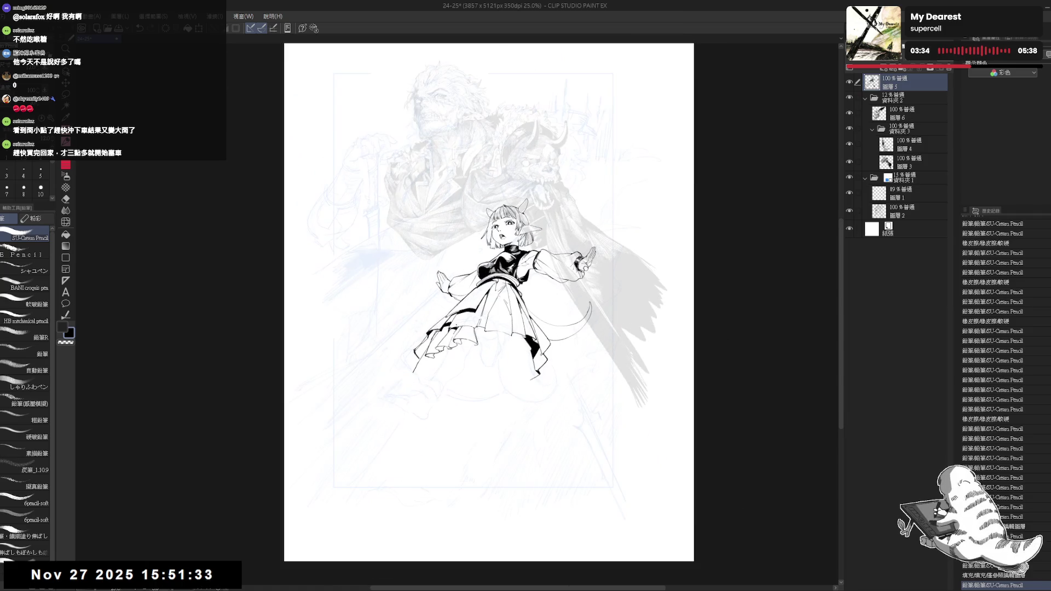
{"action": "key", "text": "h"}
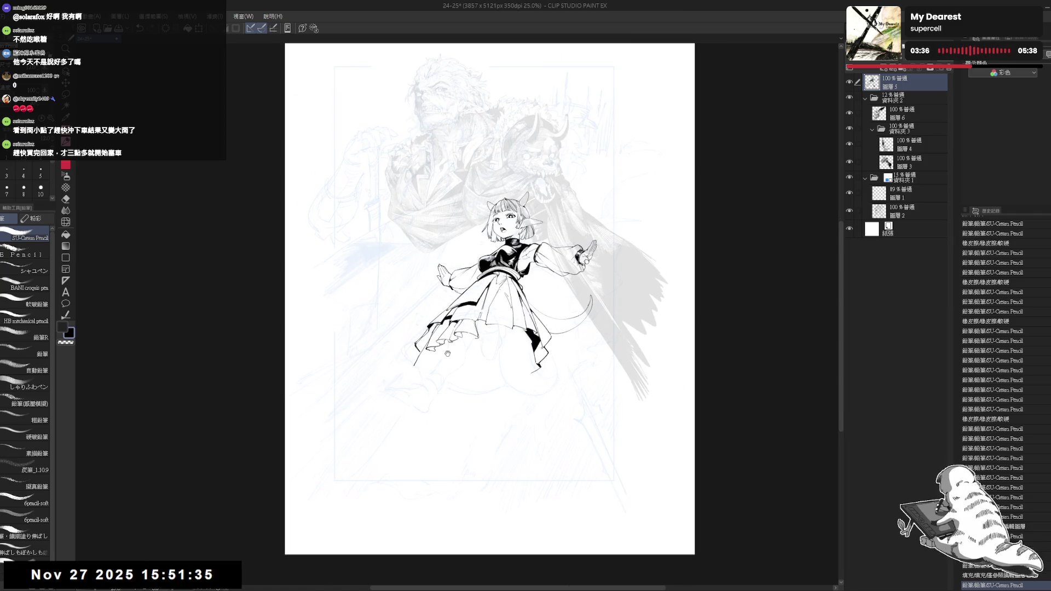
{"action": "left_click_drag", "start_coordinate": [490, 357], "coordinate": [508, 382]}
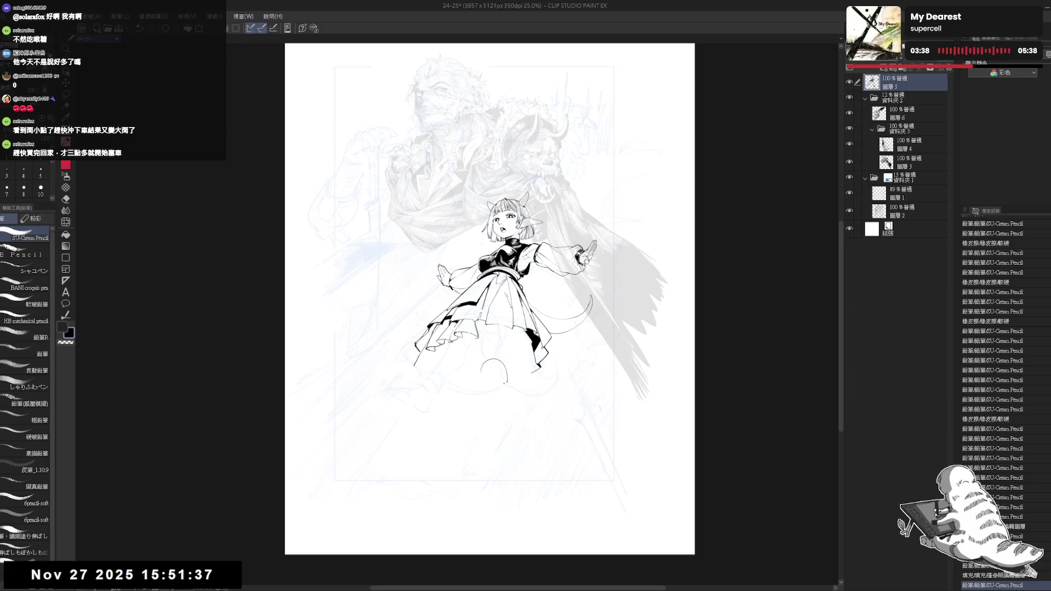
{"action": "key", "text": "ctrl+z"}
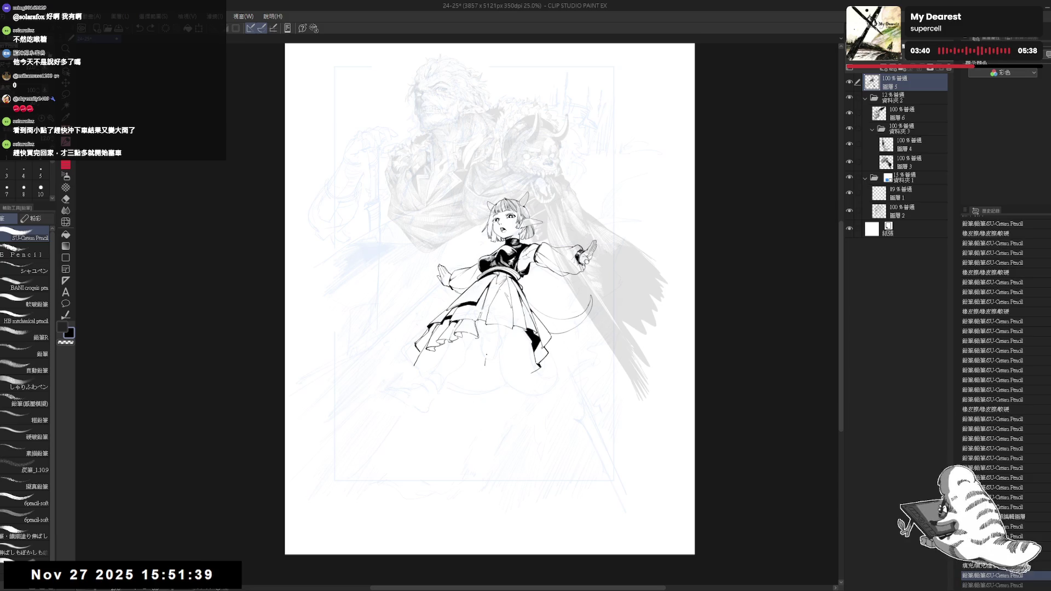
{"action": "left_click_drag", "start_coordinate": [492, 357], "coordinate": [500, 356]}
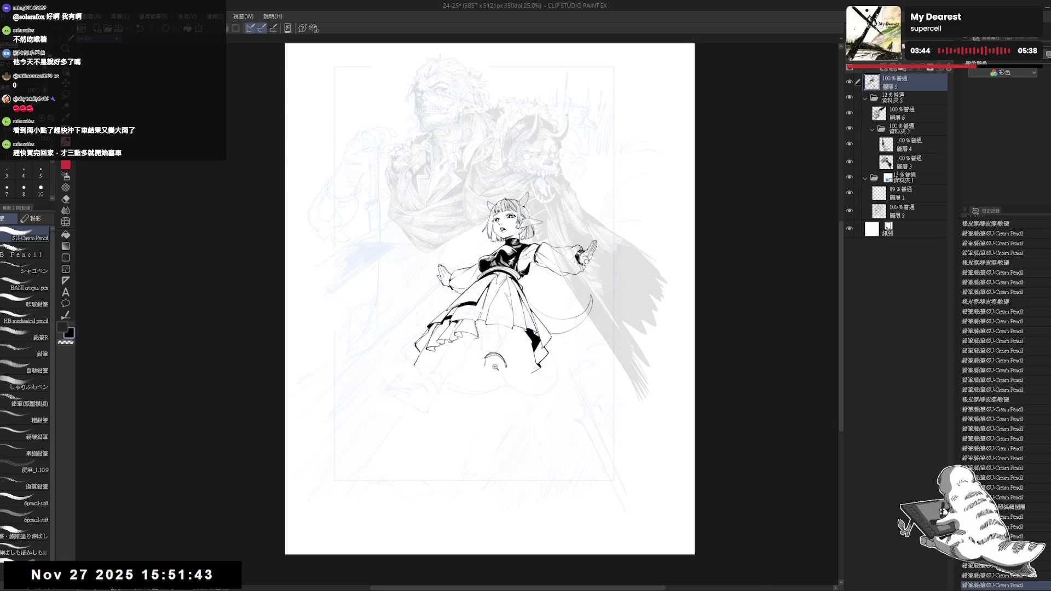
{"action": "scroll", "coordinate": [496, 363], "scroll_direction": "up", "scroll_amount": 1}
{"action": "key", "text": "e"}
{"action": "left_click_drag", "start_coordinate": [490, 354], "coordinate": [501, 359]}
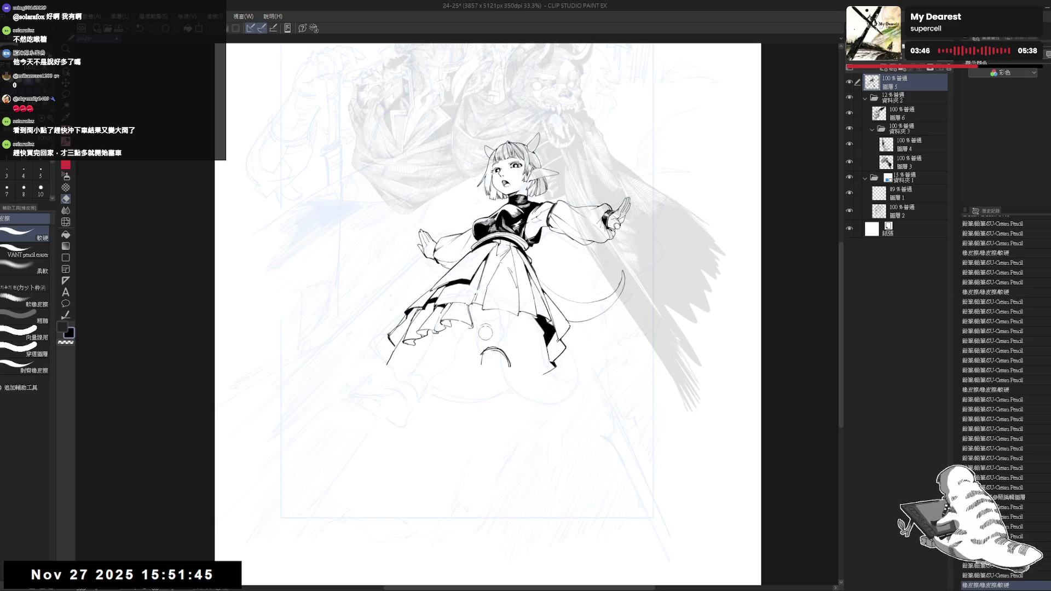
Undo a trial line near the skirt hem and erase the leftover stray marks there
{"action": "key", "text": "p"}
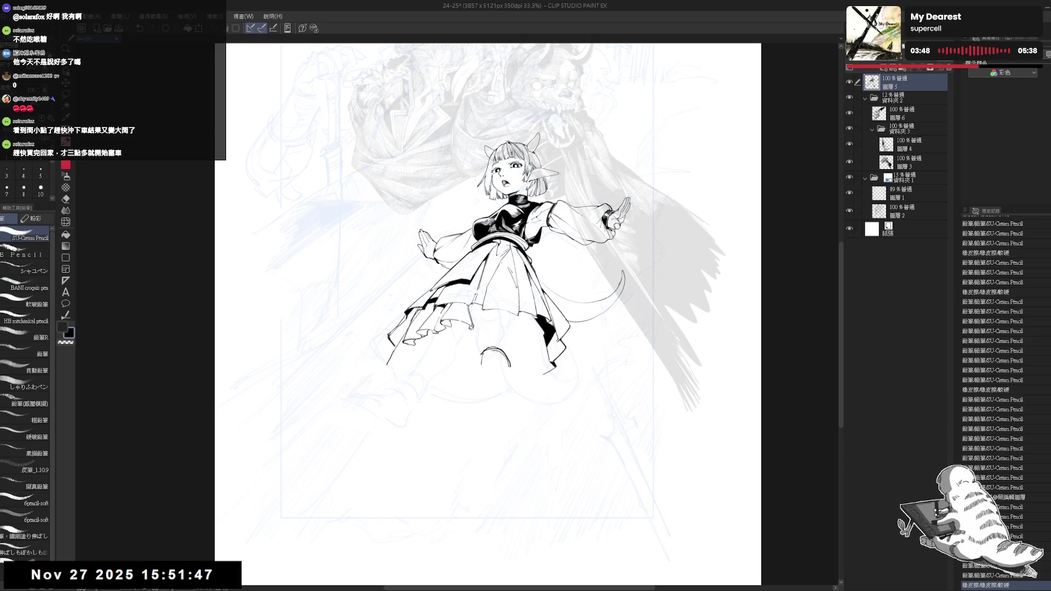
{"action": "mouse_move", "coordinate": [481, 318]}
{"action": "left_mouse_down"}
{"action": "mouse_move", "coordinate": [489, 335]}
{"action": "mouse_move", "coordinate": [513, 342]}
{"action": "mouse_move", "coordinate": [490, 326]}
{"action": "mouse_move", "coordinate": [487, 334]}
{"action": "mouse_move", "coordinate": [514, 333]}
{"action": "mouse_move", "coordinate": [496, 336]}
{"action": "left_mouse_up"}
{"action": "key", "text": "ctrl+z"}
{"action": "key", "text": "e"}
{"action": "key", "text": "p"}
{"action": "key", "text": "e"}
{"action": "key", "text": "p"}
On the mirrored canvas, draw two fold lines down the girl's skirt
{"action": "key", "text": "e"}
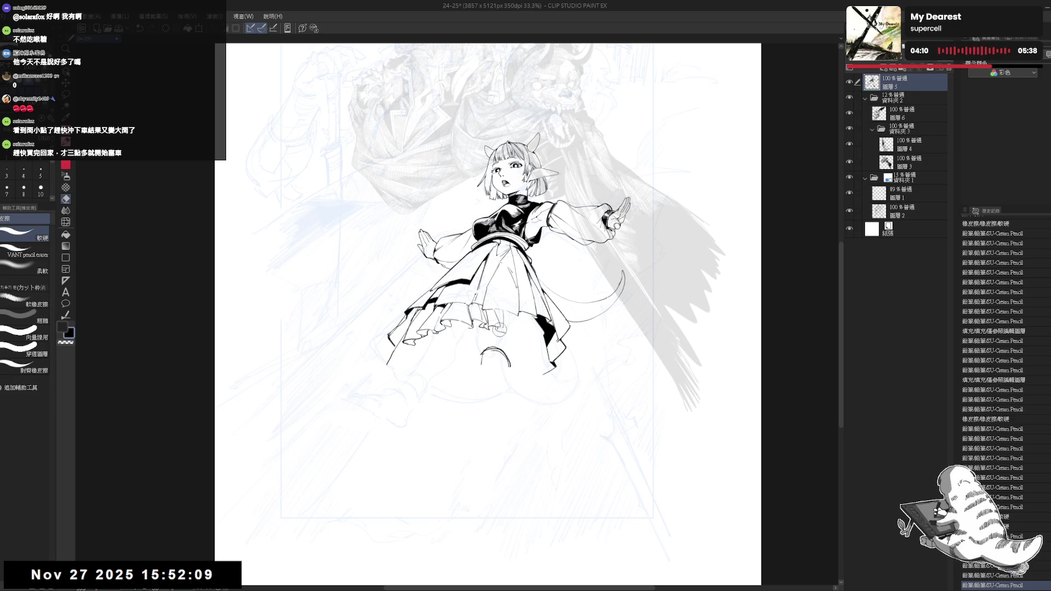
{"action": "key", "text": "p"}
{"action": "key", "text": "h"}
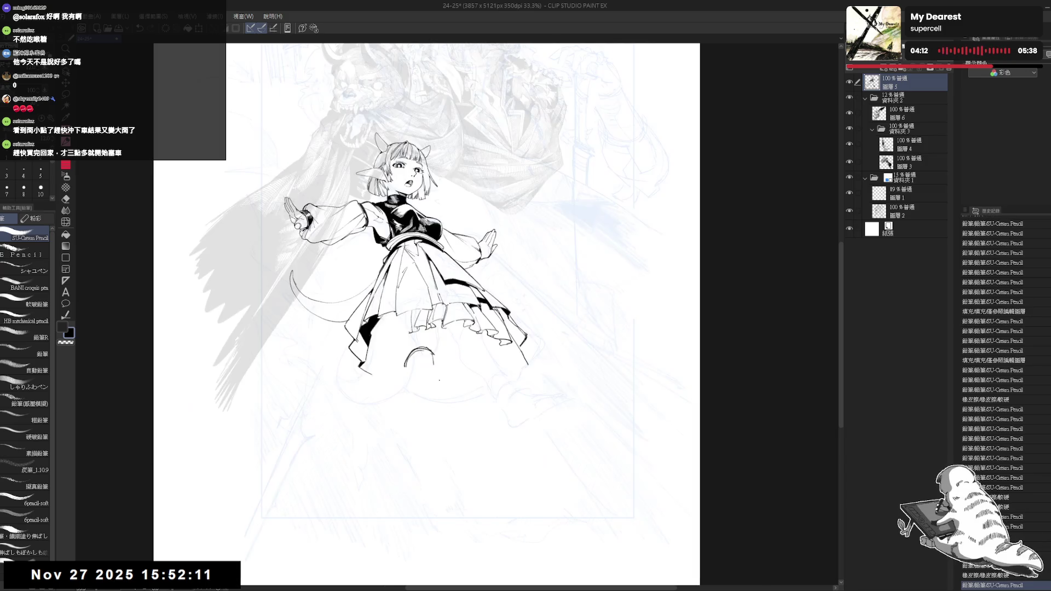
{"action": "mouse_move", "coordinate": [446, 323]}
{"action": "left_mouse_down"}
{"action": "mouse_move", "coordinate": [438, 364]}
{"action": "mouse_move", "coordinate": [454, 367]}
{"action": "left_mouse_up"}
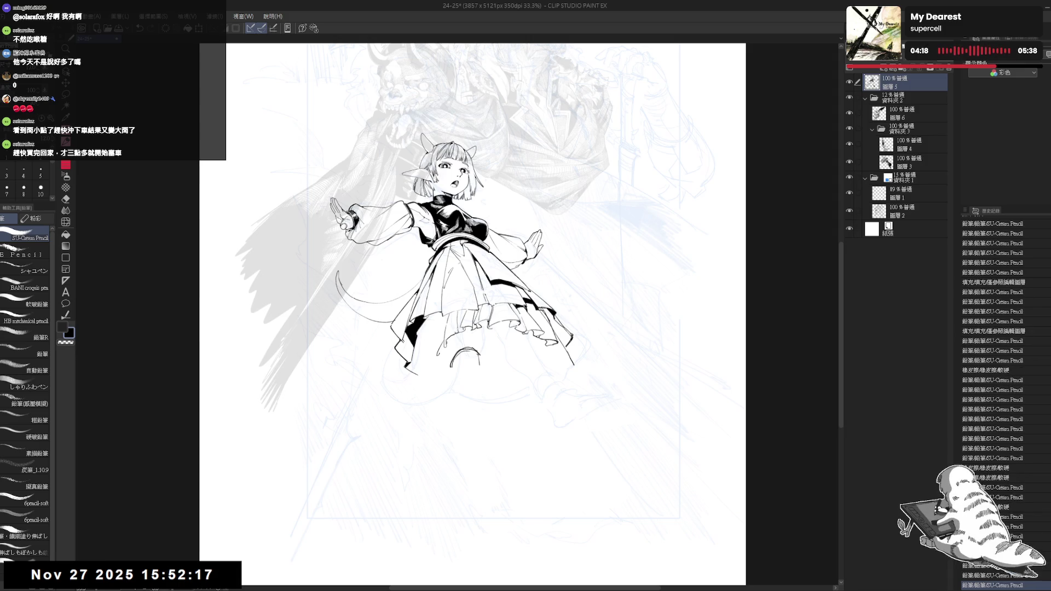
{"action": "mouse_move", "coordinate": [435, 326]}
{"action": "left_mouse_down"}
{"action": "mouse_move", "coordinate": [435, 349]}
{"action": "mouse_move", "coordinate": [444, 341]}
{"action": "mouse_move", "coordinate": [424, 358]}
{"action": "mouse_move", "coordinate": [489, 360]}
{"action": "left_mouse_up"}
{"action": "key", "text": "e"}
{"action": "key", "text": "p"}
Darken then lighten the shading on the skirt's right side and remove extra hem lines
{"action": "key", "text": "h"}
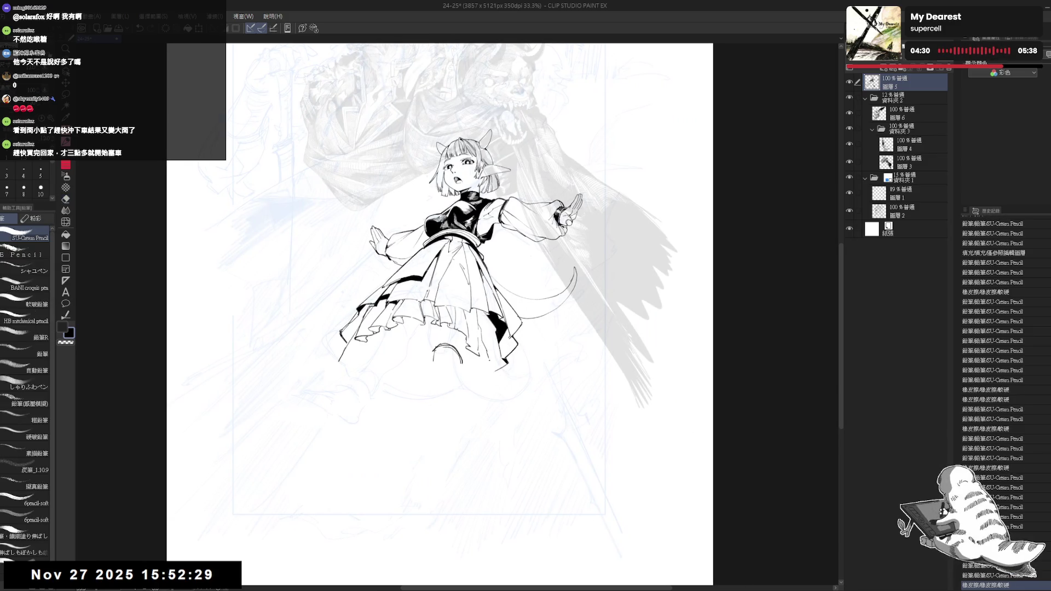
{"action": "left_click_drag", "start_coordinate": [486, 323], "coordinate": [488, 325]}
{"action": "mouse_move", "coordinate": [494, 362]}
{"action": "left_mouse_down"}
{"action": "mouse_move", "coordinate": [501, 386]}
{"action": "mouse_move", "coordinate": [468, 398]}
{"action": "left_mouse_up"}
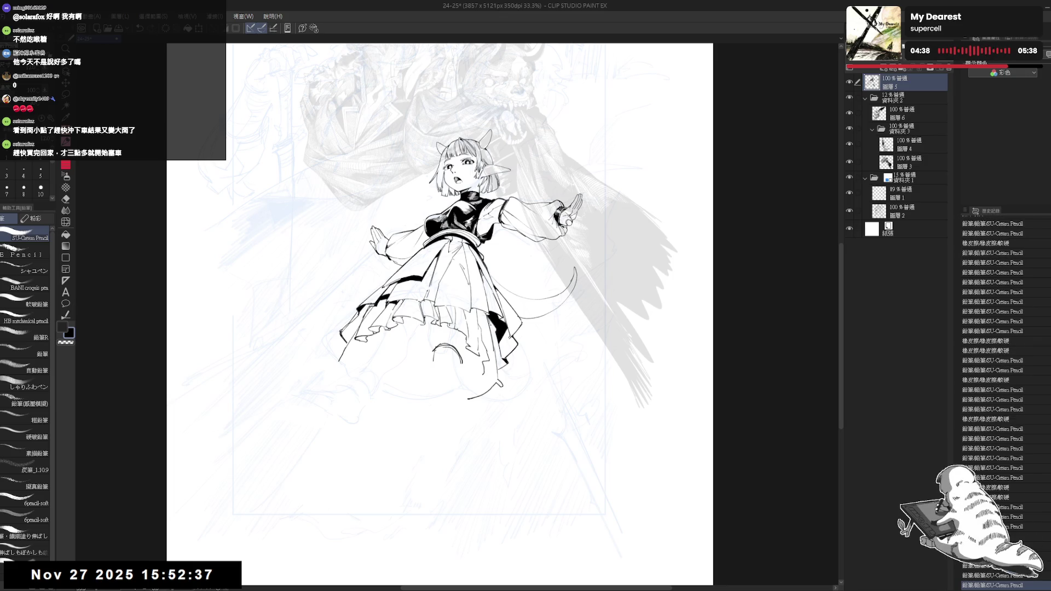
{"action": "left_click_drag", "start_coordinate": [488, 313], "coordinate": [499, 375]}
{"action": "key", "text": "e"}
{"action": "key", "text": "p"}
{"action": "left_click_drag", "start_coordinate": [490, 322], "coordinate": [496, 389]}
Add lines to the lower skirt and erase the stray curve and strokes below it
{"action": "left_click_drag", "start_coordinate": [428, 400], "coordinate": [433, 406]}
{"action": "left_click_drag", "start_coordinate": [437, 273], "coordinate": [450, 280]}
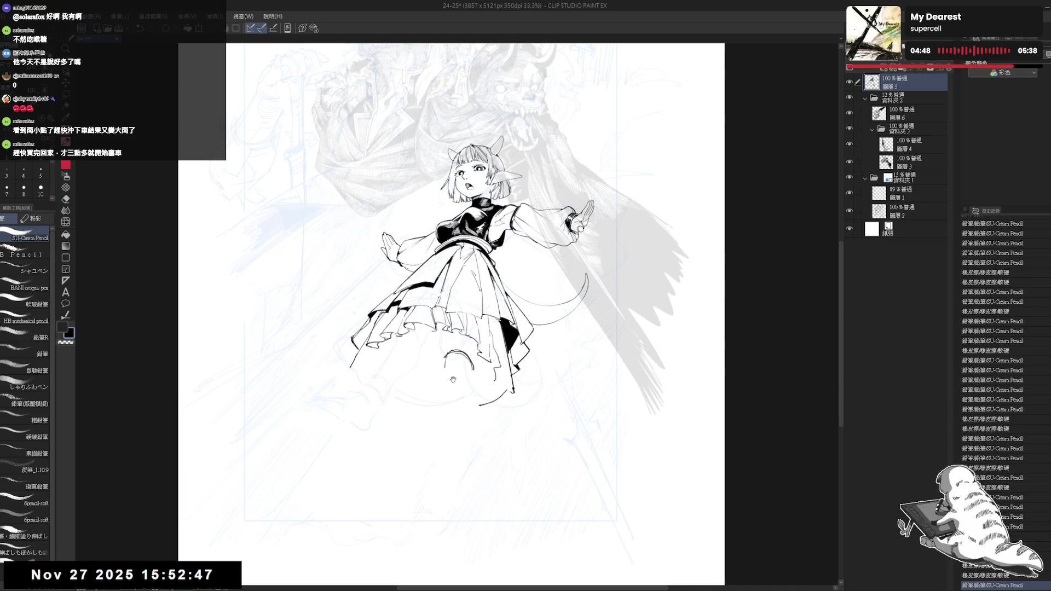
{"action": "key", "text": "e"}
{"action": "mouse_move", "coordinate": [513, 386]}
{"action": "left_mouse_down"}
{"action": "mouse_move", "coordinate": [507, 402]}
{"action": "mouse_move", "coordinate": [499, 395]}
{"action": "mouse_move", "coordinate": [471, 411]}
{"action": "left_mouse_up"}
{"action": "mouse_move", "coordinate": [496, 346]}
{"action": "left_mouse_down"}
{"action": "mouse_move", "coordinate": [505, 358]}
{"action": "mouse_move", "coordinate": [527, 331]}
{"action": "left_mouse_up"}
{"action": "key", "text": "p"}
{"action": "key", "text": "e"}
{"action": "key", "text": "p"}
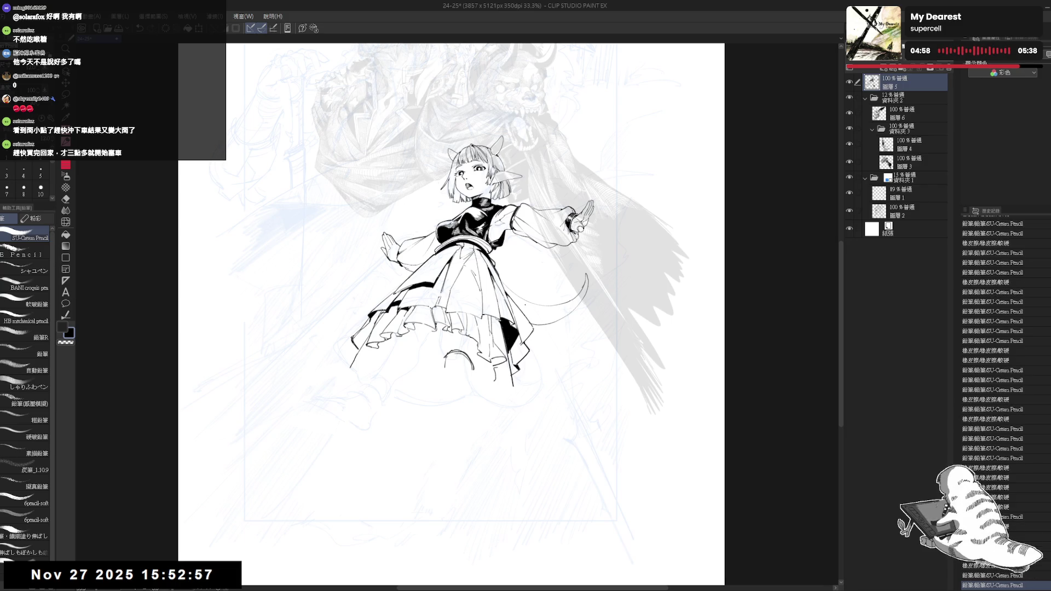
{"action": "key", "text": "ctrl+minus"}
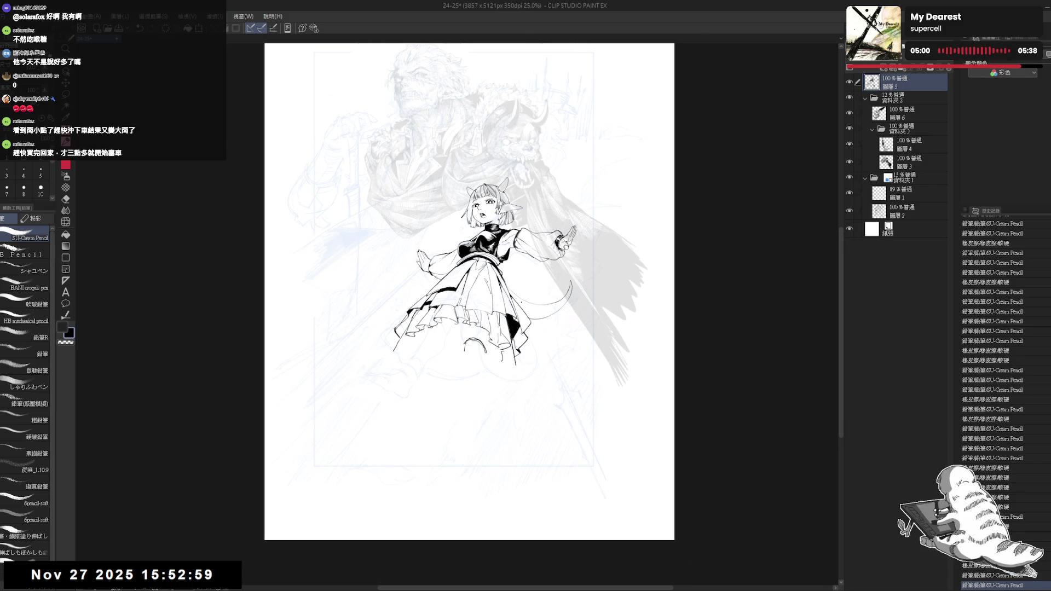
Zoom in on the feet, erase the old swirl, and redraw it as a cleaner curl arc
{"action": "key", "text": "ctrl+plus"}
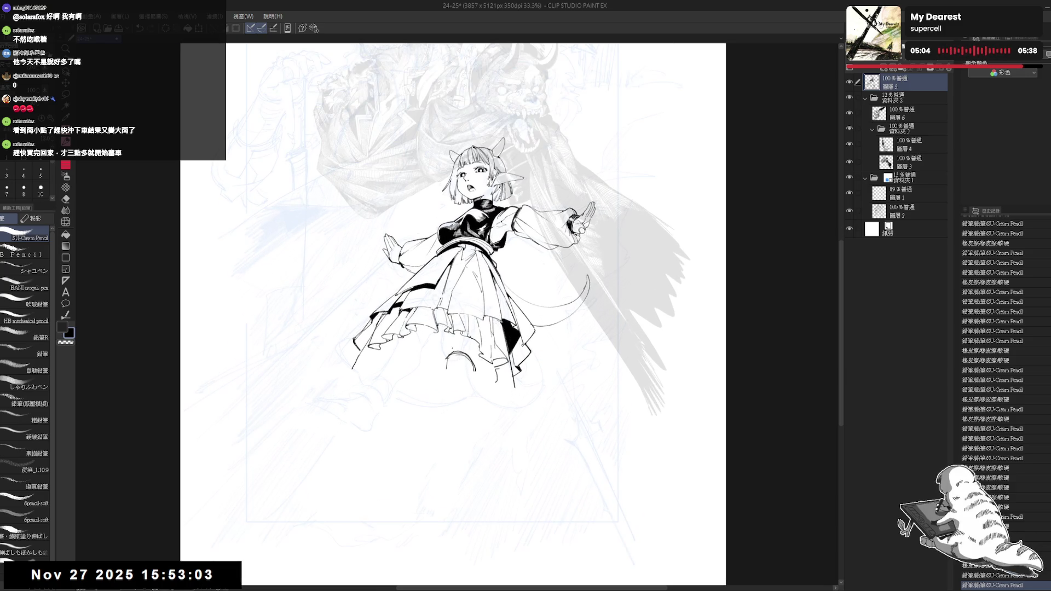
{"action": "left_click_drag", "start_coordinate": [453, 383], "coordinate": [455, 392]}
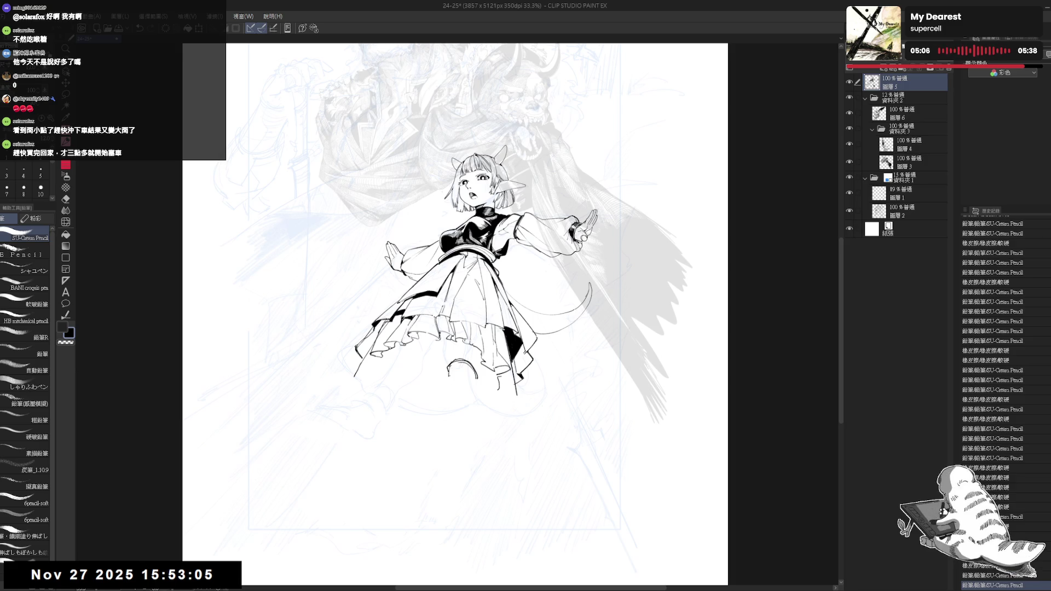
{"action": "key", "text": "e"}
{"action": "mouse_move", "coordinate": [457, 364]}
{"action": "left_mouse_down"}
{"action": "mouse_move", "coordinate": [482, 386]}
{"action": "mouse_move", "coordinate": [461, 373]}
{"action": "mouse_move", "coordinate": [480, 379]}
{"action": "mouse_move", "coordinate": [462, 373]}
{"action": "mouse_move", "coordinate": [475, 364]}
{"action": "mouse_move", "coordinate": [452, 372]}
{"action": "mouse_move", "coordinate": [473, 362]}
{"action": "mouse_move", "coordinate": [449, 369]}
{"action": "mouse_move", "coordinate": [475, 366]}
{"action": "left_mouse_up"}
{"action": "key", "text": "p"}
{"action": "key", "text": "e"}
{"action": "key", "text": "p"}
{"action": "key", "text": "e"}
{"action": "key", "text": "p"}
{"action": "key", "text": "e"}
{"action": "key", "text": "p"}
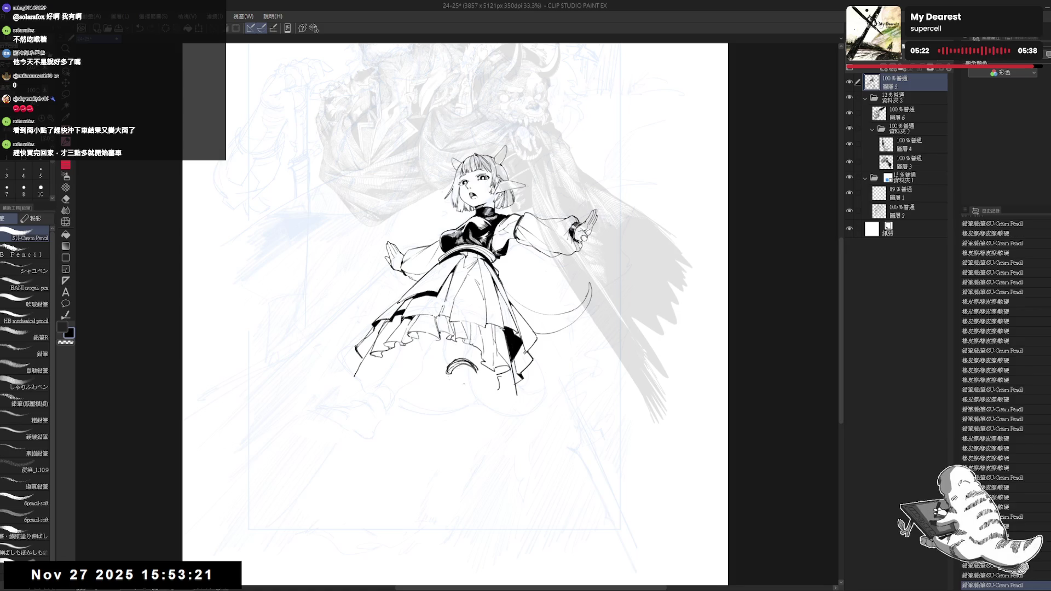
Rotate the canvas view to a comfortable angle for inking below the feet
{"action": "key", "text": "e"}
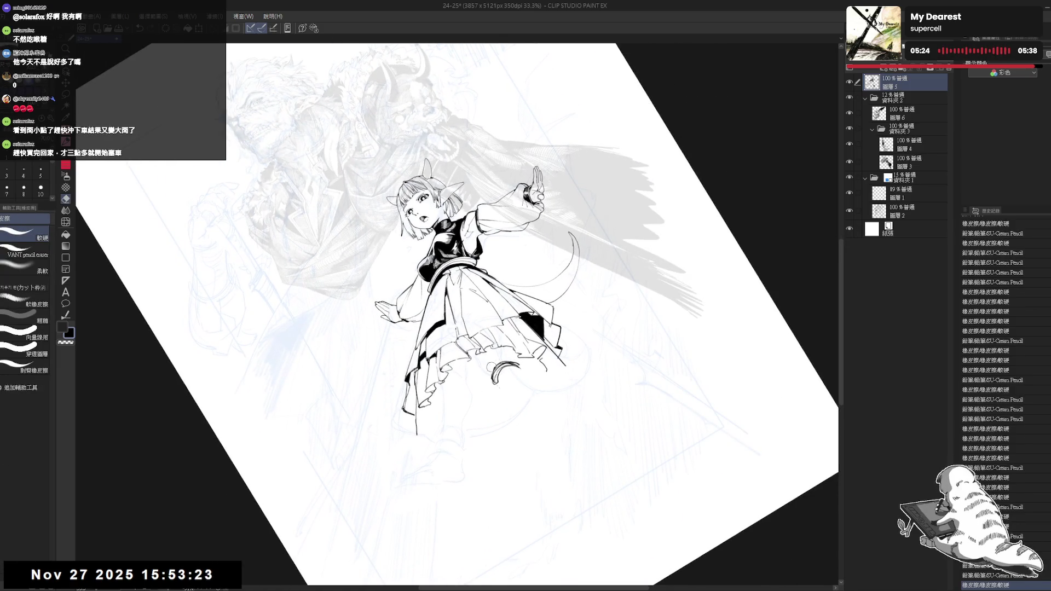
{"action": "key", "text": "minus"}
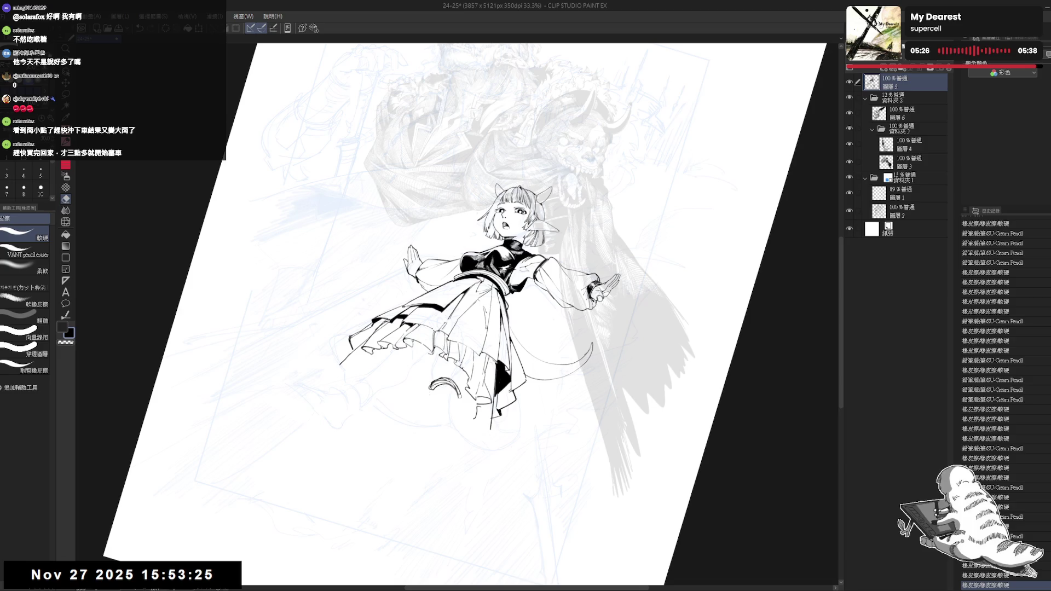
{"action": "key", "text": "r"}
{"action": "left_click_drag", "start_coordinate": [547, 284], "coordinate": [500, 377]}
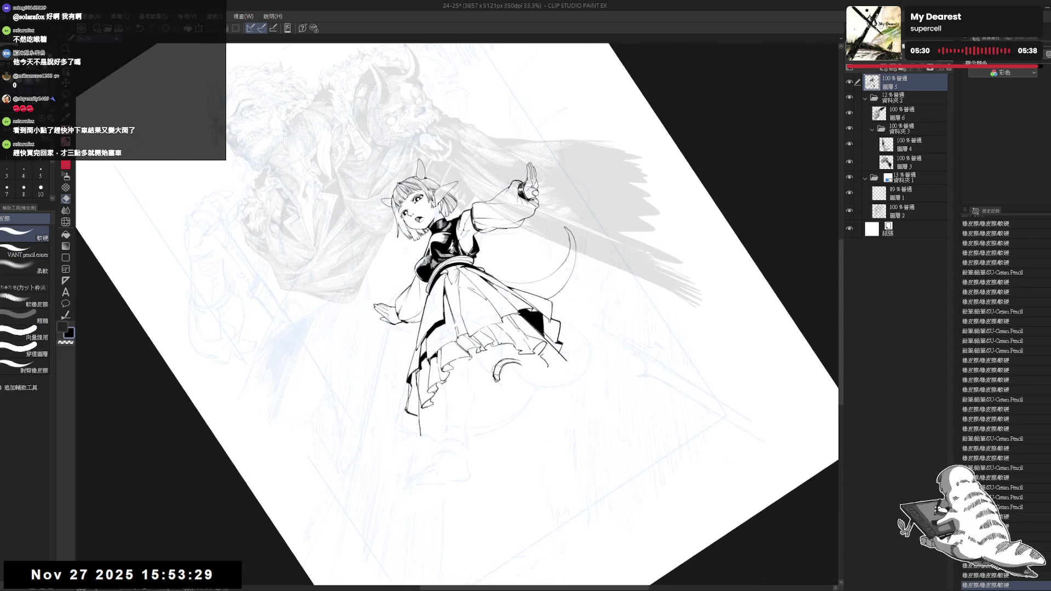
{"action": "key", "text": "p"}
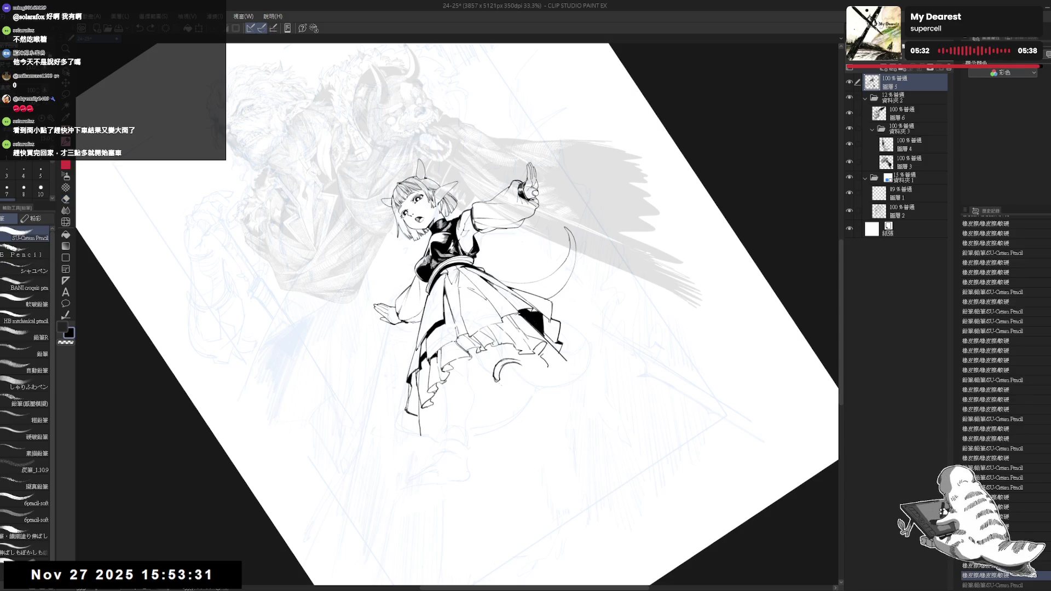
{"action": "left_click_drag", "start_coordinate": [493, 284], "coordinate": [536, 252]}
{"action": "key", "text": "e"}
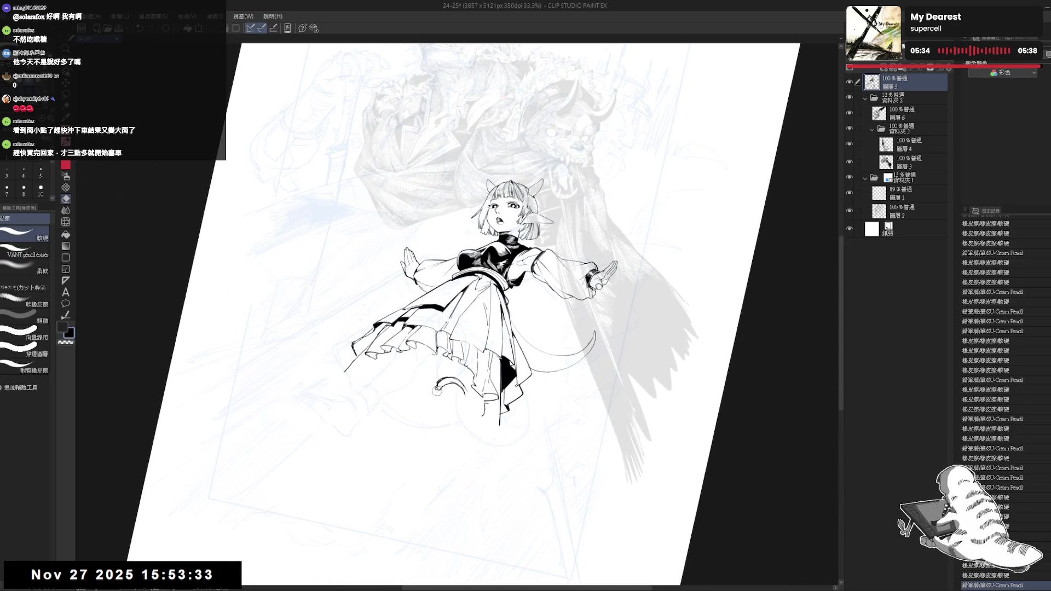
{"action": "key", "text": "p"}
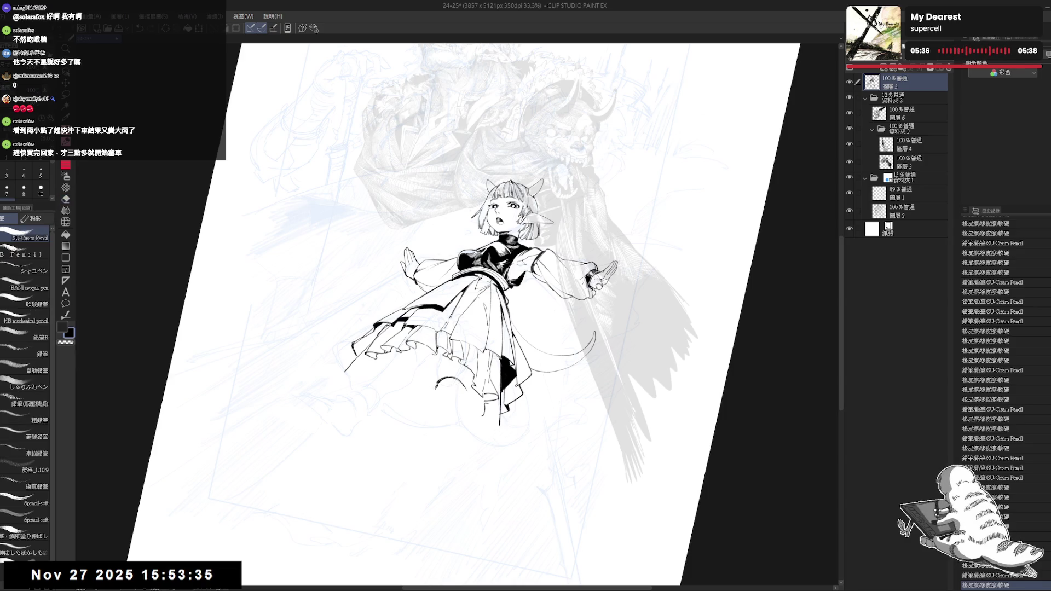
Add a tiny ink mark below the feet and return the view rotation to upright
{"action": "left_click_drag", "start_coordinate": [450, 385], "coordinate": [469, 394]}
{"action": "key", "text": "e"}
{"action": "key", "text": "p"}
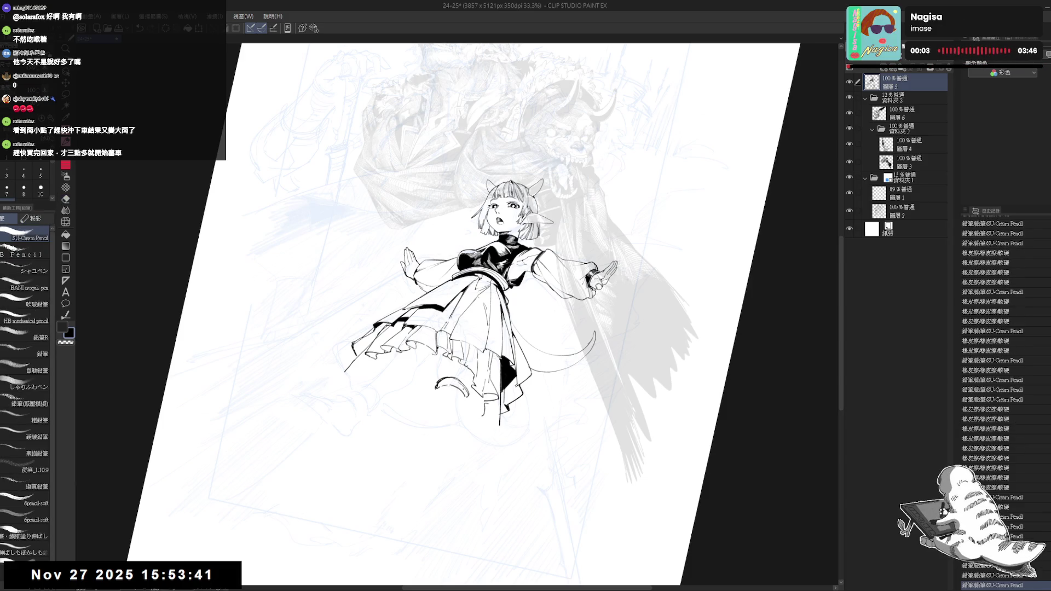
{"action": "key", "text": "ctrl+shift+r"}
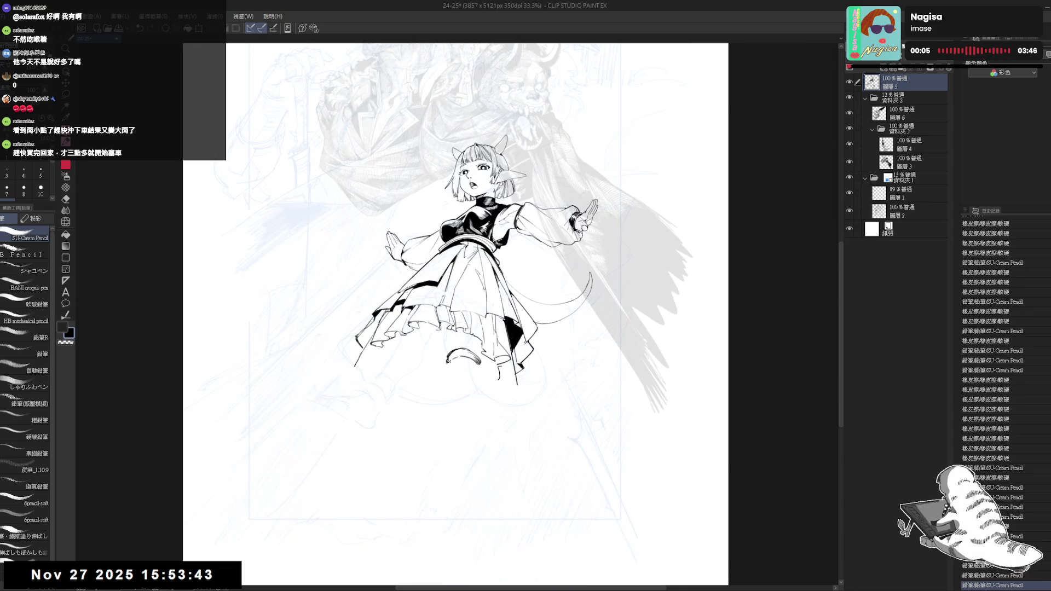
{"action": "mouse_move", "coordinate": [447, 383]}
{"action": "left_mouse_down"}
{"action": "mouse_move", "coordinate": [444, 375]}
{"action": "mouse_move", "coordinate": [452, 392]}
{"action": "left_mouse_up"}
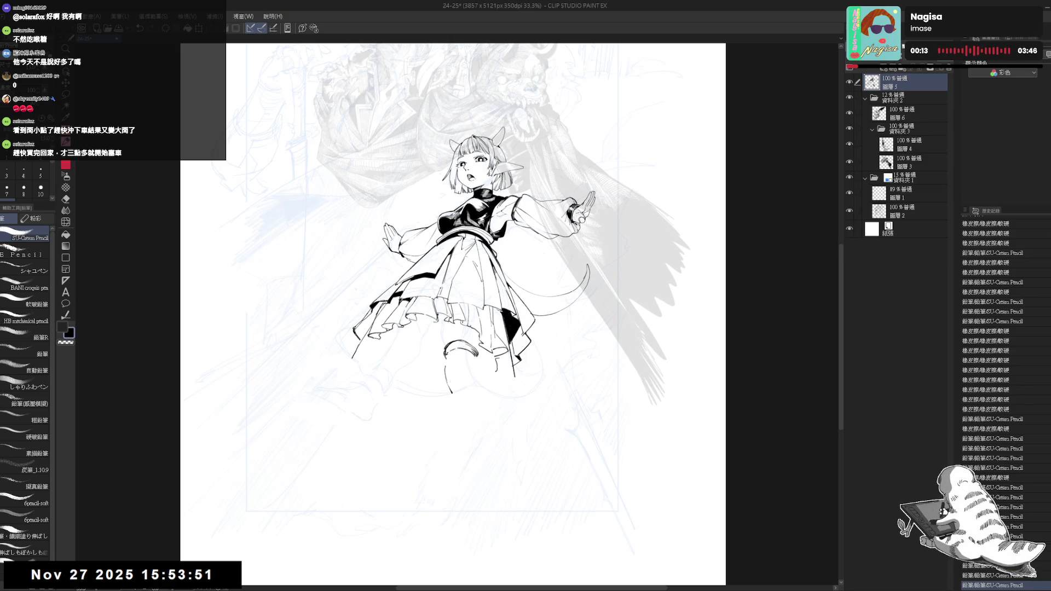
Draw a short line and small mark below the leg, then lasso-select the lower leg
{"action": "key", "text": "ctrl+z"}
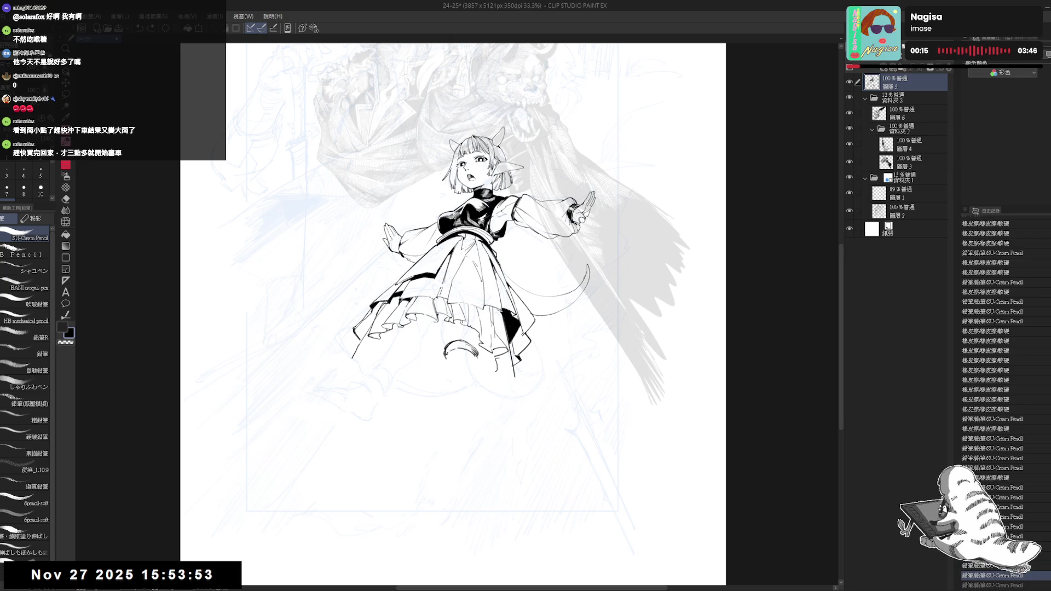
{"action": "key", "text": "ctrl+y"}
{"action": "left_click_drag", "start_coordinate": [475, 375], "coordinate": [475, 392]}
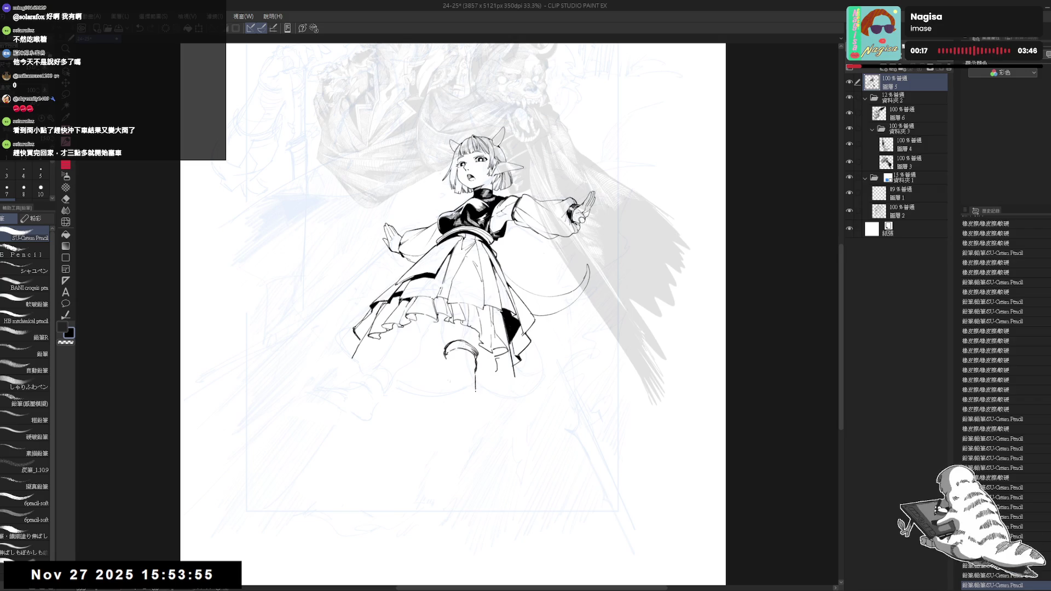
{"action": "left_click", "coordinate": [481, 377]}
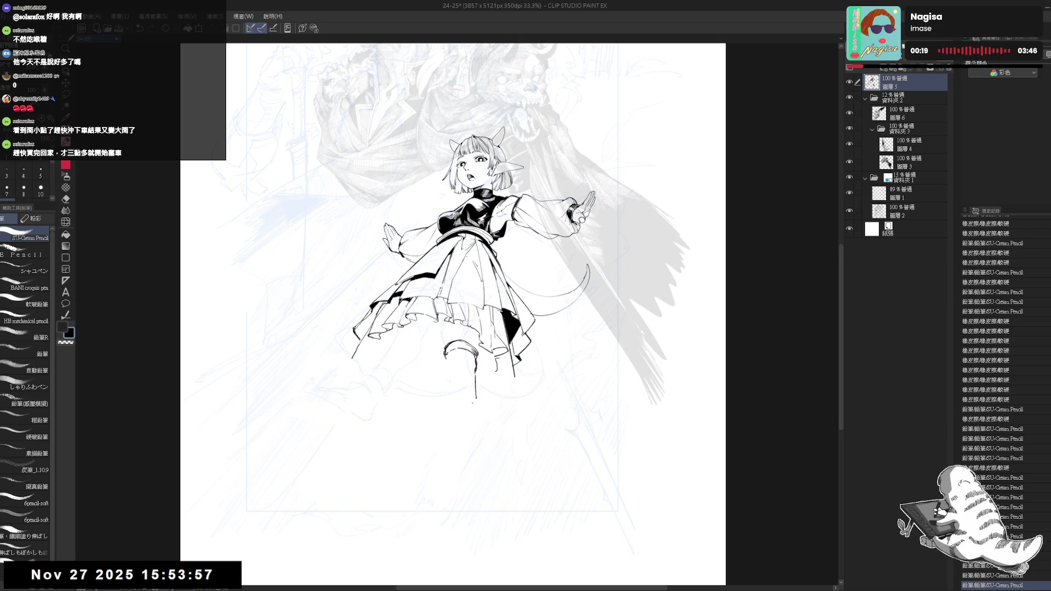
{"action": "key", "text": "m"}
{"action": "mouse_move", "coordinate": [457, 330]}
{"action": "left_mouse_down"}
{"action": "mouse_move", "coordinate": [436, 383]}
{"action": "mouse_move", "coordinate": [492, 364]}
{"action": "mouse_move", "coordinate": [479, 342]}
{"action": "mouse_move", "coordinate": [486, 357]}
{"action": "left_mouse_up"}
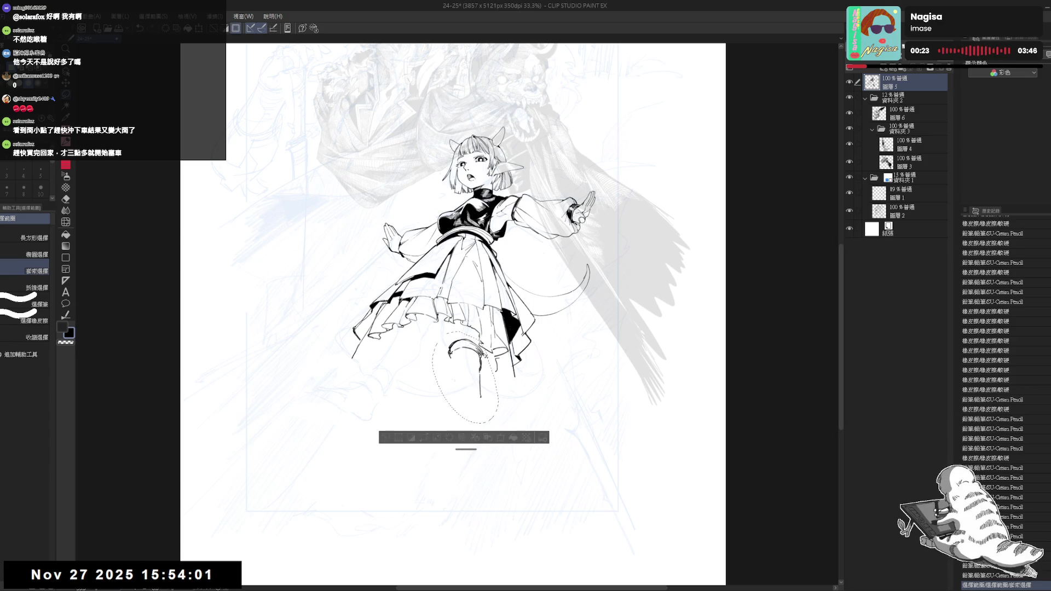
Deselect, mirror the view, and ink the lower leg, undoing the unwanted marks and boot curve
{"action": "key", "text": "ctrl+d"}
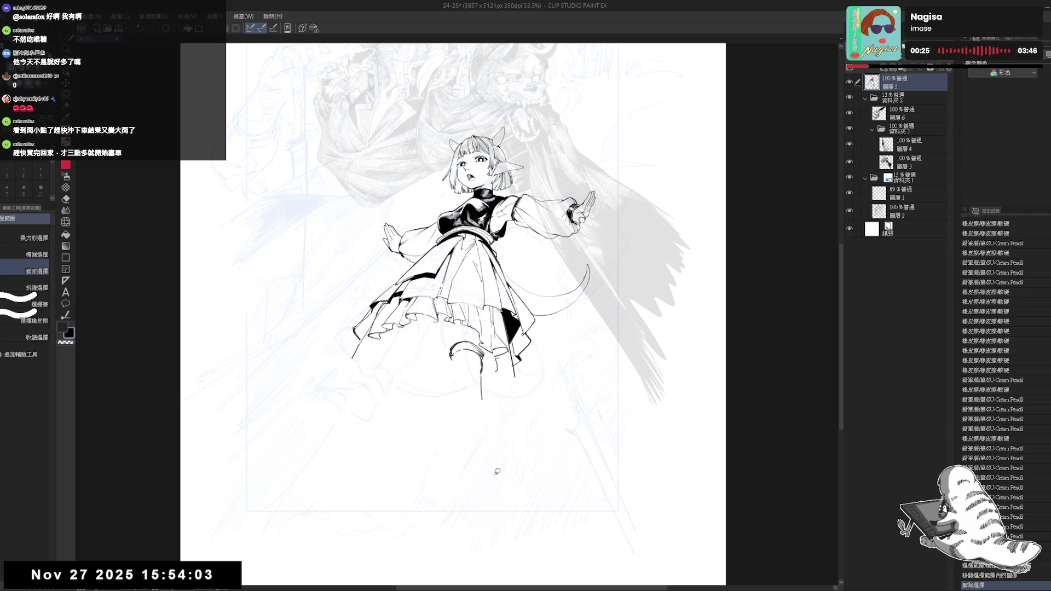
{"action": "key", "text": "h"}
{"action": "key", "text": "h"}
{"action": "key", "text": "e"}
{"action": "mouse_move", "coordinate": [471, 370]}
{"action": "left_mouse_down"}
{"action": "mouse_move", "coordinate": [459, 402]}
{"action": "mouse_move", "coordinate": [480, 426]}
{"action": "mouse_move", "coordinate": [471, 420]}
{"action": "mouse_move", "coordinate": [482, 414]}
{"action": "left_mouse_up"}
{"action": "key", "text": "p"}
{"action": "left_click", "coordinate": [436, 390]}
{"action": "key", "text": "ctrl+z"}
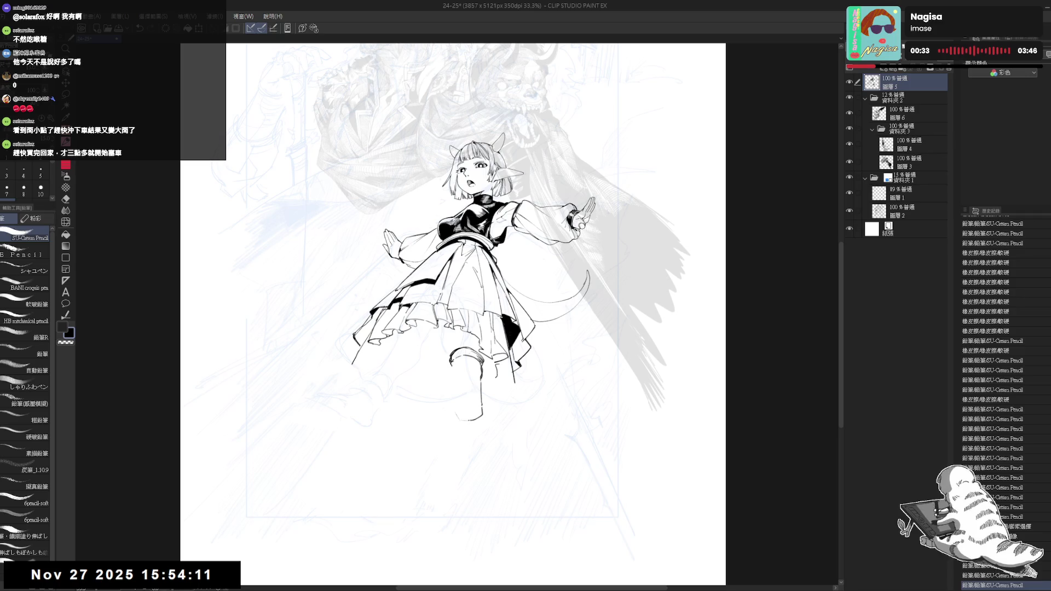
{"action": "key", "text": "ctrl+z"}
Redraw the boot curve darker and longer and erase a small bit beside it
{"action": "mouse_move", "coordinate": [458, 416]}
{"action": "left_mouse_down"}
{"action": "mouse_move", "coordinate": [474, 428]}
{"action": "mouse_move", "coordinate": [501, 422]}
{"action": "mouse_move", "coordinate": [462, 421]}
{"action": "left_mouse_up"}
{"action": "key", "text": "e"}
{"action": "key", "text": "p"}
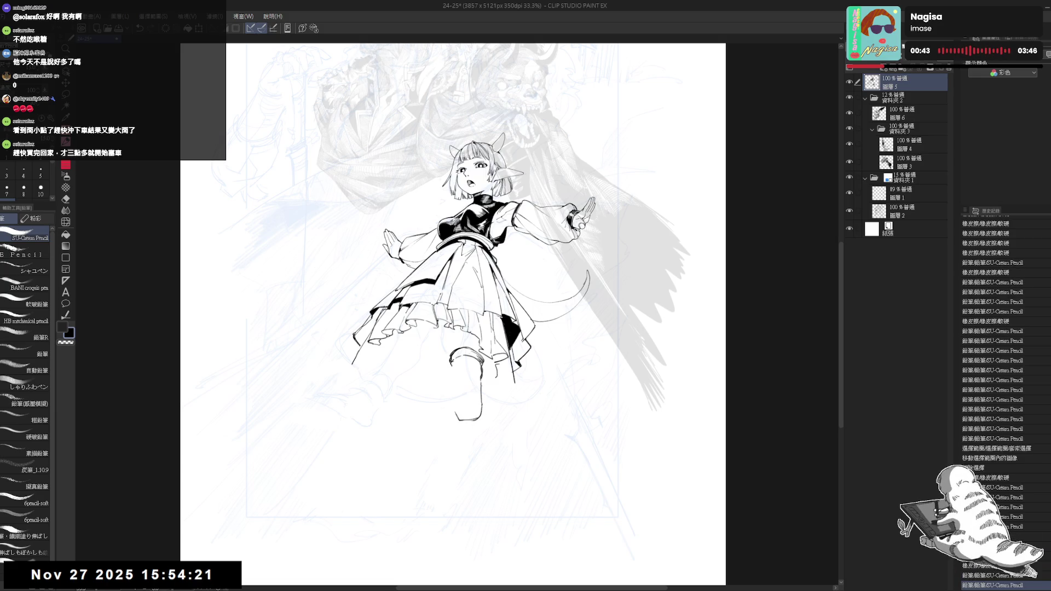
{"action": "key", "text": "e"}
{"action": "mouse_move", "coordinate": [480, 375]}
{"action": "left_mouse_down"}
{"action": "mouse_move", "coordinate": [481, 404]}
{"action": "mouse_move", "coordinate": [483, 380]}
{"action": "mouse_move", "coordinate": [441, 380]}
{"action": "mouse_move", "coordinate": [467, 382]}
{"action": "left_mouse_up"}
{"action": "key", "text": "p"}
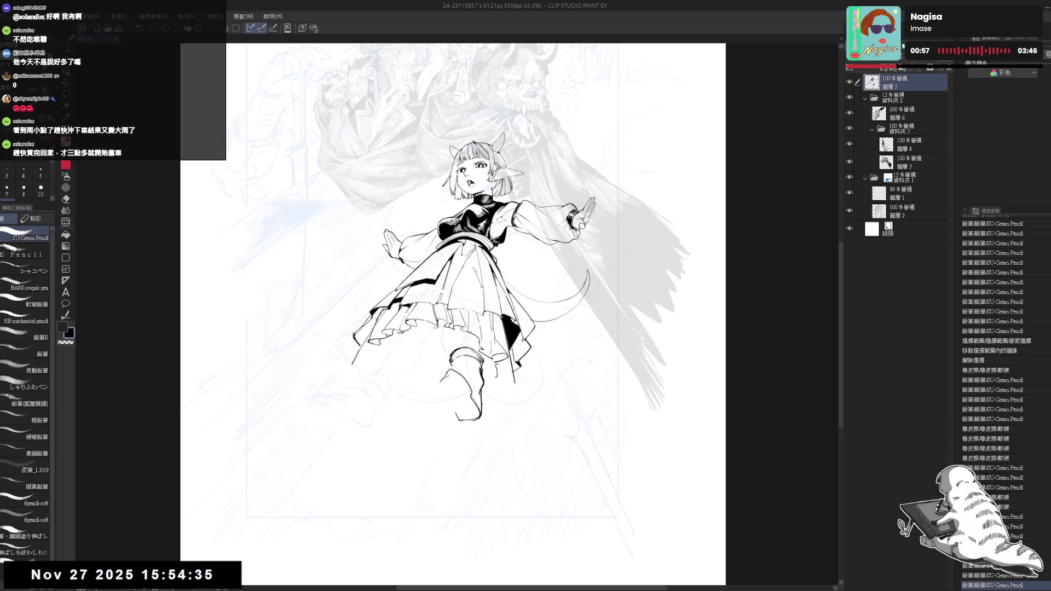
Touch up the boot outline with a series of small pencil strokes
{"action": "left_click", "coordinate": [439, 369]}
{"action": "left_click", "coordinate": [438, 371]}
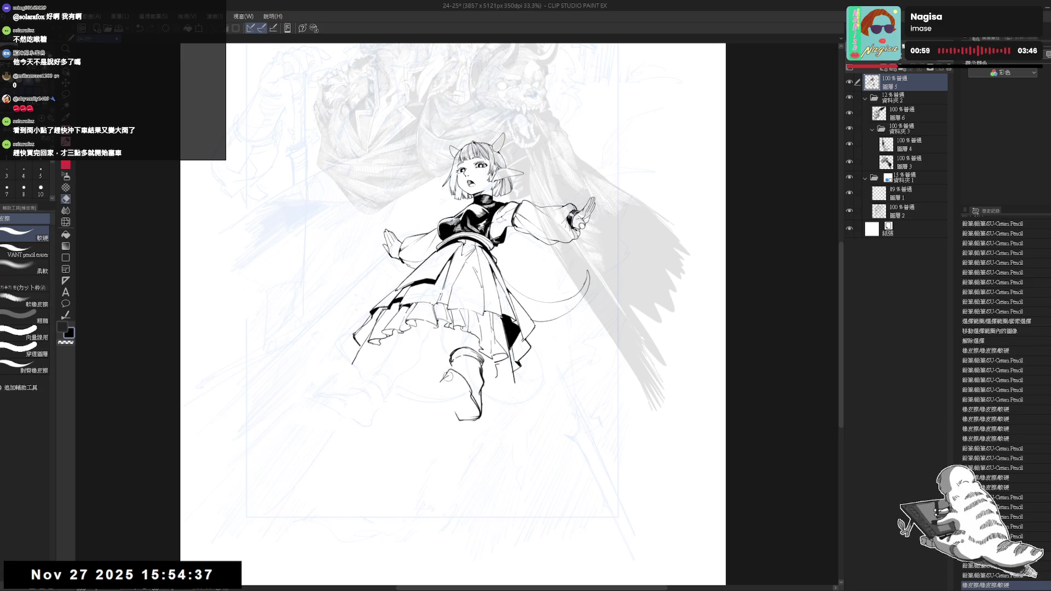
{"action": "left_click", "coordinate": [440, 377]}
{"action": "left_click", "coordinate": [440, 383]}
{"action": "left_click", "coordinate": [442, 377]}
{"action": "left_click", "coordinate": [442, 377]}
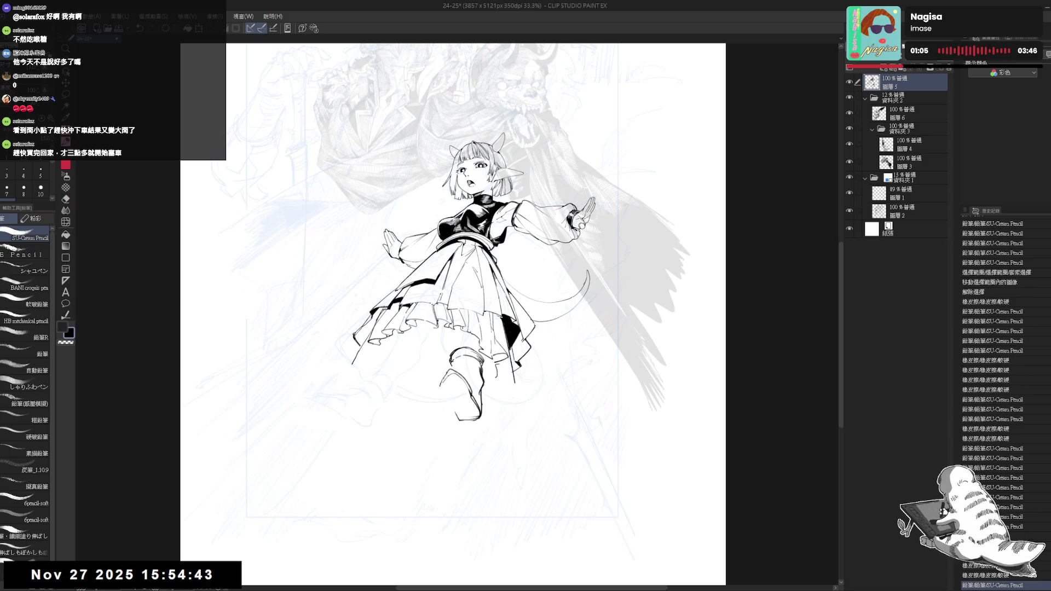
{"action": "left_click", "coordinate": [441, 383]}
{"action": "left_click", "coordinate": [440, 383]}
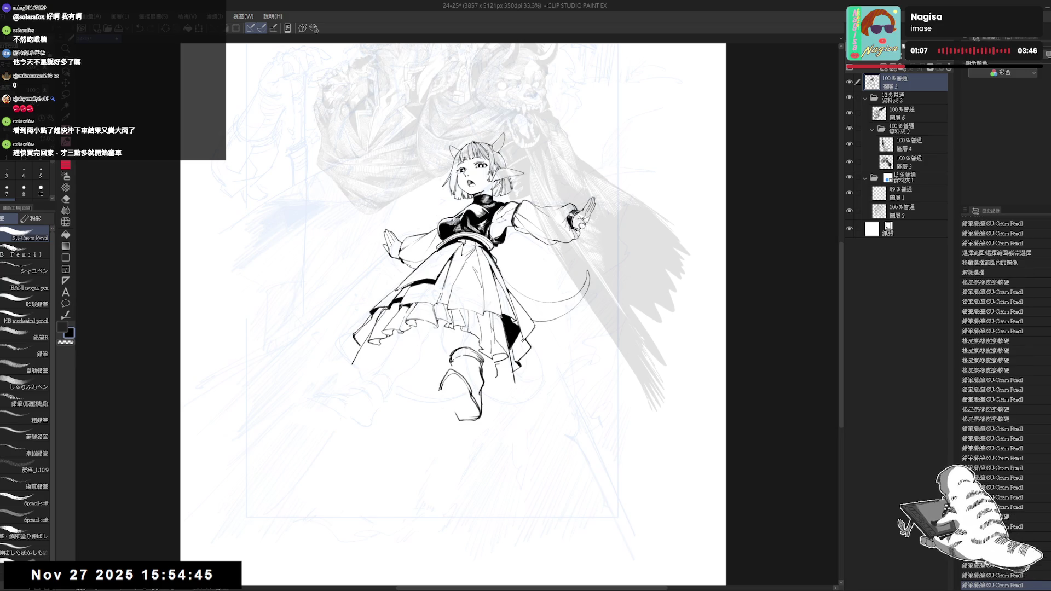
{"action": "left_click", "coordinate": [441, 383]}
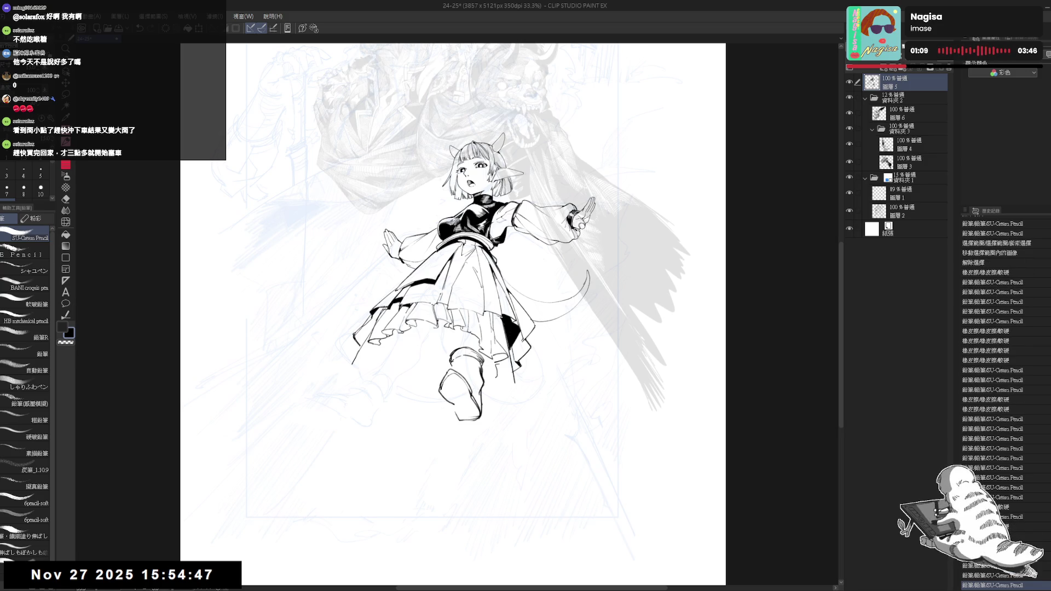
{"action": "left_click", "coordinate": [203, 573]}
{"action": "left_click", "coordinate": [465, 328]}
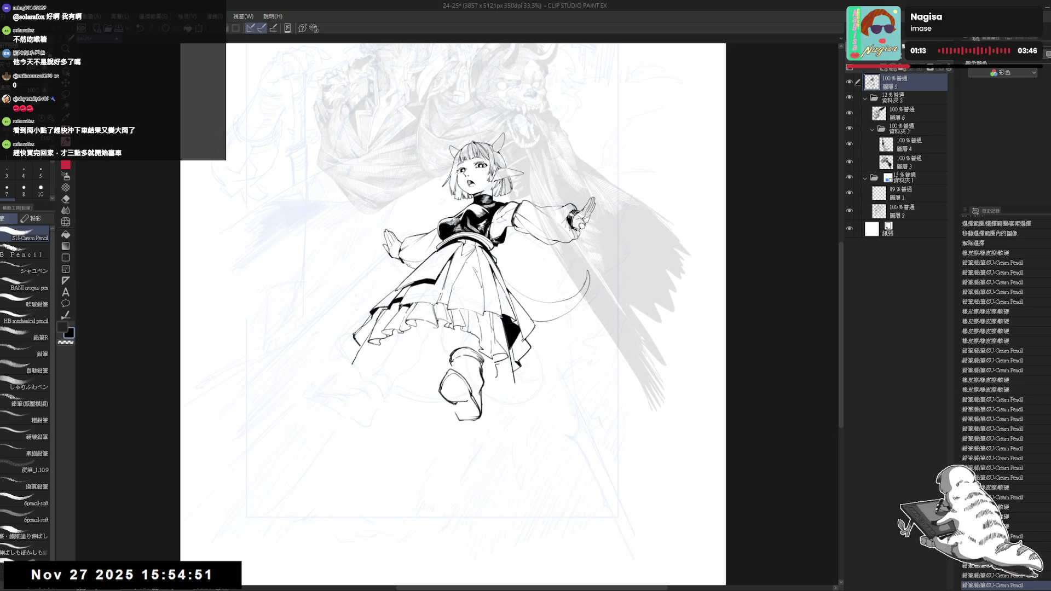
{"action": "left_click_drag", "start_coordinate": [454, 404], "coordinate": [470, 445]}
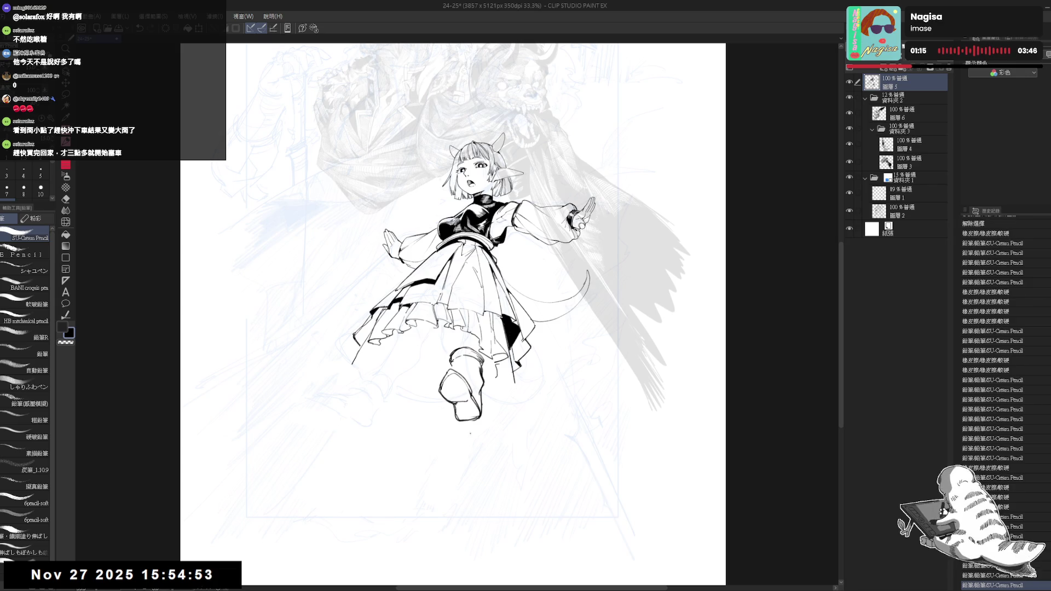
{"action": "scroll", "coordinate": [447, 361], "scroll_direction": "up", "scroll_amount": 2}
Add a stroke to the boot, then mirror and enlarge the view and ink the boot toe
{"action": "key", "text": "e"}
{"action": "key", "text": "p"}
{"action": "left_click_drag", "start_coordinate": [447, 361], "coordinate": [477, 391]}
{"action": "key", "text": "ctrl+z"}
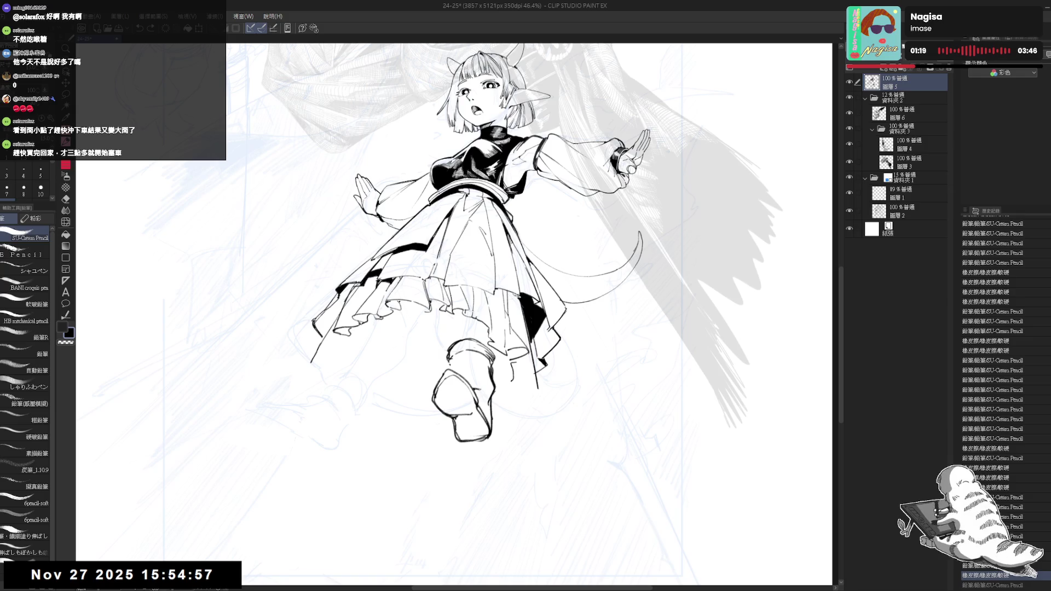
{"action": "key", "text": "ctrl+y"}
{"action": "left_click_drag", "start_coordinate": [465, 379], "coordinate": [477, 390]}
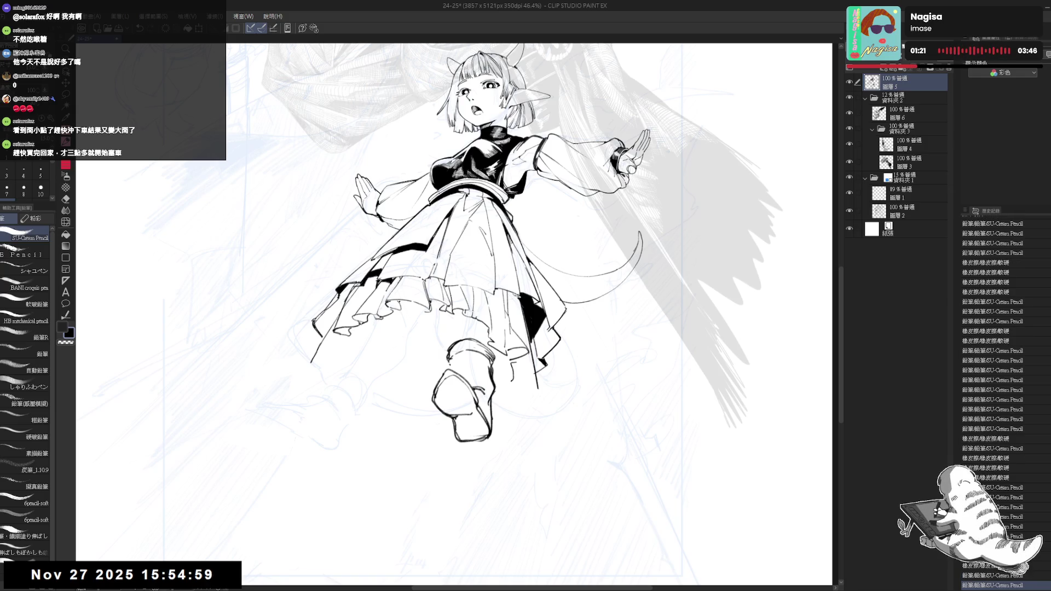
{"action": "key", "text": "h"}
{"action": "scroll", "coordinate": [454, 301], "scroll_direction": "up", "scroll_amount": 3}
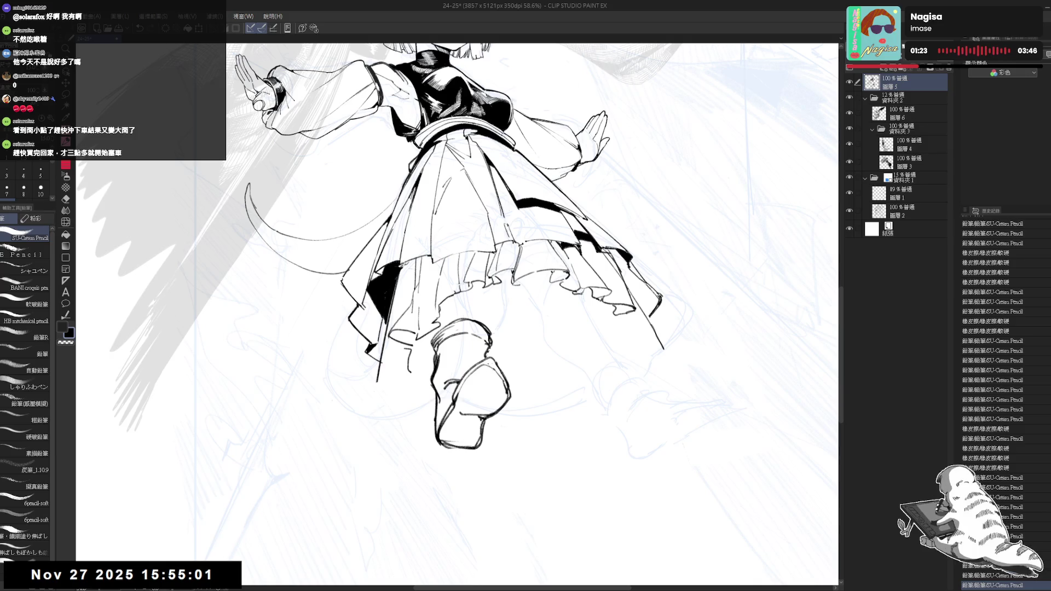
{"action": "left_click_drag", "start_coordinate": [495, 362], "coordinate": [515, 394]}
Add short strokes at the boot's edge, keeping the bottom outline after a reverted erase
{"action": "key", "text": "p"}
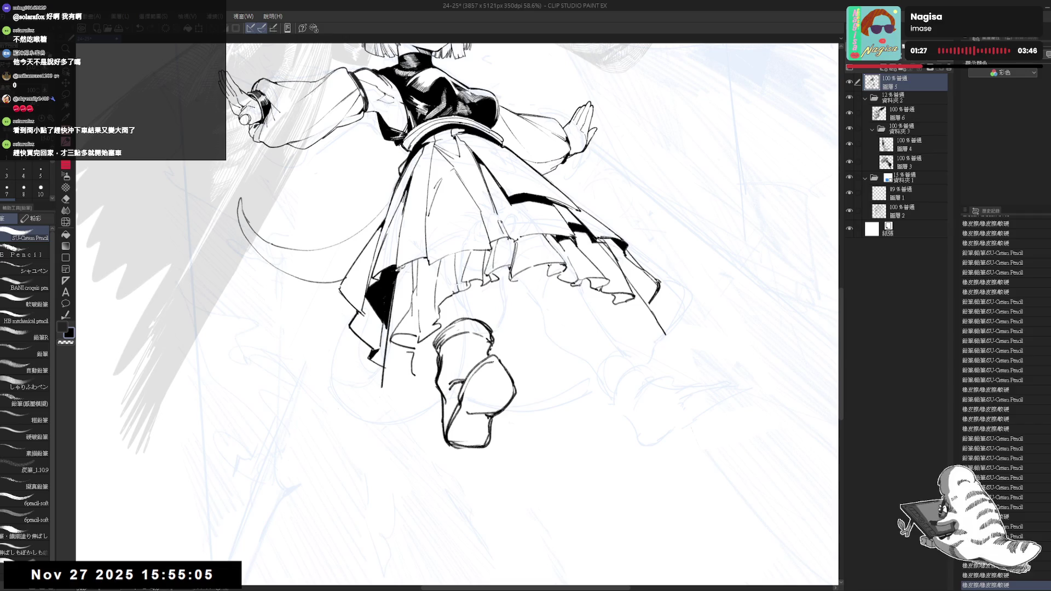
{"action": "left_click_drag", "start_coordinate": [510, 386], "coordinate": [504, 406]}
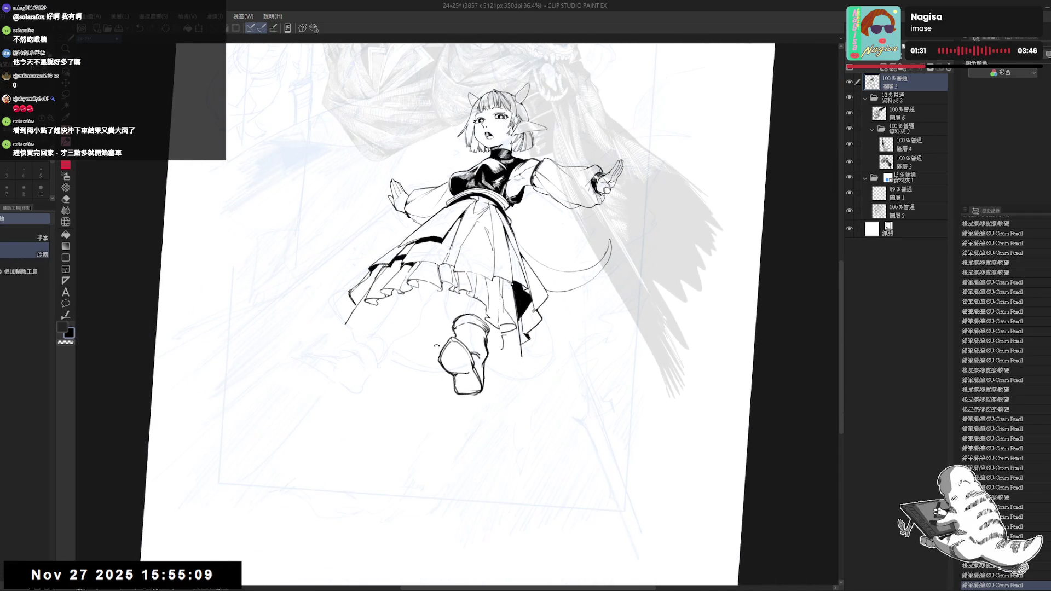
{"action": "key", "text": "e"}
{"action": "left_click_drag", "start_coordinate": [449, 388], "coordinate": [472, 397]}
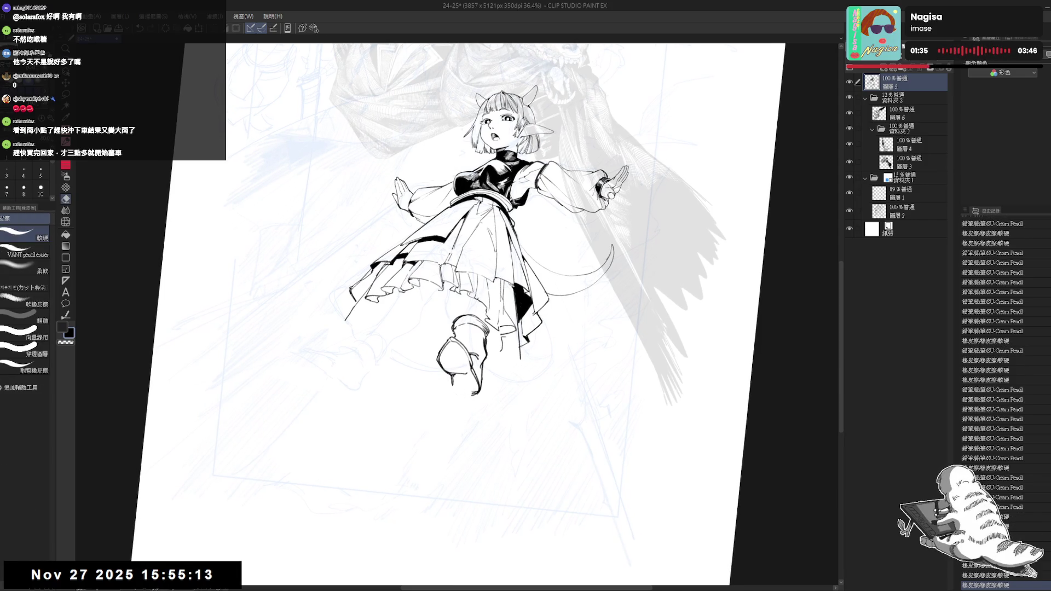
{"action": "key", "text": "ctrl+z"}
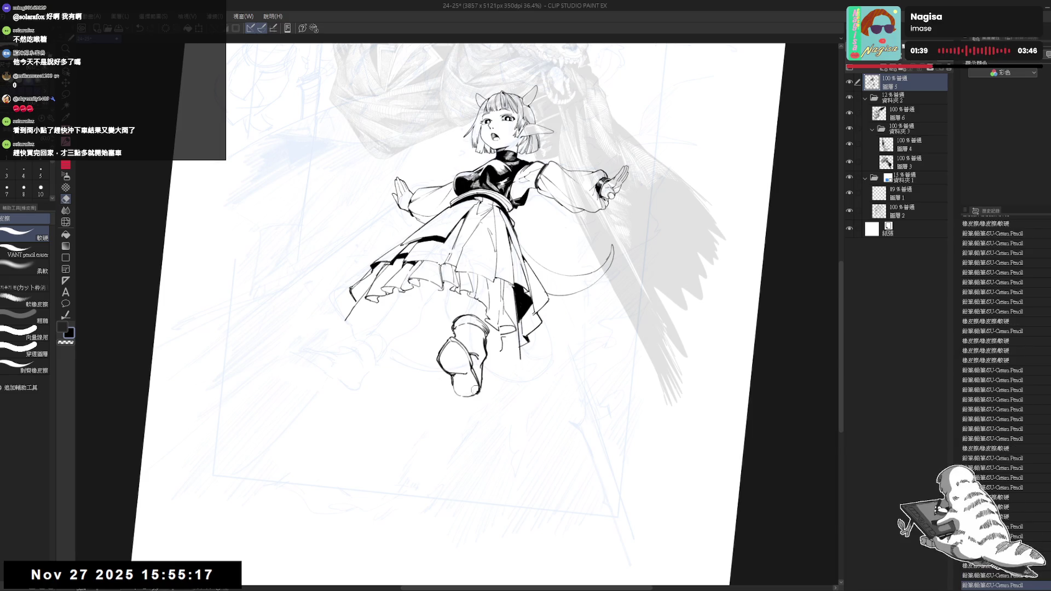
{"action": "key", "text": "p"}
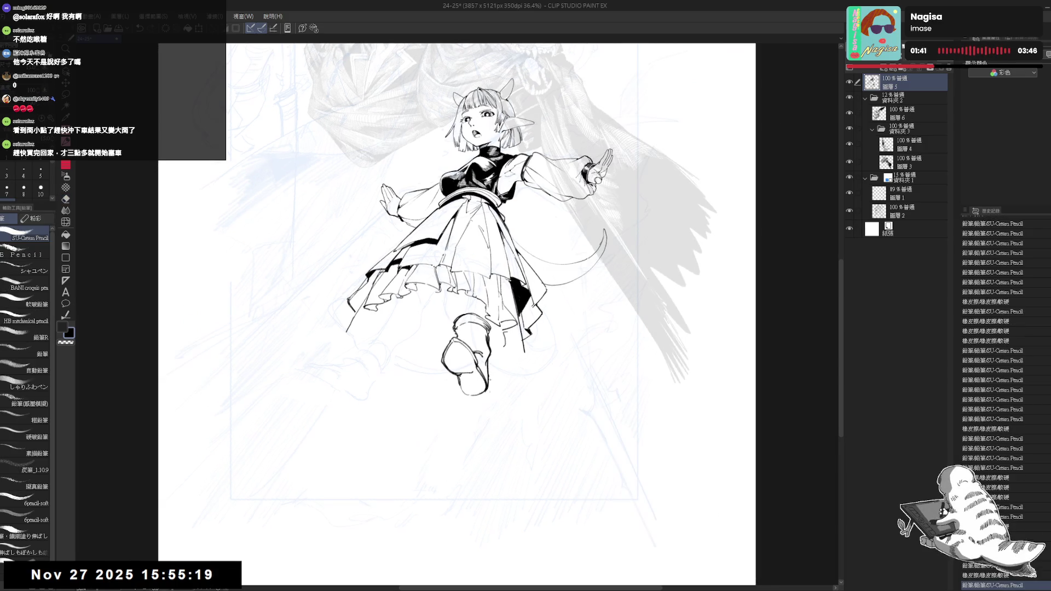
{"action": "mouse_move", "coordinate": [476, 367]}
{"action": "left_mouse_down"}
{"action": "mouse_move", "coordinate": [487, 379]}
{"action": "mouse_move", "coordinate": [459, 405]}
{"action": "left_mouse_up"}
Mirror the view, erase part of the boot outline, and flip back after a discarded redraw
{"action": "key", "text": "h"}
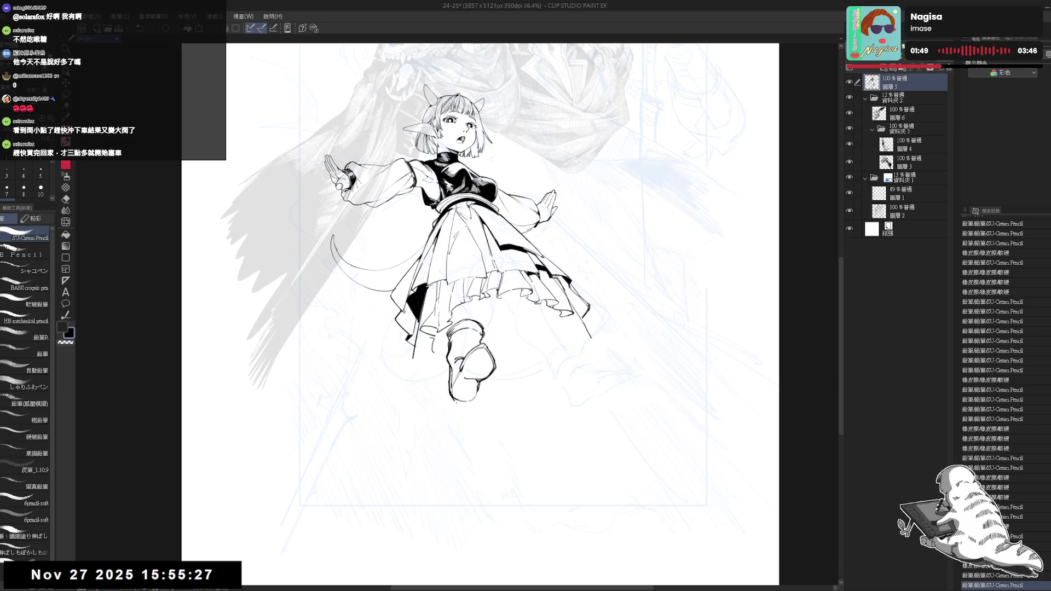
{"action": "key", "text": "e"}
{"action": "left_click_drag", "start_coordinate": [454, 399], "coordinate": [463, 410]}
{"action": "key", "text": "p"}
{"action": "left_click_drag", "start_coordinate": [451, 374], "coordinate": [450, 393]}
{"action": "key", "text": "ctrl+z"}
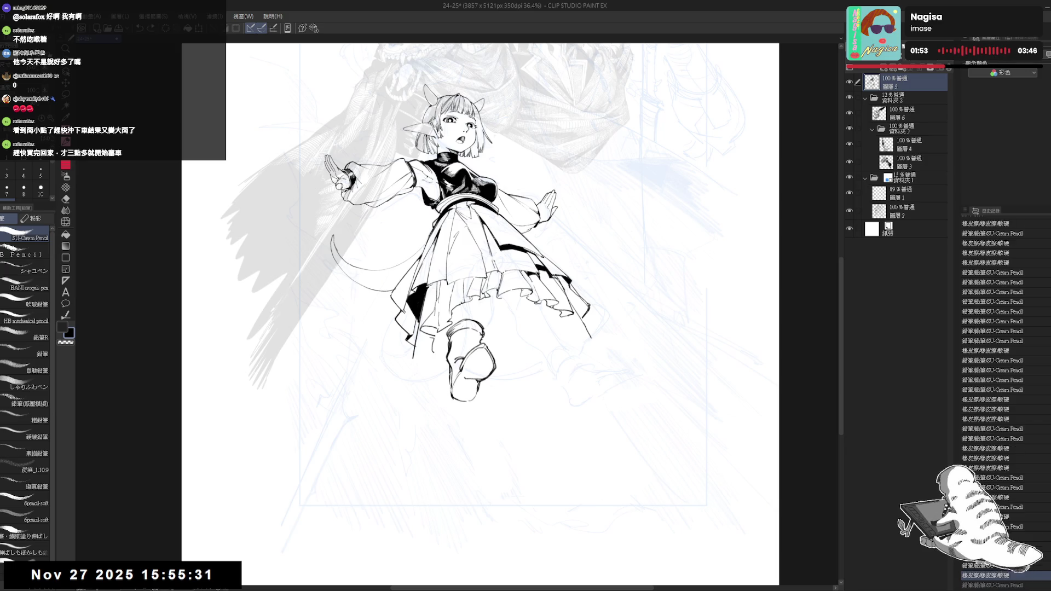
{"action": "key", "text": "h"}
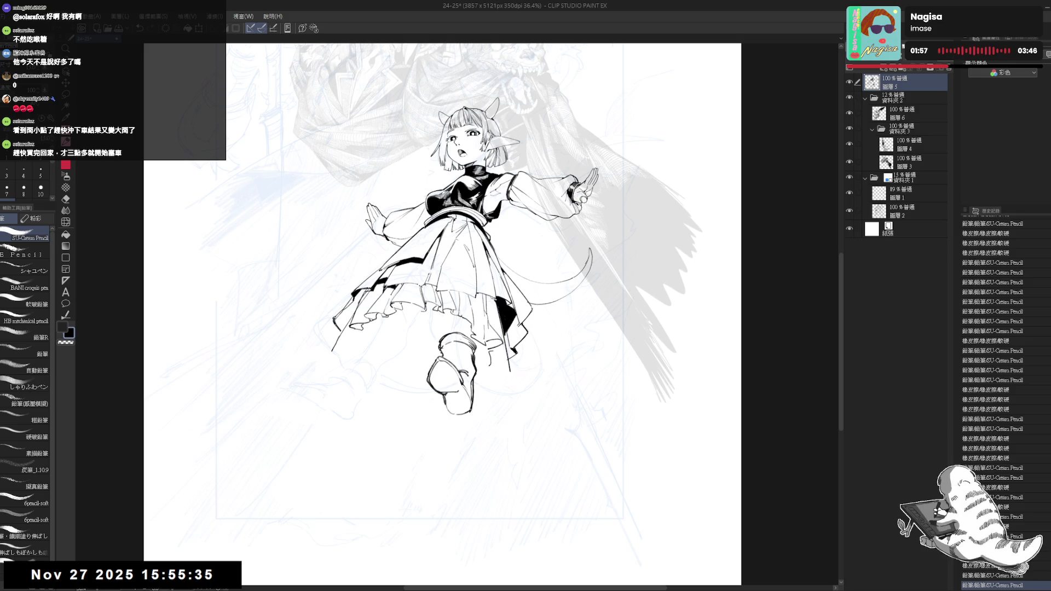
Erase the remaining stray ink marks around the bottom of the boot
{"action": "key", "text": "e"}
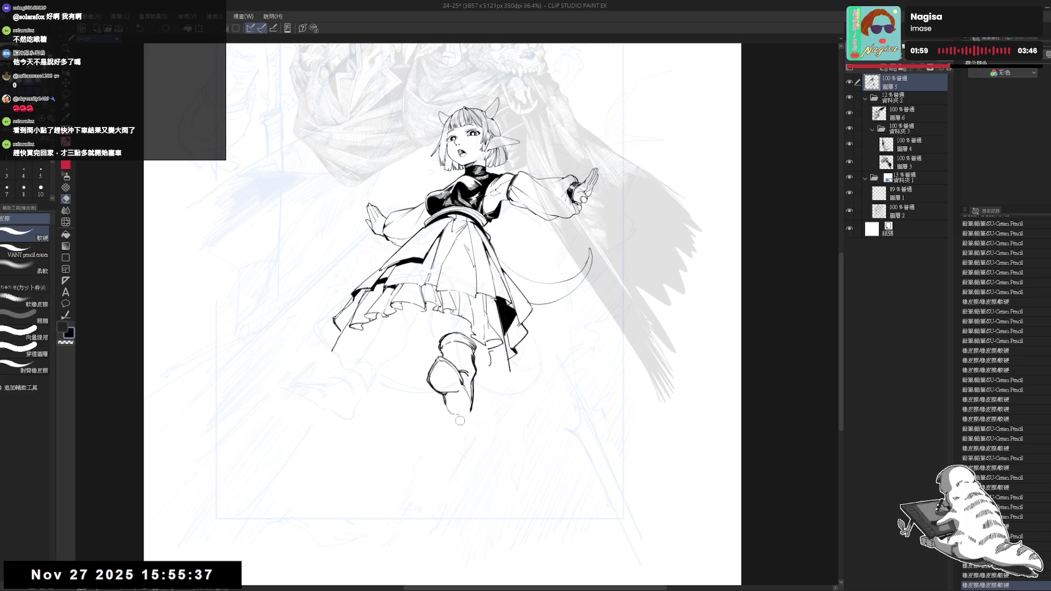
{"action": "key", "text": "p"}
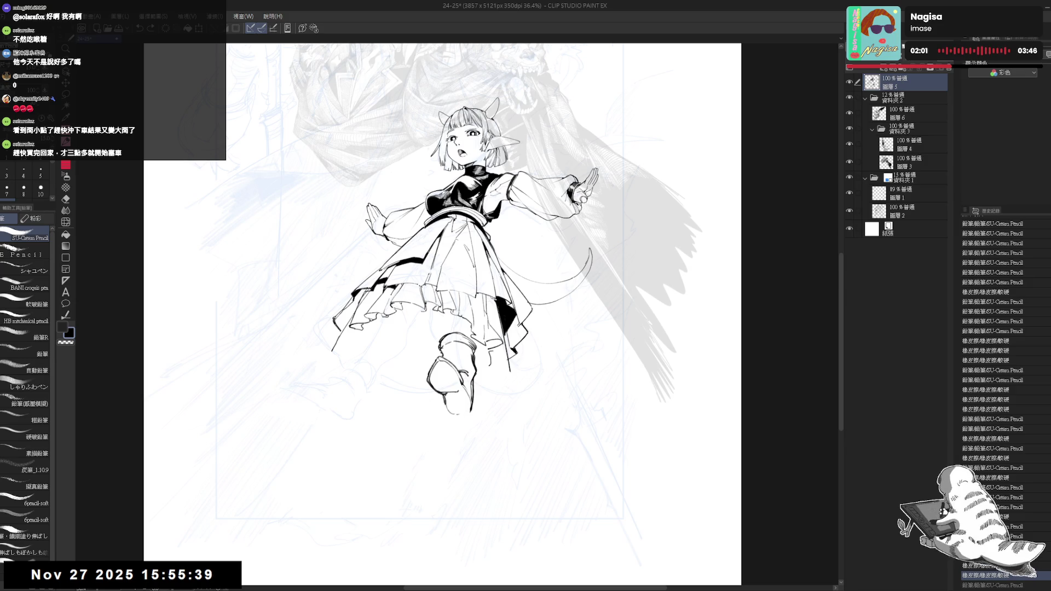
{"action": "key", "text": "e"}
{"action": "left_click_drag", "start_coordinate": [462, 383], "coordinate": [467, 391]}
{"action": "key", "text": "p"}
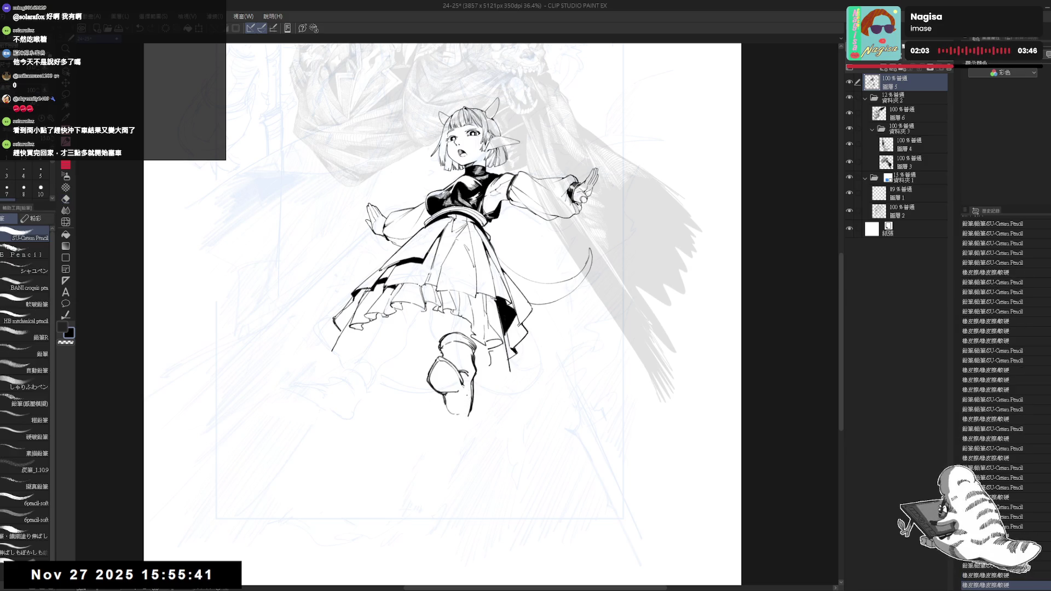
{"action": "key", "text": "ctrl+z"}
{"action": "key", "text": "ctrl+z"}
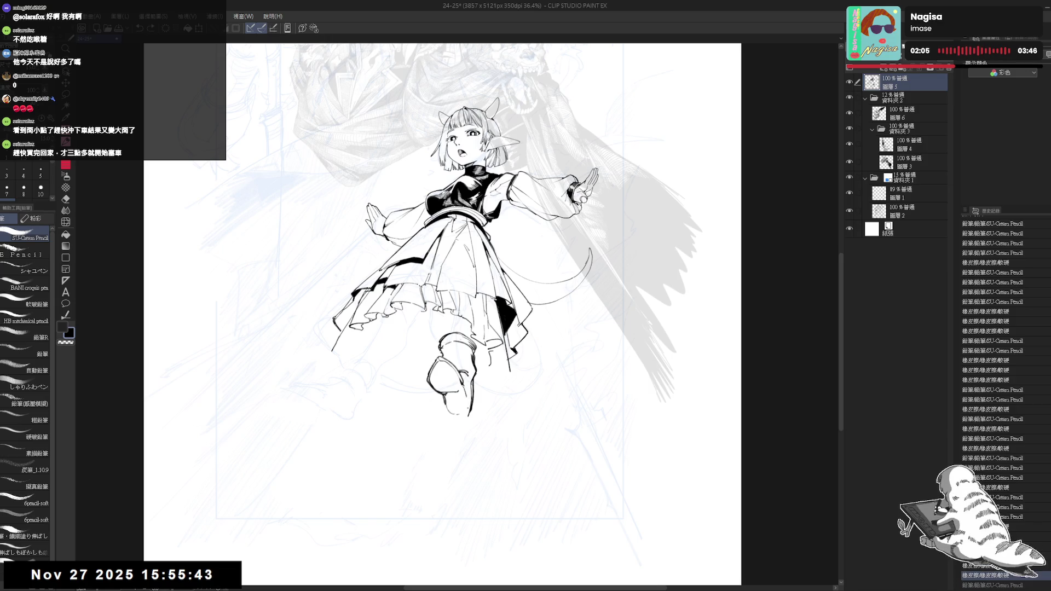
{"action": "key", "text": "ctrl+y"}
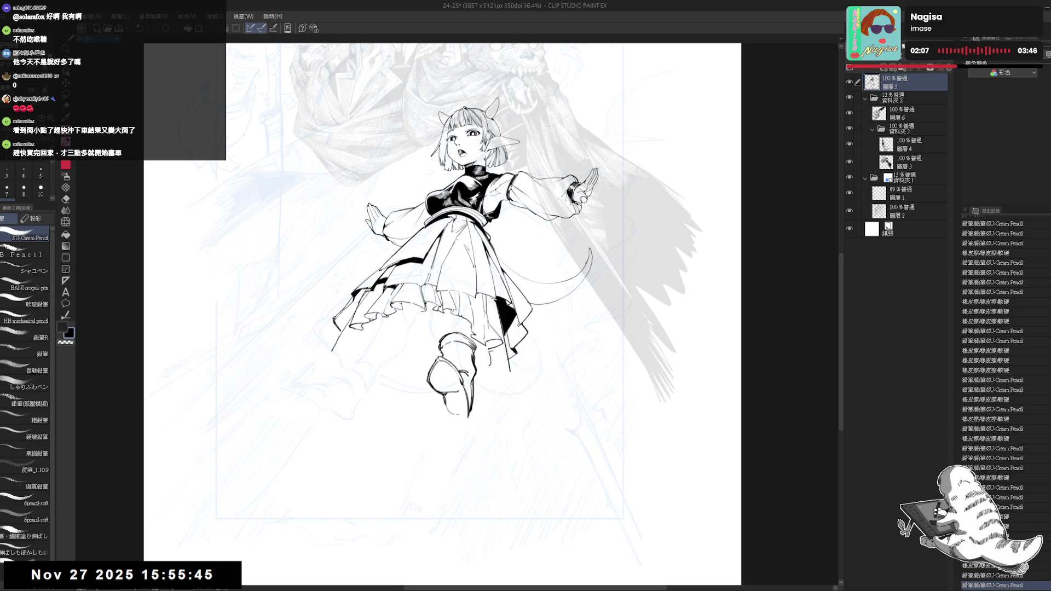
{"action": "left_click_drag", "start_coordinate": [449, 405], "coordinate": [465, 415]}
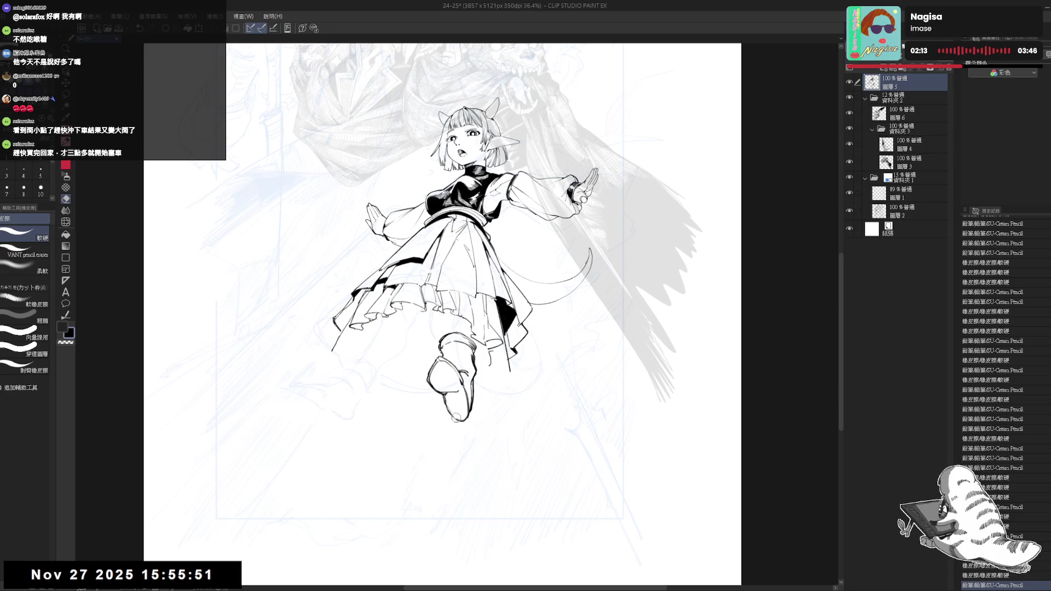
{"action": "left_click_drag", "start_coordinate": [443, 402], "coordinate": [460, 417]}
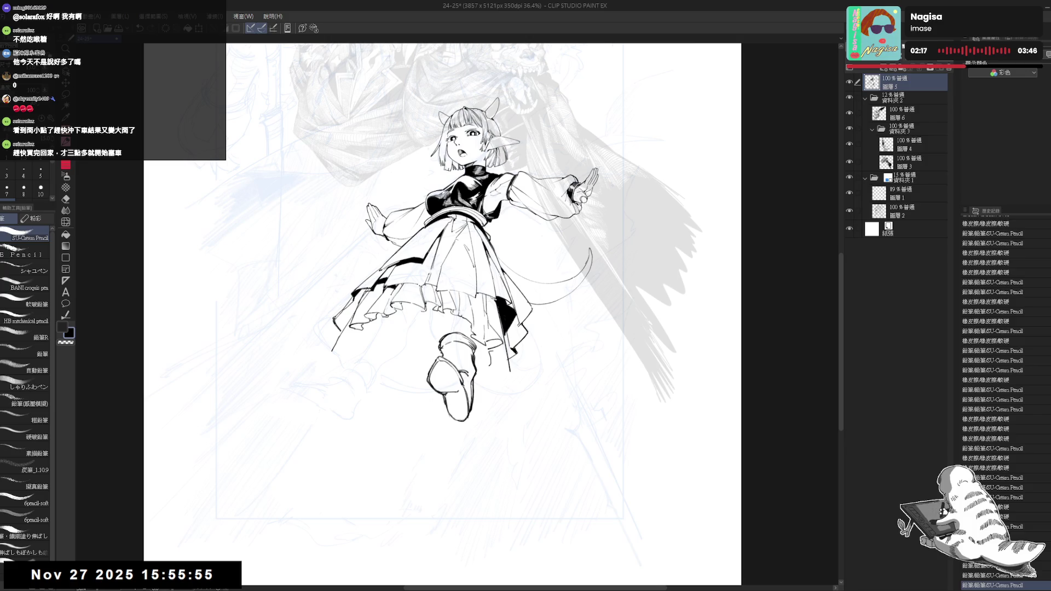
{"action": "scroll", "coordinate": [476, 460], "scroll_direction": "down", "scroll_amount": 2}
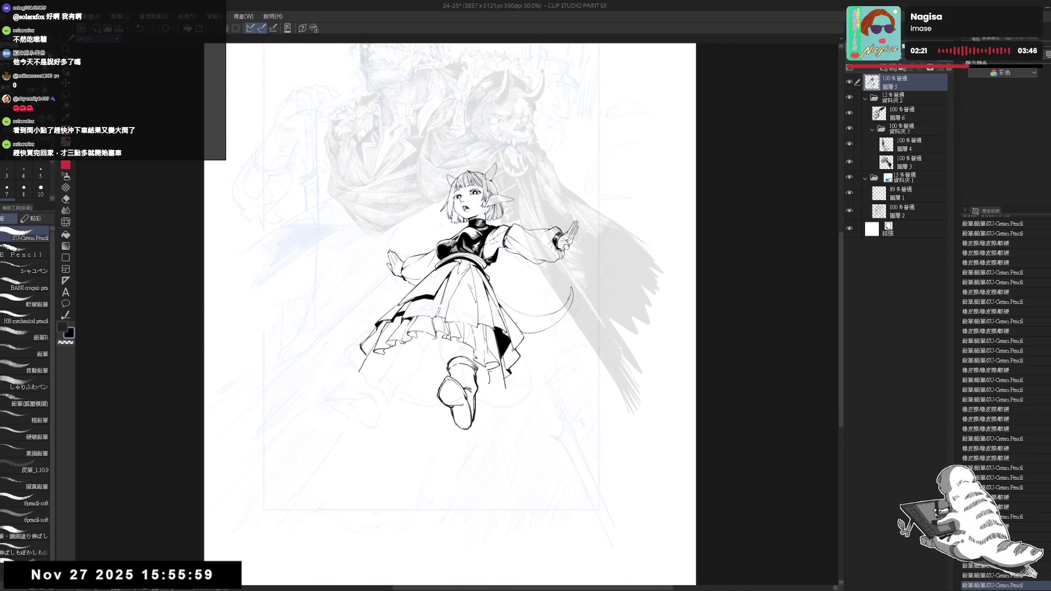
Ink a longer arc below the skirt where the second leg begins, fixing stray strokes
{"action": "scroll", "coordinate": [492, 306], "scroll_direction": "up", "scroll_amount": 1}
{"action": "mouse_move", "coordinate": [397, 367]}
{"action": "left_mouse_down"}
{"action": "mouse_move", "coordinate": [425, 357]}
{"action": "mouse_move", "coordinate": [379, 354]}
{"action": "left_mouse_up"}
{"action": "key", "text": "e"}
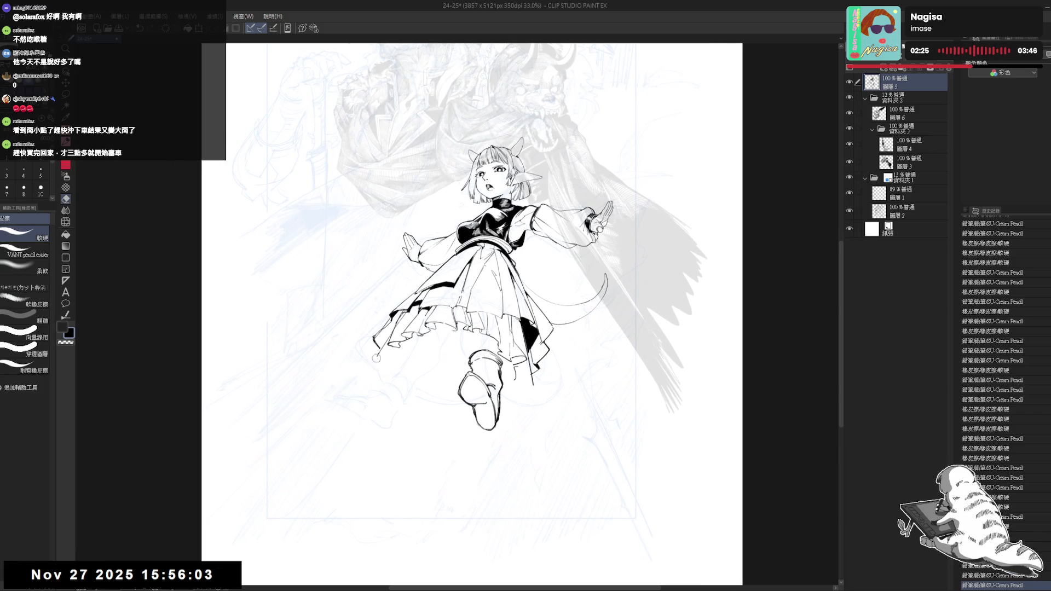
{"action": "key", "text": "p"}
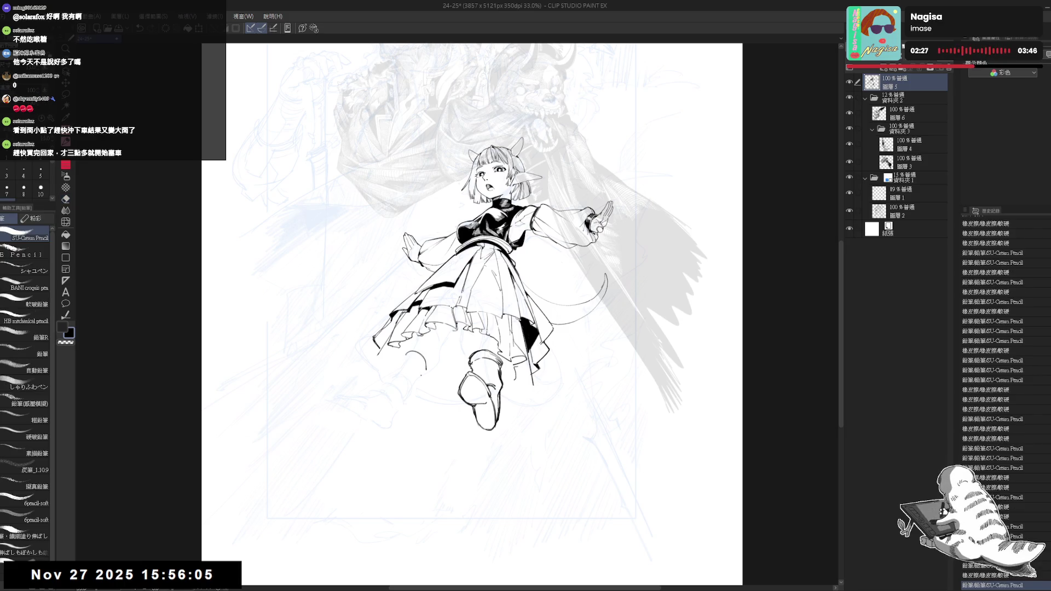
{"action": "key", "text": "ctrl+z"}
{"action": "mouse_move", "coordinate": [406, 356]}
{"action": "left_mouse_down"}
{"action": "mouse_move", "coordinate": [432, 374]}
{"action": "mouse_move", "coordinate": [425, 367]}
{"action": "left_mouse_up"}
{"action": "key", "text": "e"}
{"action": "key", "text": "p"}
{"action": "key", "text": "e"}
{"action": "key", "text": "p"}
{"action": "key", "text": "ctrl+z"}
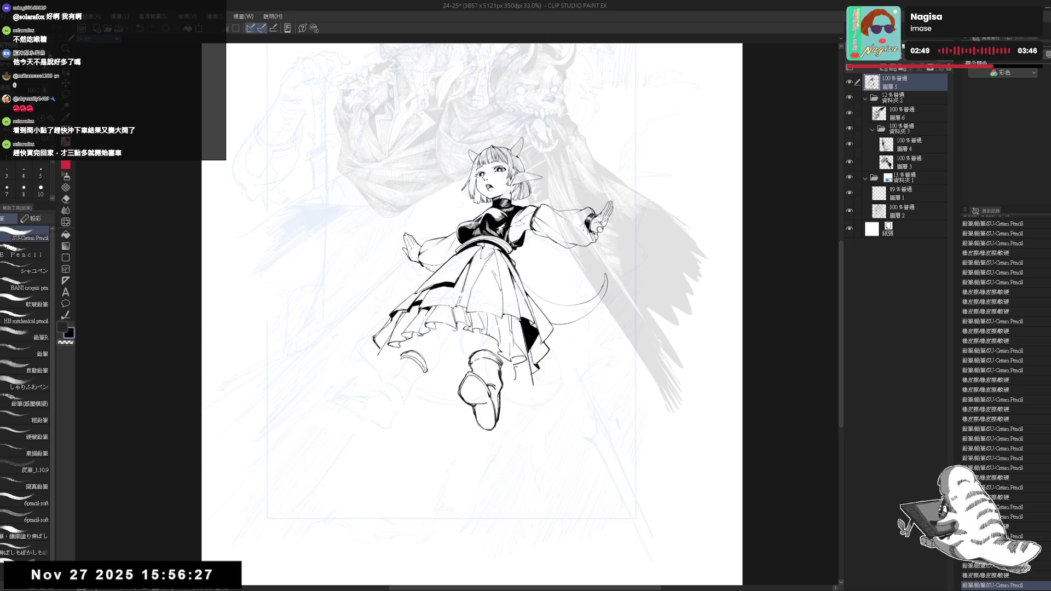
Rework the second lower leg line and add a small dot below the boot
{"action": "left_click_drag", "start_coordinate": [436, 373], "coordinate": [443, 369]}
{"action": "key", "text": "e"}
{"action": "key", "text": "p"}
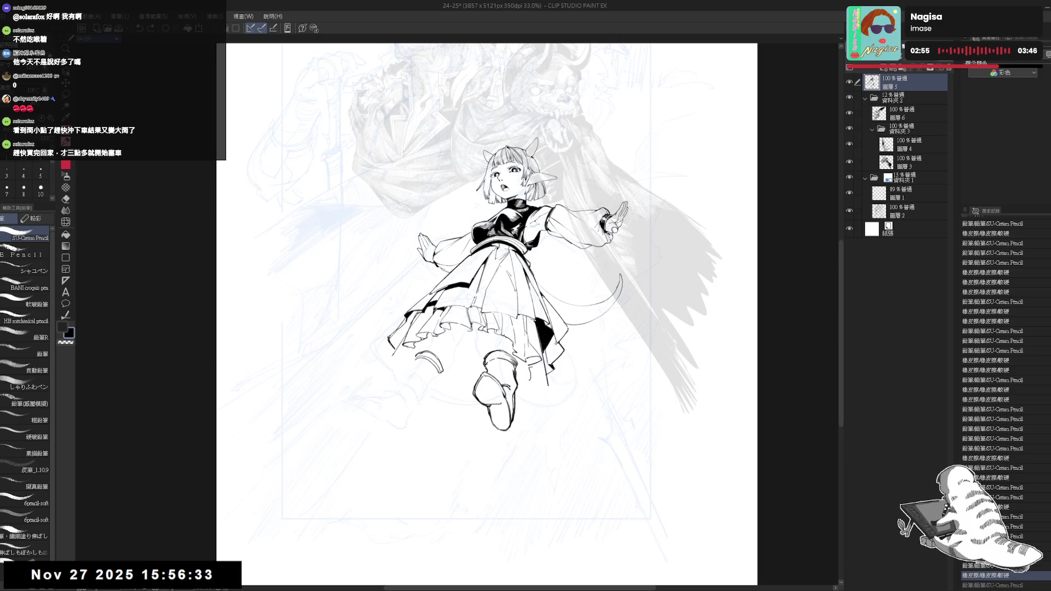
{"action": "left_click_drag", "start_coordinate": [434, 415], "coordinate": [470, 383]}
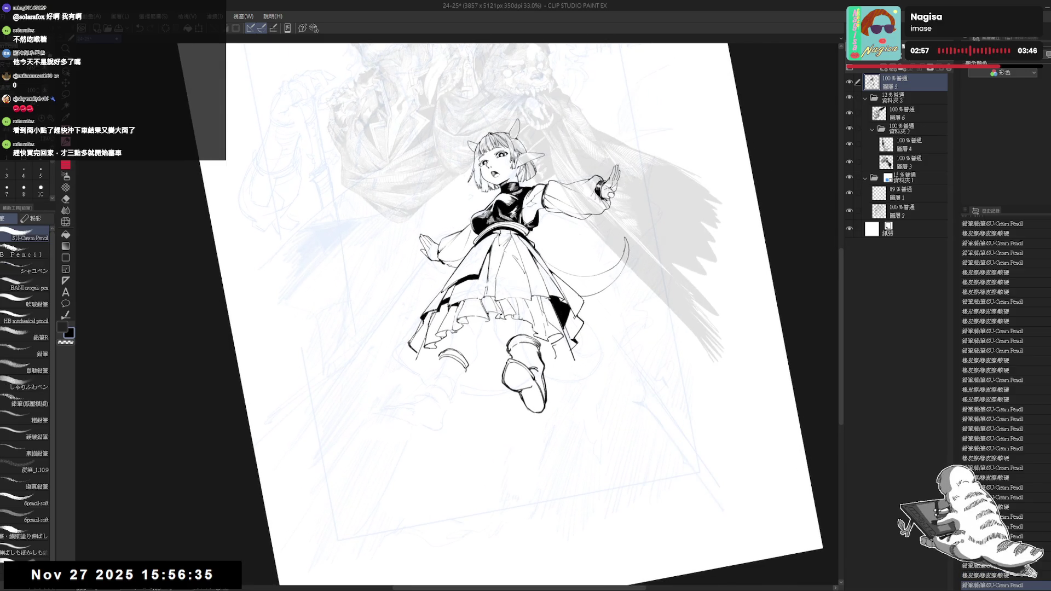
{"action": "left_click_drag", "start_coordinate": [465, 372], "coordinate": [456, 392]}
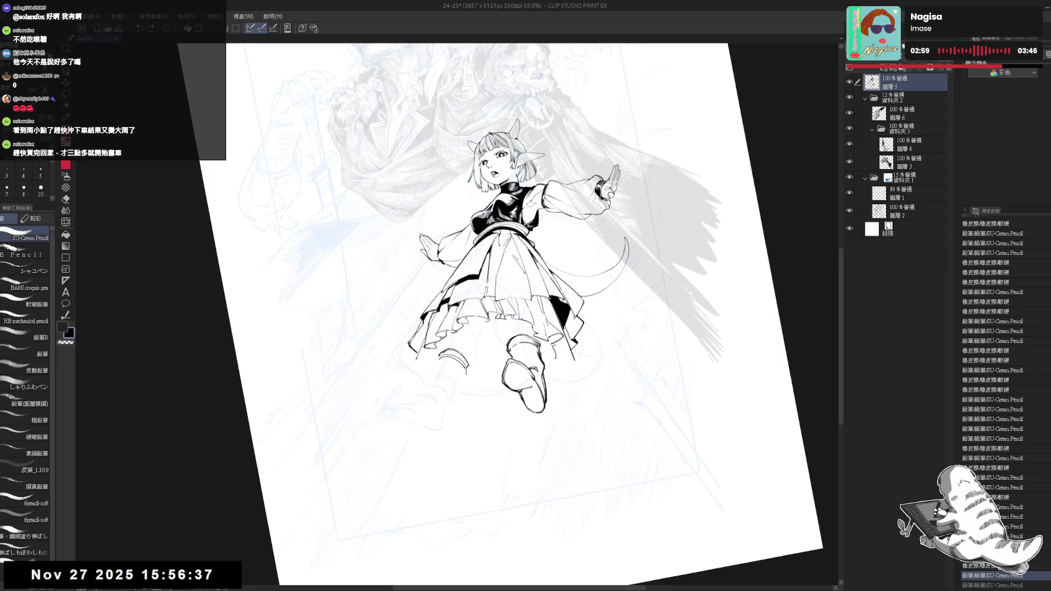
{"action": "mouse_move", "coordinate": [448, 383]}
{"action": "left_mouse_down"}
{"action": "mouse_move", "coordinate": [493, 389]}
{"action": "mouse_move", "coordinate": [454, 398]}
{"action": "mouse_move", "coordinate": [454, 379]}
{"action": "left_mouse_up"}
{"action": "left_click", "coordinate": [445, 411]}
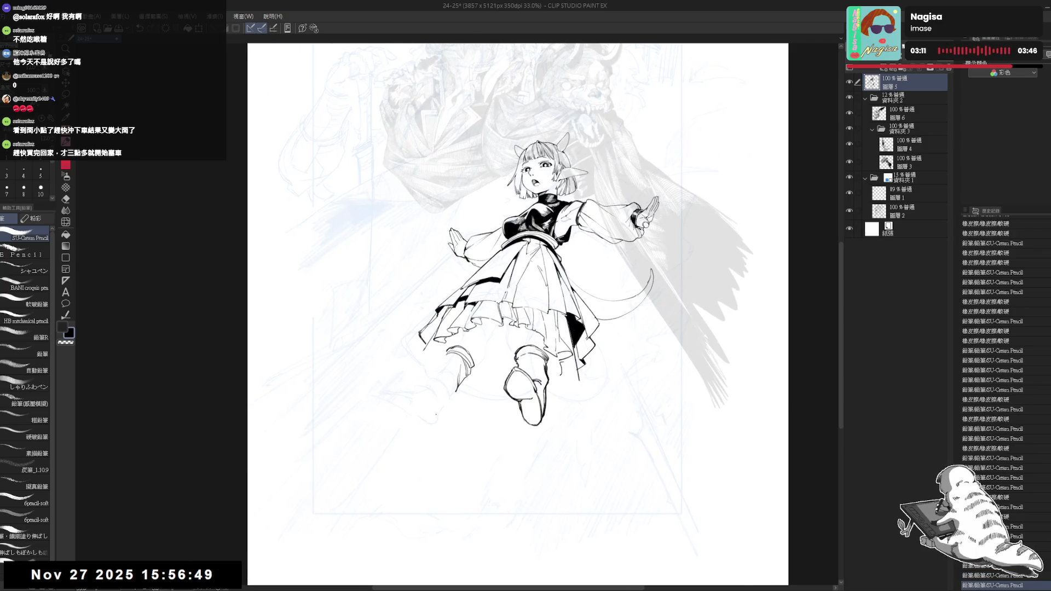
{"action": "key", "text": "e"}
{"action": "key", "text": "p"}
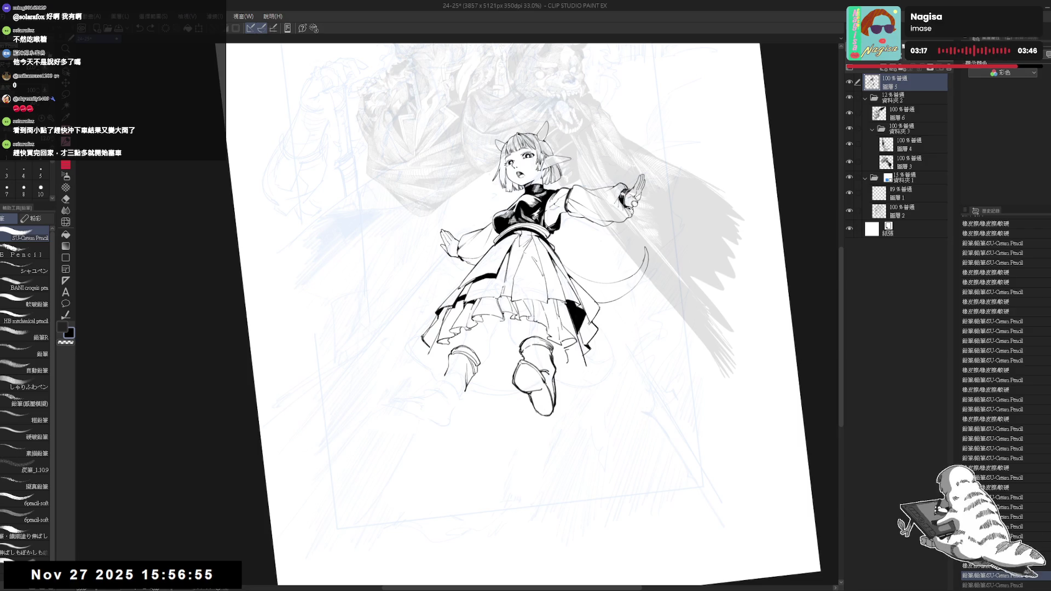
Erase part of the boot sketch and ink the foot tip and boot's bottom line
{"action": "left_click_drag", "start_coordinate": [443, 389], "coordinate": [440, 387]}
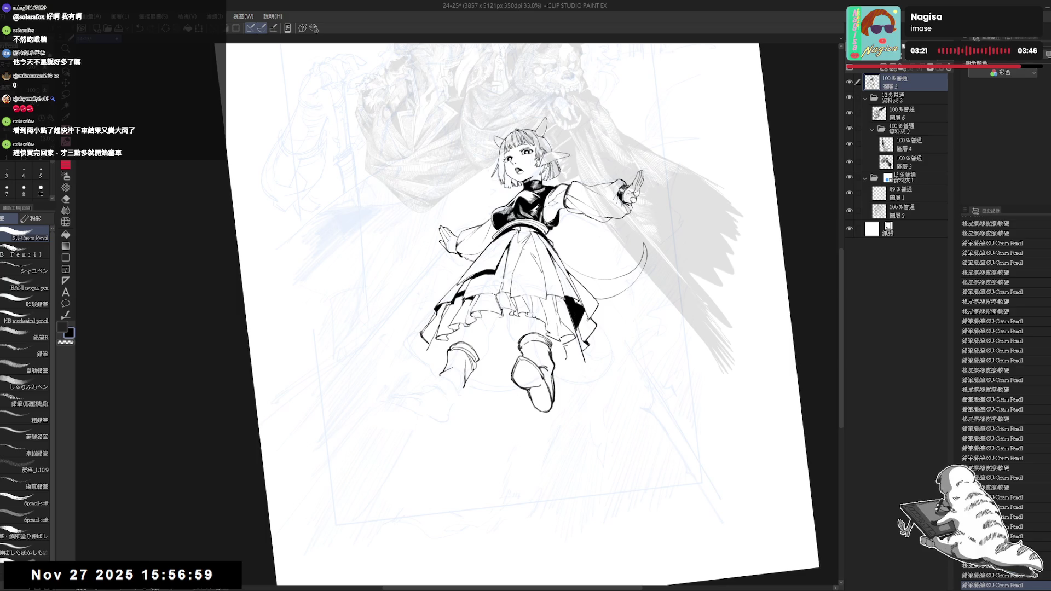
{"action": "key", "text": "e"}
{"action": "left_click_drag", "start_coordinate": [452, 371], "coordinate": [441, 391]}
{"action": "key", "text": "p"}
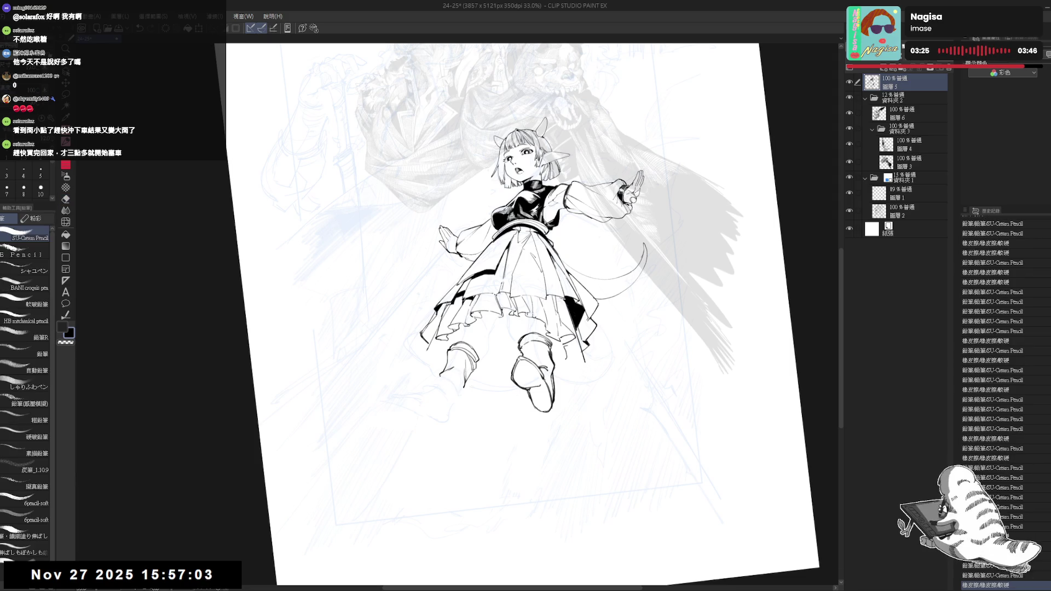
{"action": "key", "text": "h"}
{"action": "key", "text": "h"}
{"action": "key", "text": "minus"}
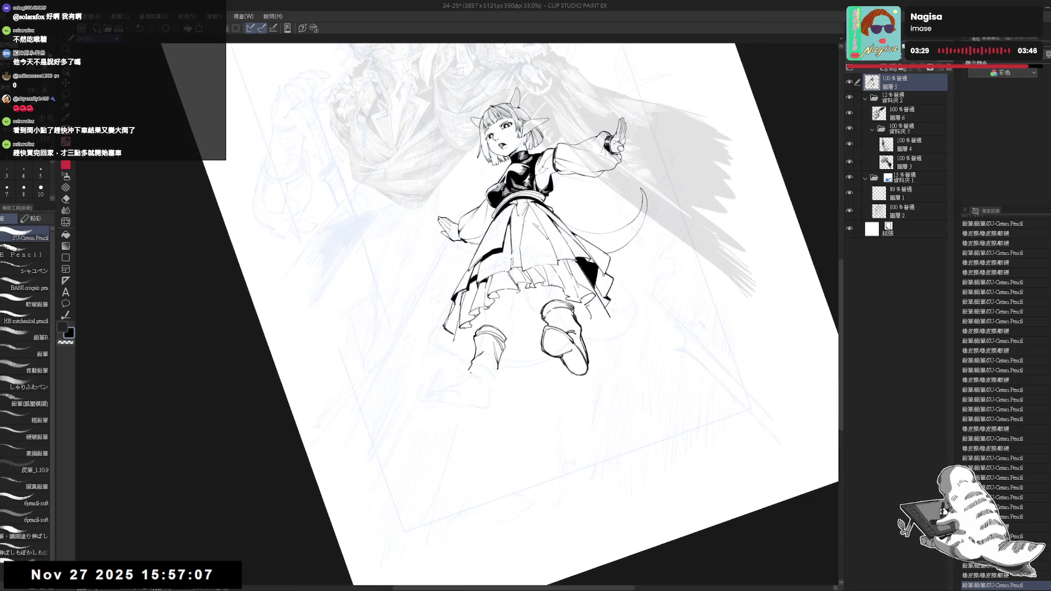
{"action": "left_click_drag", "start_coordinate": [465, 371], "coordinate": [469, 374]}
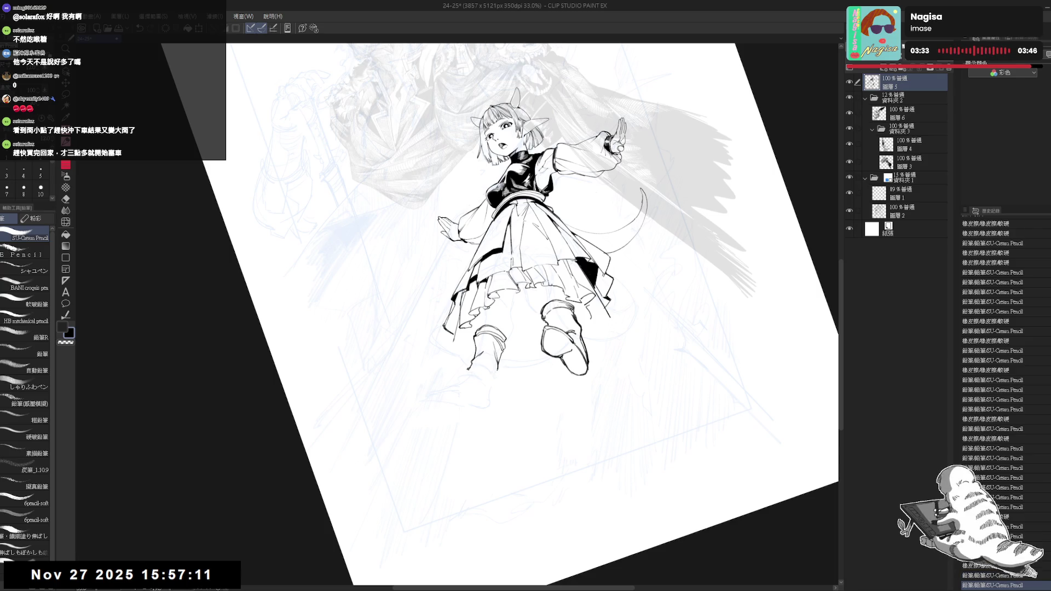
{"action": "left_click_drag", "start_coordinate": [495, 377], "coordinate": [493, 389]}
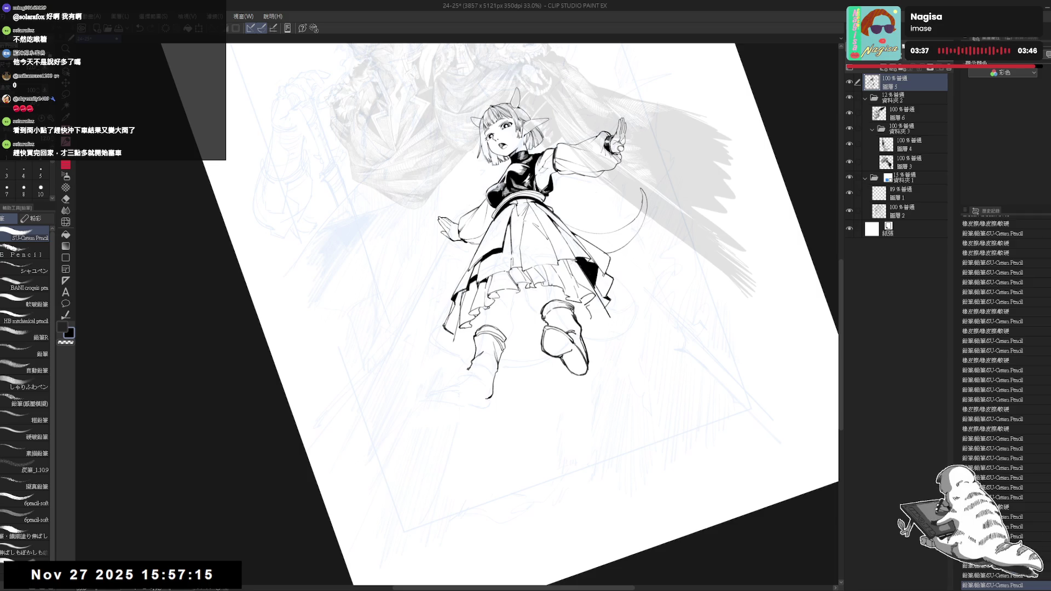
{"action": "left_click_drag", "start_coordinate": [493, 385], "coordinate": [489, 395]}
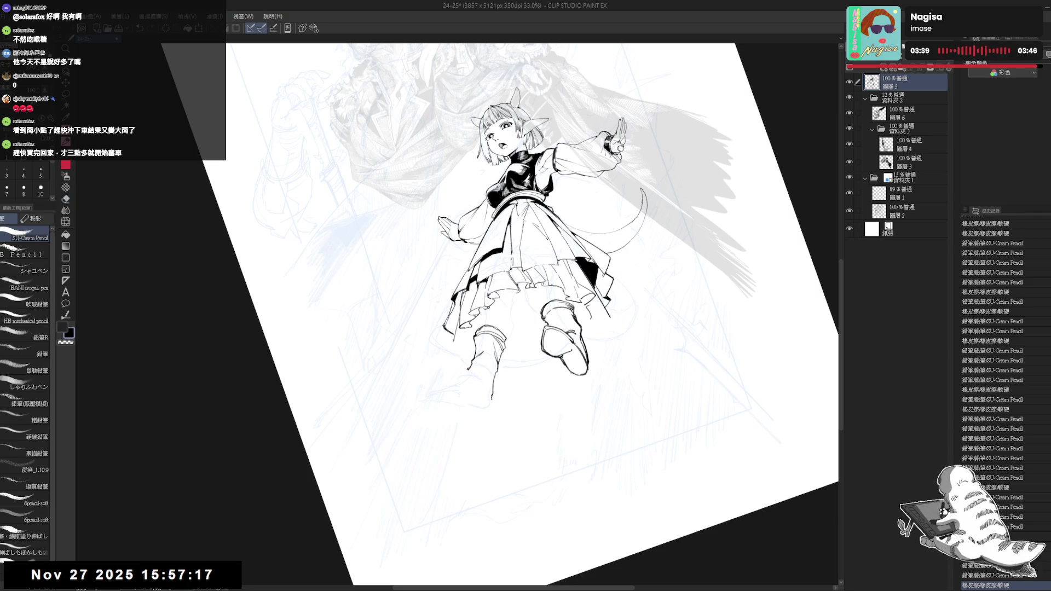
{"action": "mouse_move", "coordinate": [481, 483]}
{"action": "left_mouse_down"}
{"action": "mouse_move", "coordinate": [418, 398]}
{"action": "mouse_move", "coordinate": [470, 383]}
{"action": "mouse_move", "coordinate": [439, 388]}
{"action": "mouse_move", "coordinate": [423, 347]}
{"action": "mouse_move", "coordinate": [460, 398]}
{"action": "left_mouse_up"}
{"action": "key", "text": "ctrl+at"}
Redraw the left boot's upper-left edge and trim small marks near its toe
{"action": "key", "text": "e"}
{"action": "key", "text": "p"}
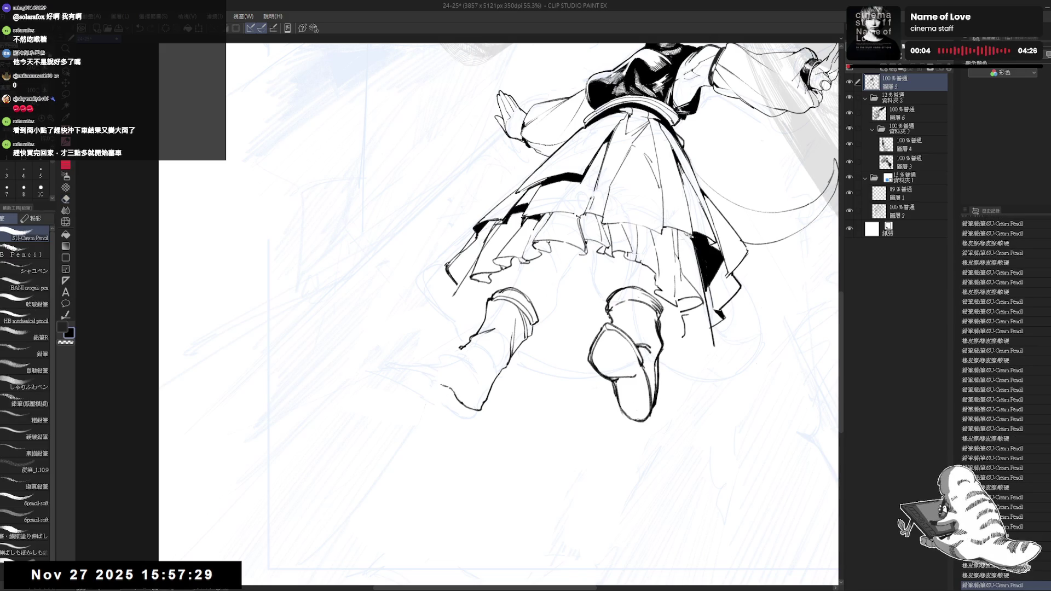
{"action": "left_click_drag", "start_coordinate": [421, 362], "coordinate": [430, 380]}
{"action": "mouse_move", "coordinate": [408, 341]}
{"action": "left_mouse_down"}
{"action": "mouse_move", "coordinate": [427, 372]}
{"action": "mouse_move", "coordinate": [420, 342]}
{"action": "mouse_move", "coordinate": [408, 335]}
{"action": "mouse_move", "coordinate": [425, 368]}
{"action": "left_mouse_up"}
{"action": "key", "text": "e"}
{"action": "key", "text": "ctrl+z"}
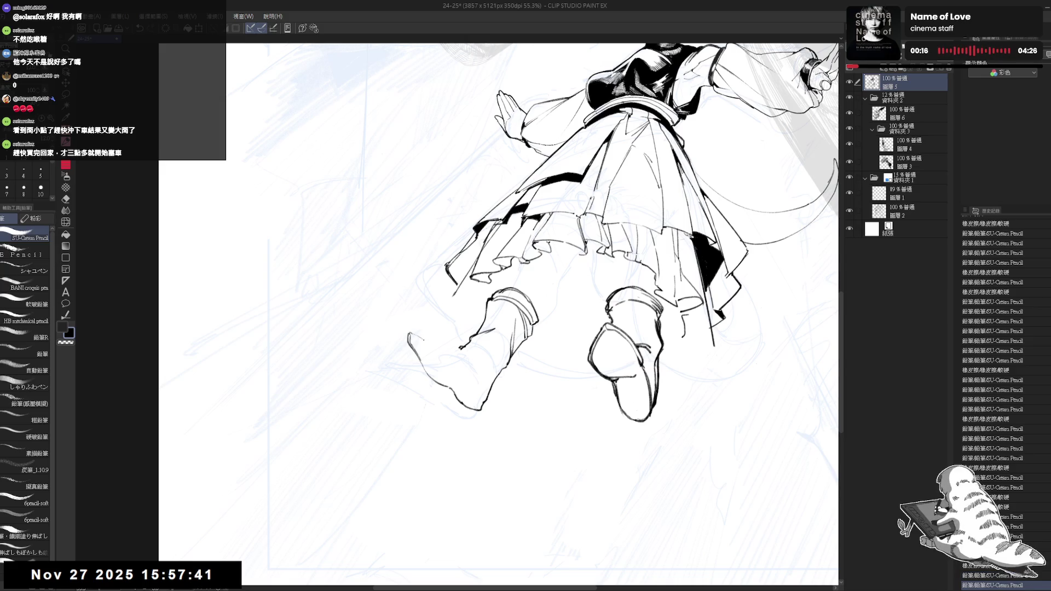
{"action": "left_click_drag", "start_coordinate": [424, 342], "coordinate": [450, 366]}
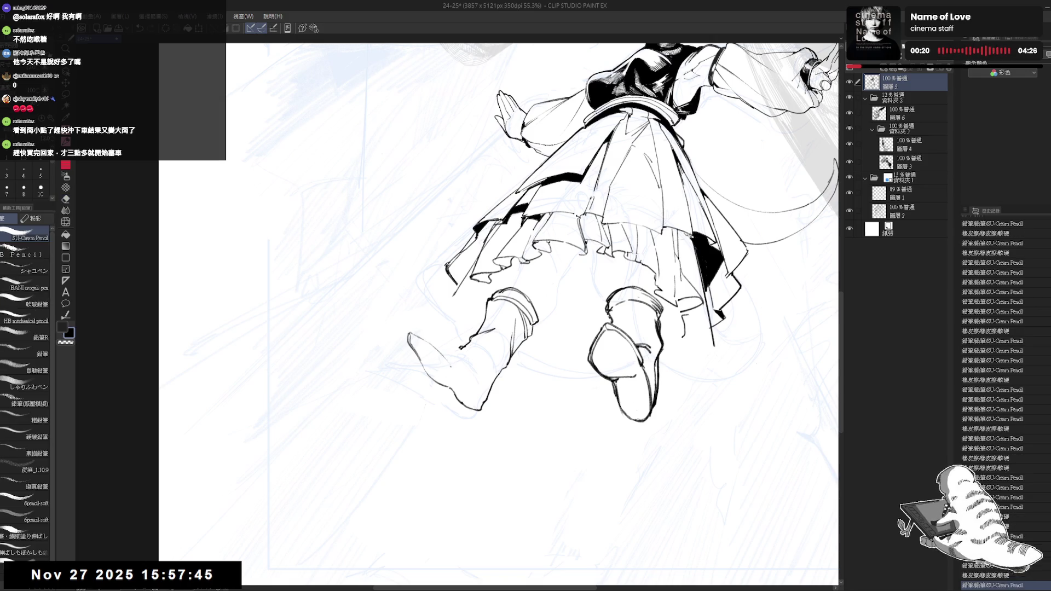
{"action": "left_click_drag", "start_coordinate": [414, 331], "coordinate": [420, 339]}
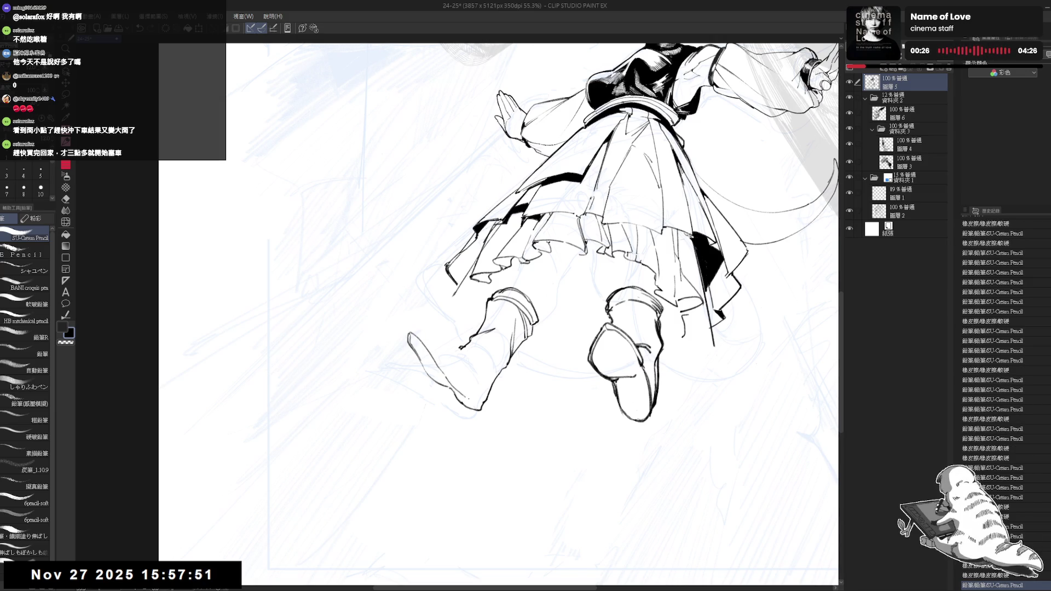
Darken the foot outline in a rotated view, then fit the whole figure on screen
{"action": "left_click_drag", "start_coordinate": [487, 402], "coordinate": [506, 465]}
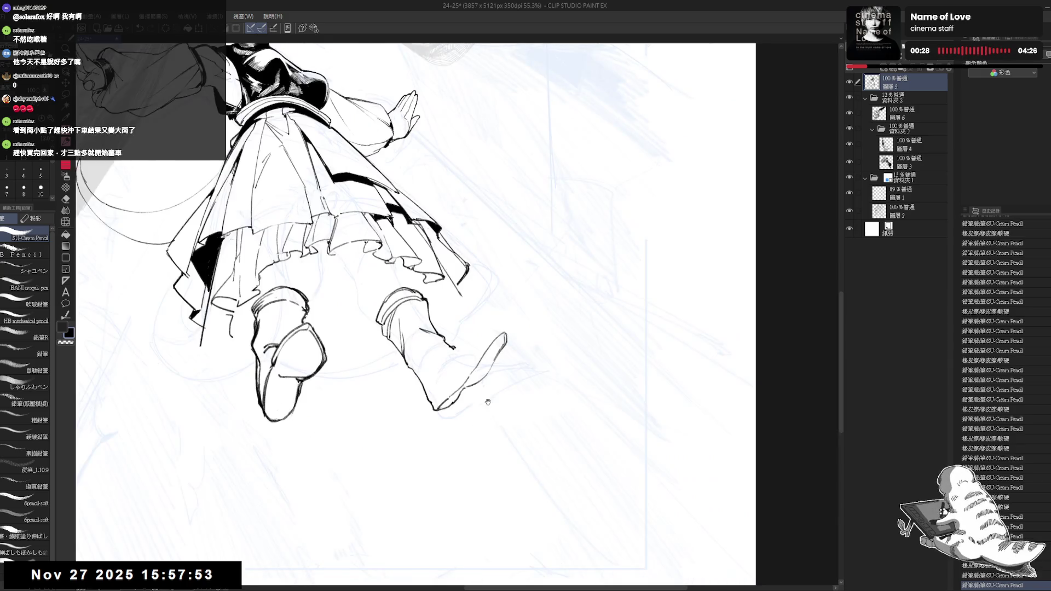
{"action": "left_click_drag", "start_coordinate": [502, 372], "coordinate": [491, 391]}
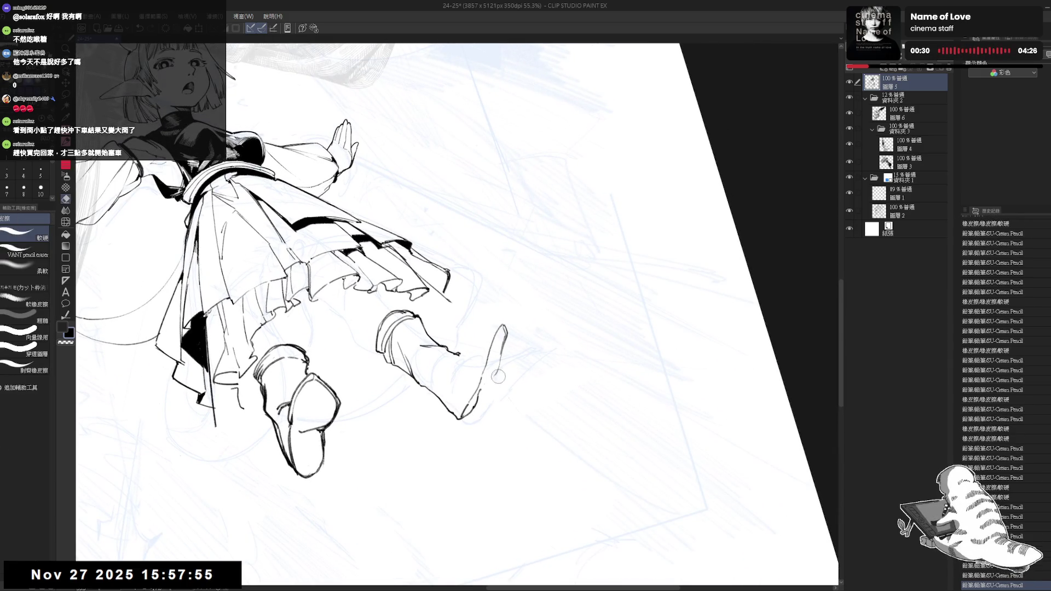
{"action": "key", "text": "ctrl+z"}
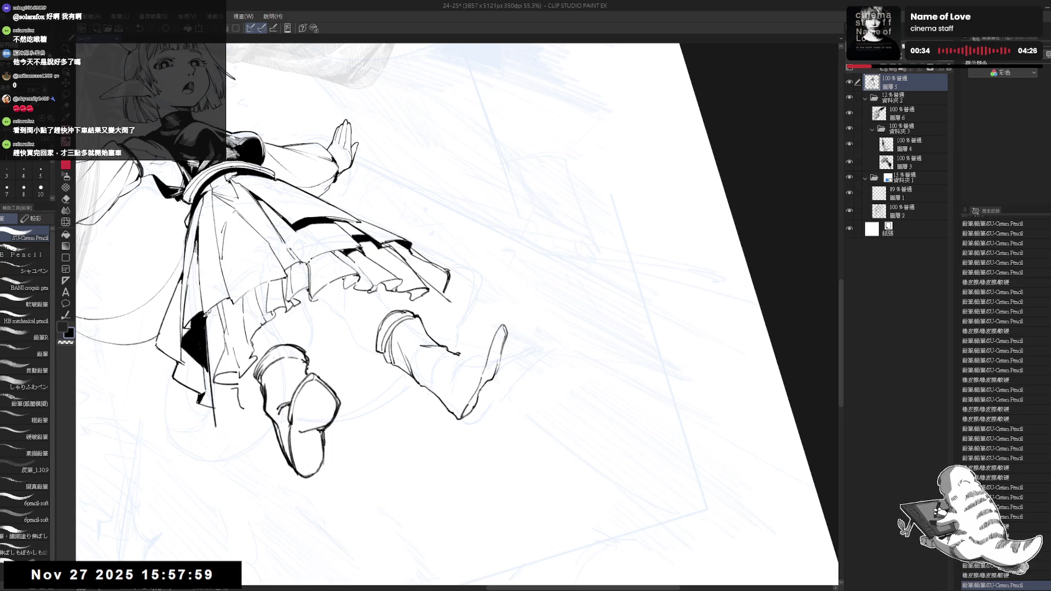
{"action": "left_click_drag", "start_coordinate": [500, 362], "coordinate": [496, 375]}
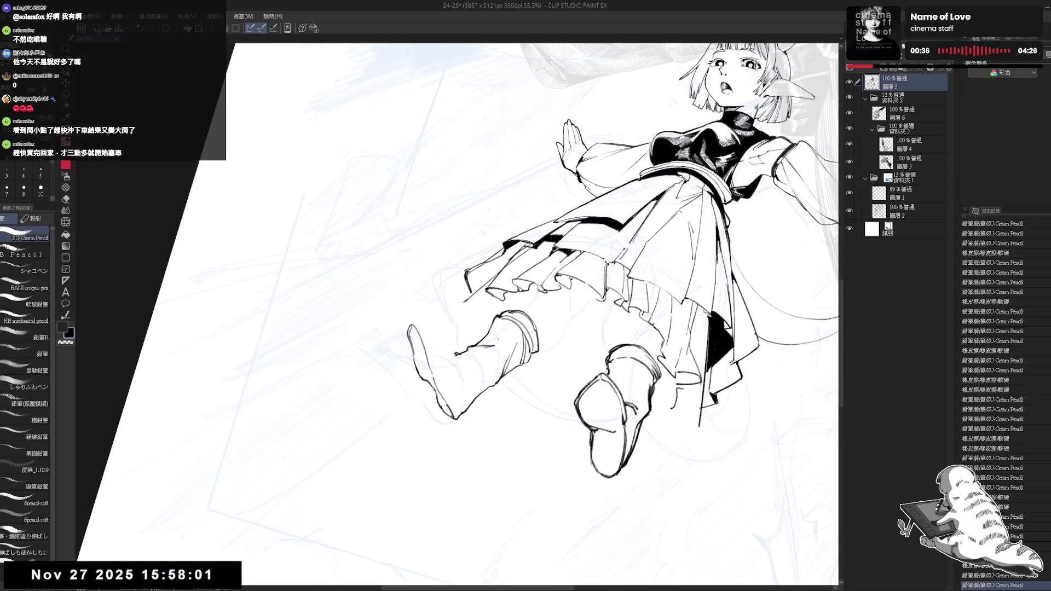
{"action": "key", "text": "ctrl+0"}
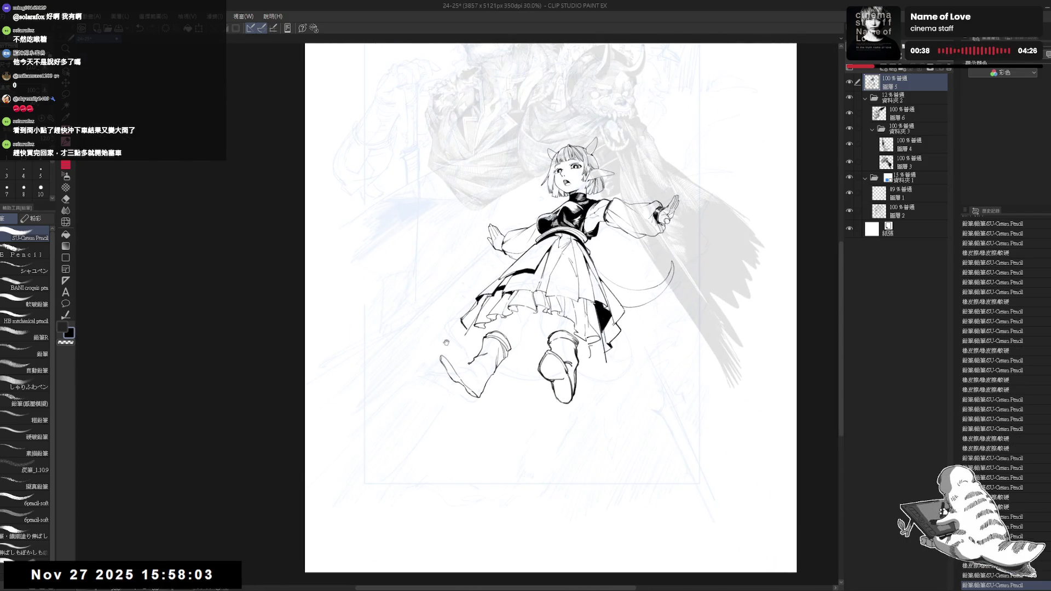
Erase small bits of the boot and add three short ink strokes near the left boot
{"action": "scroll", "coordinate": [446, 343], "scroll_direction": "up", "scroll_amount": 1}
{"action": "scroll", "coordinate": [446, 343], "scroll_direction": "up", "scroll_amount": 1}
{"action": "mouse_move", "coordinate": [430, 365]}
{"action": "left_mouse_down"}
{"action": "mouse_move", "coordinate": [403, 371]}
{"action": "mouse_move", "coordinate": [414, 371]}
{"action": "mouse_move", "coordinate": [416, 389]}
{"action": "left_mouse_up"}
{"action": "key", "text": "p"}
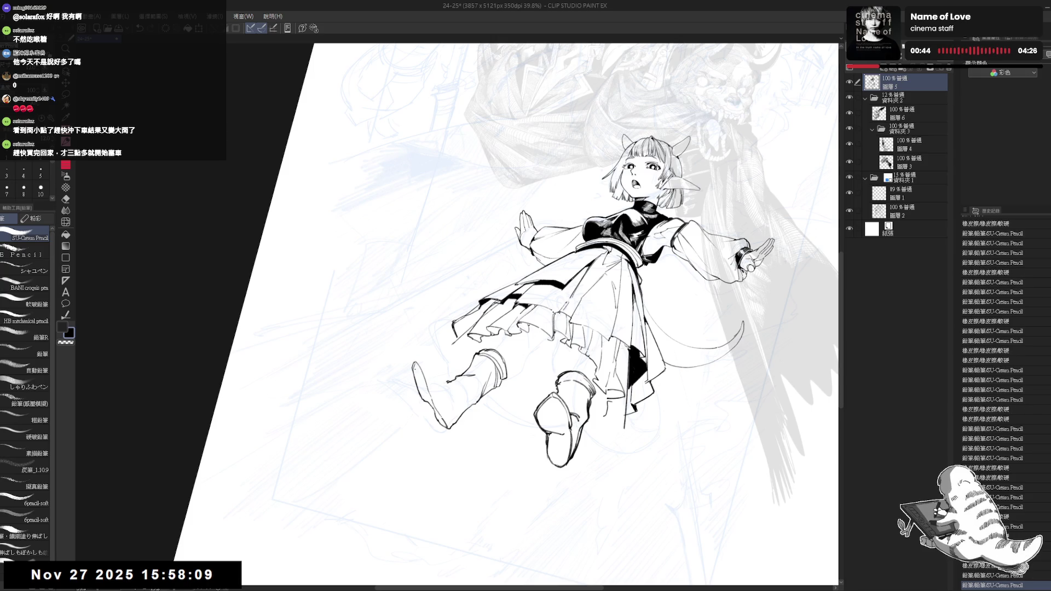
{"action": "left_click_drag", "start_coordinate": [548, 328], "coordinate": [602, 285]}
{"action": "key", "text": "e"}
{"action": "left_click_drag", "start_coordinate": [436, 373], "coordinate": [441, 378]}
{"action": "key", "text": "p"}
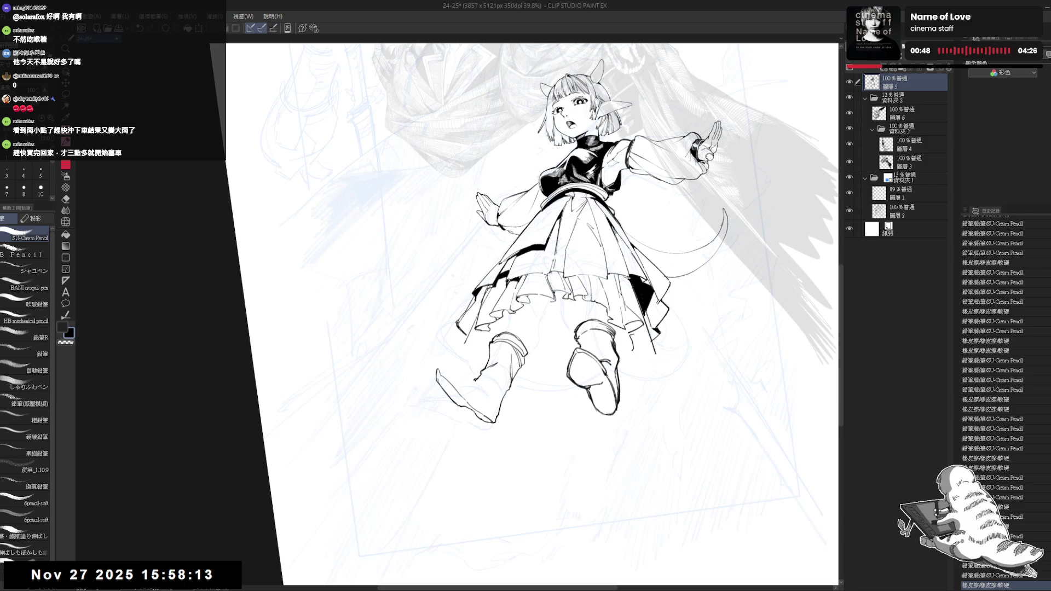
{"action": "key", "text": "e"}
{"action": "left_click", "coordinate": [411, 376]}
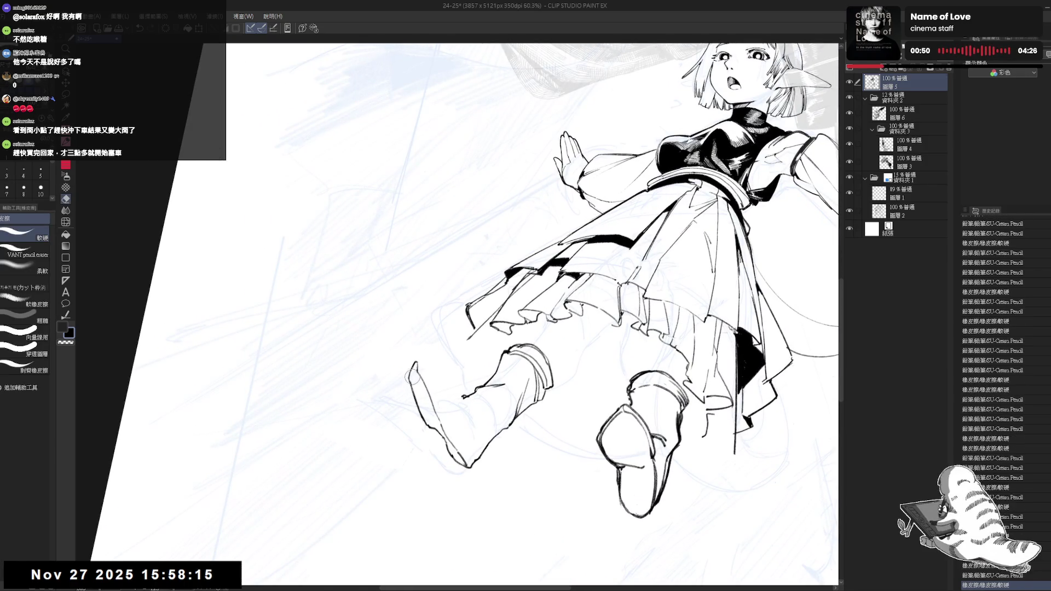
{"action": "mouse_move", "coordinate": [411, 377]}
{"action": "left_mouse_down"}
{"action": "mouse_move", "coordinate": [525, 474]}
{"action": "mouse_move", "coordinate": [568, 471]}
{"action": "left_mouse_up"}
{"action": "left_click_drag", "start_coordinate": [549, 365], "coordinate": [549, 378]}
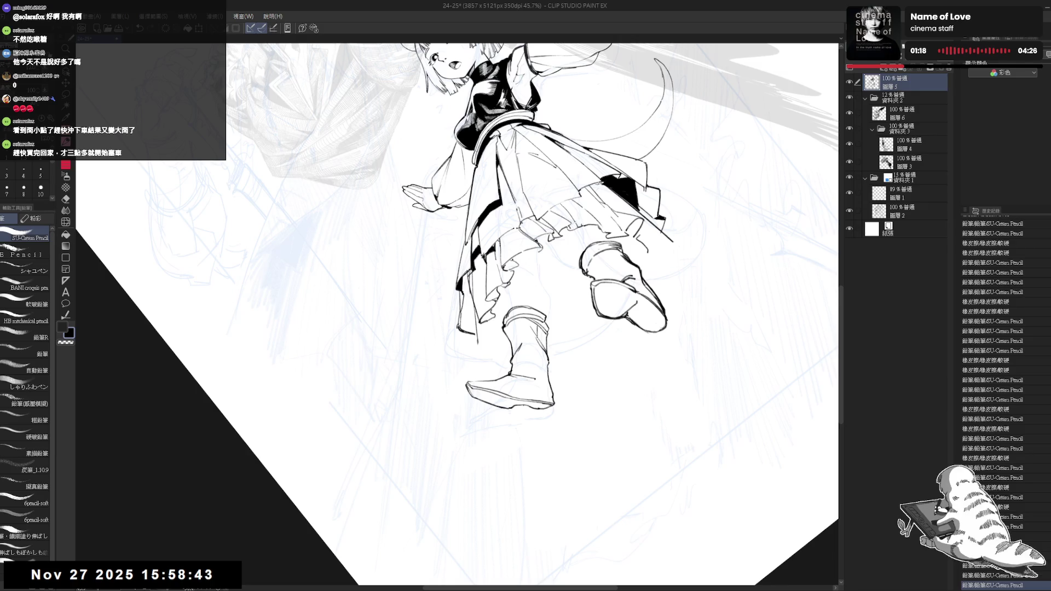
{"action": "left_click_drag", "start_coordinate": [539, 327], "coordinate": [539, 339]}
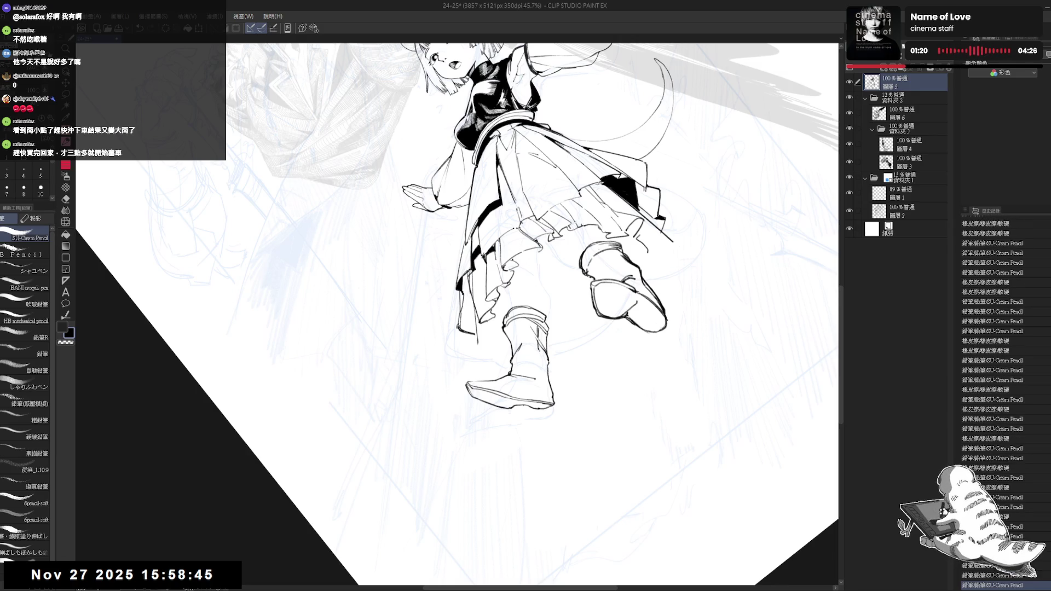
{"action": "left_click_drag", "start_coordinate": [547, 387], "coordinate": [548, 400]}
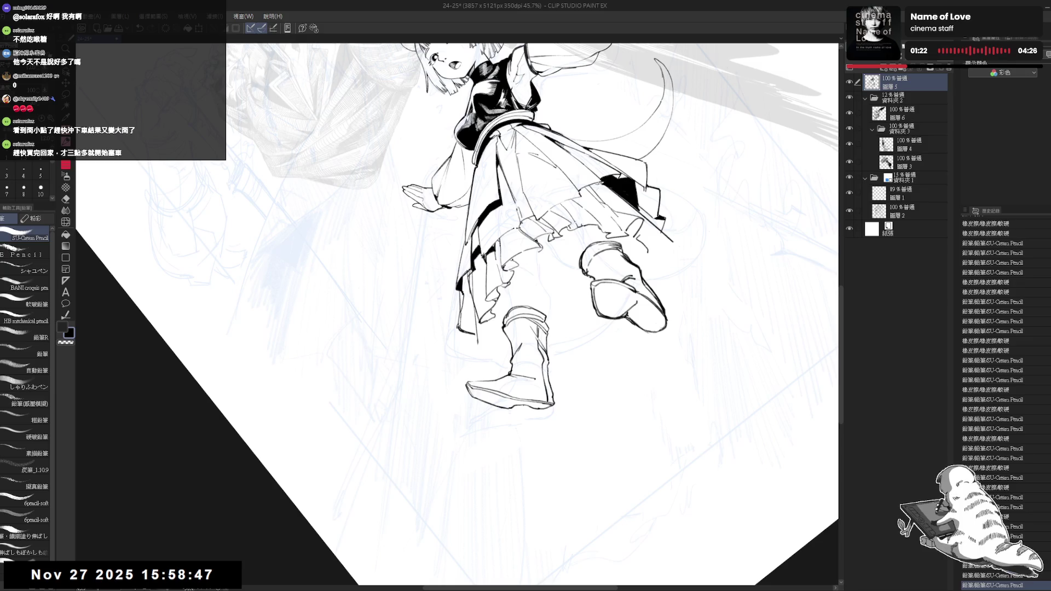
Straighten, zoom and reposition the canvas view to check the figure
{"action": "key", "text": "ctrl+0"}
{"action": "left_click_drag", "start_coordinate": [583, 339], "coordinate": [553, 338]}
{"action": "scroll", "coordinate": [555, 336], "scroll_direction": "down", "scroll_amount": 3}
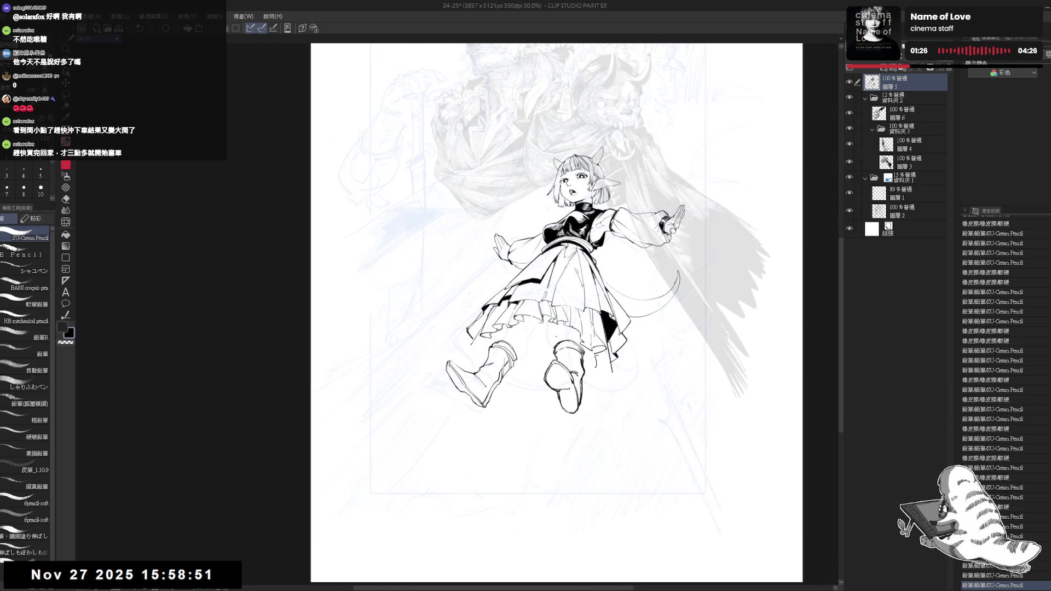
{"action": "scroll", "coordinate": [563, 335], "scroll_direction": "up", "scroll_amount": 1}
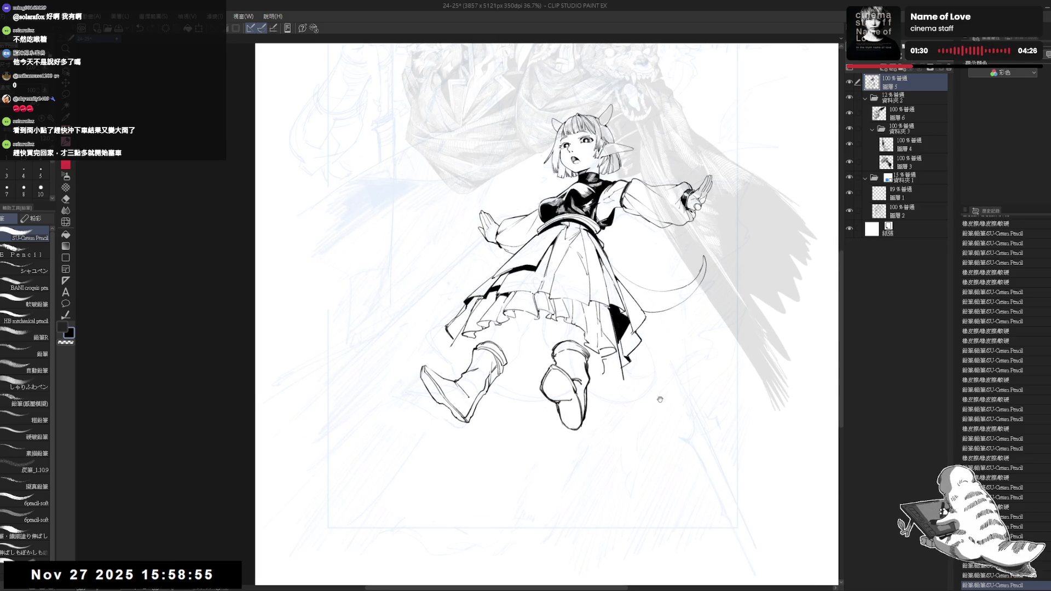
{"action": "left_click_drag", "start_coordinate": [660, 400], "coordinate": [656, 395]}
{"action": "left_click_drag", "start_coordinate": [623, 358], "coordinate": [632, 362]}
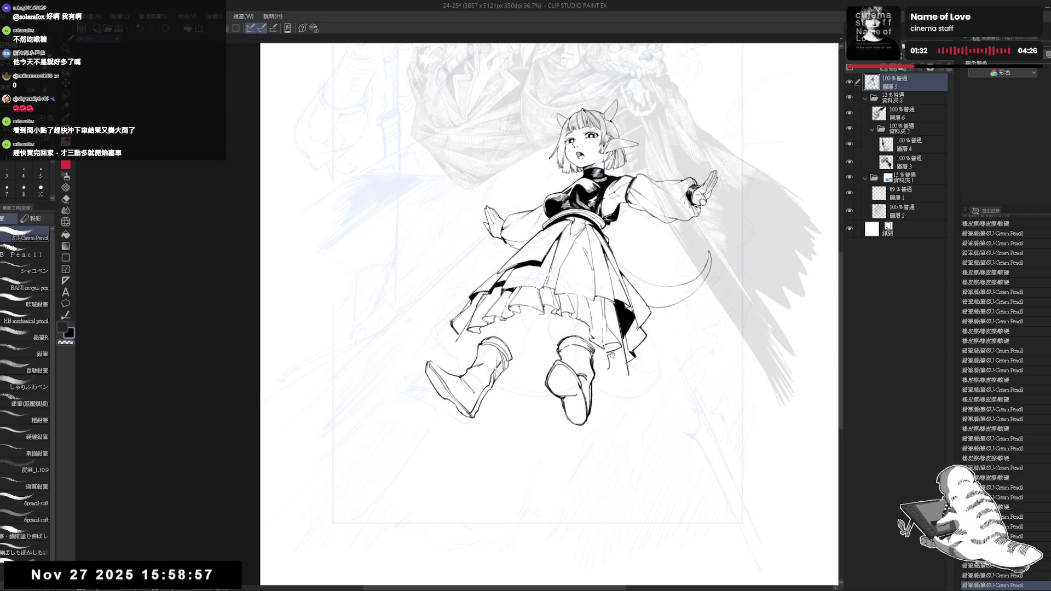
{"action": "left_click_drag", "start_coordinate": [563, 344], "coordinate": [646, 328]}
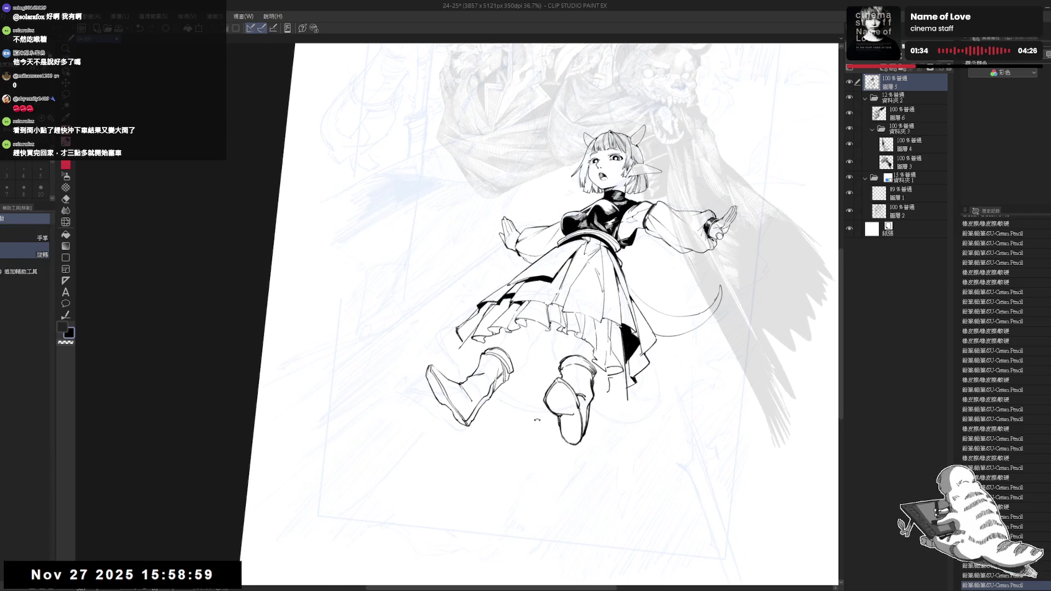
{"action": "scroll", "coordinate": [441, 394], "scroll_direction": "up", "scroll_amount": 1}
{"action": "key", "text": "e"}
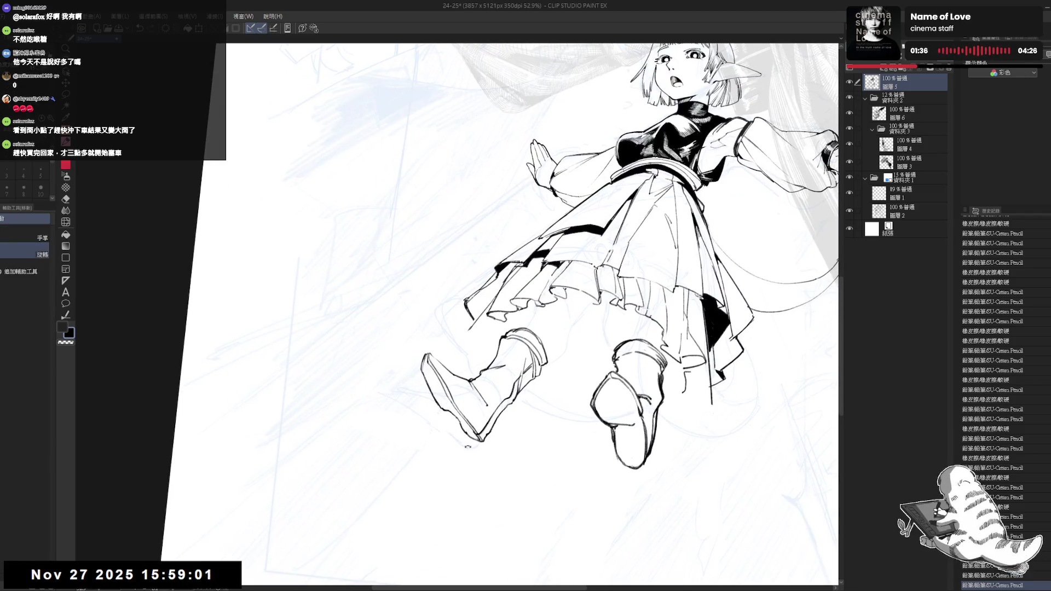
{"action": "scroll", "coordinate": [444, 404], "scroll_direction": "up", "scroll_amount": 1}
{"action": "key", "text": "g"}
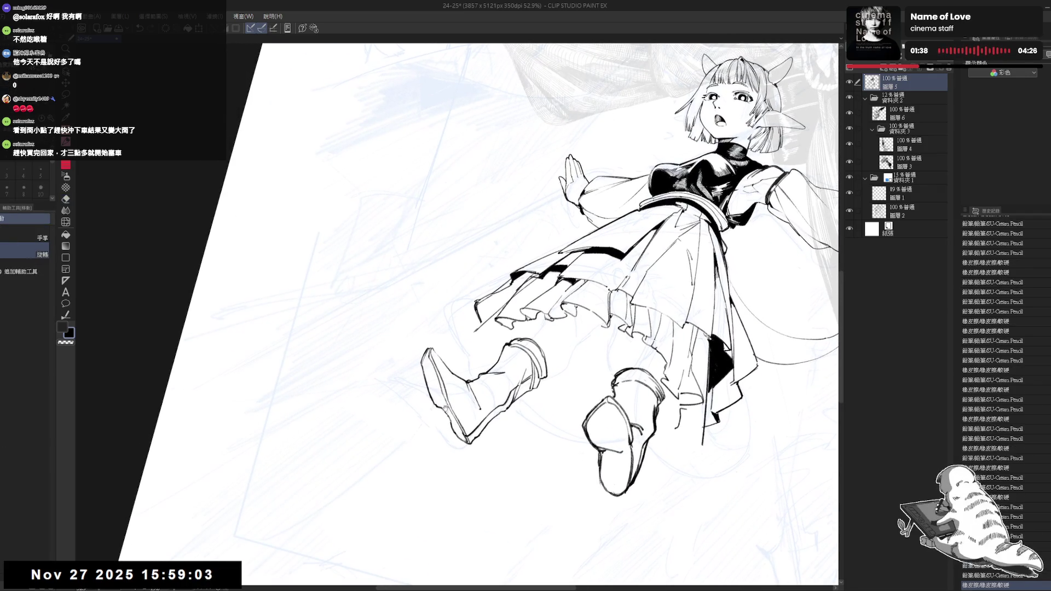
{"action": "left_click_drag", "start_coordinate": [445, 407], "coordinate": [433, 383]}
Fill the left boot sole solid black and add a pencil mark to the line art
{"action": "left_click", "coordinate": [428, 378]}
{"action": "left_click", "coordinate": [462, 419]}
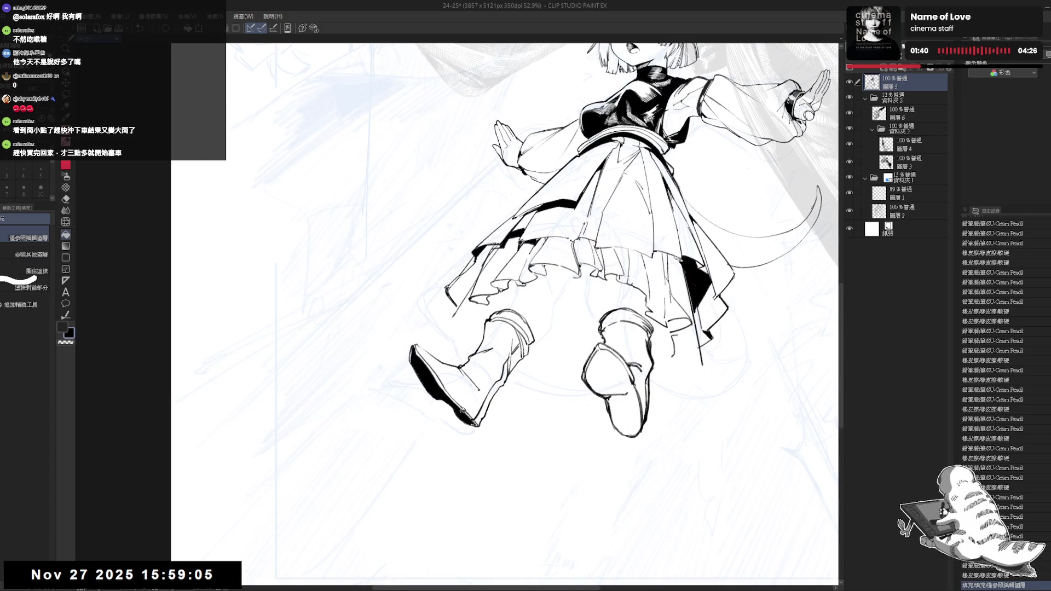
{"action": "key", "text": "p"}
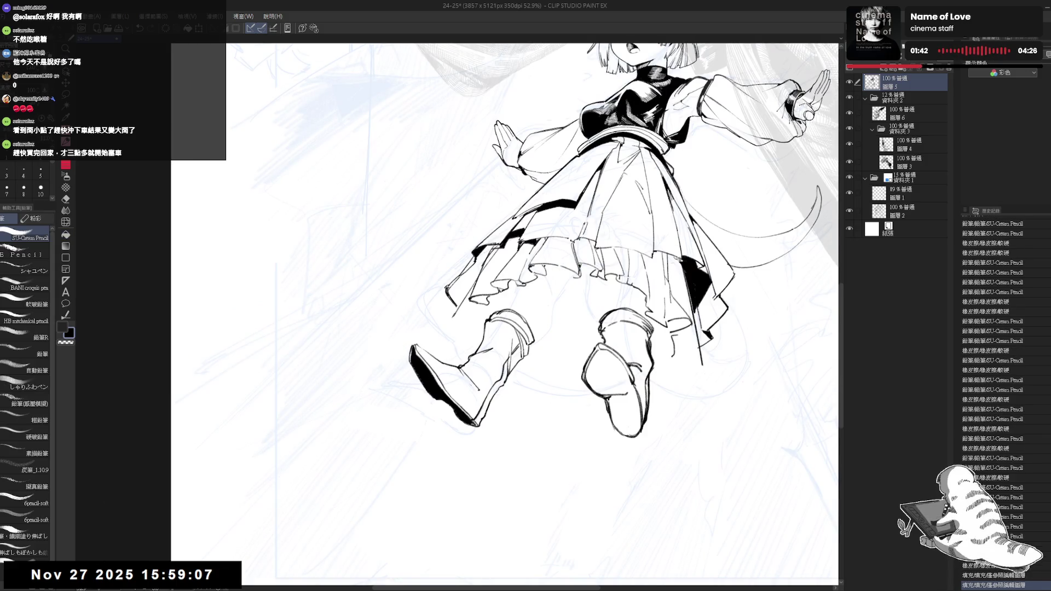
{"action": "left_click", "coordinate": [492, 388]}
{"action": "scroll", "coordinate": [493, 389], "scroll_direction": "down", "scroll_amount": 1}
{"action": "scroll", "coordinate": [492, 389], "scroll_direction": "down", "scroll_amount": 1}
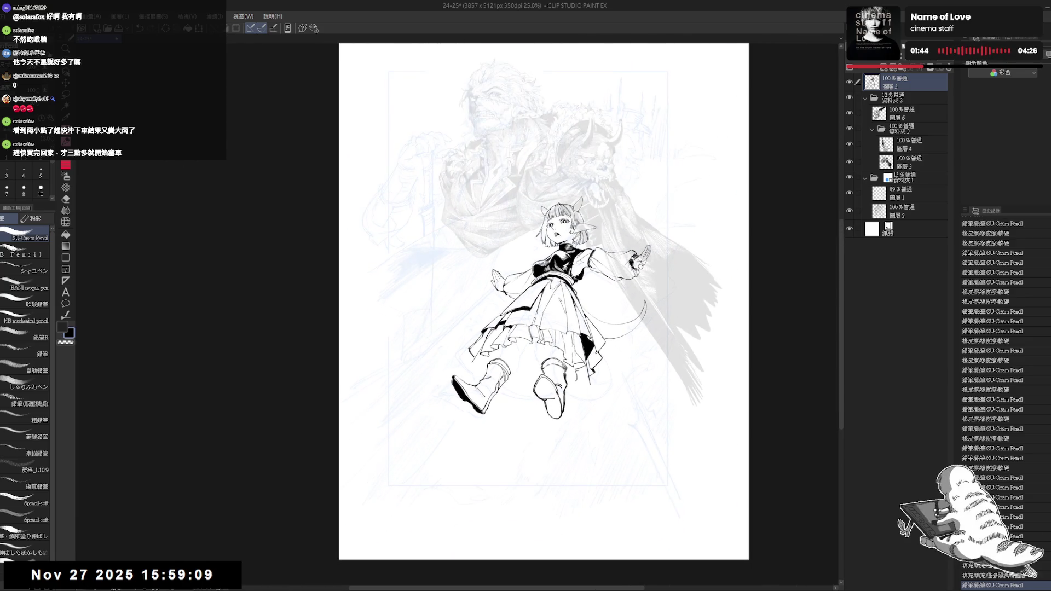
{"action": "left_click_drag", "start_coordinate": [536, 301], "coordinate": [525, 300]}
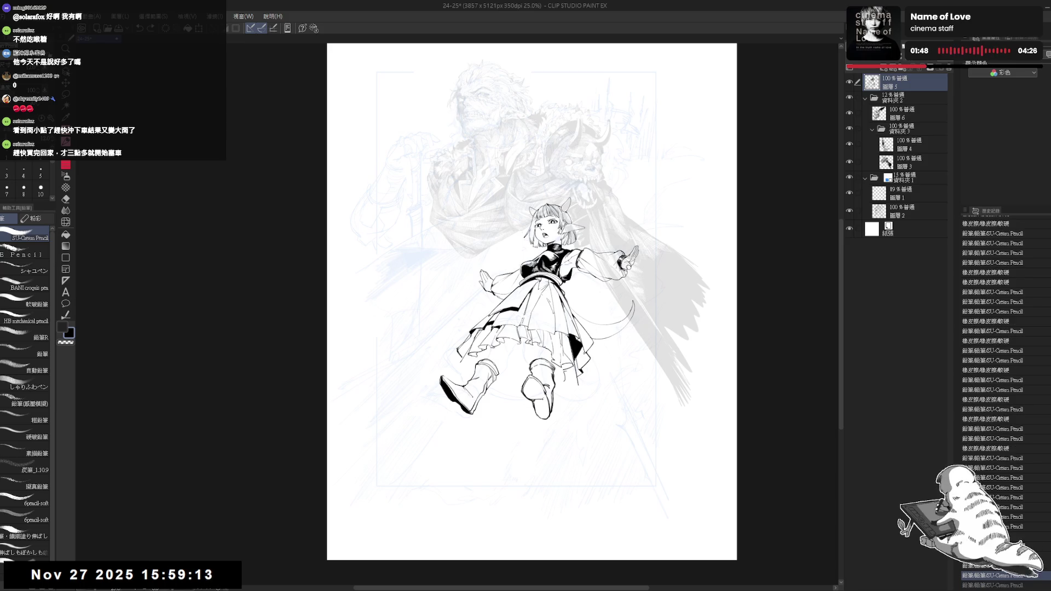
Erase stray marks near the right boot, fill a small gap black, and touch up lines
{"action": "key", "text": "e"}
{"action": "mouse_move", "coordinate": [527, 402]}
{"action": "left_mouse_down"}
{"action": "mouse_move", "coordinate": [542, 400]}
{"action": "mouse_move", "coordinate": [529, 395]}
{"action": "left_mouse_up"}
{"action": "key", "text": "p"}
{"action": "key", "text": "ctrl+z"}
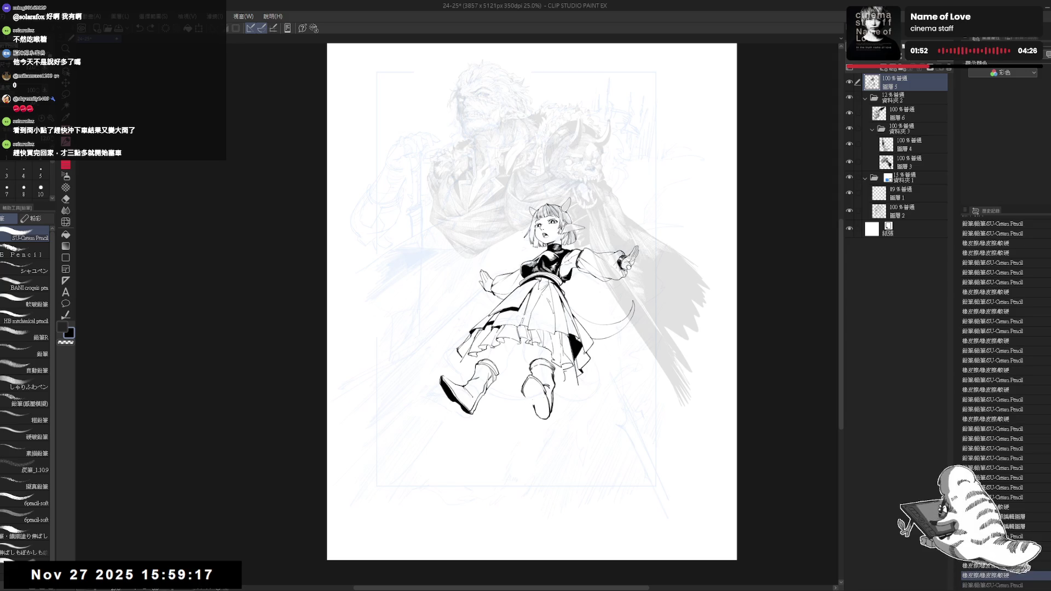
{"action": "key", "text": "ctrl+z"}
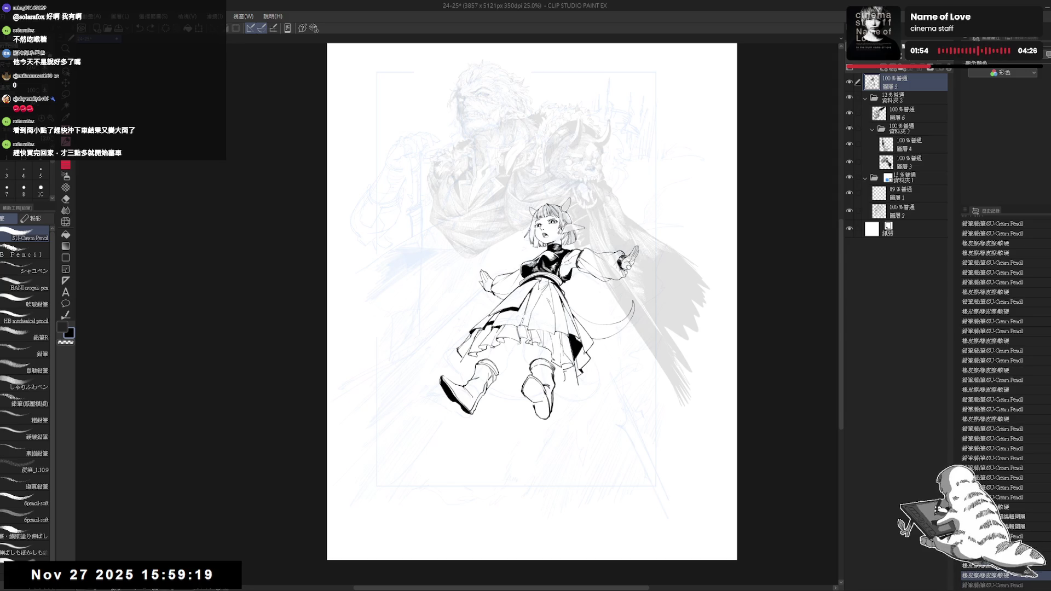
{"action": "left_click_drag", "start_coordinate": [542, 396], "coordinate": [532, 402]}
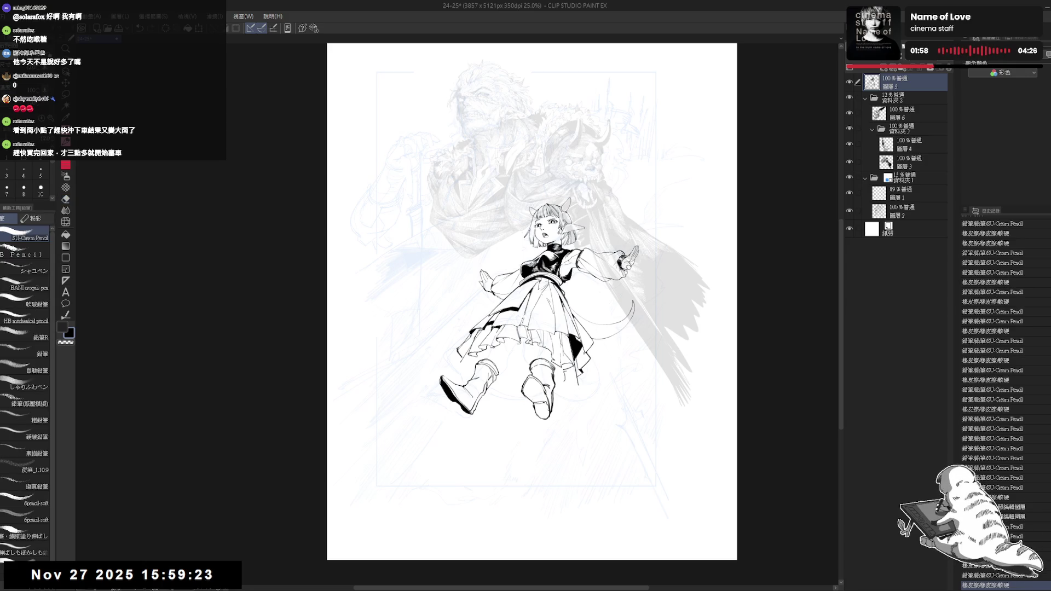
{"action": "key", "text": "g"}
{"action": "left_click", "coordinate": [544, 486]}
{"action": "key", "text": "h"}
{"action": "key", "text": "h"}
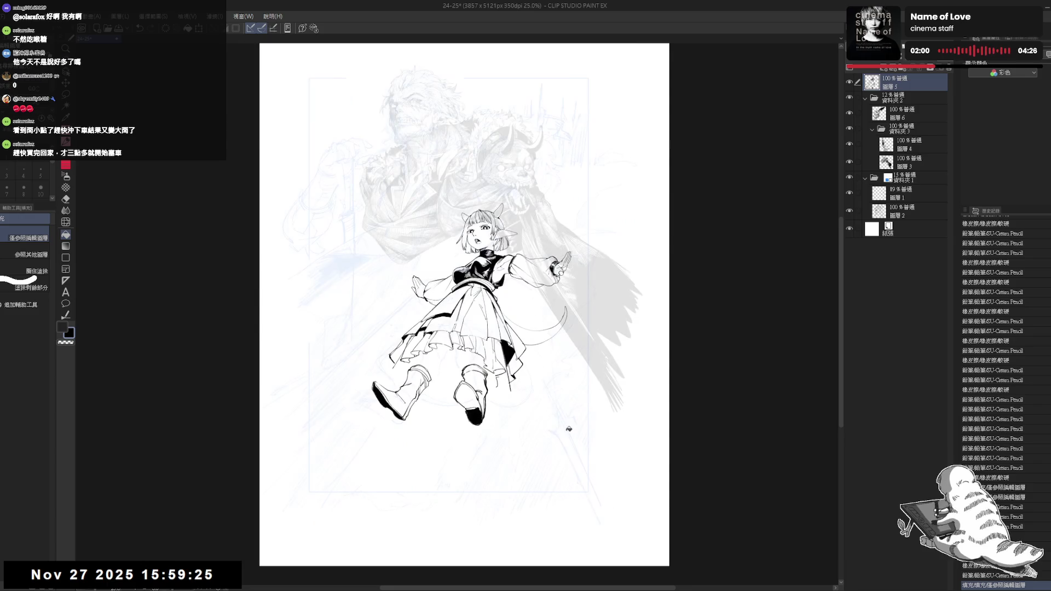
{"action": "key", "text": "p"}
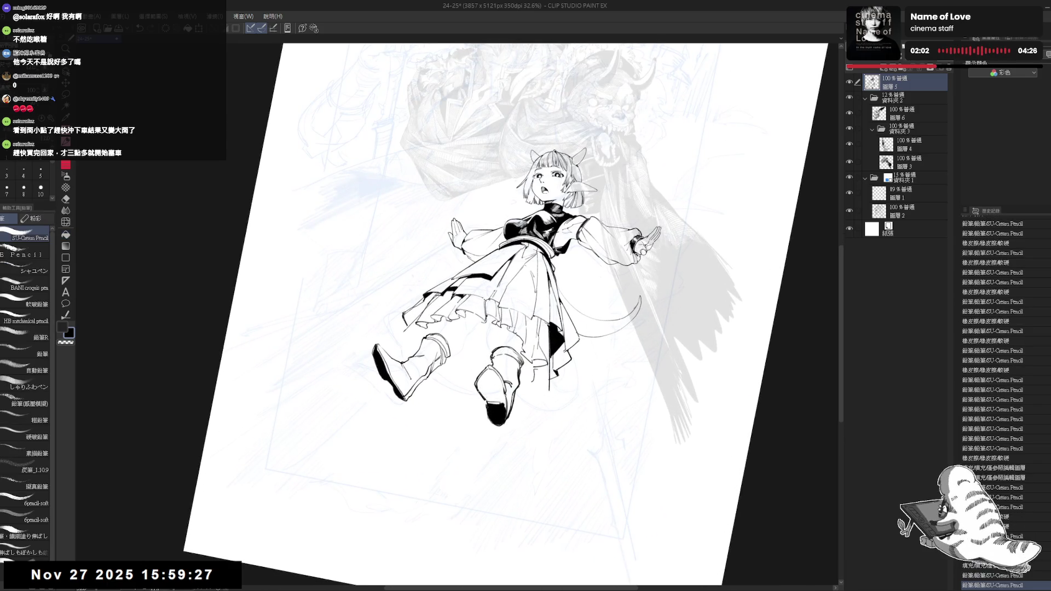
{"action": "mouse_move", "coordinate": [490, 400]}
{"action": "left_mouse_down"}
{"action": "mouse_move", "coordinate": [501, 402]}
{"action": "mouse_move", "coordinate": [503, 387]}
{"action": "mouse_move", "coordinate": [511, 401]}
{"action": "mouse_move", "coordinate": [486, 420]}
{"action": "mouse_move", "coordinate": [533, 380]}
{"action": "mouse_move", "coordinate": [487, 421]}
{"action": "mouse_move", "coordinate": [474, 458]}
{"action": "left_mouse_up"}
Try a thin line below the boot, then undo it
{"action": "key", "text": "e"}
{"action": "key", "text": "p"}
{"action": "key", "text": "e"}
{"action": "key", "text": "p"}
{"action": "key", "text": "e"}
{"action": "key", "text": "p"}
{"action": "key", "text": "ctrl+minus"}
{"action": "key", "text": "ctrl+at"}
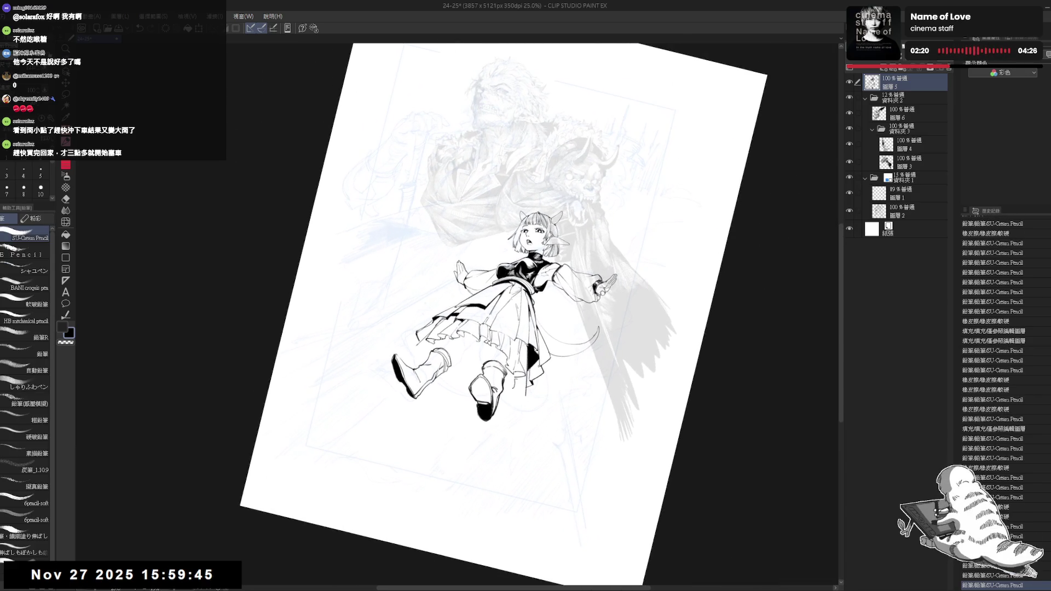
{"action": "left_click_drag", "start_coordinate": [471, 393], "coordinate": [502, 448]}
{"action": "key", "text": "ctrl+z"}
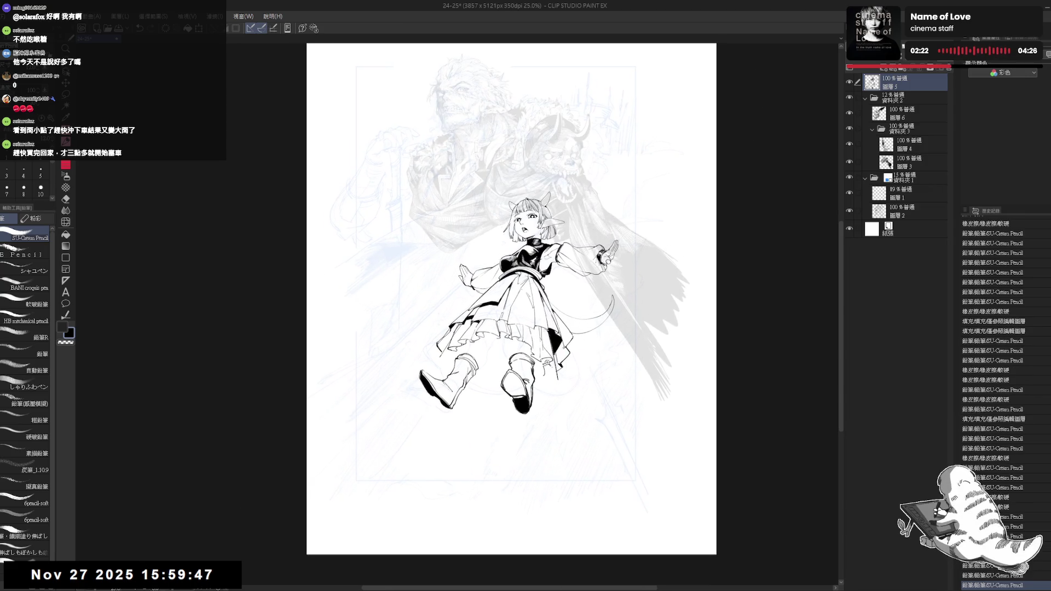
Zoom in on the figure and tilt the view about 13° counterclockwise
{"action": "key", "text": "ctrl+plus"}
{"action": "left_click_drag", "start_coordinate": [492, 273], "coordinate": [511, 280]}
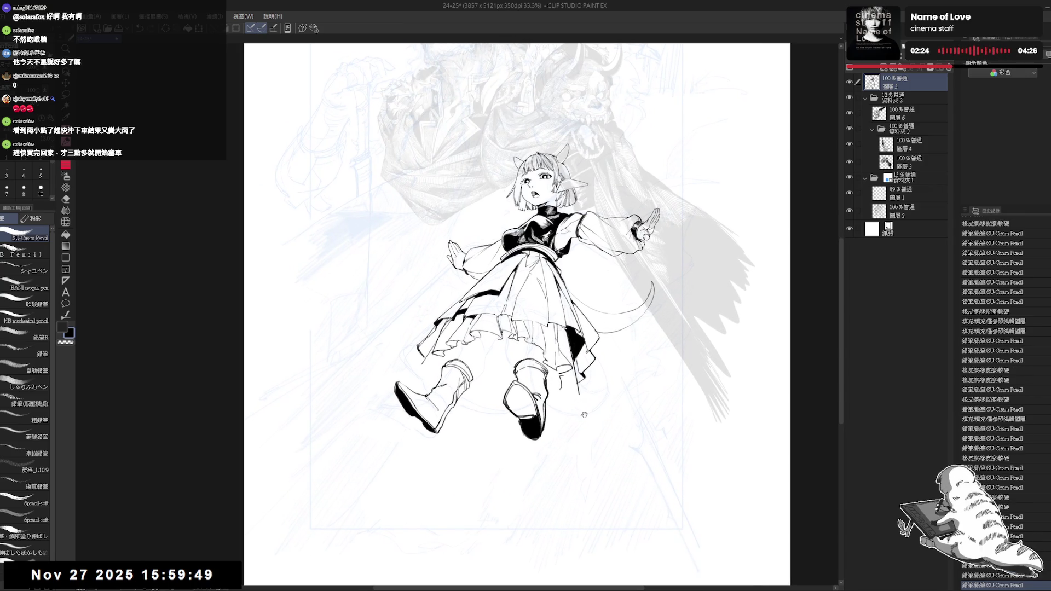
{"action": "left_click_drag", "start_coordinate": [564, 378], "coordinate": [564, 448]}
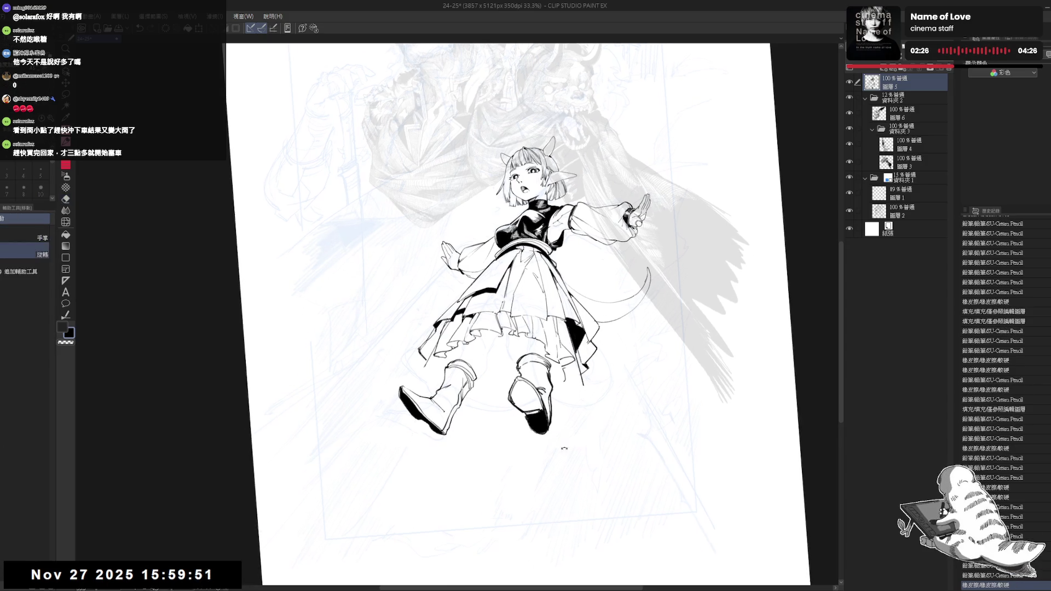
{"action": "key", "text": "space"}
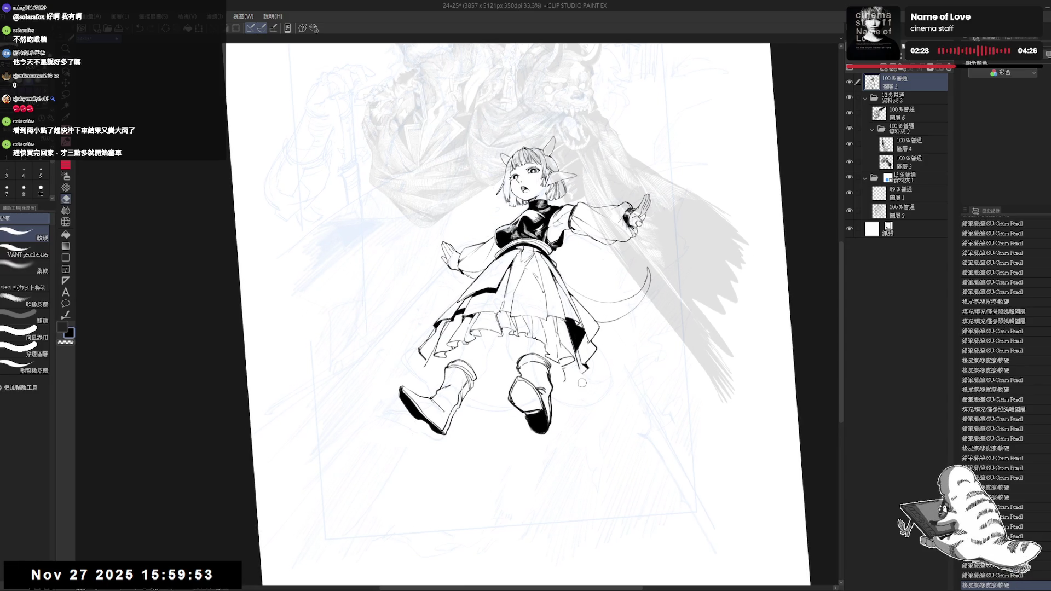
{"action": "left_click_drag", "start_coordinate": [583, 414], "coordinate": [552, 405]}
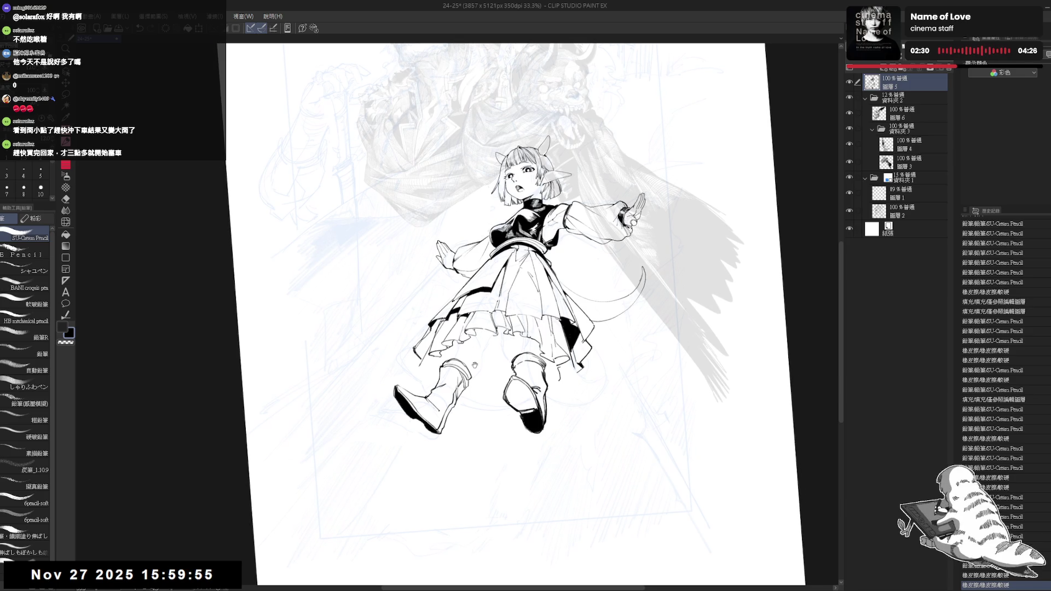
{"action": "left_click_drag", "start_coordinate": [474, 365], "coordinate": [489, 374]}
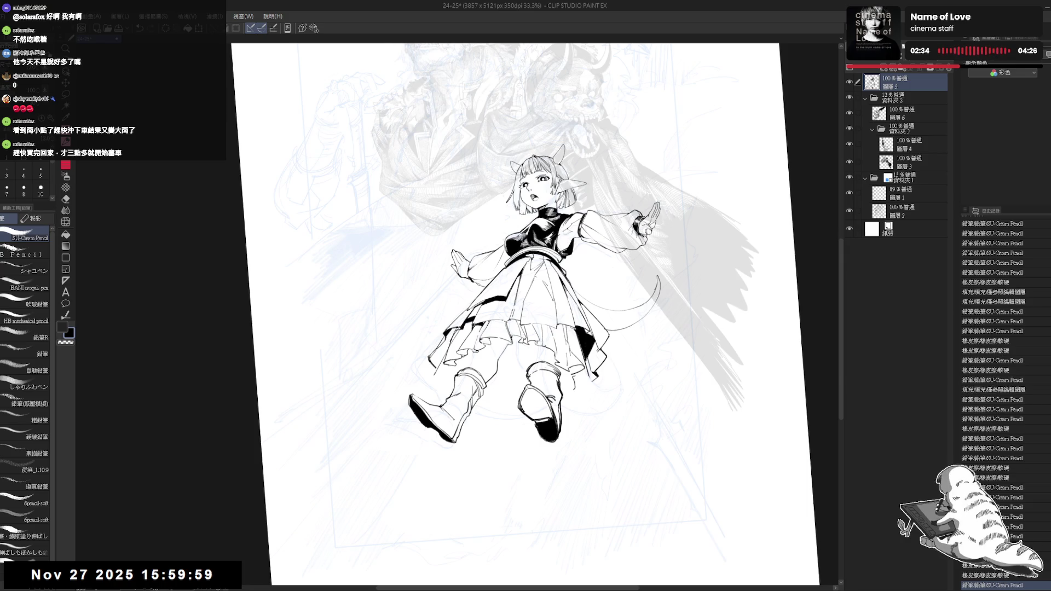
{"action": "key", "text": "minus"}
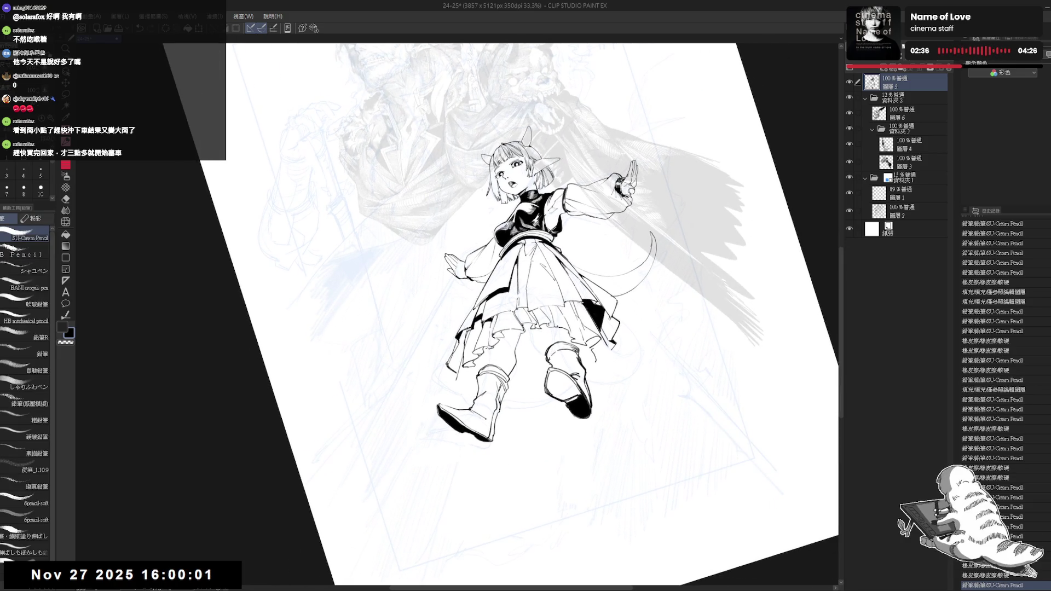
Step back and forth through undo/redo, then erase a stray mark from the line art
{"action": "key", "text": "ctrl+z"}
{"action": "key", "text": "ctrl+y"}
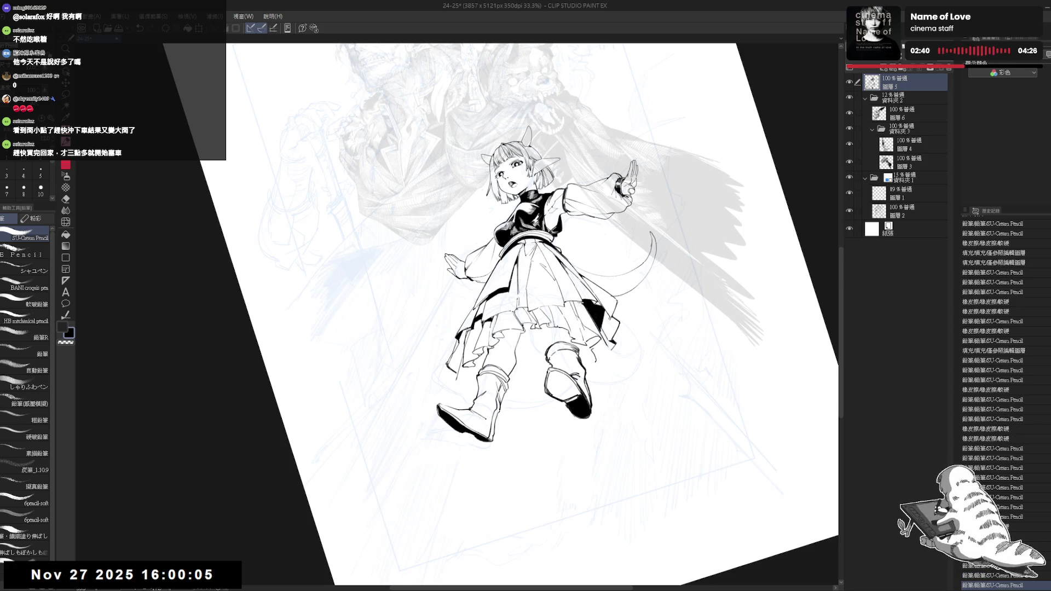
{"action": "key", "text": "ctrl+z"}
{"action": "key", "text": "ctrl+y"}
{"action": "key", "text": "ctrl+0"}
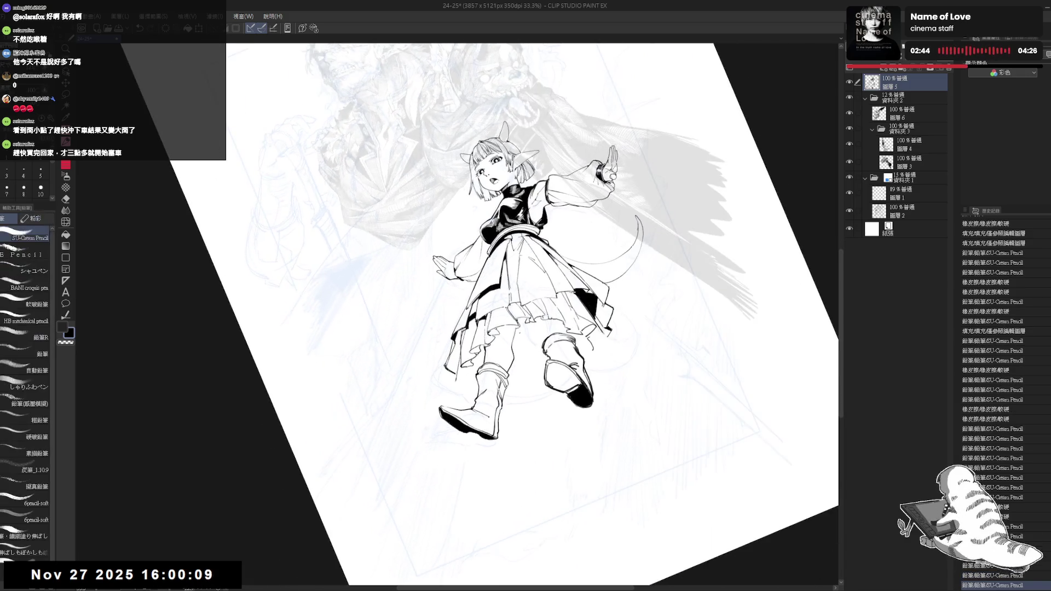
{"action": "key", "text": "ctrl+y"}
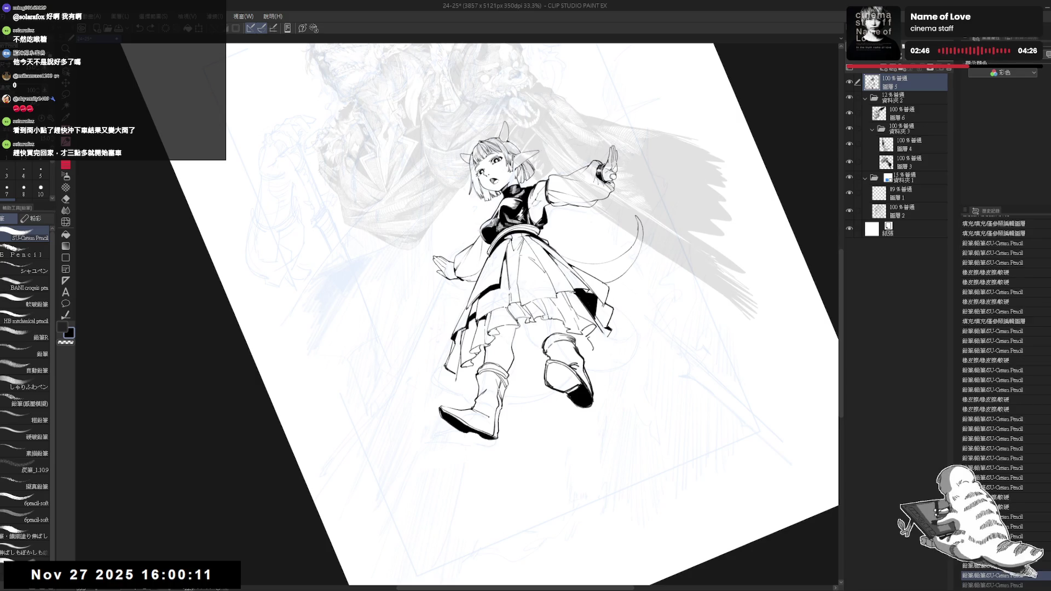
{"action": "key", "text": "e"}
{"action": "key", "text": "ctrl+y"}
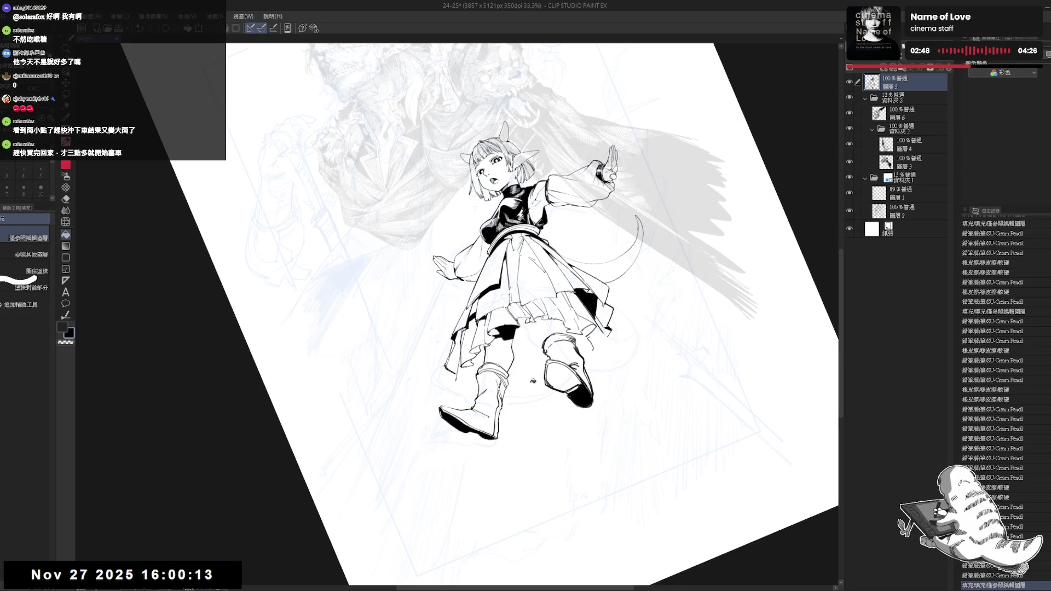
{"action": "left_click_drag", "start_coordinate": [504, 325], "coordinate": [513, 329]}
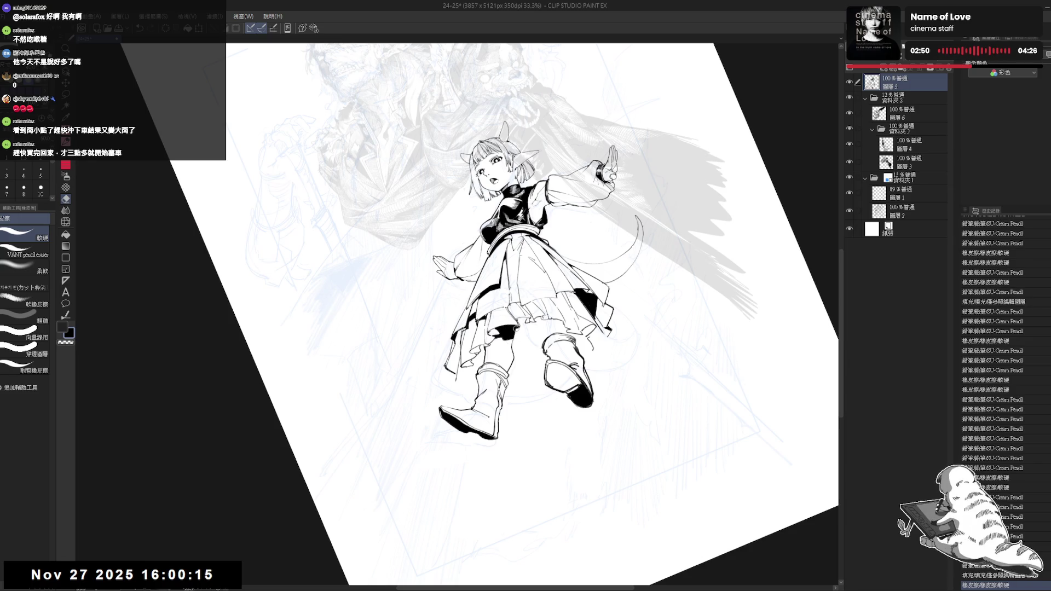
Erase a small stray bit near the girl's skirt shadow, then reset to the full upright page
{"action": "key", "text": "p"}
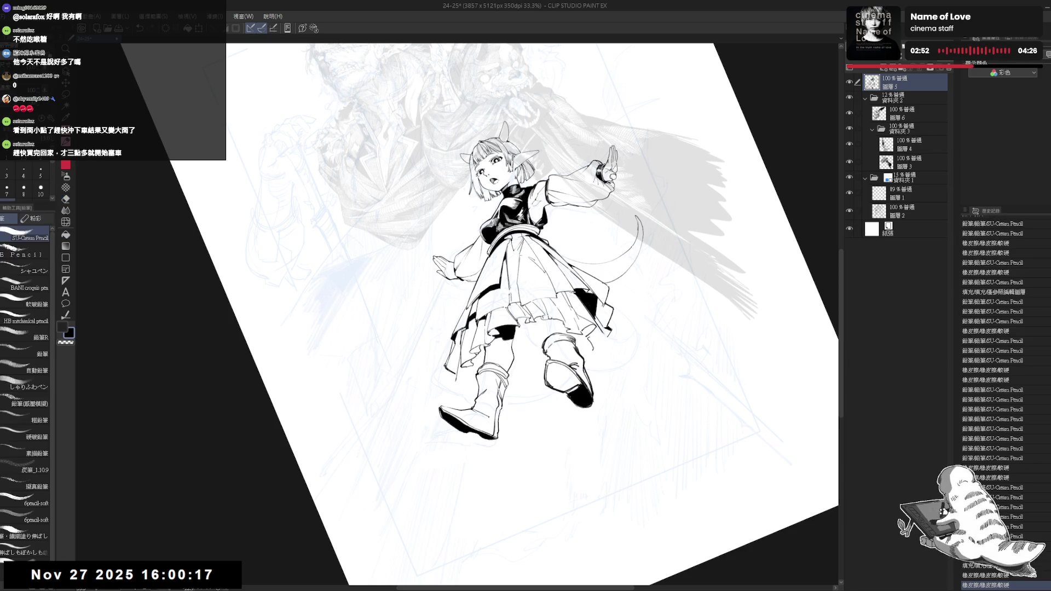
{"action": "key", "text": "ctrl+0"}
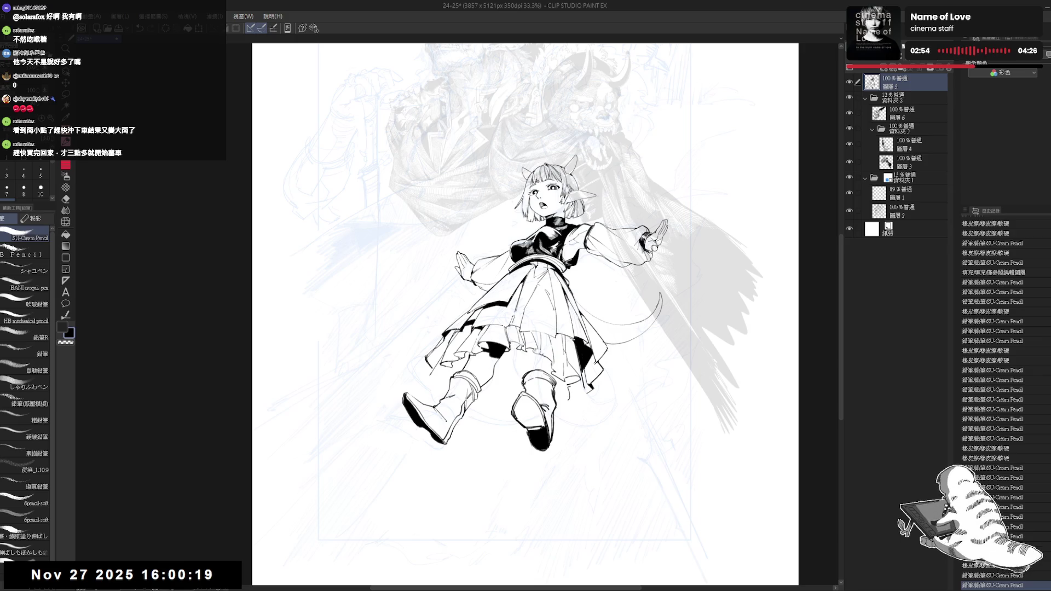
{"action": "key", "text": "e"}
{"action": "key", "text": "p"}
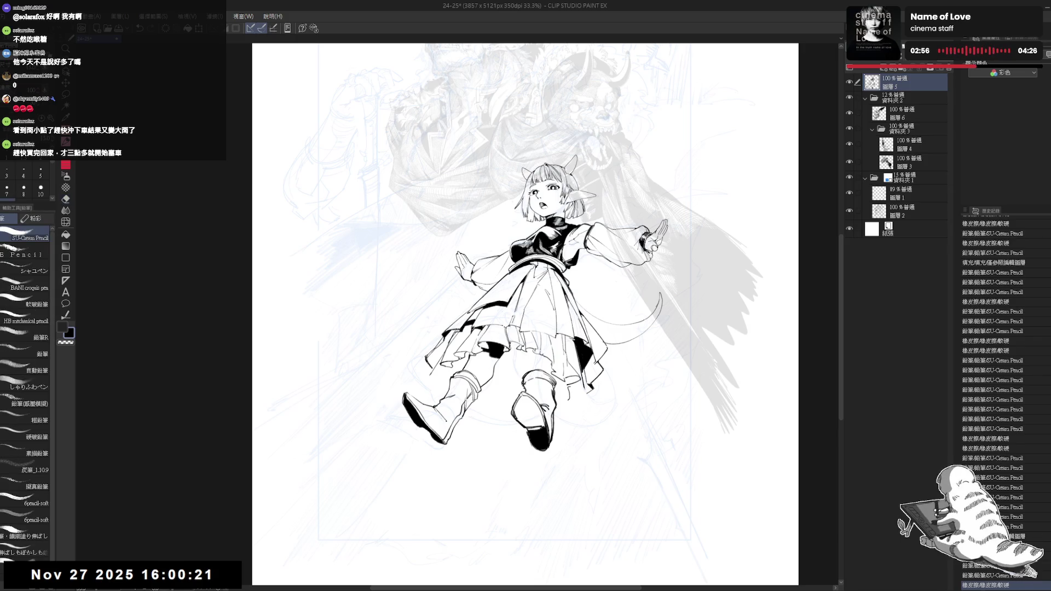
{"action": "scroll", "coordinate": [501, 345], "scroll_direction": "up", "scroll_amount": 2}
{"action": "key", "text": "e"}
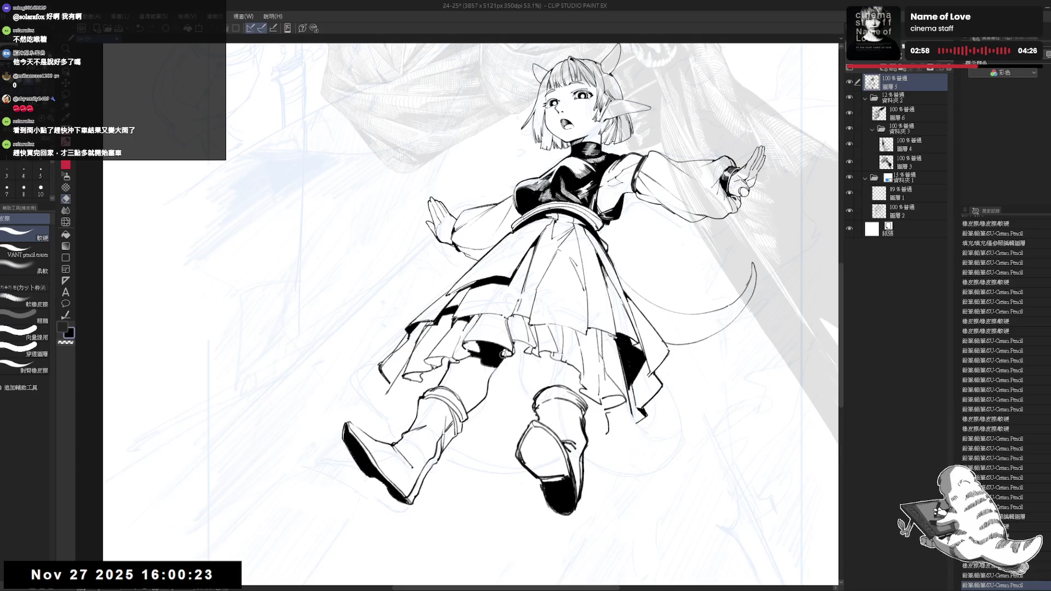
{"action": "left_click_drag", "start_coordinate": [506, 350], "coordinate": [504, 379]}
{"action": "key", "text": "p"}
{"action": "scroll", "coordinate": [498, 350], "scroll_direction": "down", "scroll_amount": 2}
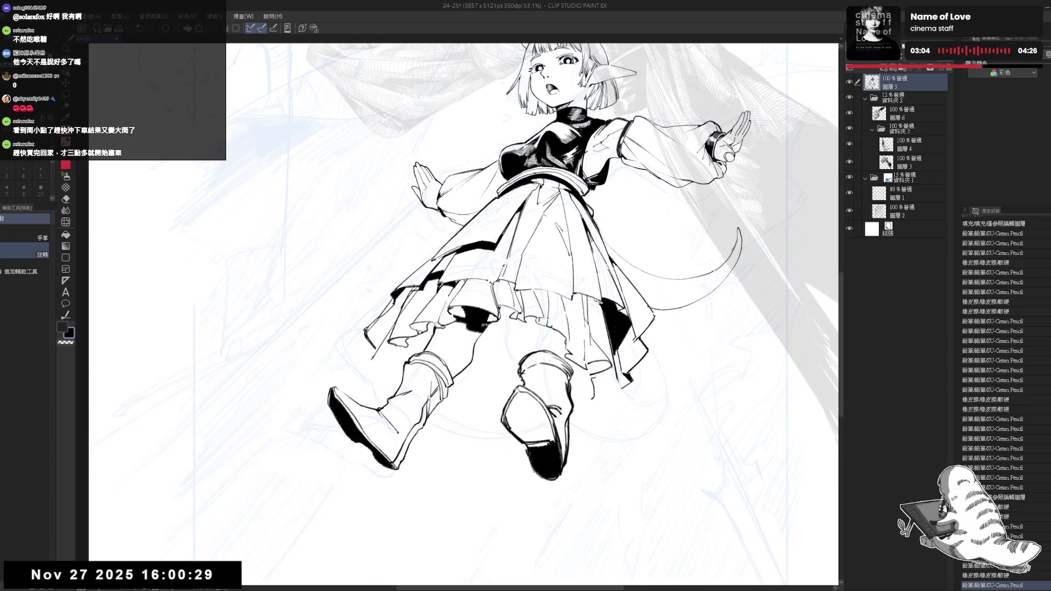
{"action": "key", "text": "ctrl+0"}
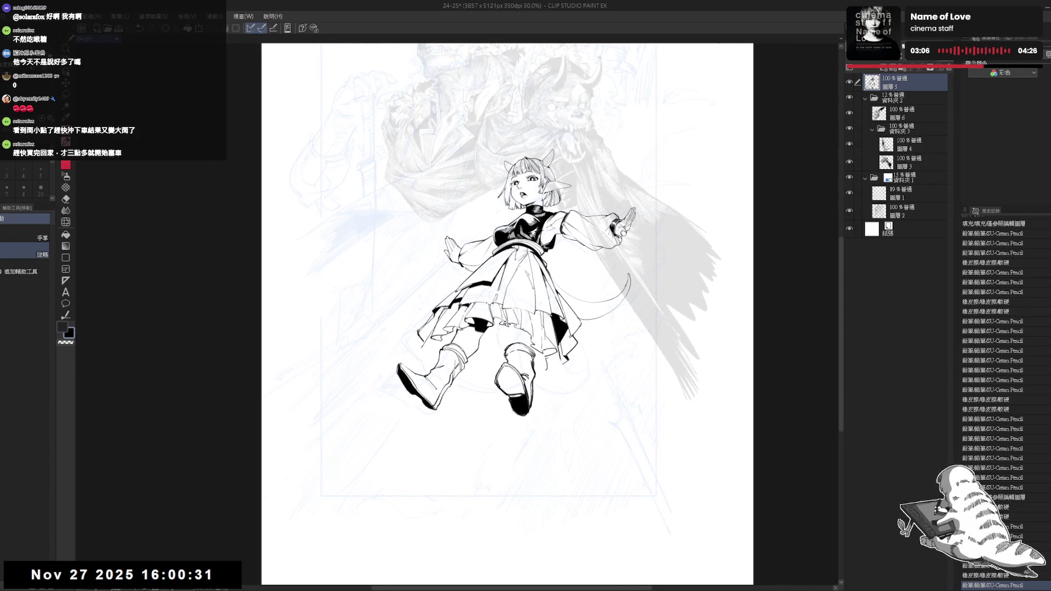
Clean up the knee: erase a small spot and add a short ink stroke there
{"action": "key", "text": "p"}
{"action": "left_click_drag", "start_coordinate": [511, 324], "coordinate": [513, 333]}
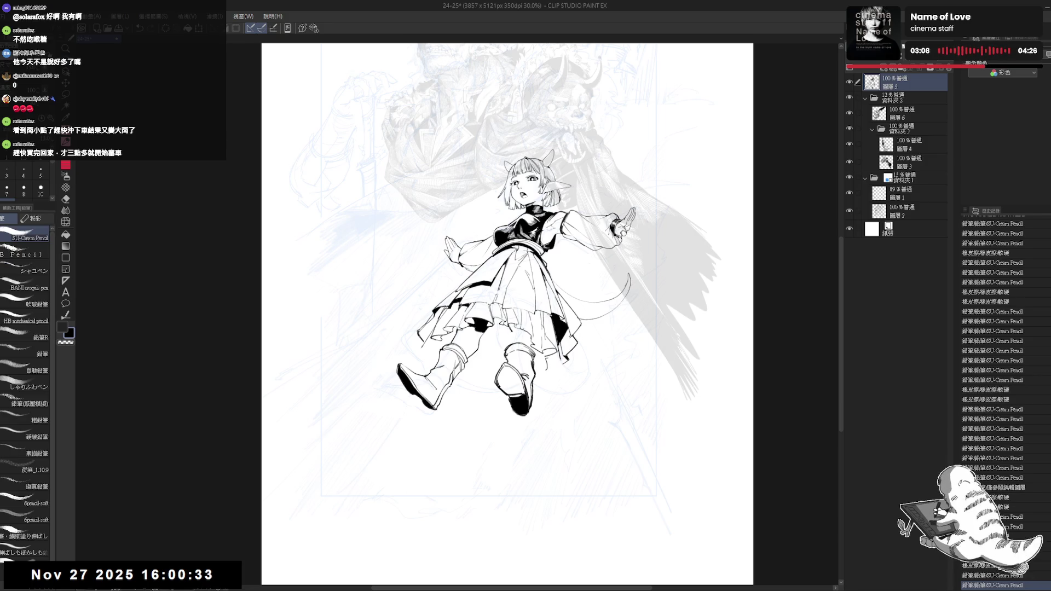
{"action": "key", "text": "ctrl+z"}
{"action": "key", "text": "ctrl+y"}
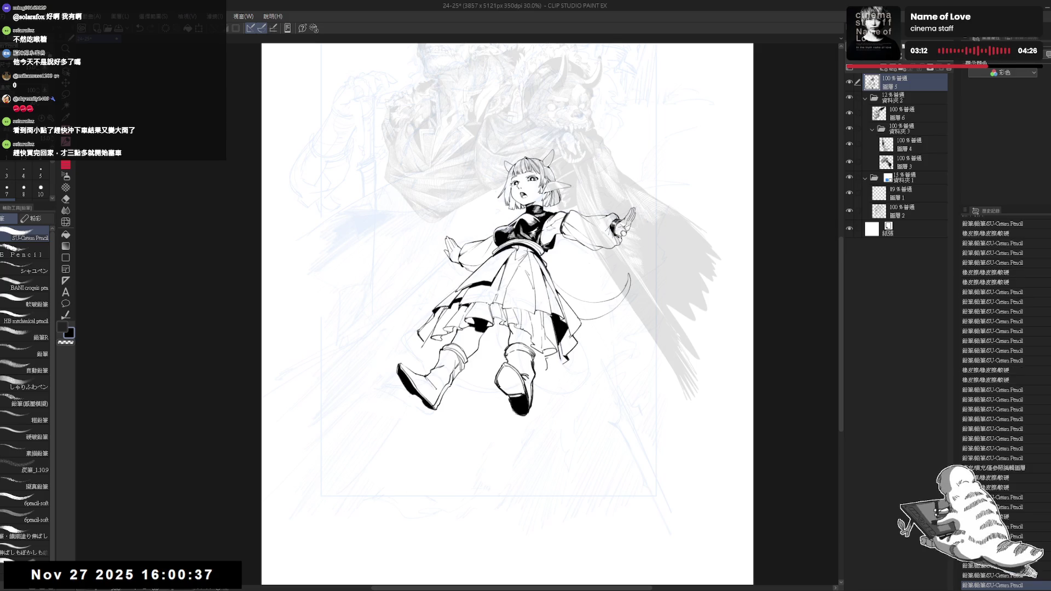
{"action": "left_click_drag", "start_coordinate": [509, 295], "coordinate": [514, 299]}
{"action": "left_click_drag", "start_coordinate": [533, 337], "coordinate": [541, 347]}
{"action": "key", "text": "e"}
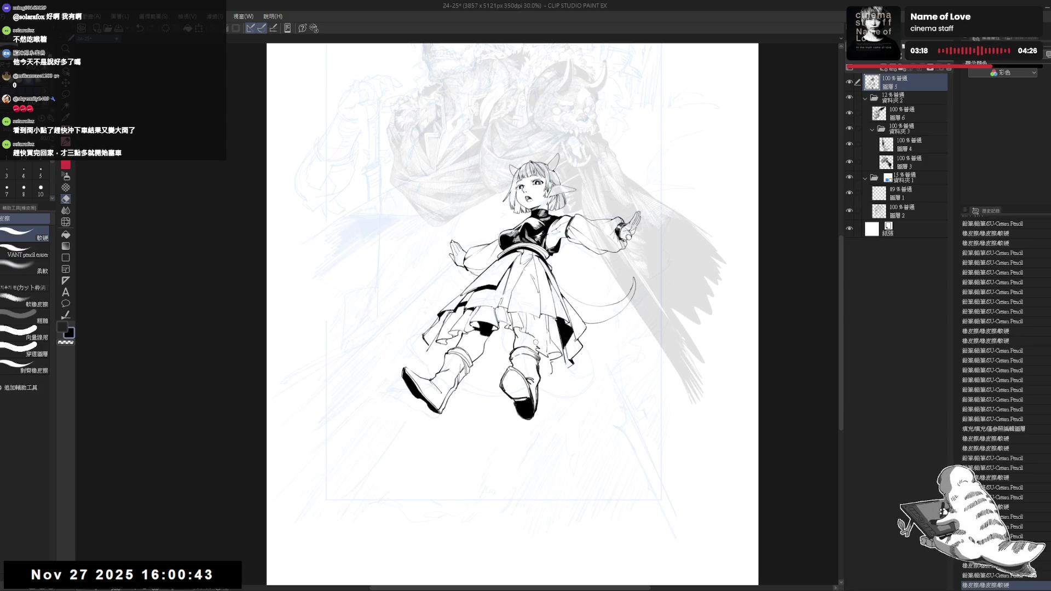
{"action": "key", "text": "p"}
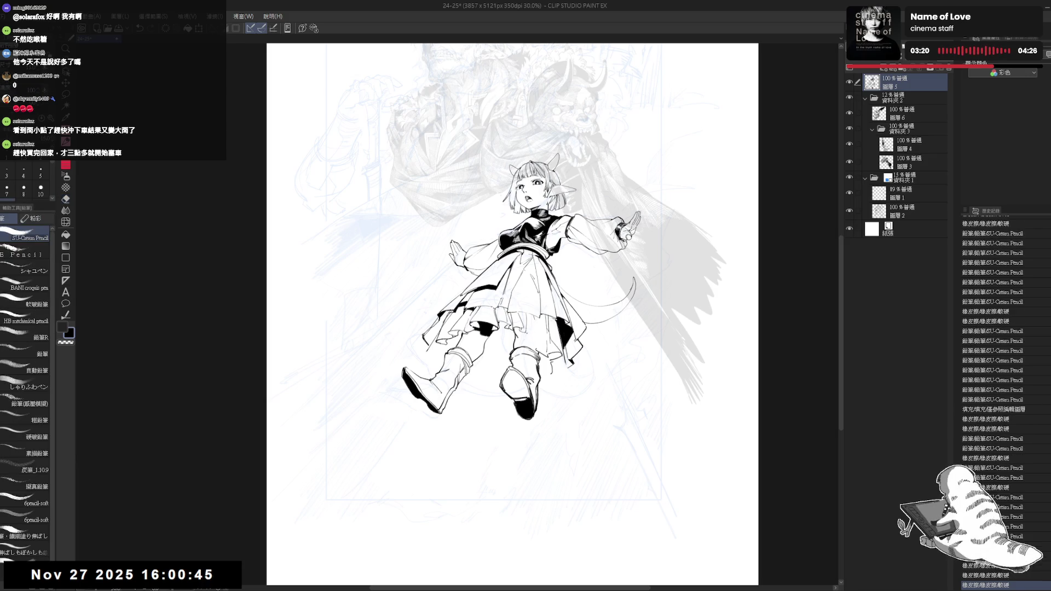
{"action": "left_click_drag", "start_coordinate": [527, 332], "coordinate": [541, 338]}
{"action": "key", "text": "ctrl+z"}
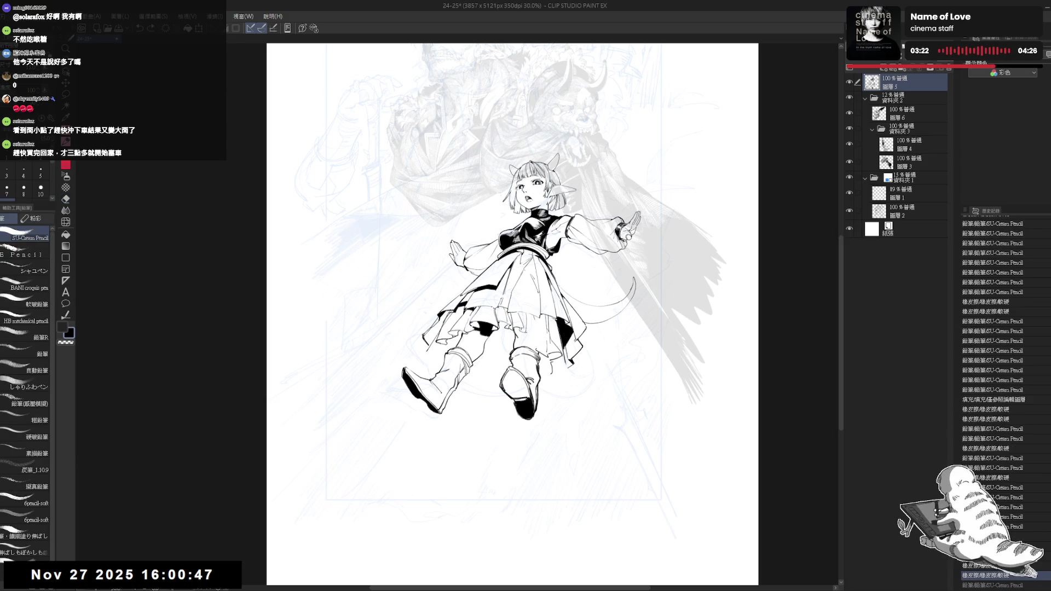
{"action": "key", "text": "ctrl+y"}
{"action": "key", "text": "ctrl+y"}
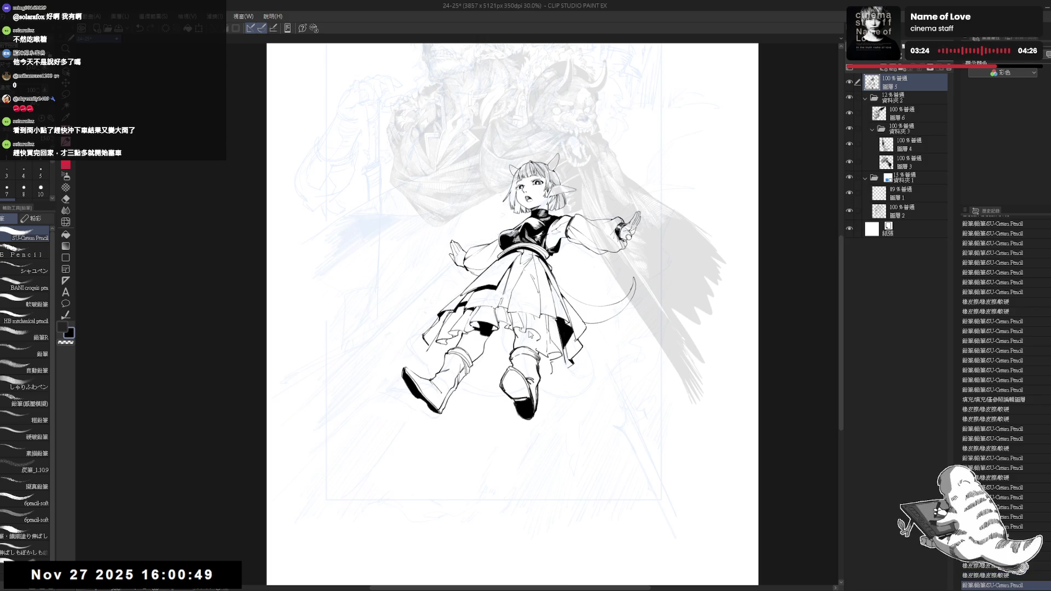
Redo the recent strokes, check the drawing mirrored, and erase a small spot near the boot
{"action": "key", "text": "e"}
{"action": "key", "text": "p"}
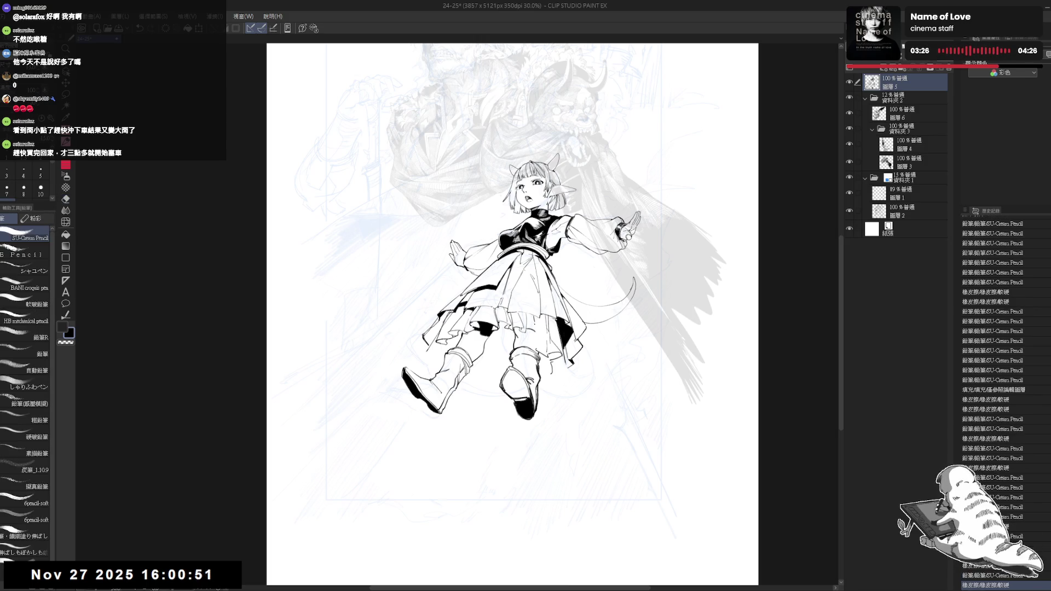
{"action": "key", "text": "ctrl+y"}
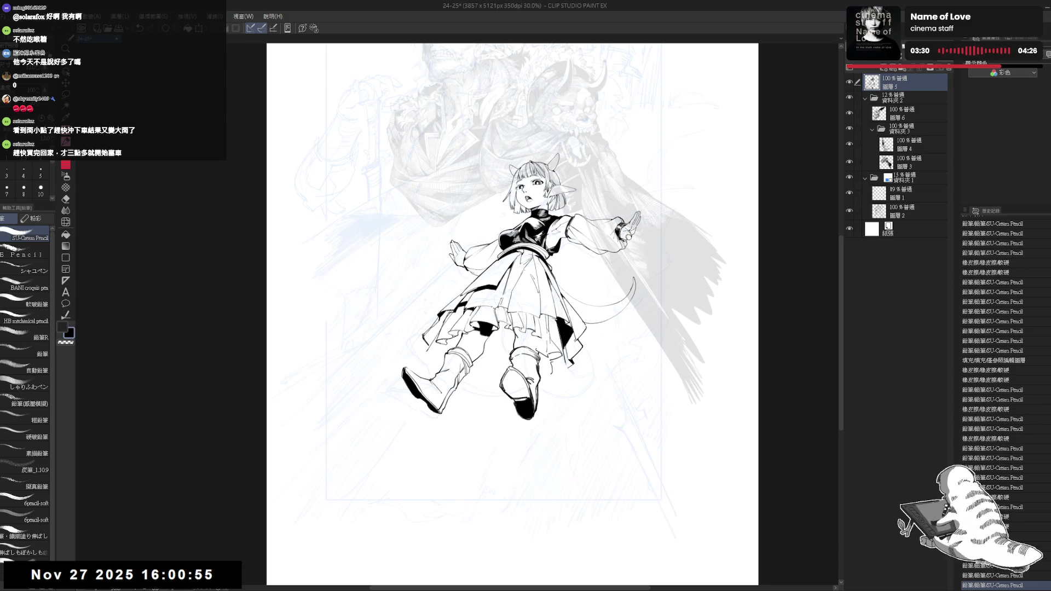
{"action": "key", "text": "ctrl+y"}
{"action": "key", "text": "ctrl+y"}
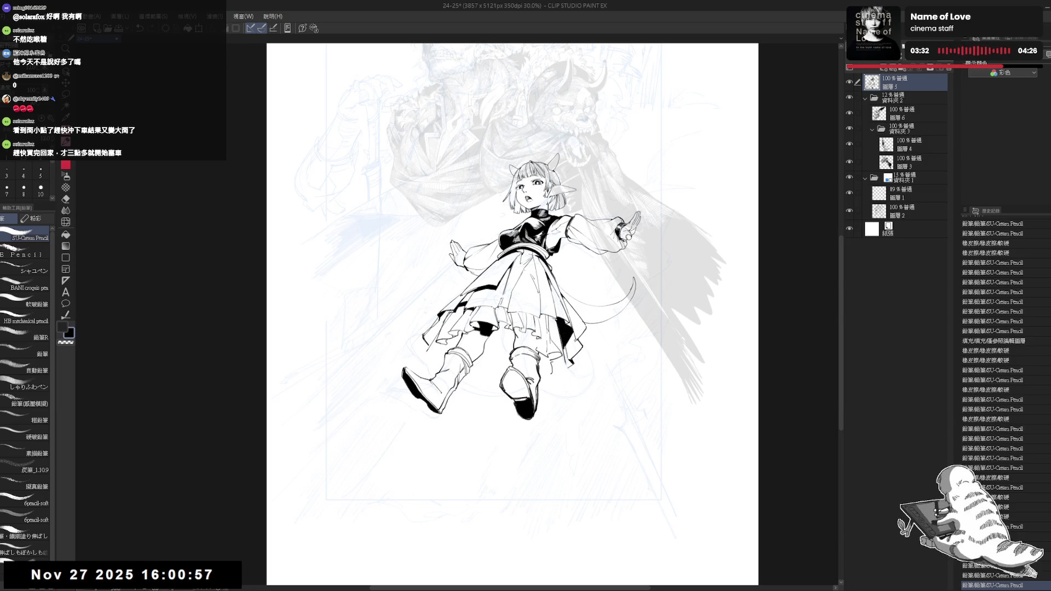
{"action": "key", "text": "ctrl+y"}
{"action": "key", "text": "h"}
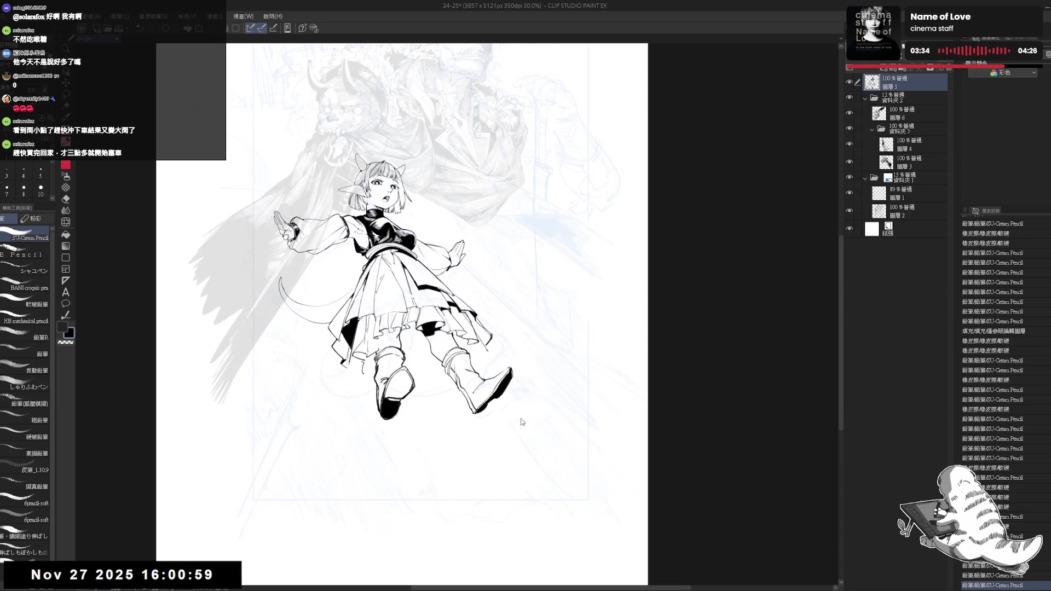
{"action": "key", "text": "h"}
{"action": "key", "text": "ctrl+y"}
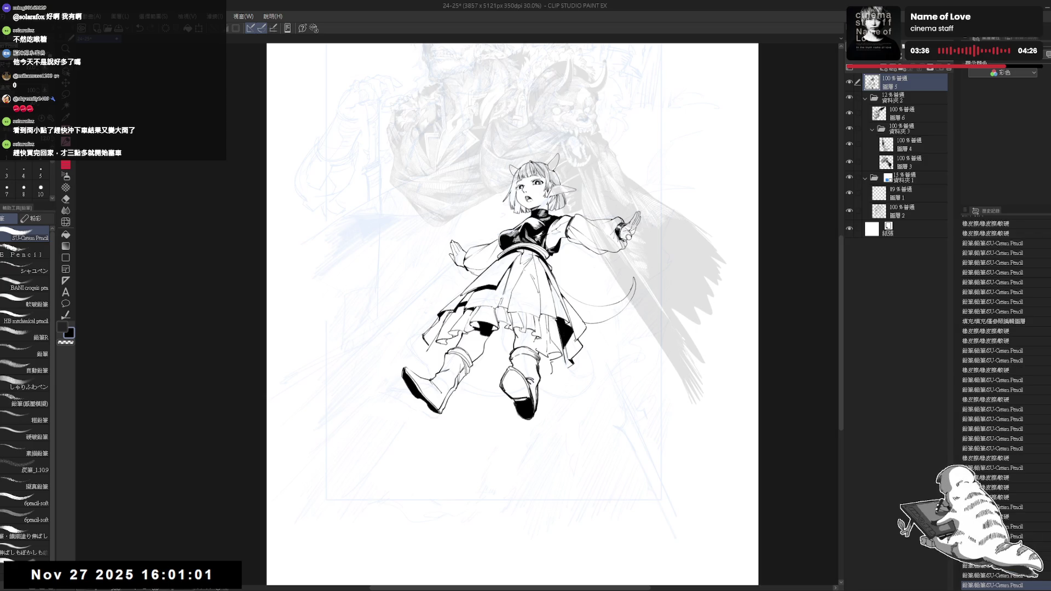
{"action": "left_click_drag", "start_coordinate": [534, 349], "coordinate": [547, 358]}
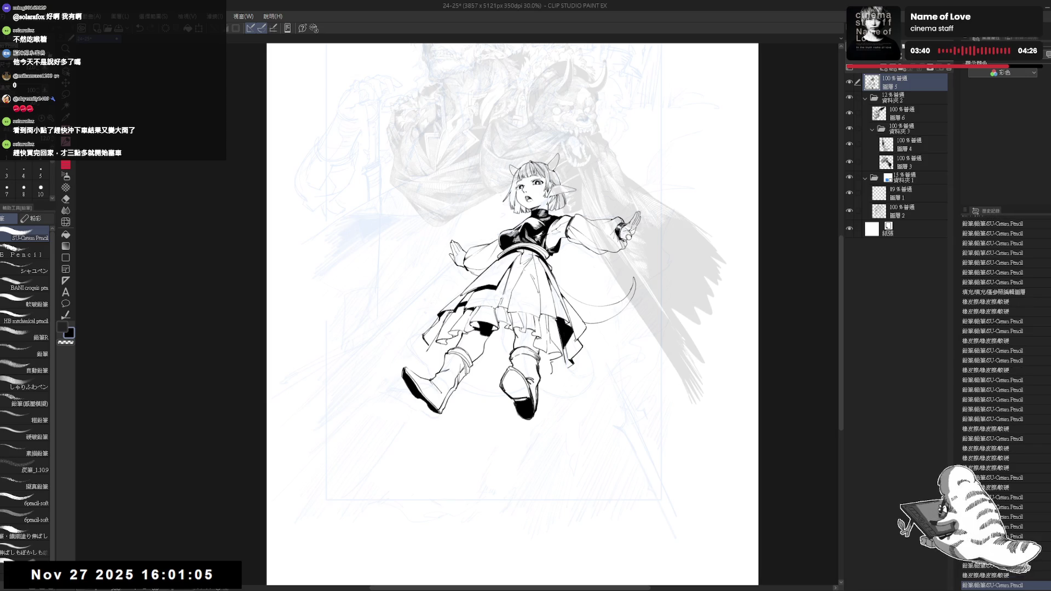
{"action": "key", "text": "e"}
{"action": "scroll", "coordinate": [562, 287], "scroll_direction": "down", "scroll_amount": 2}
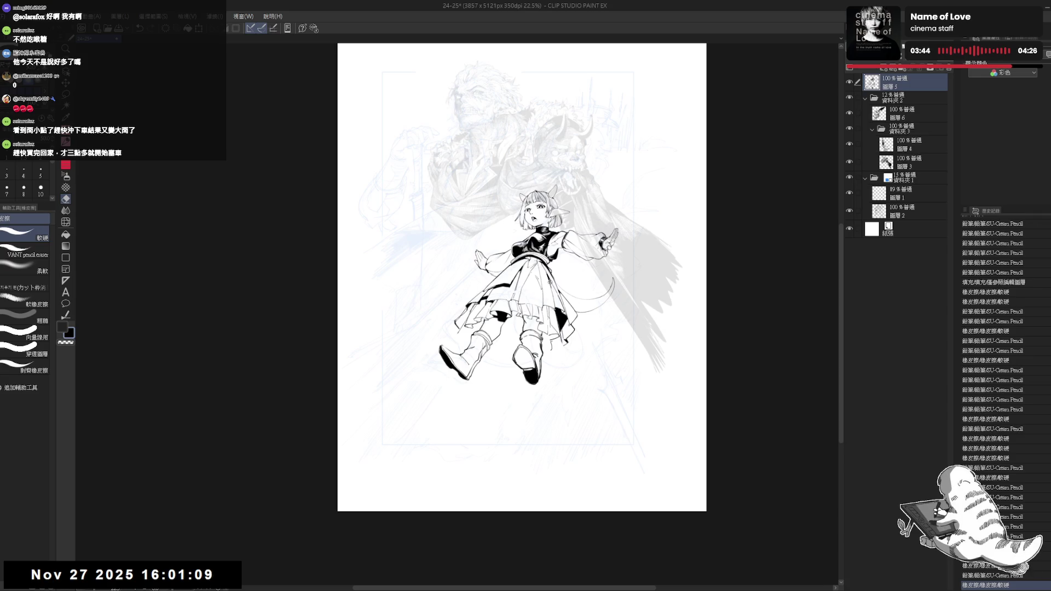
{"action": "scroll", "coordinate": [547, 282], "scroll_direction": "up", "scroll_amount": 1}
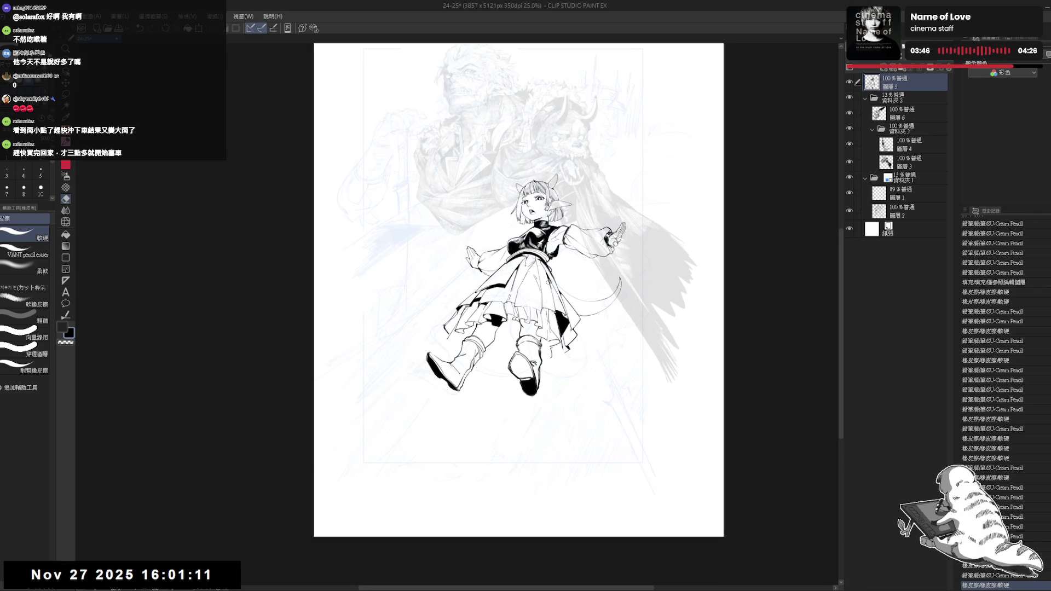
{"action": "scroll", "coordinate": [548, 281], "scroll_direction": "up", "scroll_amount": 1}
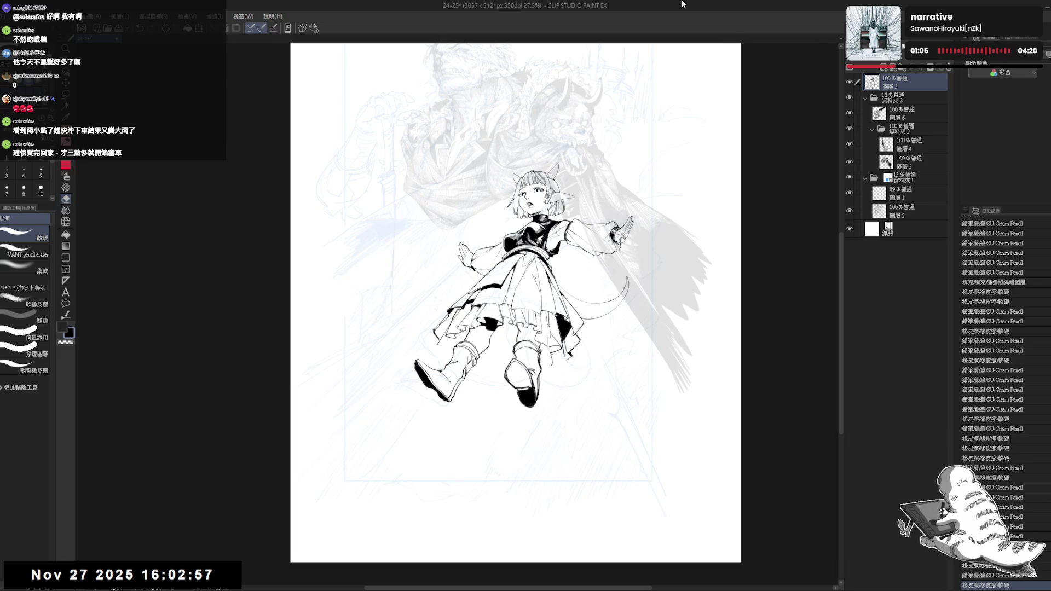
Erase a small stray mark near the right boot with the canvas tilted slightly clockwise
{"action": "left_click_drag", "start_coordinate": [464, 359], "coordinate": [453, 344]}
{"action": "scroll", "coordinate": [453, 344], "scroll_direction": "up", "scroll_amount": 2}
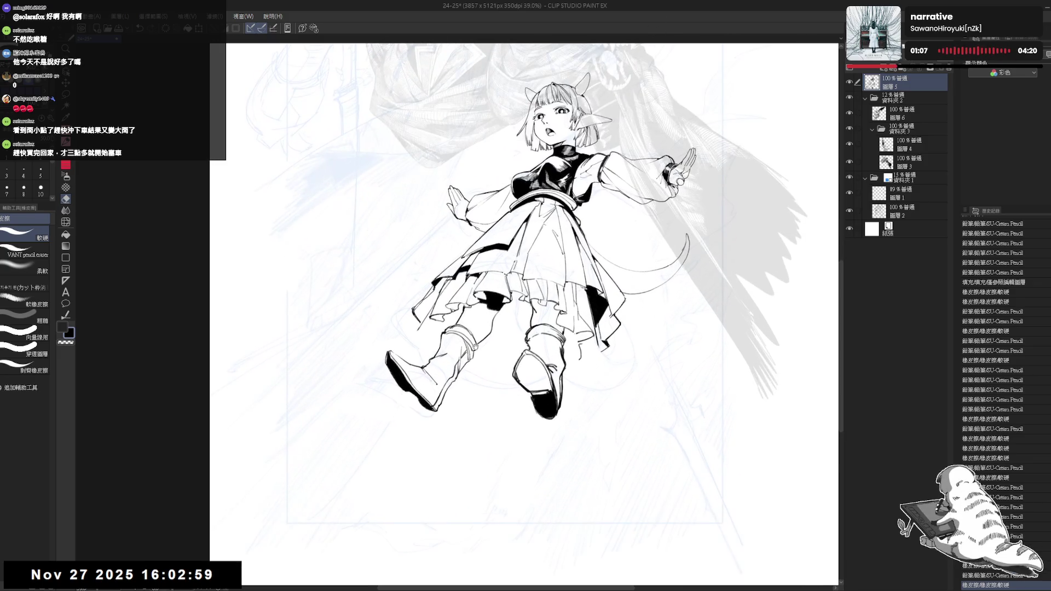
{"action": "left_click_drag", "start_coordinate": [544, 345], "coordinate": [552, 358]}
{"action": "key", "text": "p"}
{"action": "mouse_move", "coordinate": [416, 328]}
{"action": "left_mouse_down"}
{"action": "mouse_move", "coordinate": [403, 340]}
{"action": "mouse_move", "coordinate": [429, 328]}
{"action": "mouse_move", "coordinate": [415, 332]}
{"action": "left_mouse_up"}
{"action": "key", "text": "e"}
{"action": "key", "text": "p"}
{"action": "key", "text": "e"}
{"action": "key", "text": "p"}
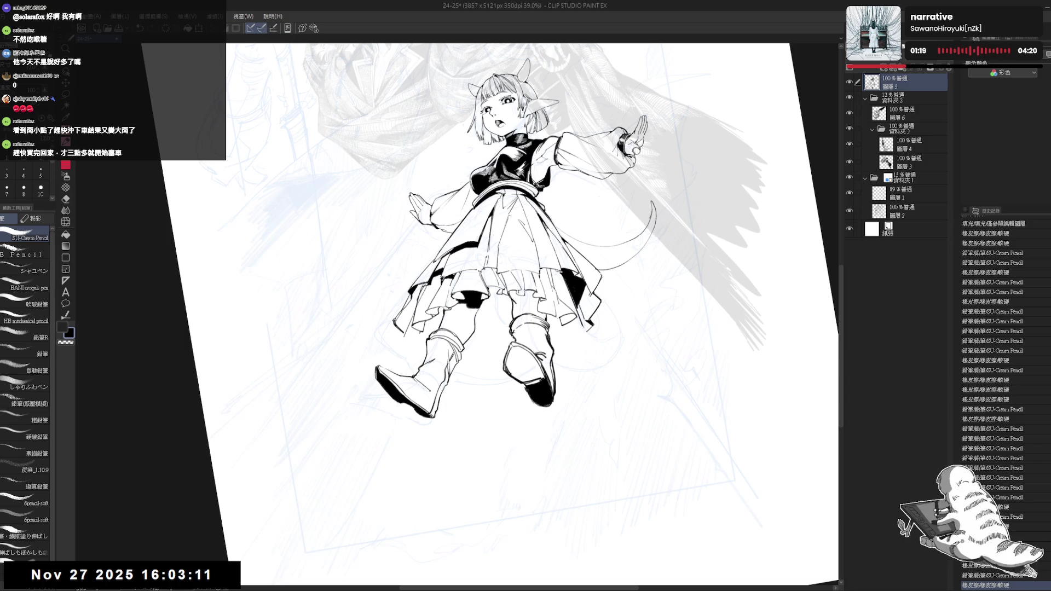
Add small ink strokes near the boots, erasing a spot and undoing trial marks
{"action": "left_click_drag", "start_coordinate": [410, 329], "coordinate": [414, 332]}
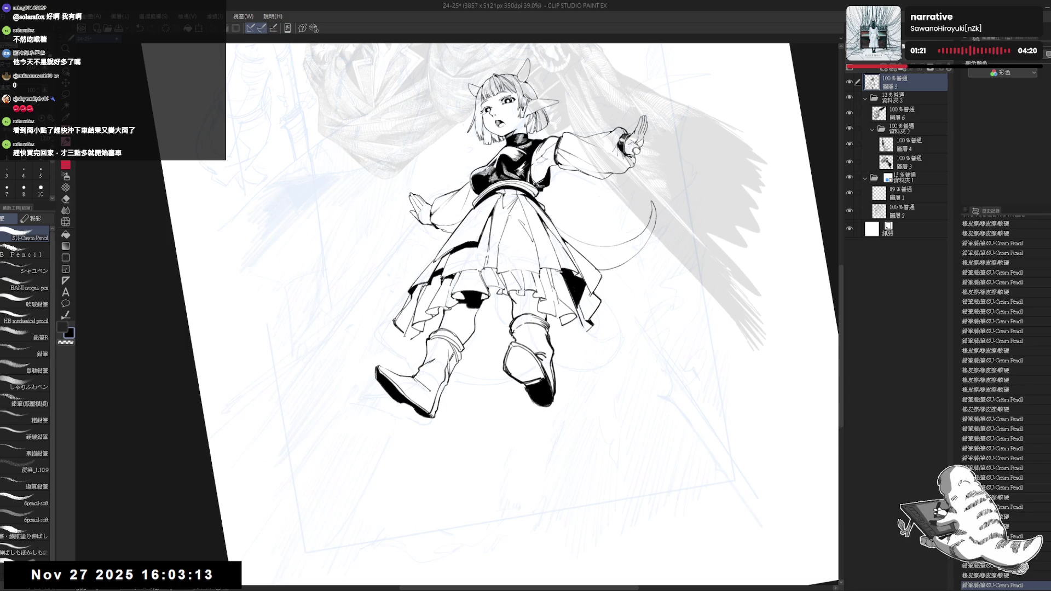
{"action": "left_click_drag", "start_coordinate": [406, 340], "coordinate": [410, 344]}
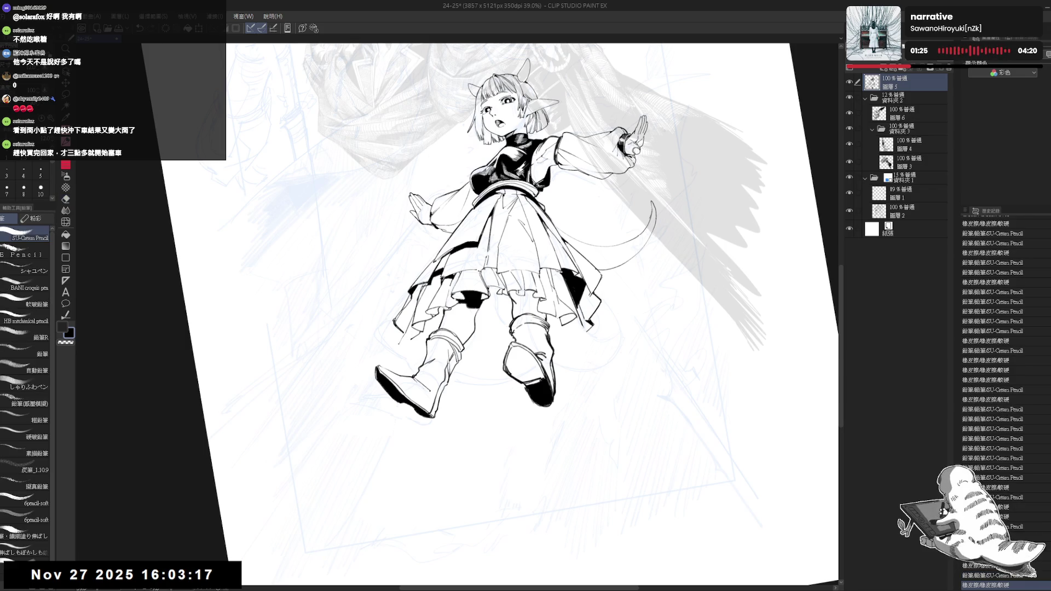
{"action": "key", "text": "e"}
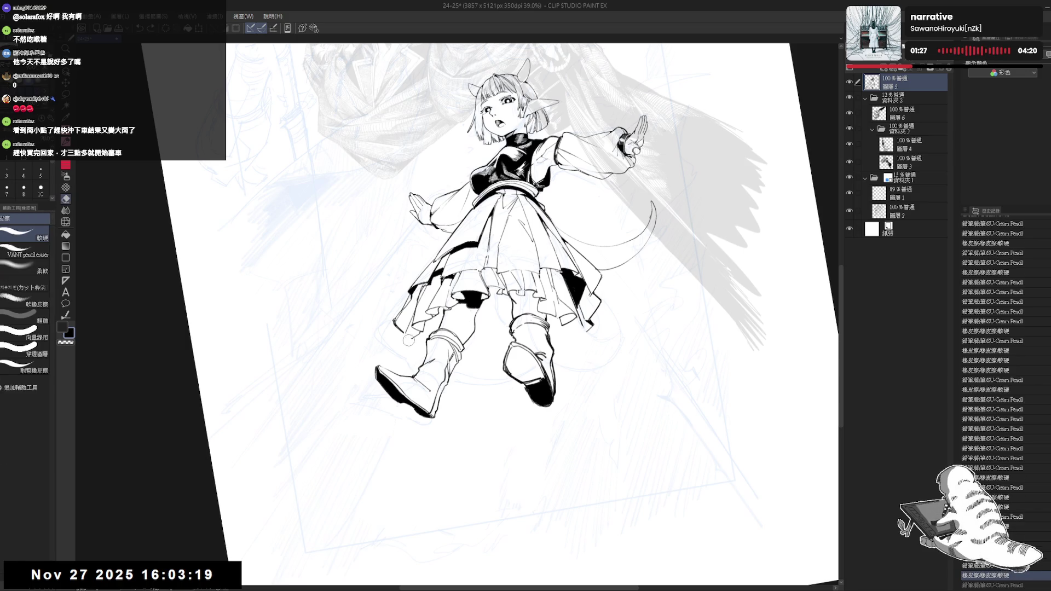
{"action": "key", "text": "p"}
{"action": "left_click_drag", "start_coordinate": [569, 285], "coordinate": [580, 307]}
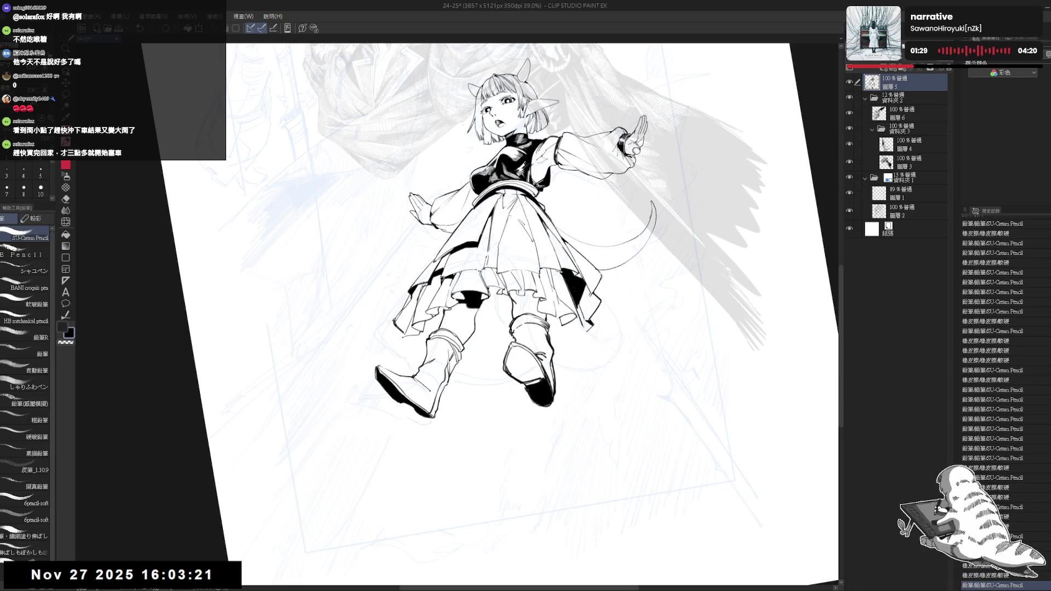
{"action": "left_click_drag", "start_coordinate": [402, 337], "coordinate": [410, 347]}
{"action": "key", "text": "ctrl+z"}
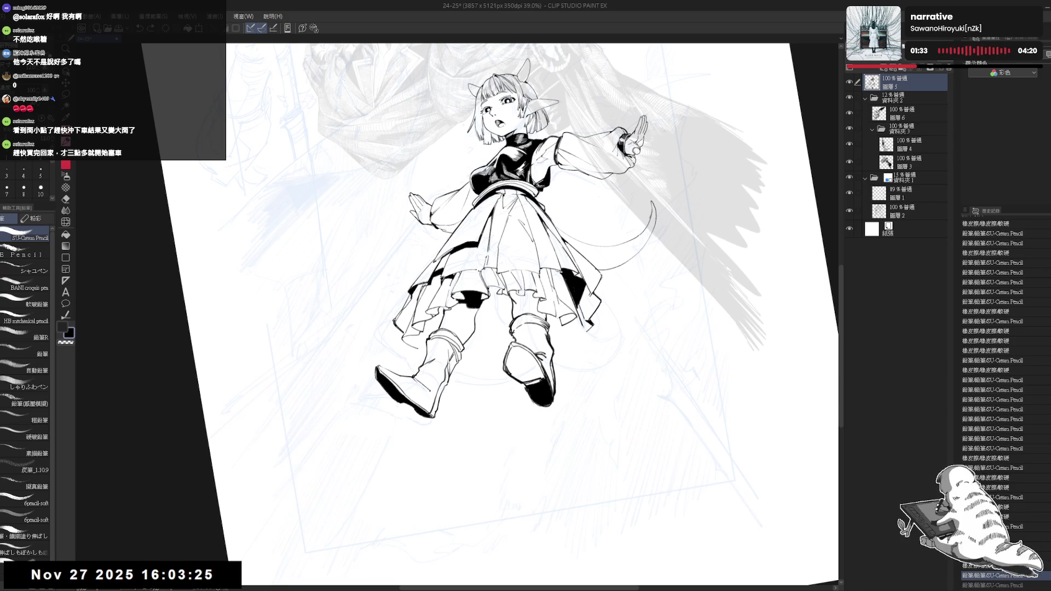
{"action": "key", "text": "ctrl+y"}
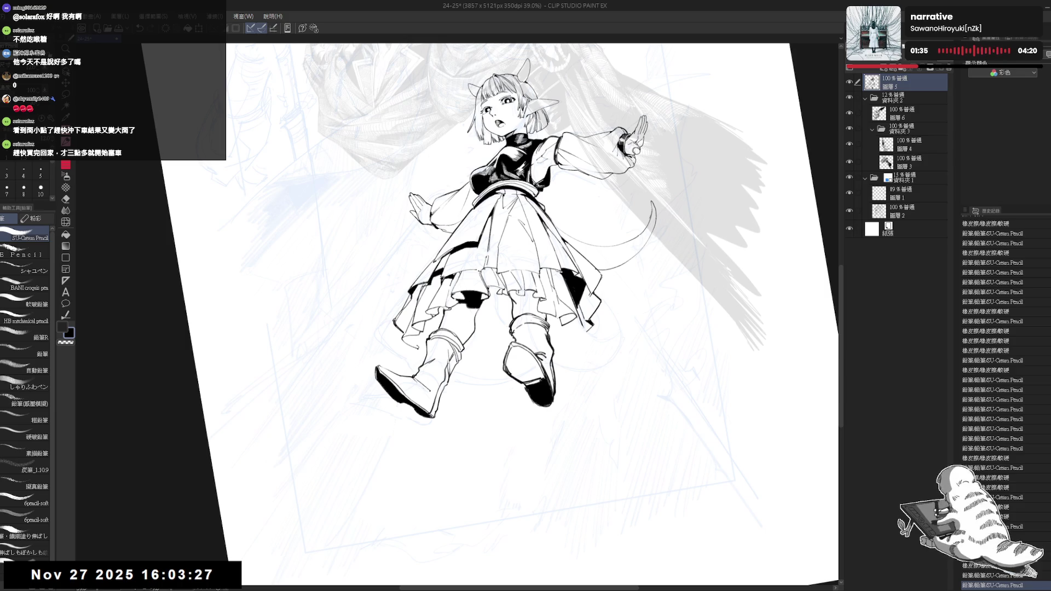
{"action": "left_click_drag", "start_coordinate": [406, 347], "coordinate": [413, 356]}
{"action": "key", "text": "ctrl+z"}
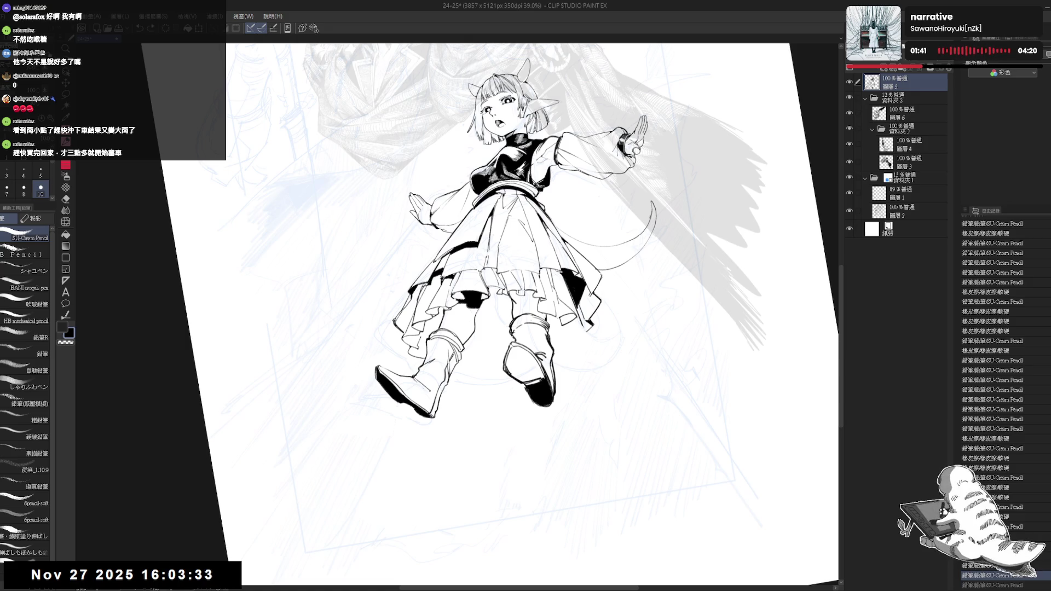
Reduce the pencil to size 8, add a fine mark near the boot, and rotate back
{"action": "left_click_drag", "start_coordinate": [525, 295], "coordinate": [489, 293]}
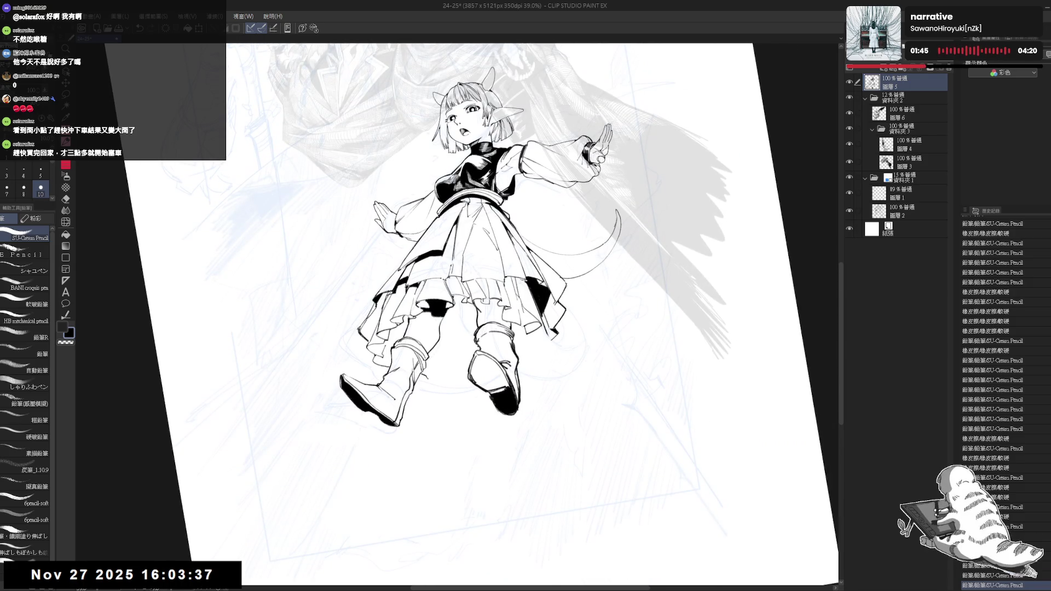
{"action": "left_click", "coordinate": [24, 188]}
{"action": "left_click_drag", "start_coordinate": [428, 361], "coordinate": [432, 364]}
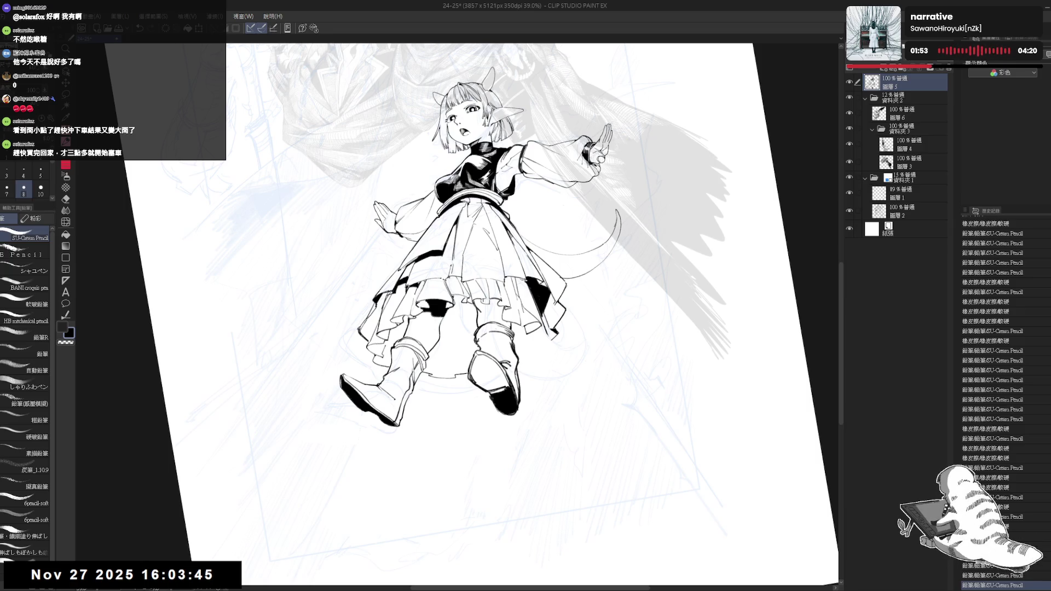
{"action": "key", "text": "-"}
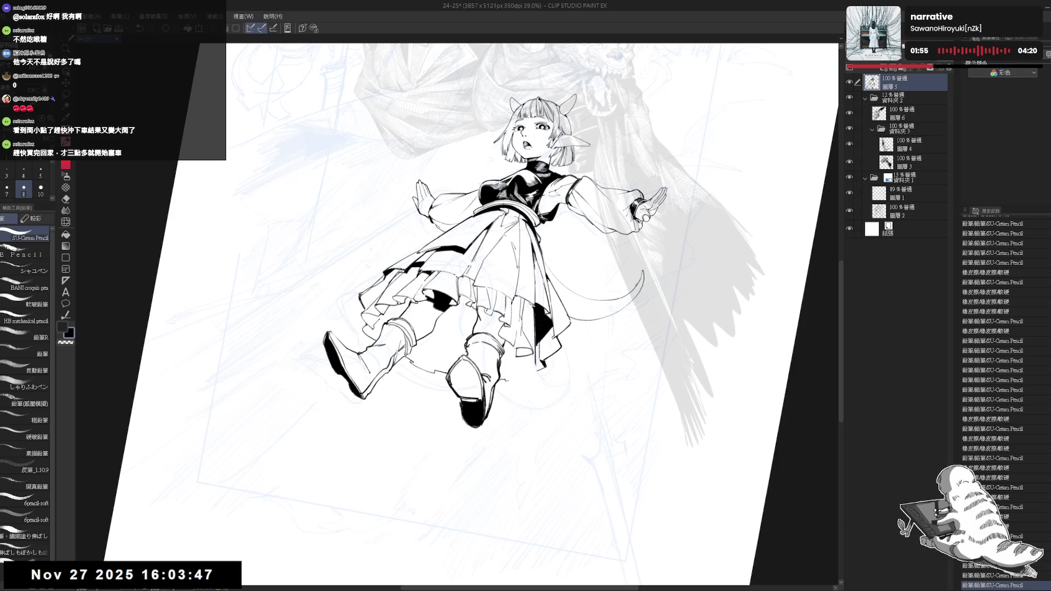
Erase a bit of line near the knee, undo the last stroke, and check the mirrored view
{"action": "left_click_drag", "start_coordinate": [508, 342], "coordinate": [535, 374]}
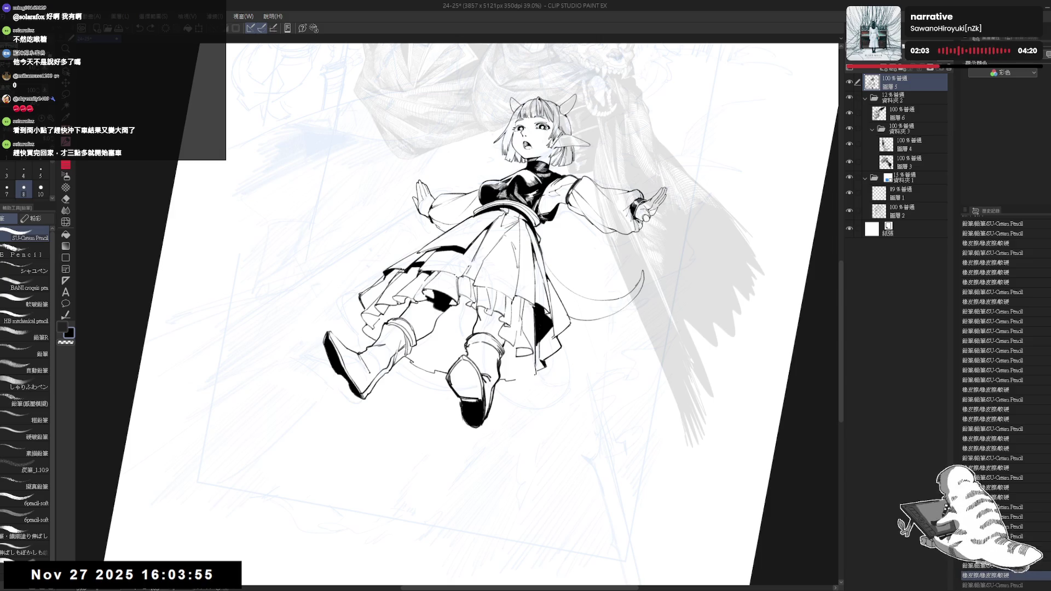
{"action": "key", "text": "ctrl+at"}
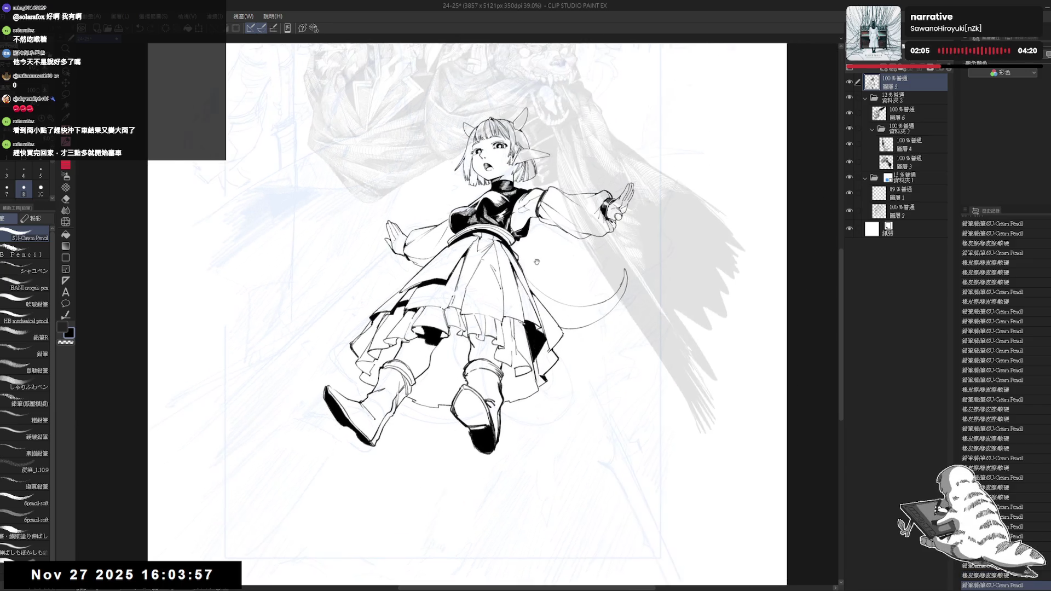
{"action": "key", "text": "ctrl+minus"}
{"action": "key", "text": "ctrl+minus"}
{"action": "left_click_drag", "start_coordinate": [409, 294], "coordinate": [419, 283]}
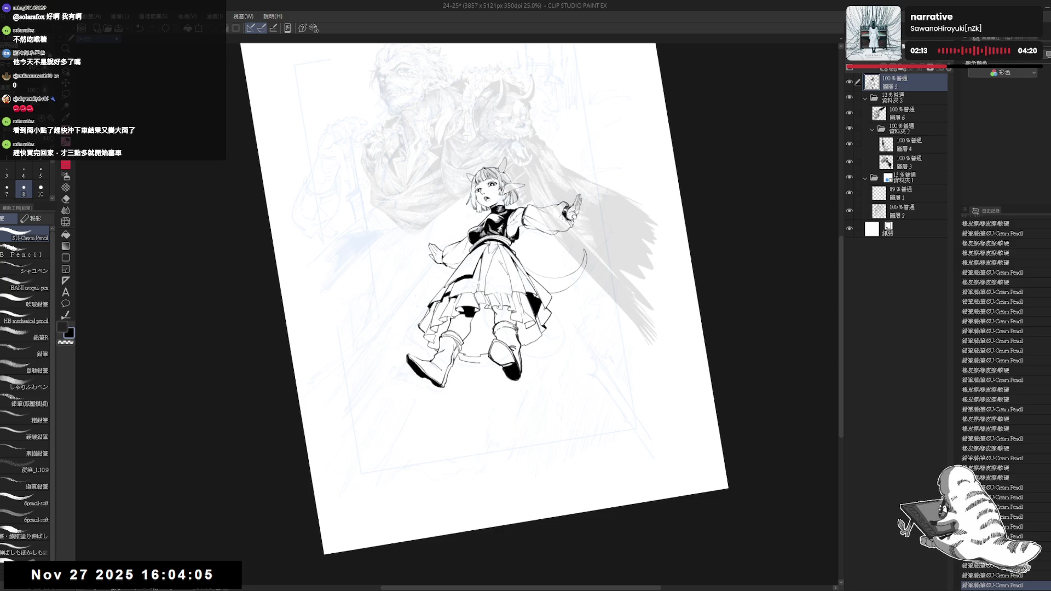
{"action": "key", "text": "ctrl+z"}
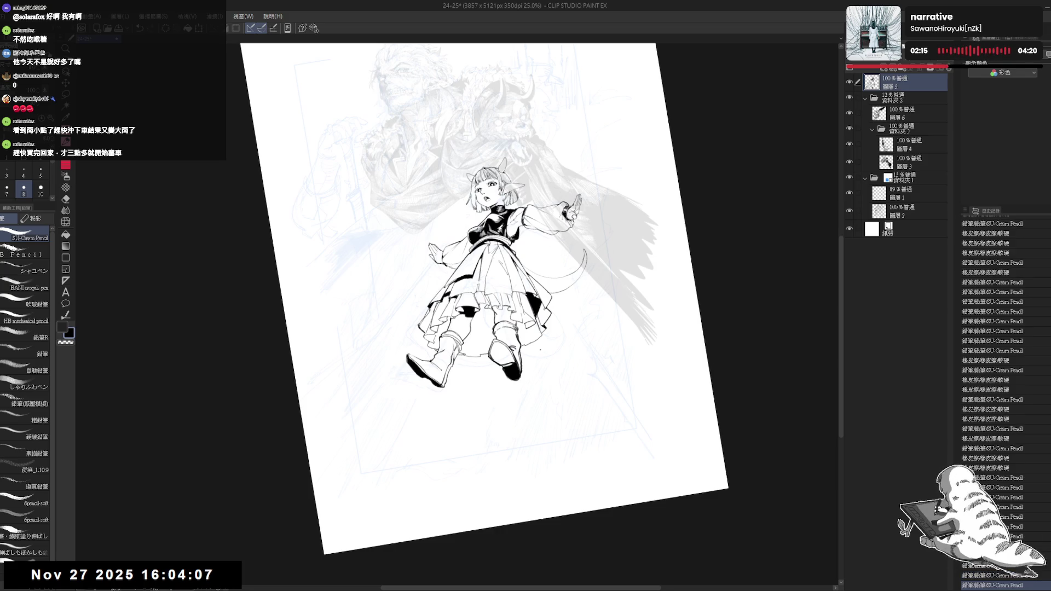
{"action": "key", "text": "ctrl+@"}
{"action": "key", "text": "h"}
{"action": "key", "text": "ctrl+plus"}
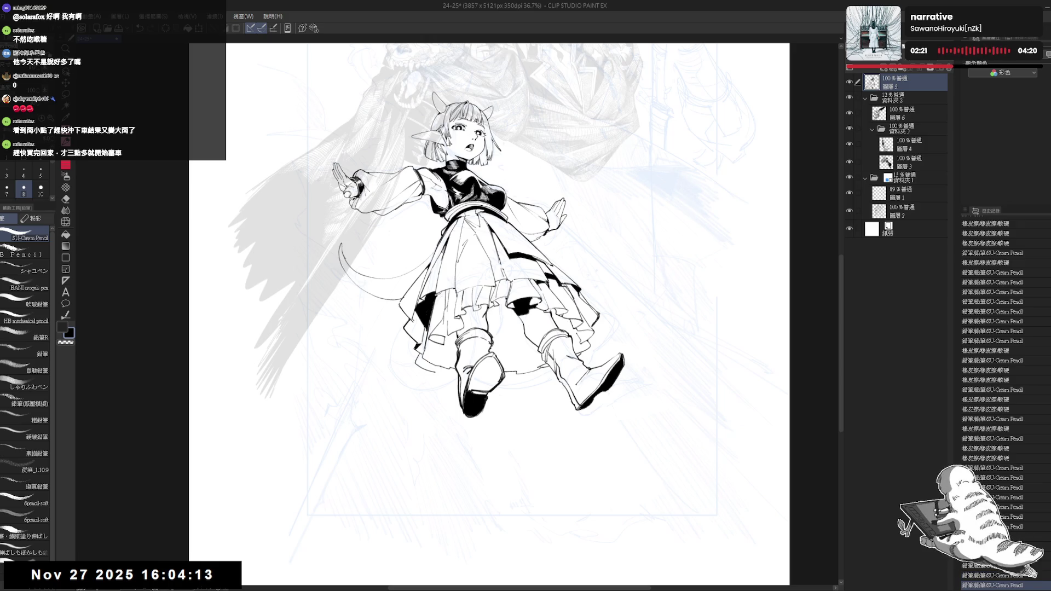
Erase small stray line bits on the figure near the boots
{"action": "key", "text": "e"}
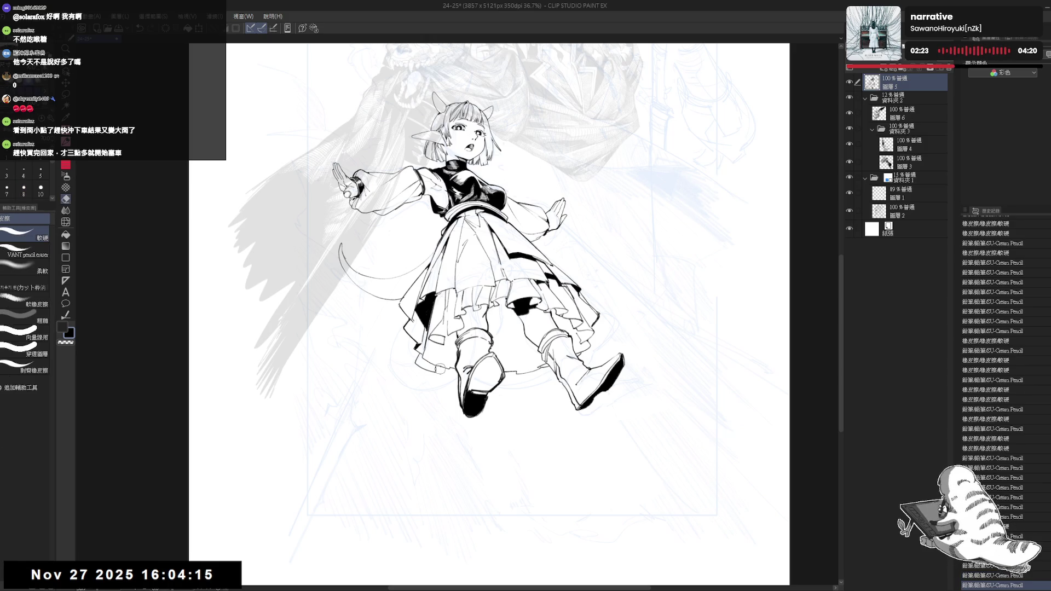
{"action": "left_click", "coordinate": [439, 367]}
{"action": "key", "text": "p"}
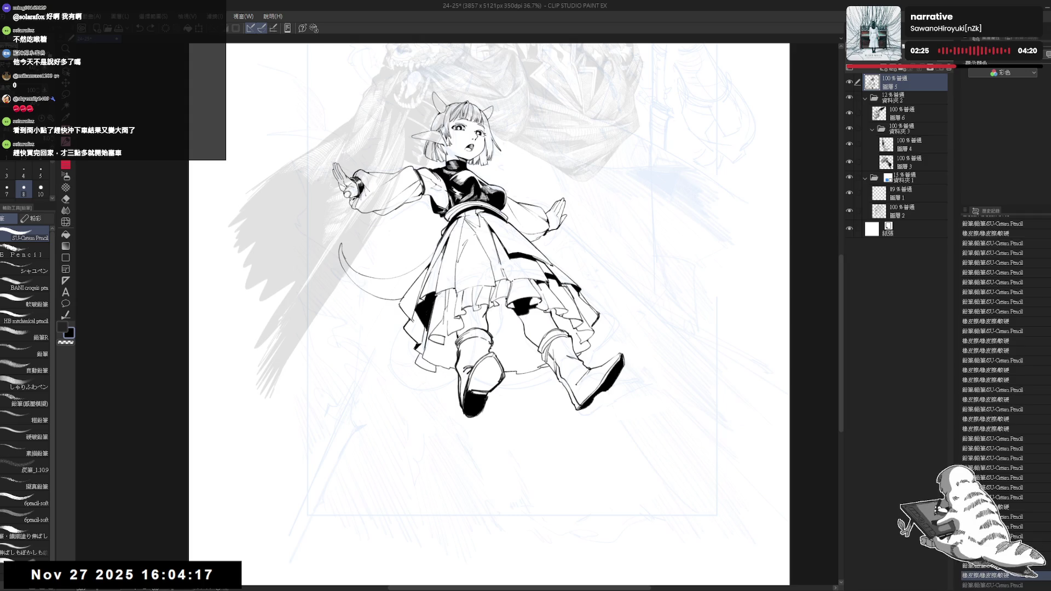
{"action": "key", "text": "h"}
{"action": "key", "text": "ctrl+minus"}
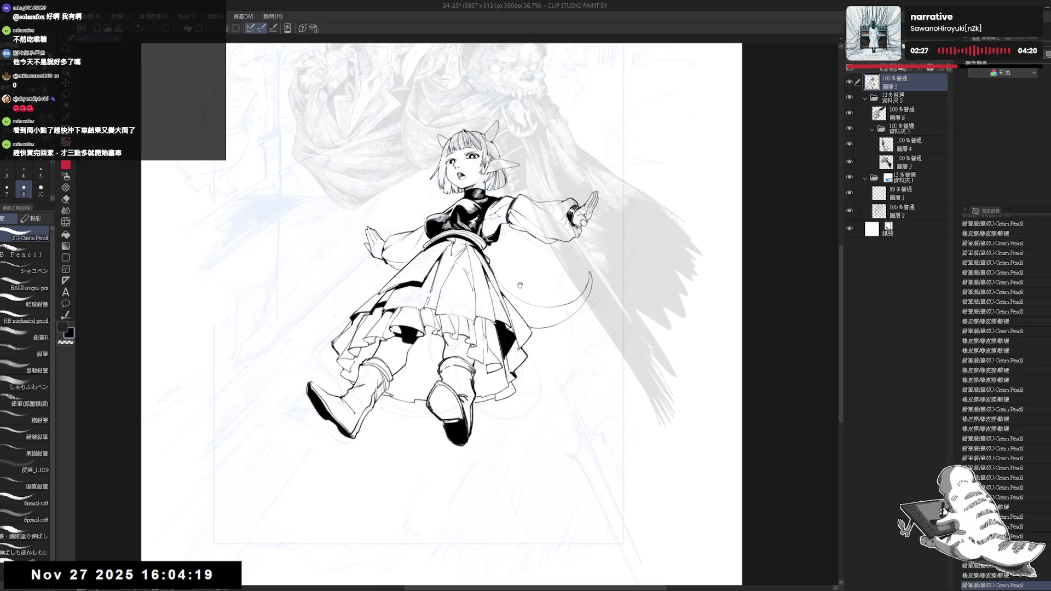
{"action": "key", "text": "ctrl+minus"}
{"action": "key", "text": "ctrl+minus"}
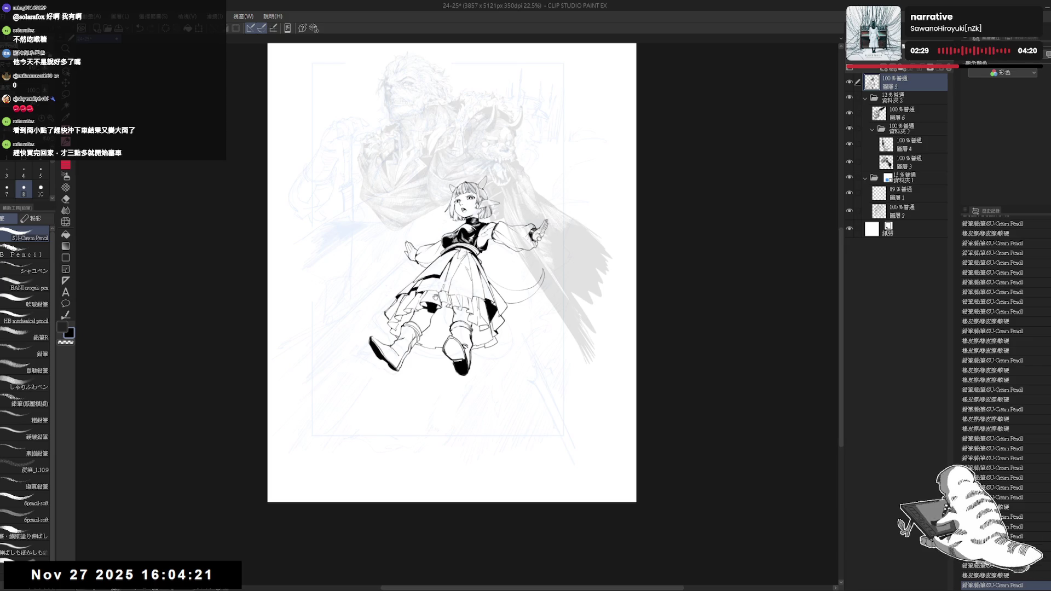
{"action": "left_click_drag", "start_coordinate": [435, 297], "coordinate": [438, 297]}
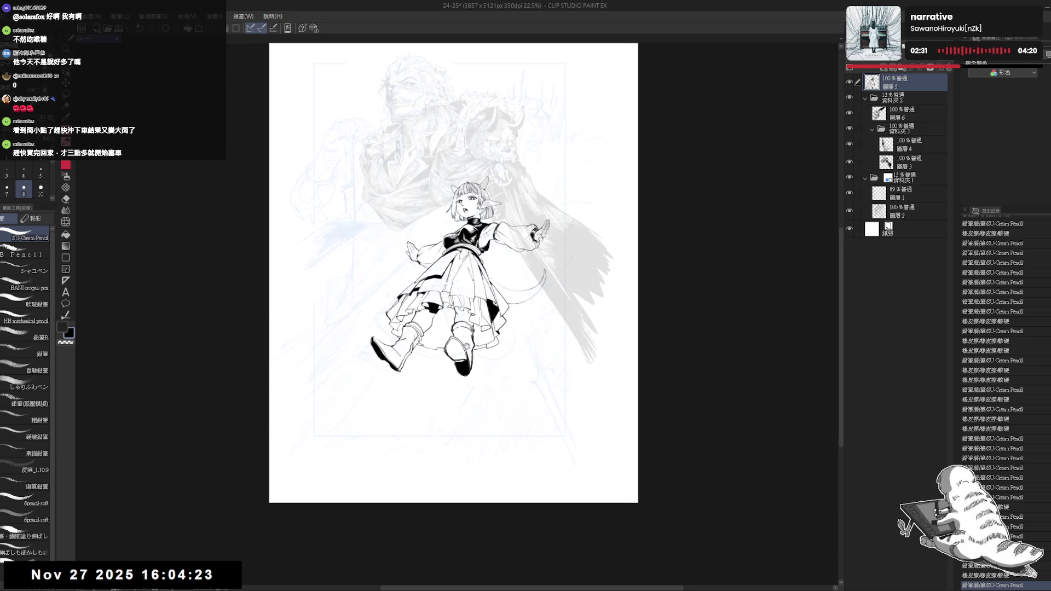
{"action": "key", "text": "ctrl+plus"}
{"action": "key", "text": "ctrl+plus"}
{"action": "key", "text": "e"}
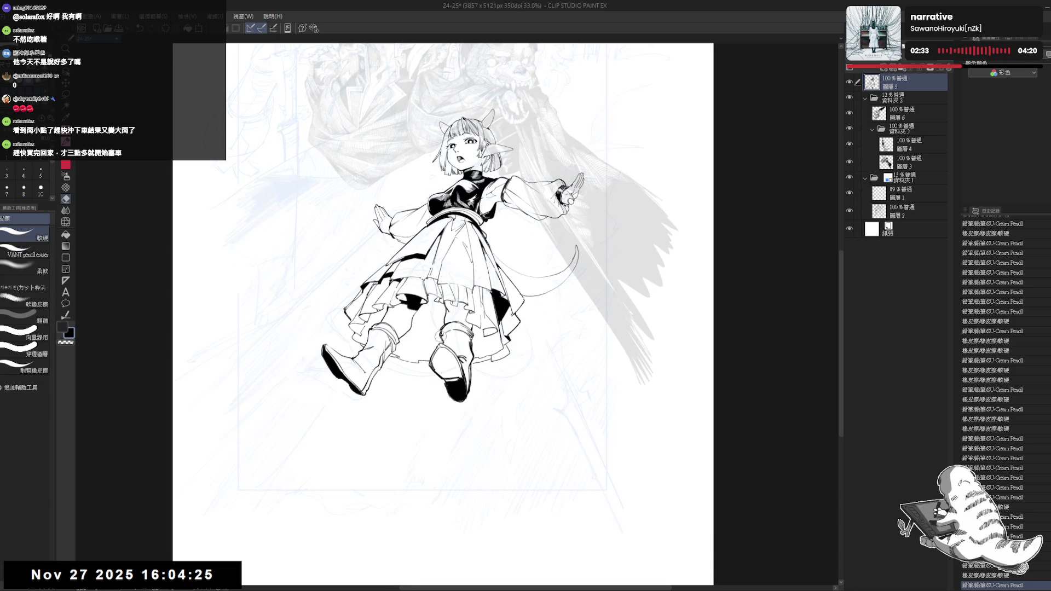
{"action": "mouse_move", "coordinate": [443, 340]}
{"action": "left_mouse_down"}
{"action": "mouse_move", "coordinate": [437, 326]}
{"action": "mouse_move", "coordinate": [447, 340]}
{"action": "left_mouse_up"}
{"action": "key", "text": "p"}
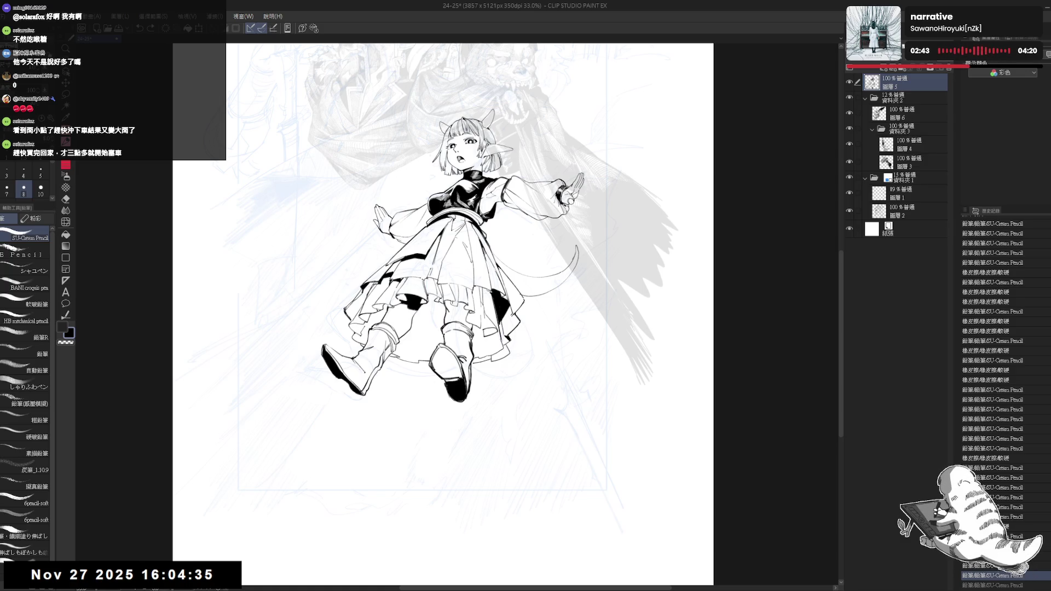
Undo the small stroke near the boots and erase stray bits along the boot lines
{"action": "key", "text": "h"}
{"action": "key", "text": "h"}
{"action": "key", "text": "ctrl+z"}
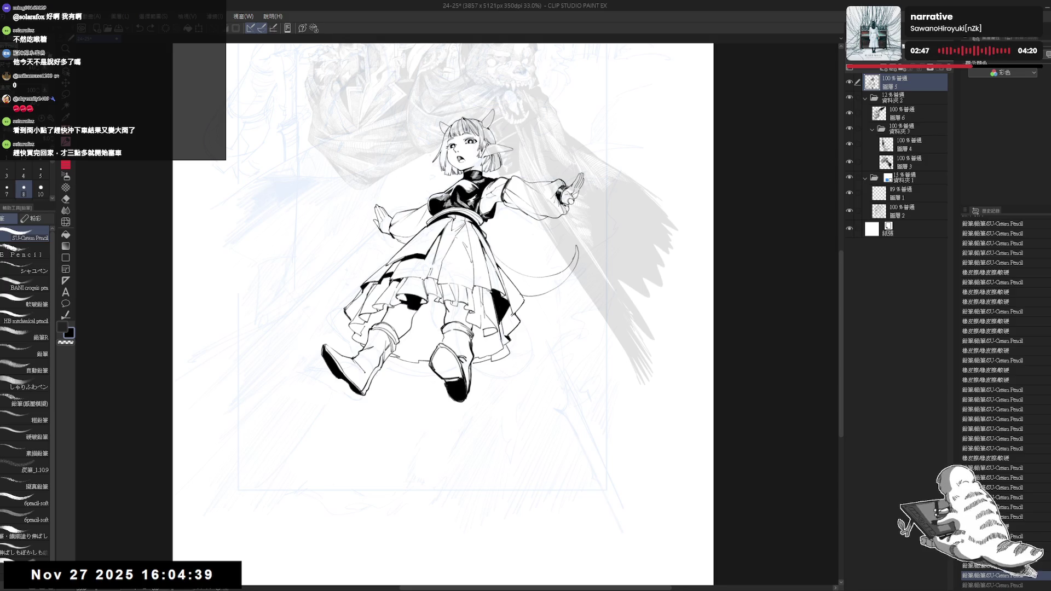
{"action": "key", "text": "e"}
{"action": "left_click_drag", "start_coordinate": [469, 344], "coordinate": [471, 358]}
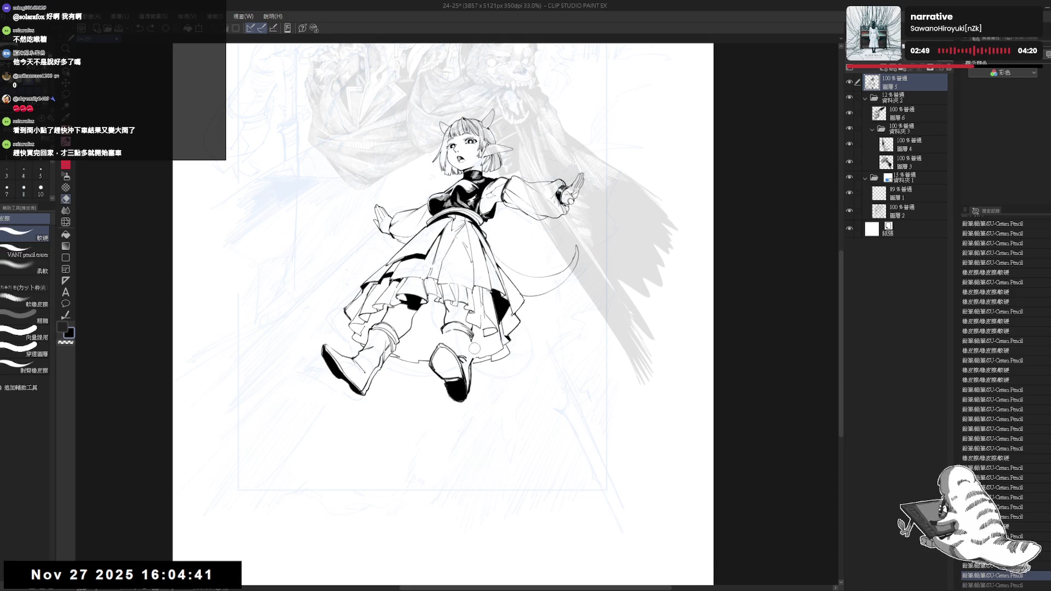
{"action": "key", "text": "p"}
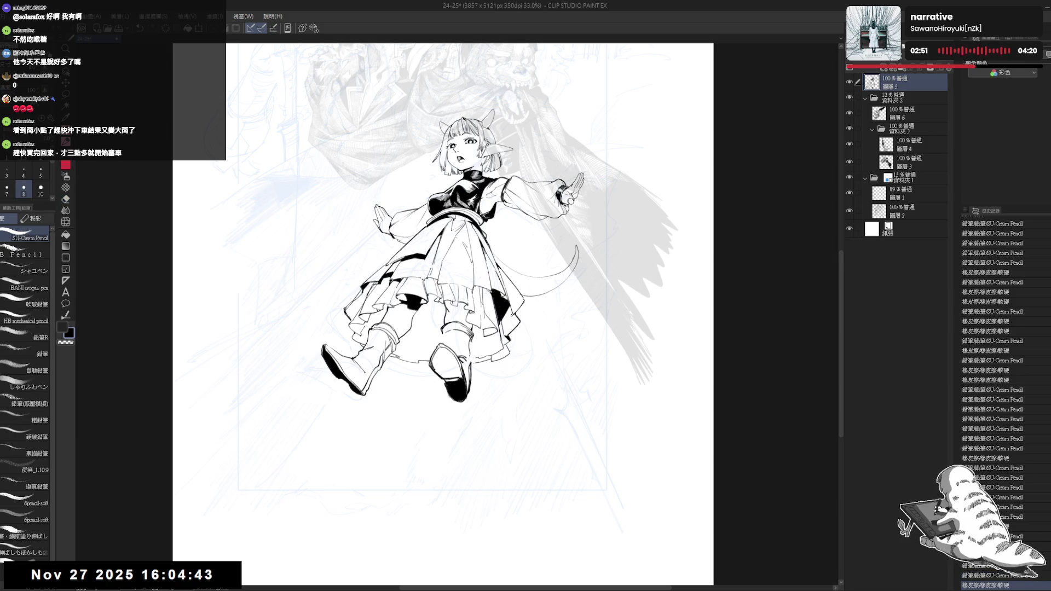
{"action": "key", "text": "e"}
{"action": "key", "text": "p"}
{"action": "left_click_drag", "start_coordinate": [474, 377], "coordinate": [471, 387]}
{"action": "key", "text": "e"}
{"action": "left_click_drag", "start_coordinate": [470, 335], "coordinate": [470, 360]}
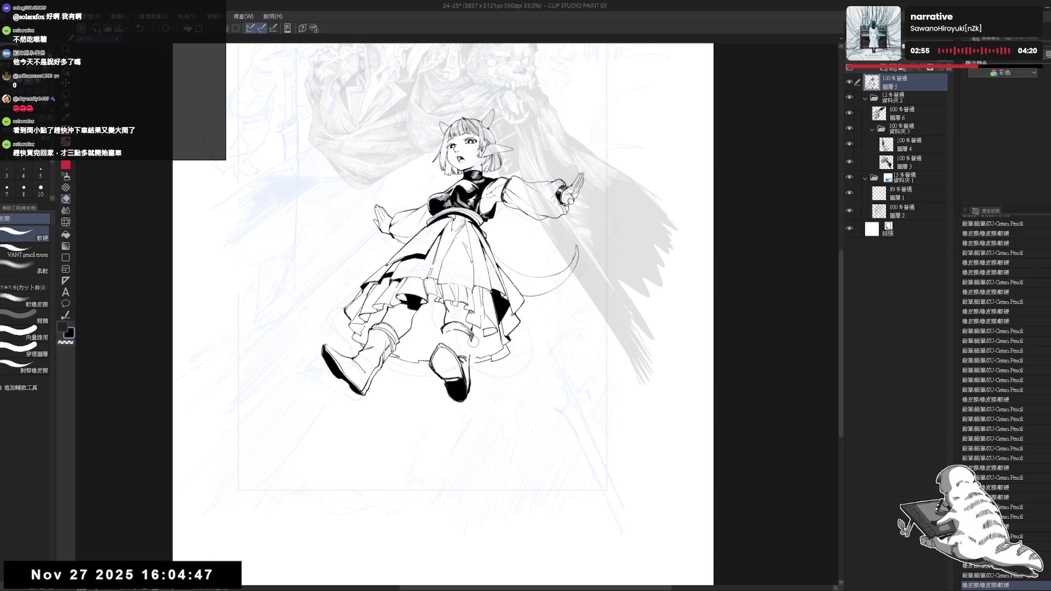
{"action": "key", "text": "p"}
Enlarge the pencil, erase spots at the top of the boot, and redraw the right boot line
{"action": "left_click", "coordinate": [41, 188]}
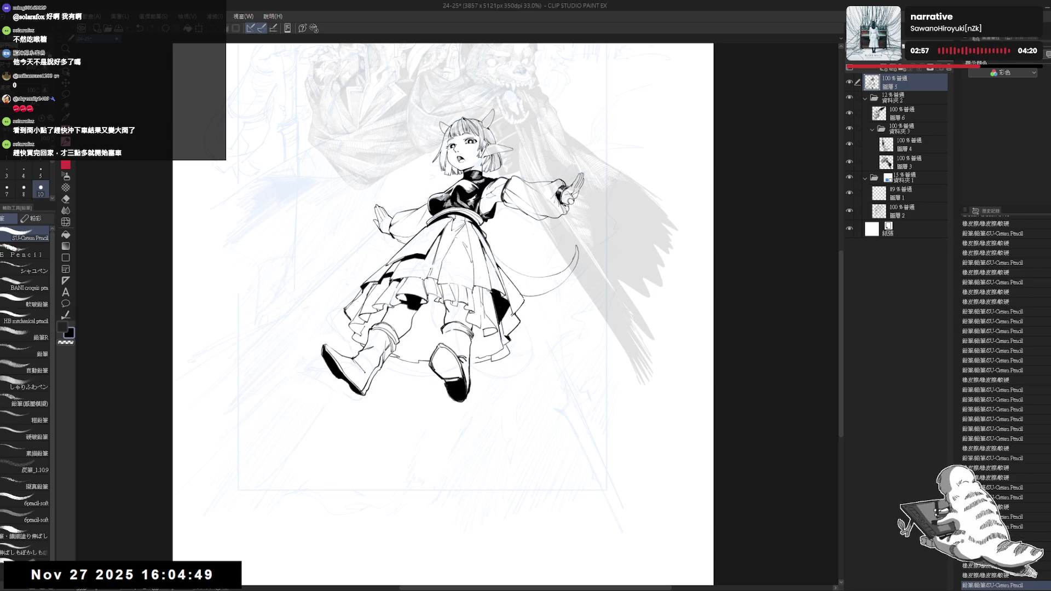
{"action": "key", "text": "e"}
{"action": "left_click_drag", "start_coordinate": [441, 320], "coordinate": [444, 335]}
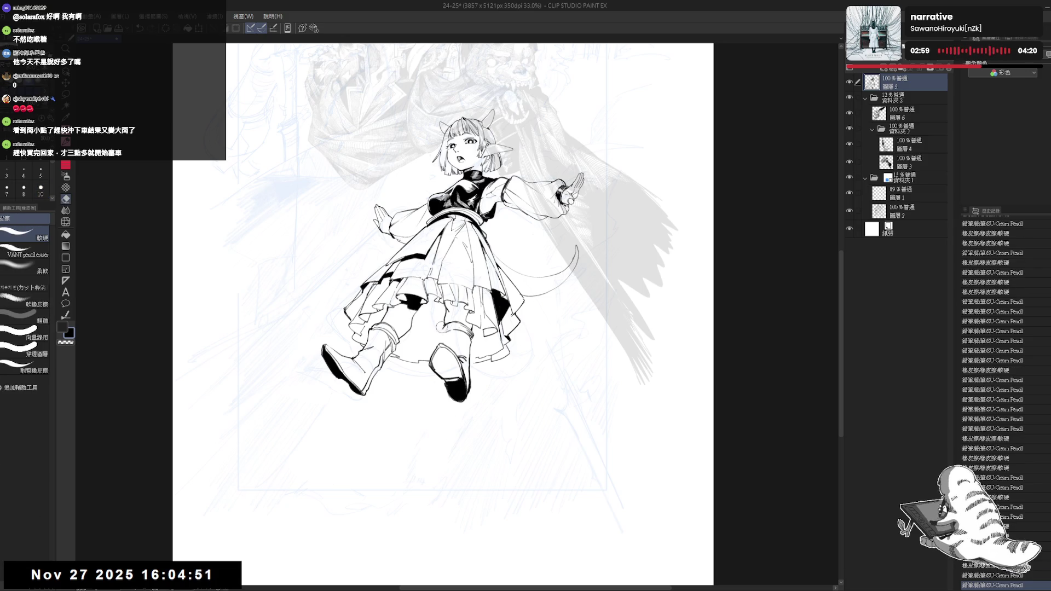
{"action": "key", "text": "p"}
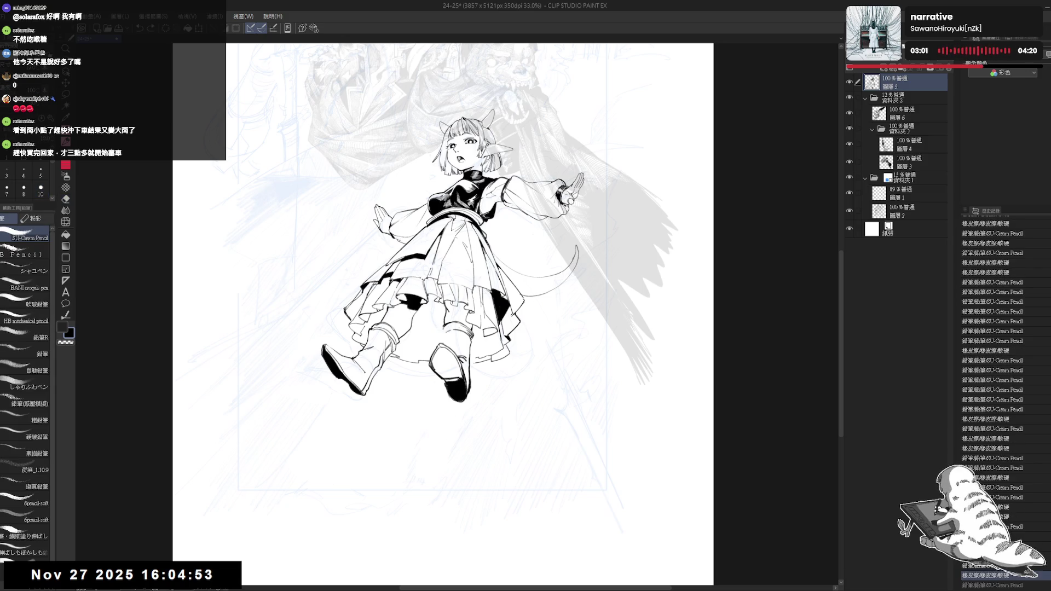
{"action": "key", "text": "e"}
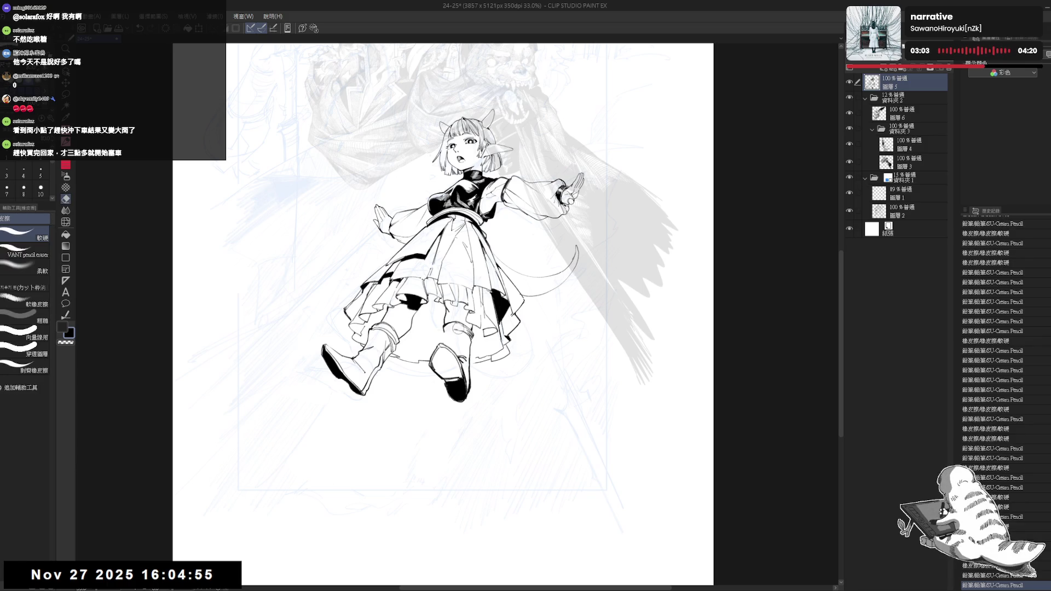
{"action": "left_click", "coordinate": [462, 332]}
{"action": "key", "text": "p"}
{"action": "left_click", "coordinate": [450, 335]}
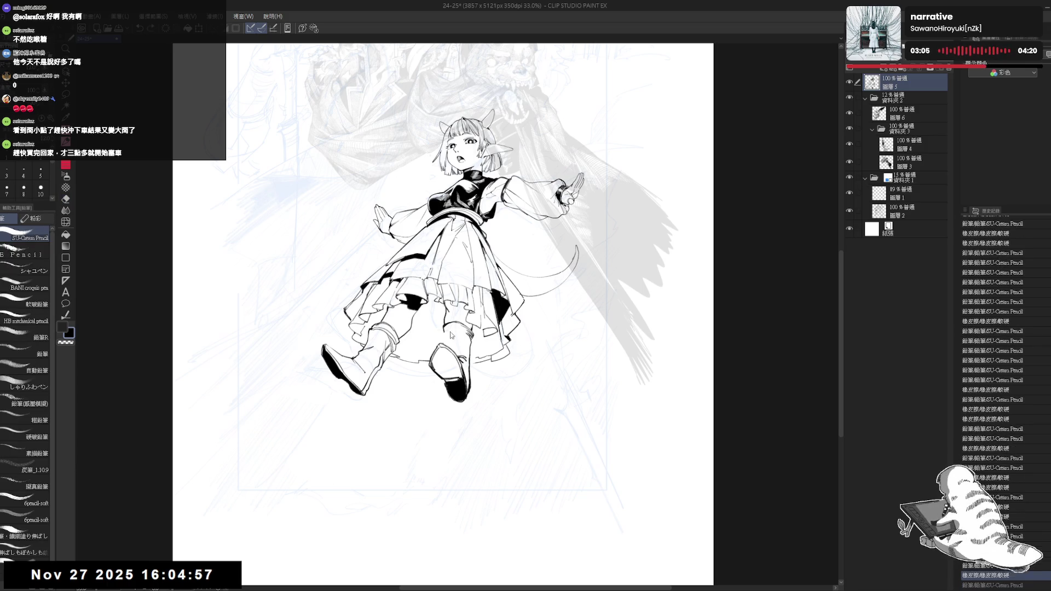
{"action": "left_click_drag", "start_coordinate": [445, 330], "coordinate": [468, 332]}
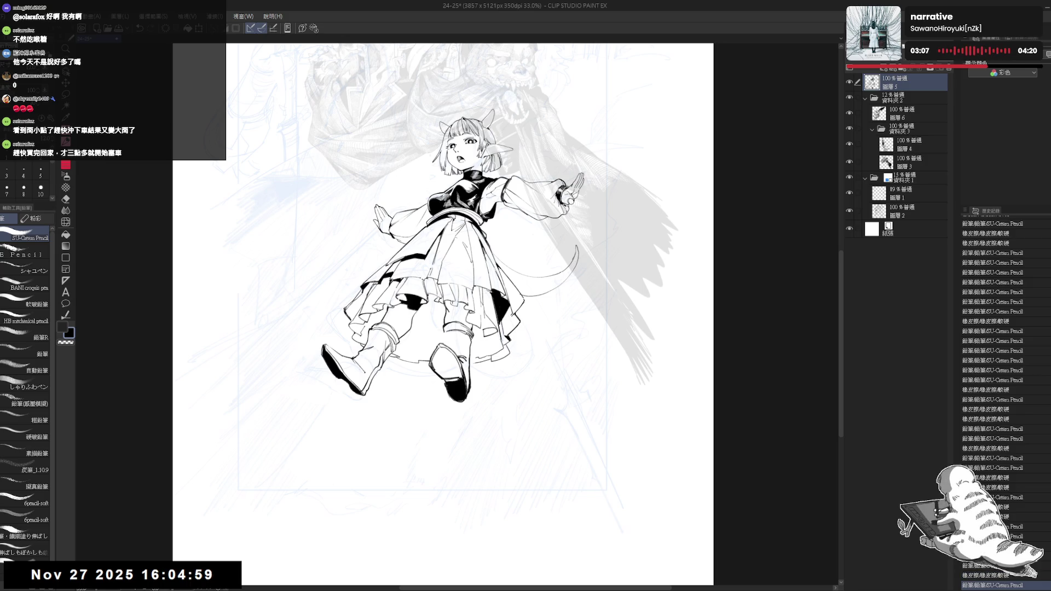
Retrace the boot line strokes, undo the last one, and check the drawing mirrored
{"action": "key", "text": "e"}
{"action": "key", "text": "p"}
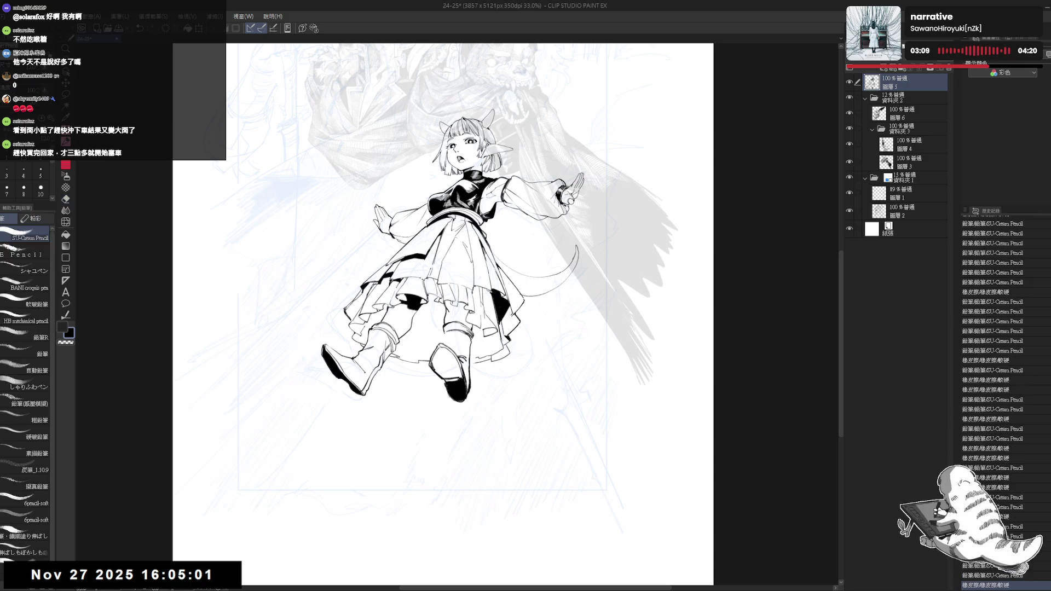
{"action": "mouse_move", "coordinate": [446, 331]}
{"action": "left_mouse_down"}
{"action": "mouse_move", "coordinate": [465, 333]}
{"action": "mouse_move", "coordinate": [465, 344]}
{"action": "mouse_move", "coordinate": [465, 332]}
{"action": "left_mouse_up"}
{"action": "key", "text": "ctrl+z"}
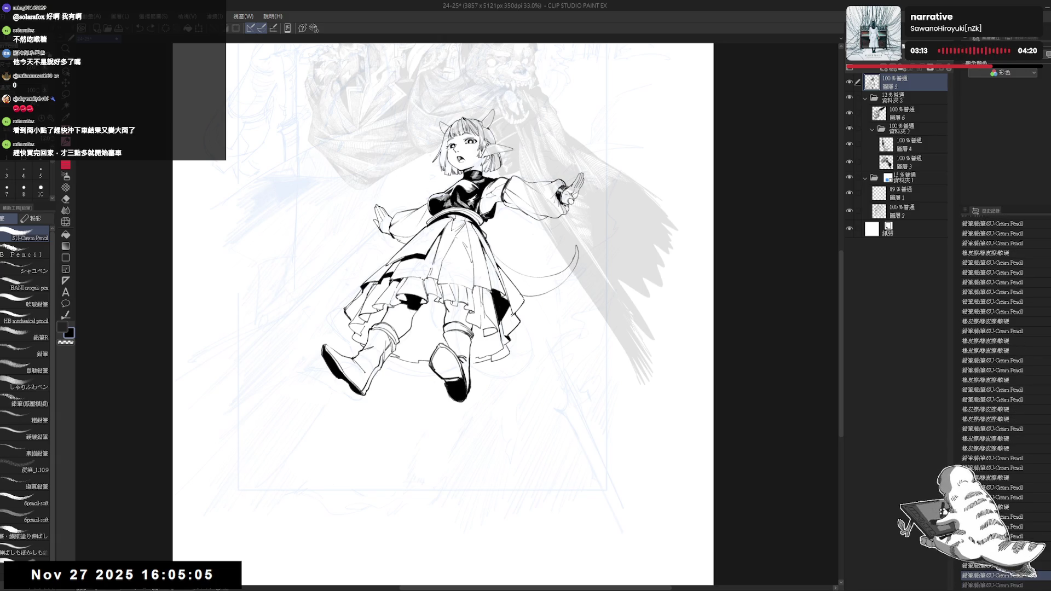
{"action": "key", "text": "h"}
{"action": "key", "text": "h"}
{"action": "key", "text": "ctrl+y"}
{"action": "scroll", "coordinate": [417, 224], "scroll_direction": "down", "scroll_amount": 2}
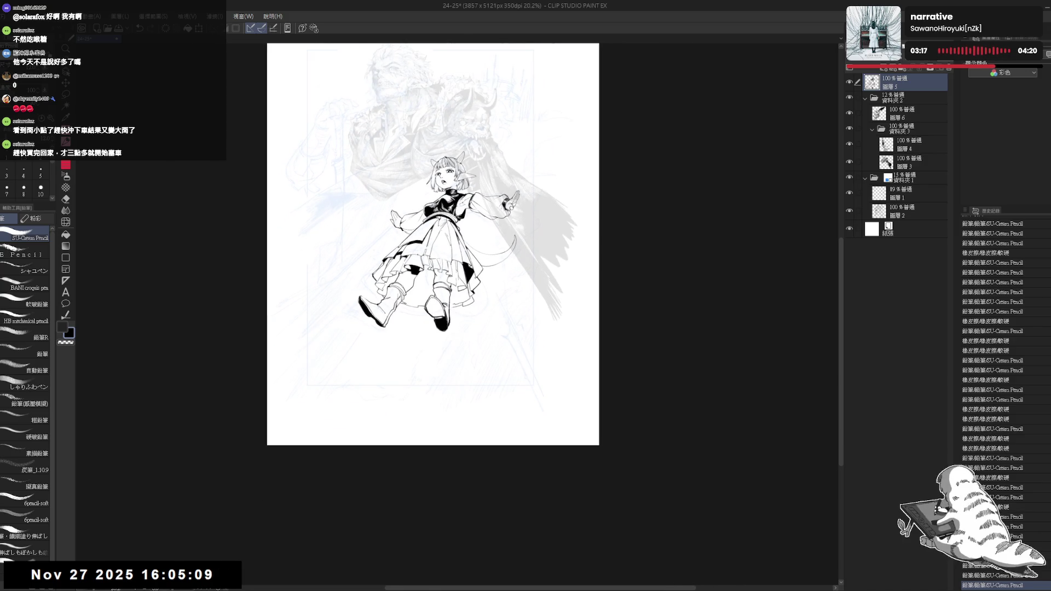
Zoom in on the raised hand, tilt the canvas, then reset its rotation upright
{"action": "key", "text": "e"}
{"action": "key", "text": "p"}
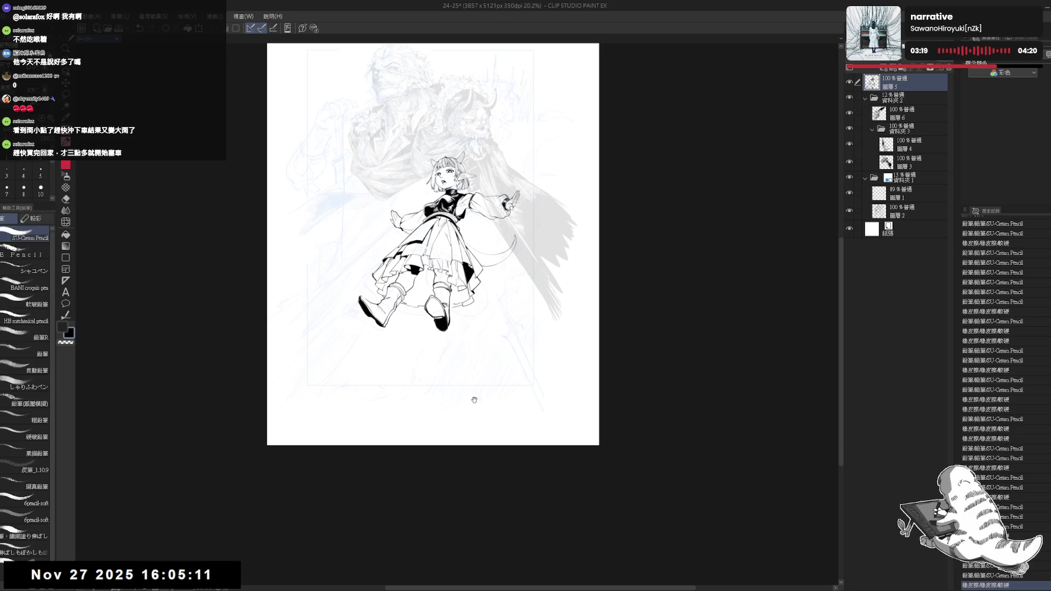
{"action": "scroll", "coordinate": [511, 301], "scroll_direction": "up", "scroll_amount": 1}
{"action": "scroll", "coordinate": [511, 300], "scroll_direction": "up", "scroll_amount": 1}
{"action": "scroll", "coordinate": [511, 301], "scroll_direction": "up", "scroll_amount": 1}
{"action": "scroll", "coordinate": [511, 300], "scroll_direction": "up", "scroll_amount": 2}
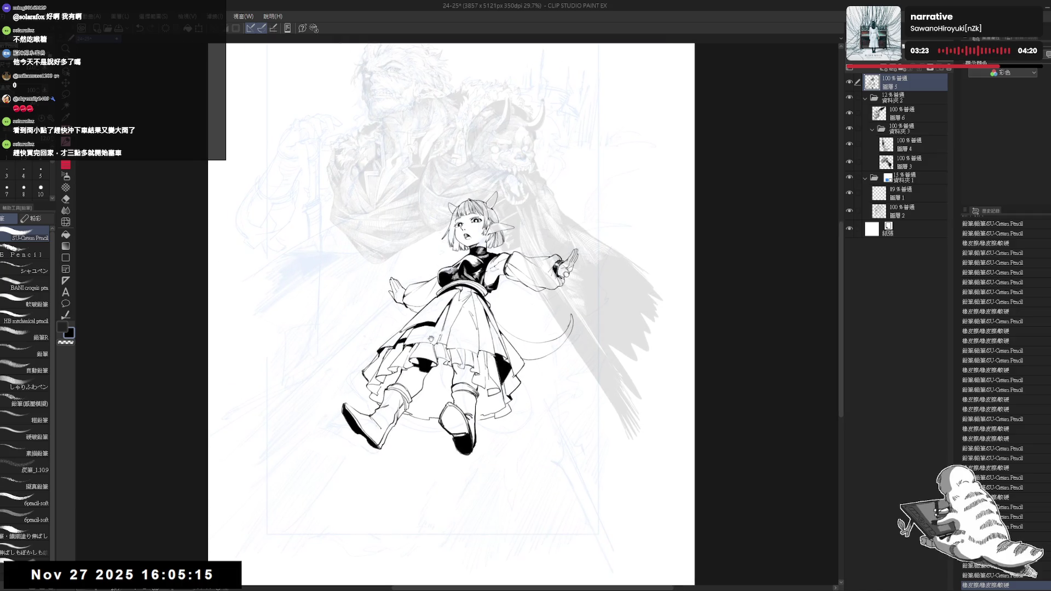
{"action": "key", "text": "e"}
{"action": "key", "text": "p"}
{"action": "mouse_move", "coordinate": [525, 311]}
{"action": "left_mouse_down"}
{"action": "mouse_move", "coordinate": [542, 317]}
{"action": "mouse_move", "coordinate": [452, 305]}
{"action": "left_mouse_up"}
{"action": "key", "text": "e"}
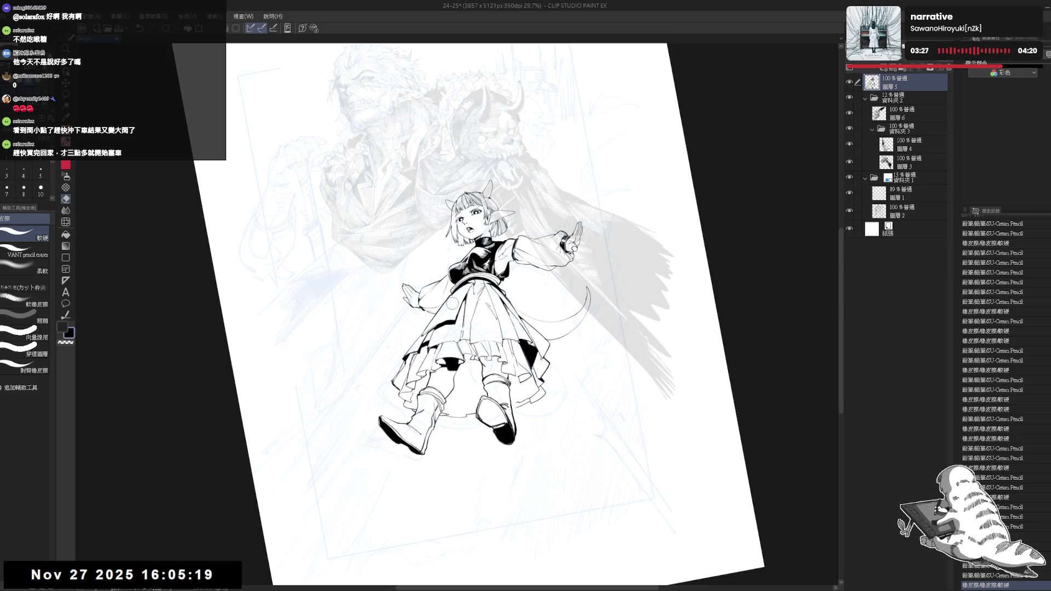
{"action": "key", "text": "h"}
{"action": "key", "text": "ctrl+at"}
Pan, zoom and tilt the view to frame the girl's figure and raised hand
{"action": "left_click_drag", "start_coordinate": [543, 296], "coordinate": [527, 275]}
{"action": "key", "text": "e"}
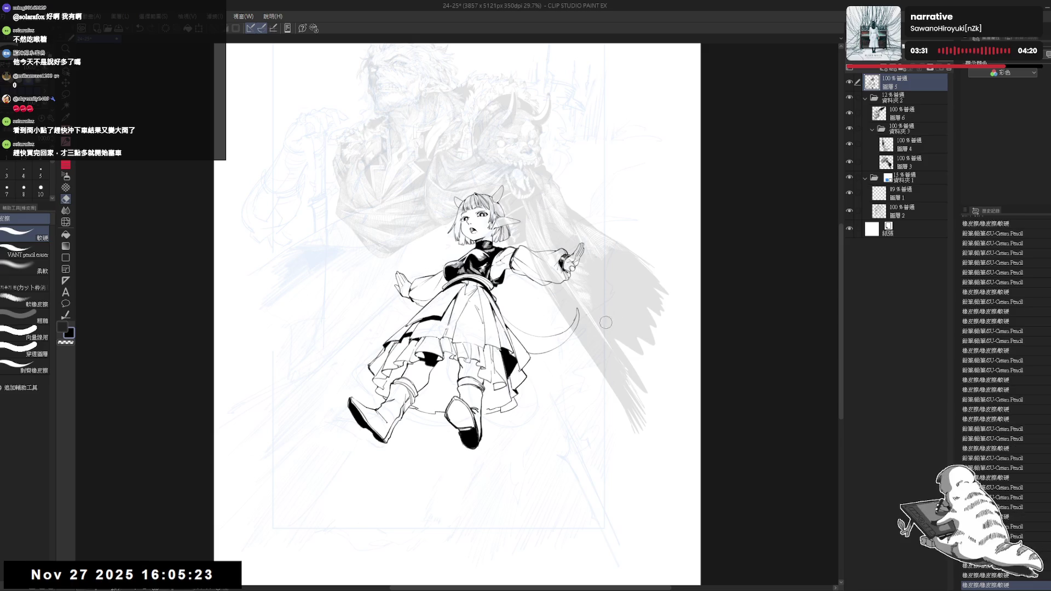
{"action": "key", "text": "h"}
{"action": "left_click_drag", "start_coordinate": [545, 291], "coordinate": [539, 299]}
{"action": "left_click_drag", "start_coordinate": [526, 225], "coordinate": [529, 230]}
{"action": "left_click_drag", "start_coordinate": [530, 315], "coordinate": [539, 325]}
{"action": "scroll", "coordinate": [508, 269], "scroll_direction": "up", "scroll_amount": 1}
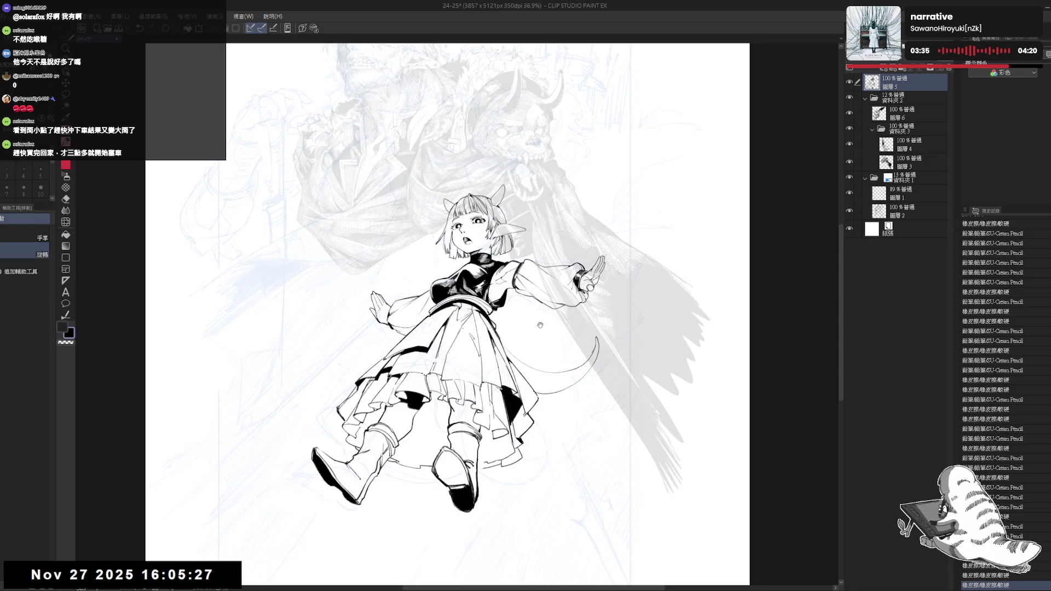
{"action": "left_click_drag", "start_coordinate": [509, 274], "coordinate": [521, 288]}
{"action": "key", "text": "e"}
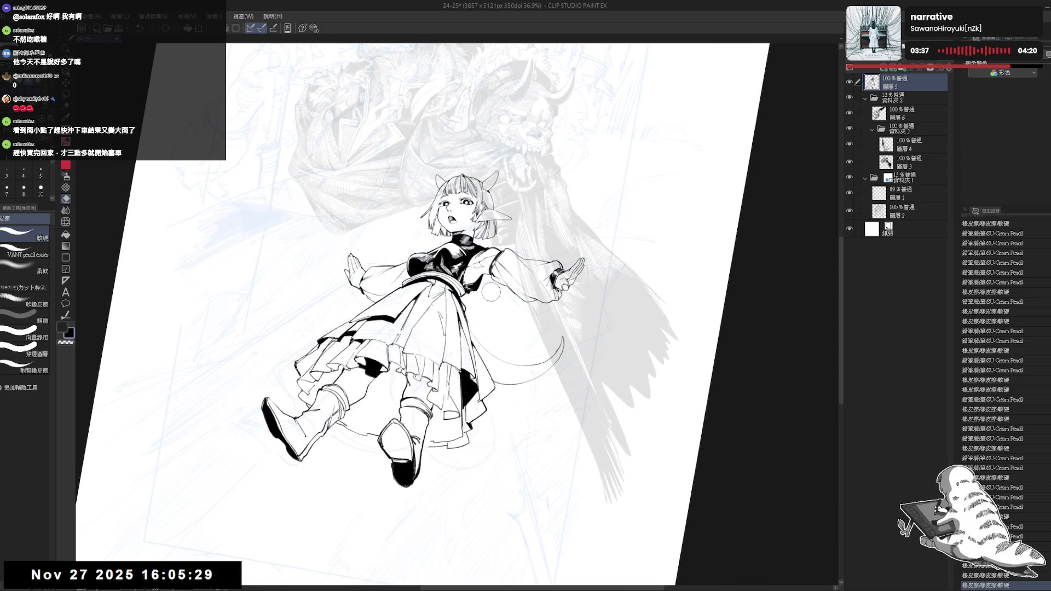
{"action": "key", "text": "h"}
{"action": "scroll", "coordinate": [495, 293], "scroll_direction": "up", "scroll_amount": 1}
{"action": "left_click_drag", "start_coordinate": [449, 334], "coordinate": [480, 322]}
Set the pencil to size 10, add a small mark near the hand, and erase stray lines
{"action": "key", "text": "p"}
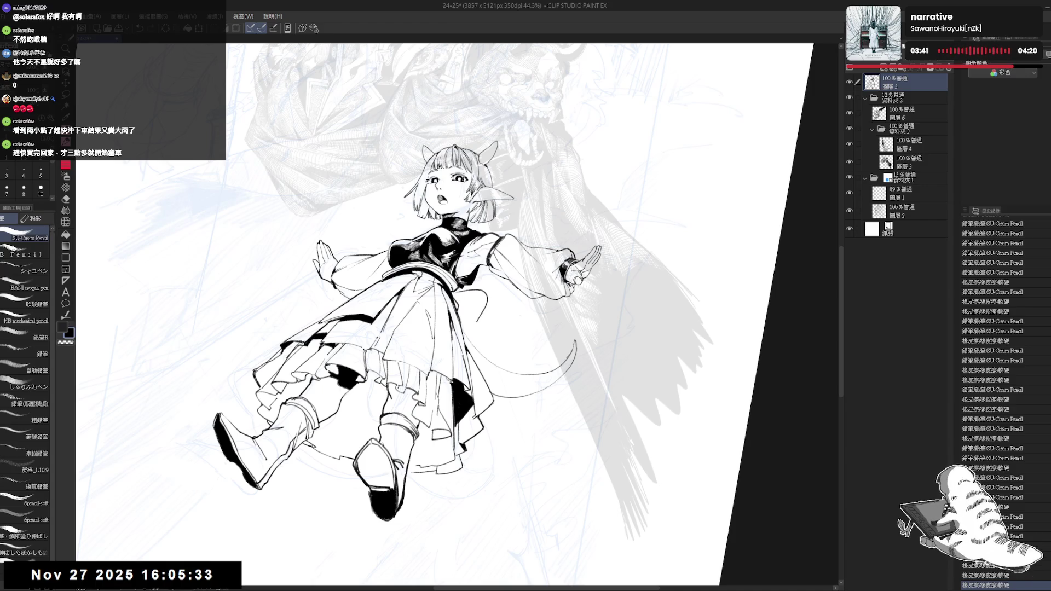
{"action": "left_click", "coordinate": [40, 189]}
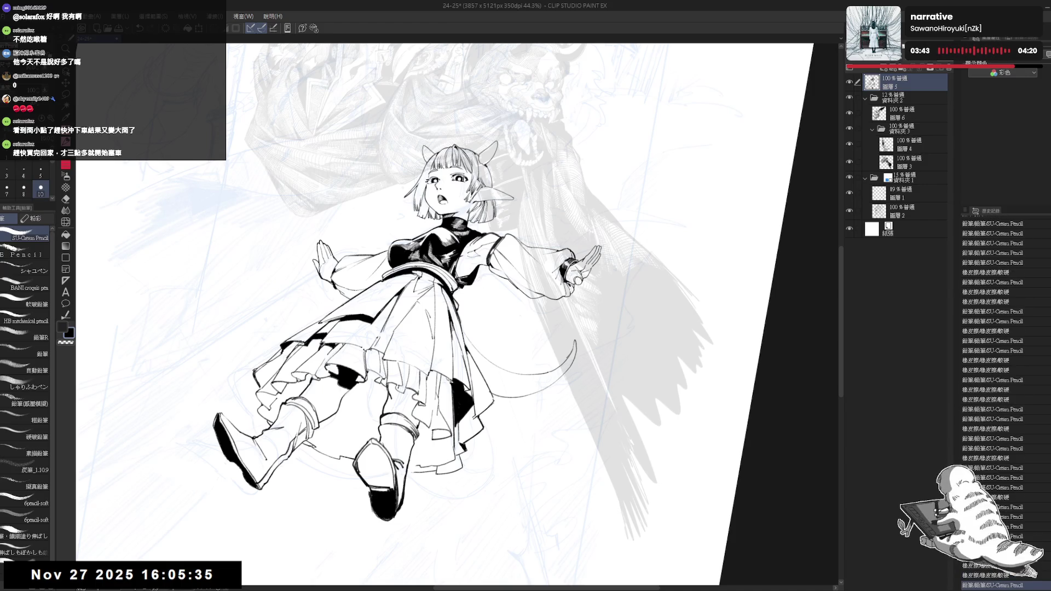
{"action": "left_click_drag", "start_coordinate": [470, 295], "coordinate": [467, 292]}
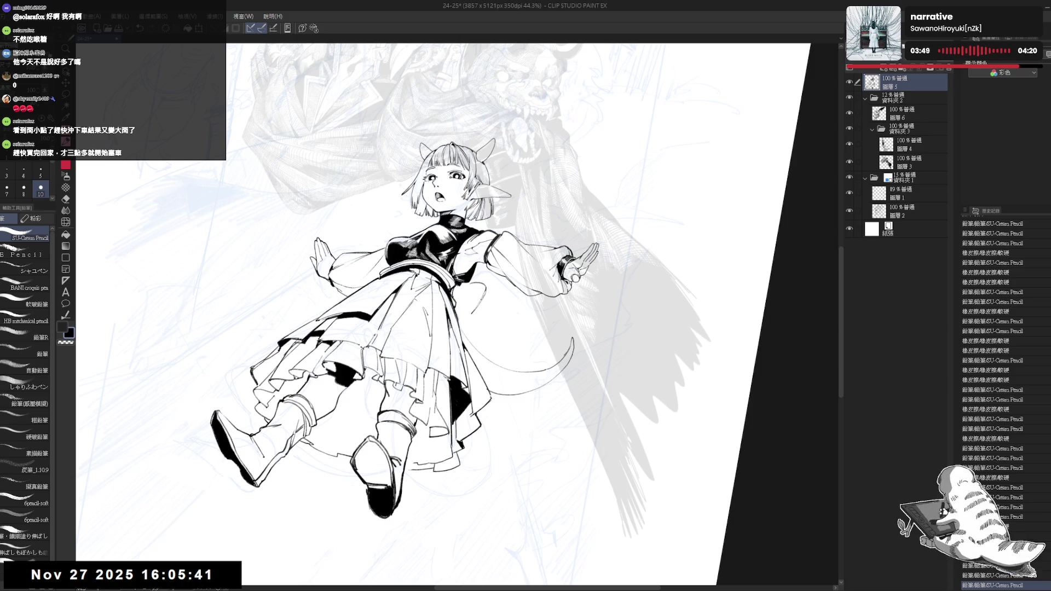
{"action": "left_click", "coordinate": [491, 290]}
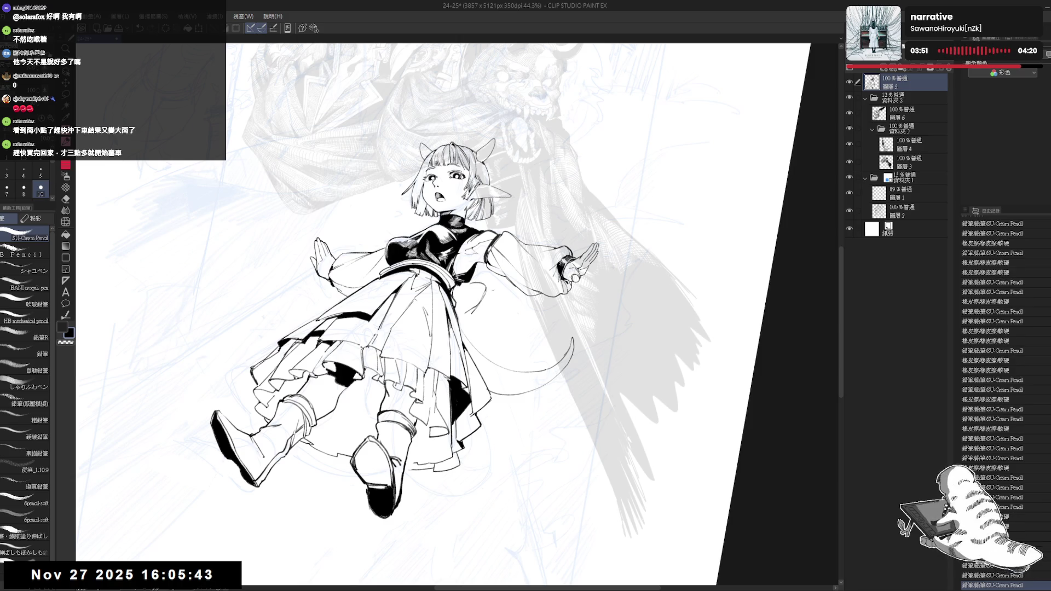
{"action": "left_click_drag", "start_coordinate": [459, 323], "coordinate": [479, 304]}
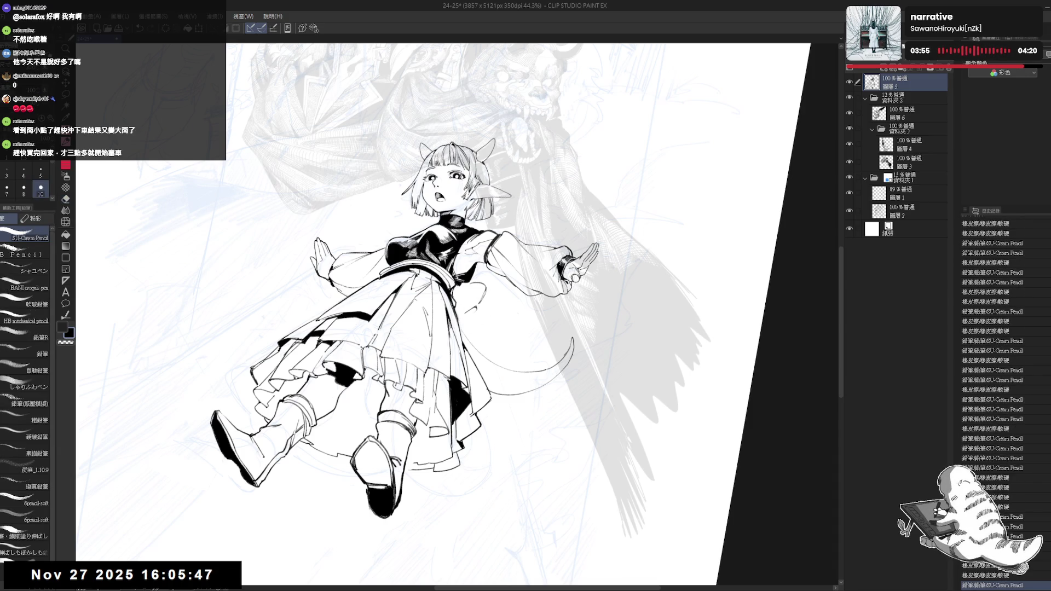
{"action": "key", "text": "r"}
{"action": "left_click_drag", "start_coordinate": [602, 164], "coordinate": [482, 131]}
Pencil a stroke near the sleeve, tilt the canvas about 20°, and undo then redo two strokes
{"action": "key", "text": "p"}
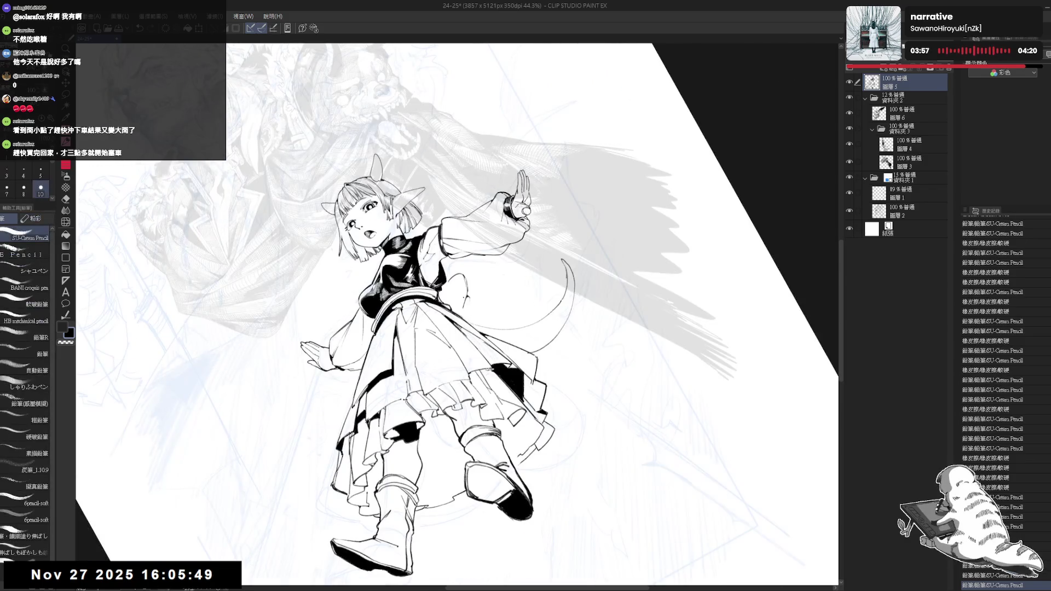
{"action": "left_click_drag", "start_coordinate": [465, 302], "coordinate": [470, 298]}
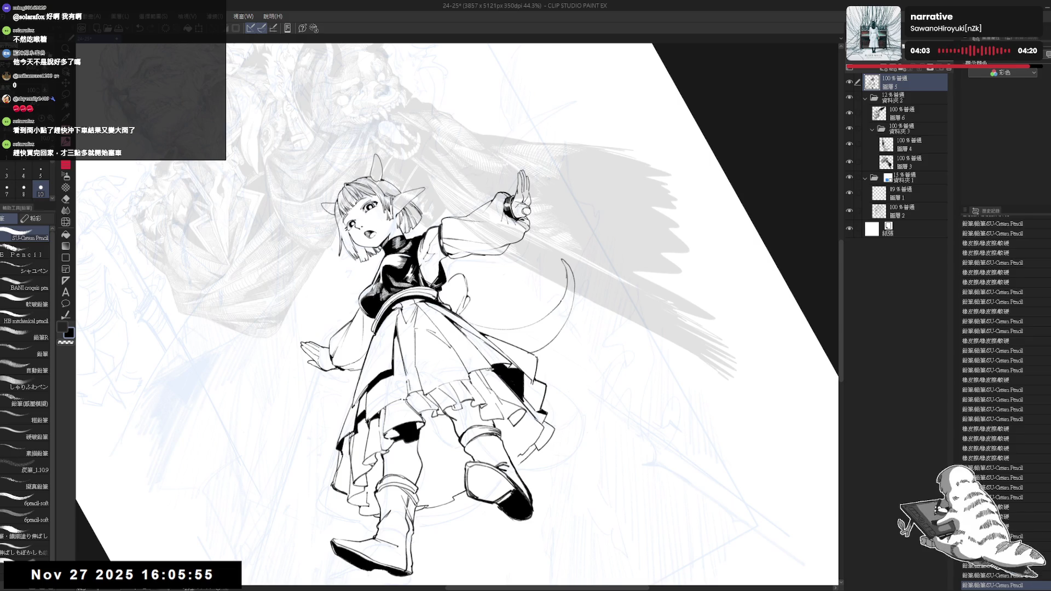
{"action": "key", "text": "ctrl+@"}
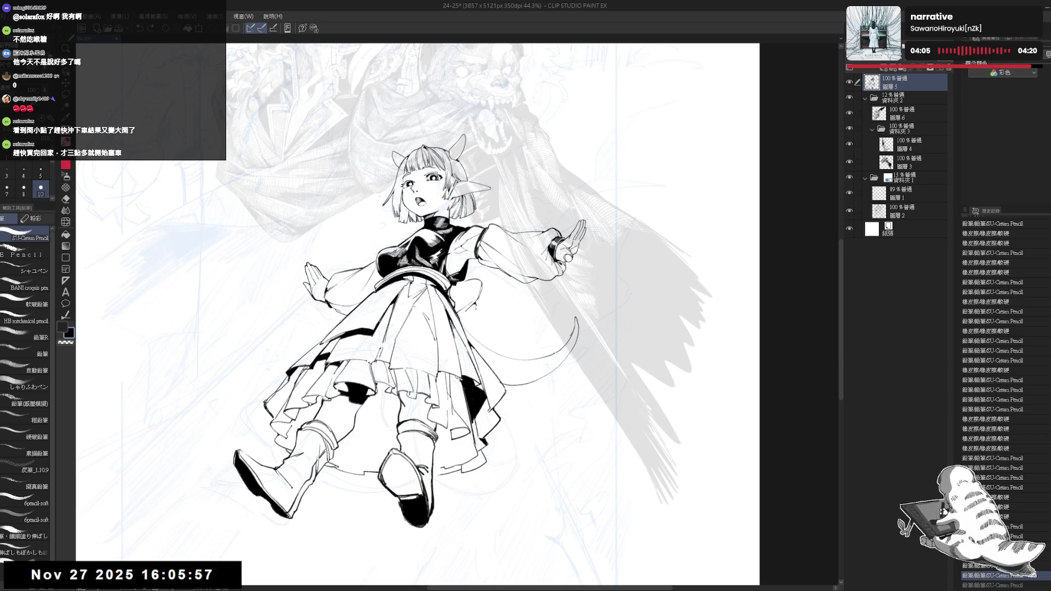
{"action": "left_click_drag", "start_coordinate": [481, 322], "coordinate": [464, 306]}
{"action": "key", "text": "p"}
{"action": "key", "text": "ctrl+z"}
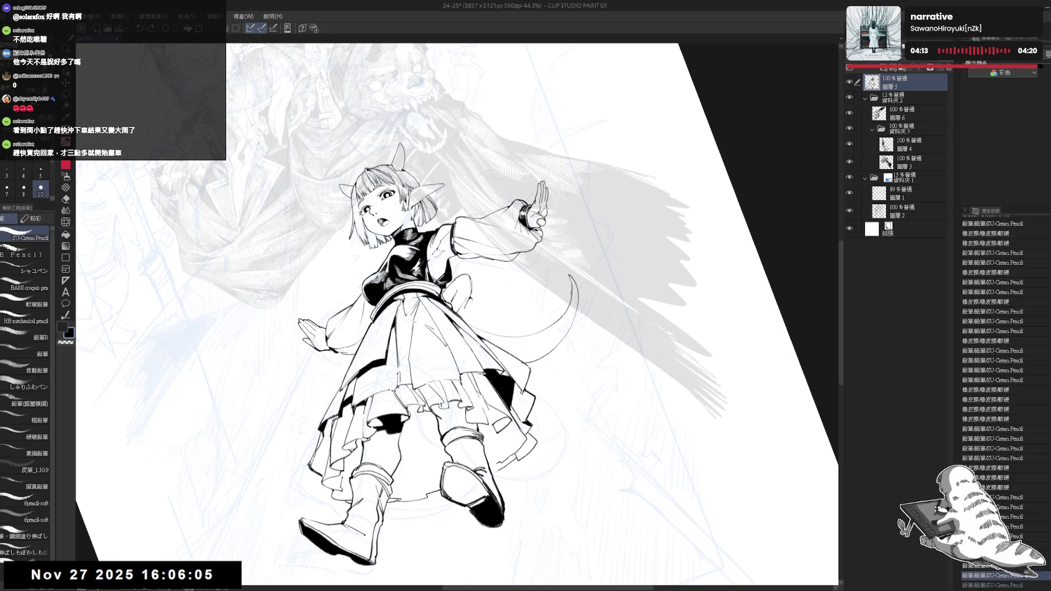
{"action": "key", "text": "ctrl+z"}
{"action": "key", "text": "ctrl+z"}
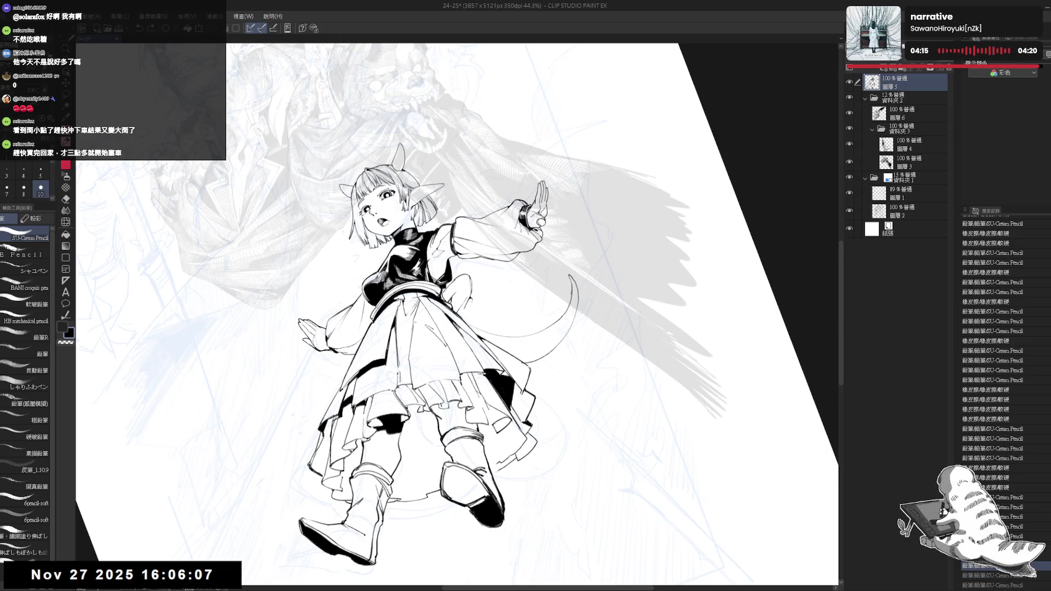
{"action": "key", "text": "ctrl+y"}
{"action": "key", "text": "ctrl+y"}
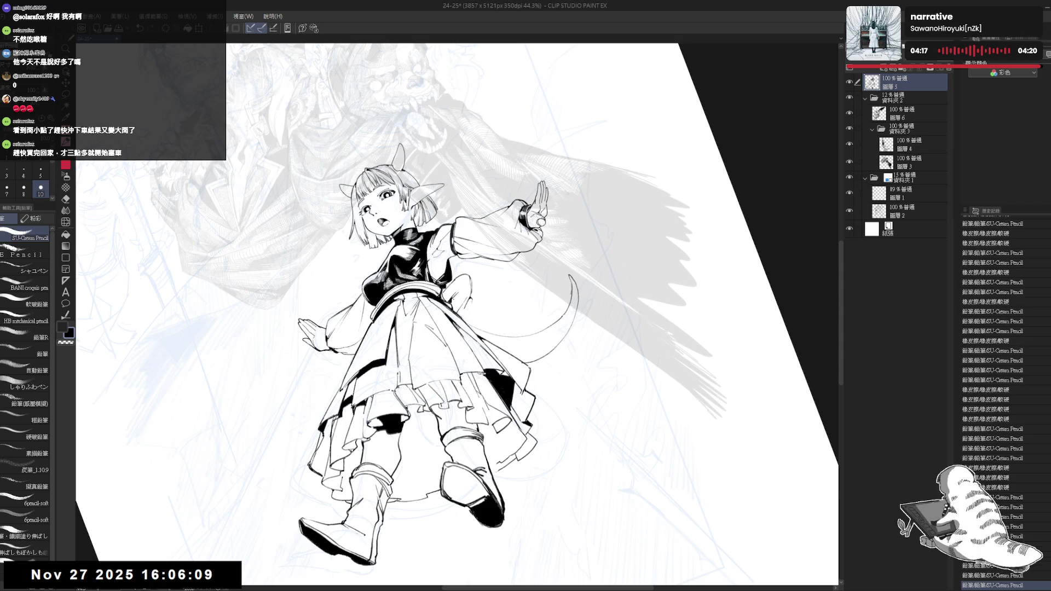
Mirror the canvas to check the drawing, erase a stray mark, then flip it back
{"action": "key", "text": "r"}
{"action": "key", "text": "h"}
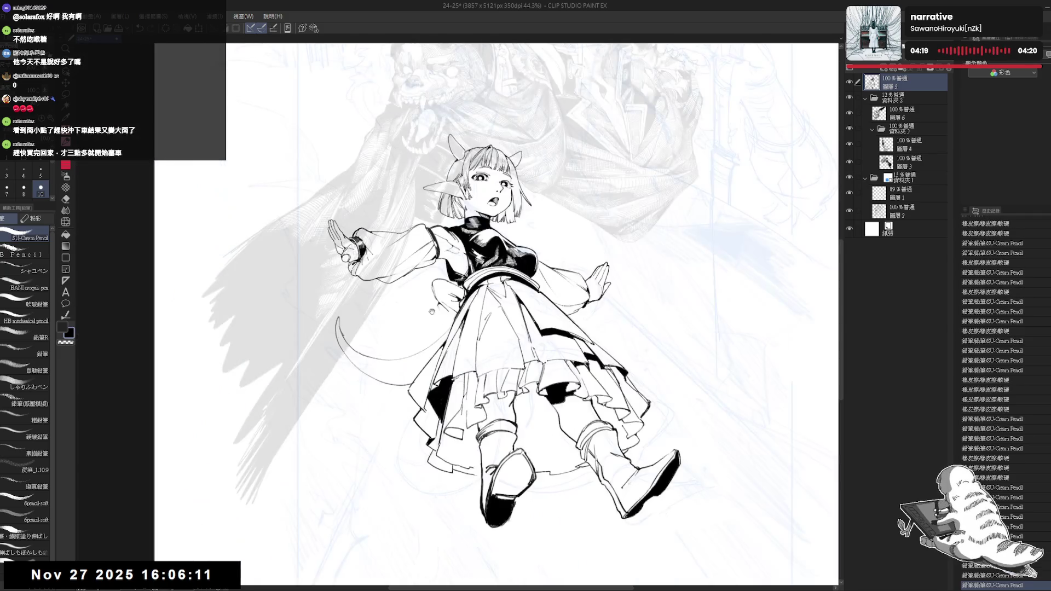
{"action": "key", "text": "e"}
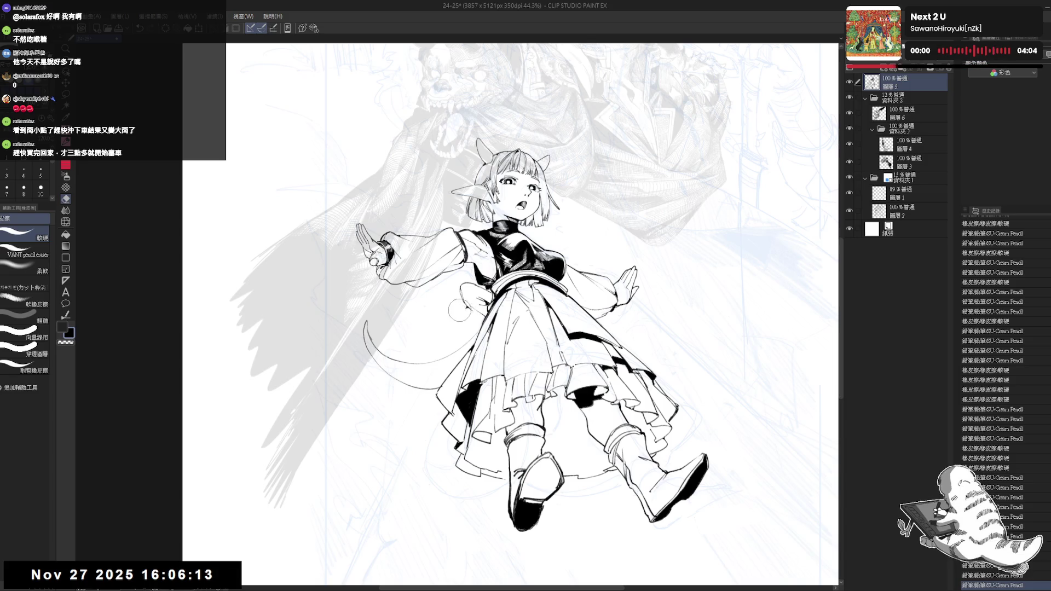
{"action": "key", "text": "p"}
{"action": "key", "text": "e"}
{"action": "left_click_drag", "start_coordinate": [454, 296], "coordinate": [465, 307]}
{"action": "key", "text": "p"}
{"action": "key", "text": "h"}
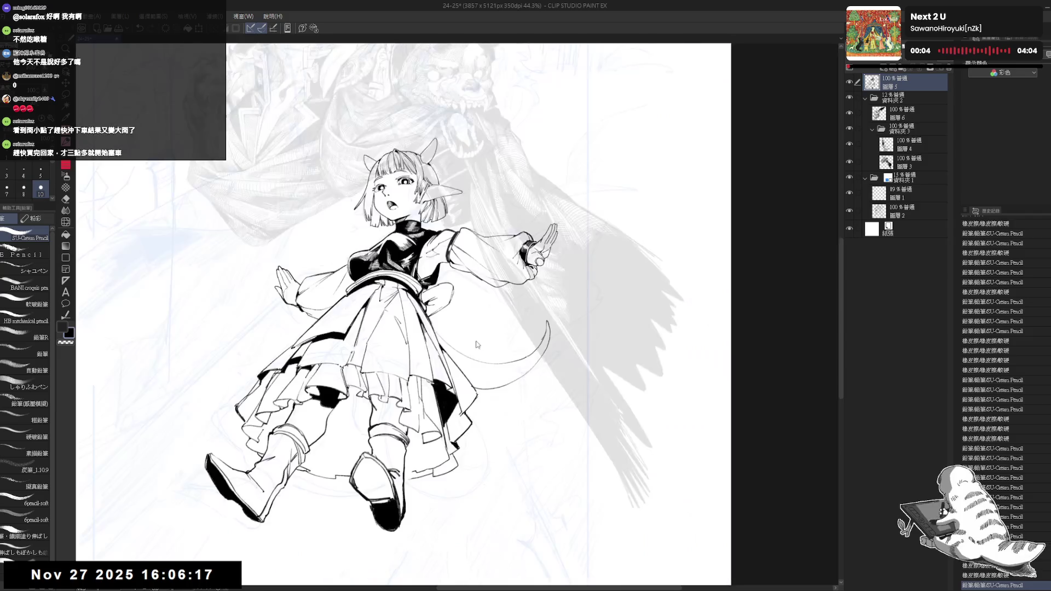
Erase the stray lines below the sleeve, rotating the canvas to check the result
{"action": "key", "text": "minus"}
{"action": "key", "text": "minus"}
{"action": "key", "text": "e"}
{"action": "mouse_move", "coordinate": [452, 298]}
{"action": "left_mouse_down"}
{"action": "mouse_move", "coordinate": [447, 323]}
{"action": "mouse_move", "coordinate": [455, 304]}
{"action": "left_mouse_up"}
{"action": "key", "text": "p"}
{"action": "key", "text": "e"}
{"action": "key", "text": "p"}
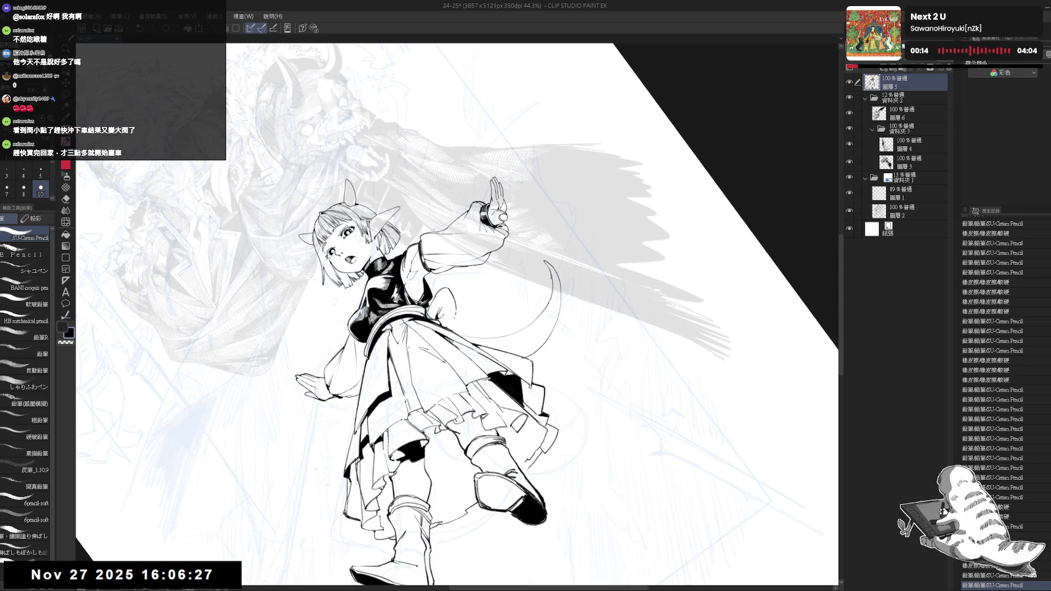
{"action": "key", "text": "minus"}
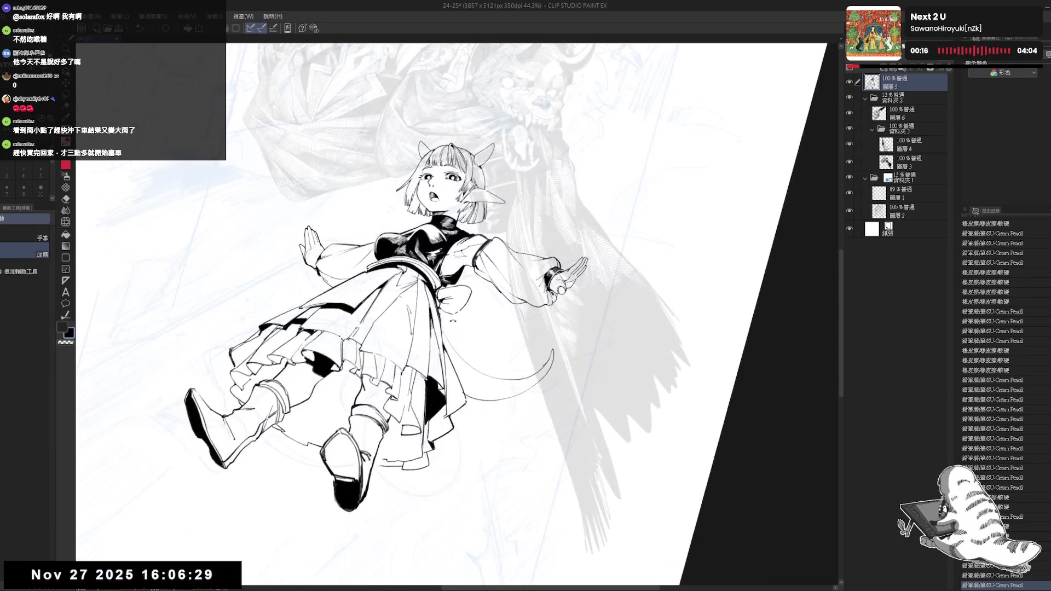
{"action": "key", "text": "minus"}
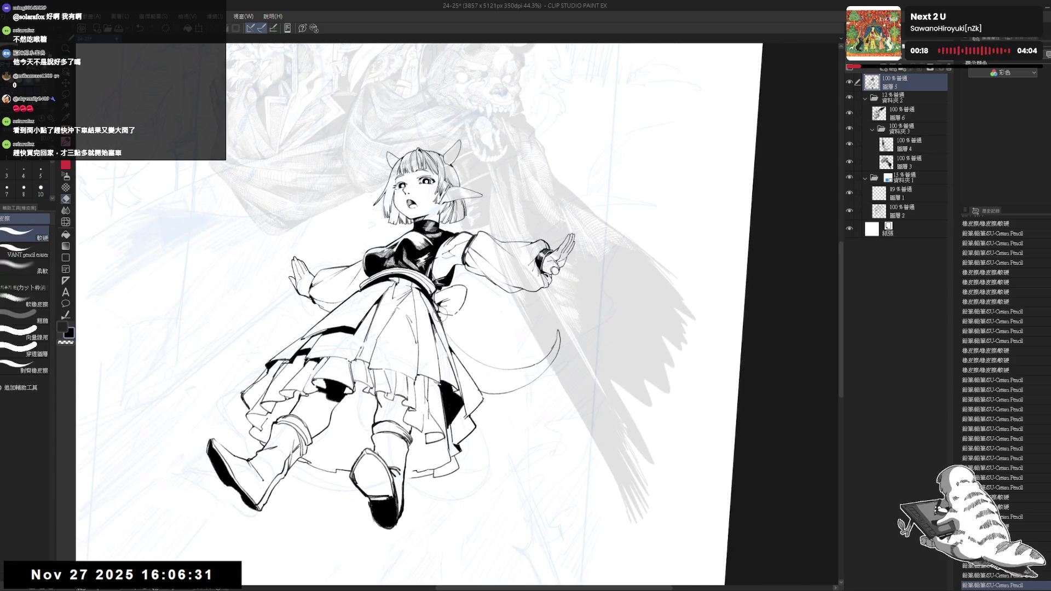
{"action": "key", "text": "g"}
{"action": "key", "text": "p"}
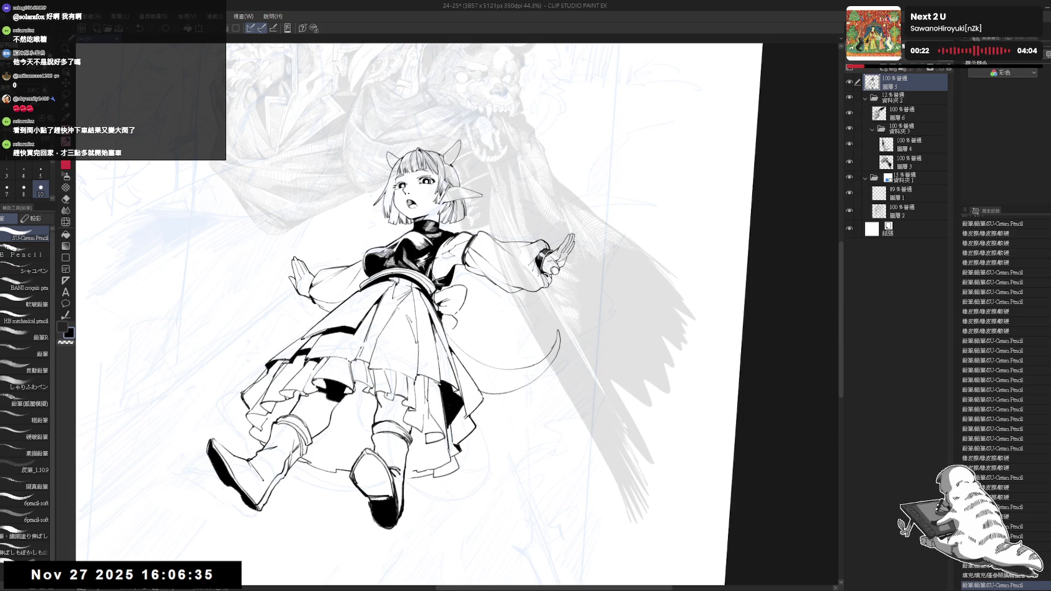
Undo the last steps, erase a small area, then reset rotation and zoom out to 30%
{"action": "key", "text": "ctrl+z"}
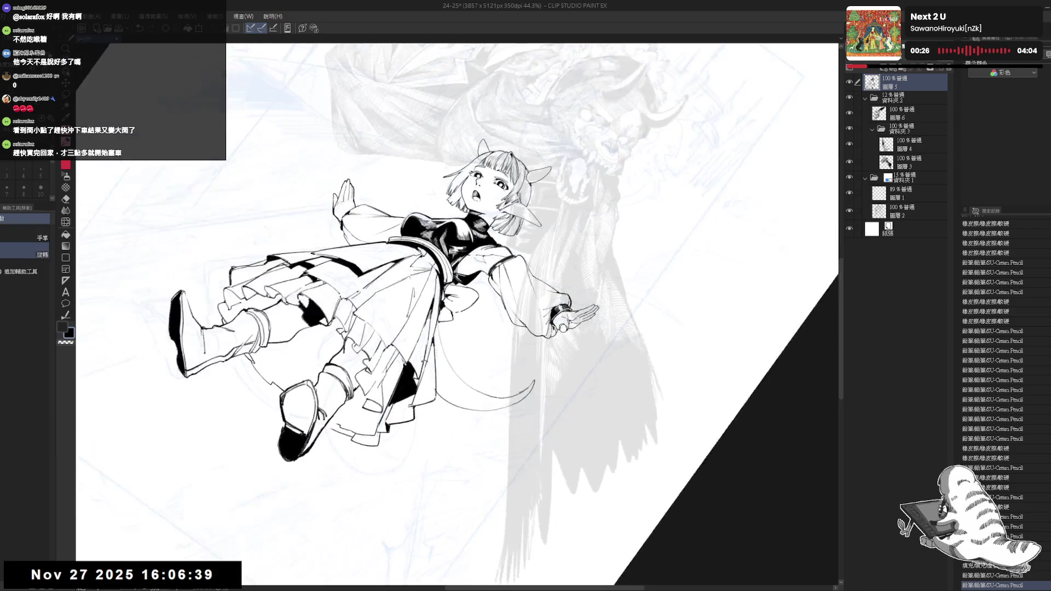
{"action": "key", "text": "asciicircum"}
{"action": "key", "text": "asciicircum"}
{"action": "key", "text": "asciicircum"}
{"action": "key", "text": "ctrl+z"}
{"action": "left_click_drag", "start_coordinate": [452, 312], "coordinate": [457, 320]}
{"action": "key", "text": "minus"}
{"action": "key", "text": "minus"}
{"action": "key", "text": "minus"}
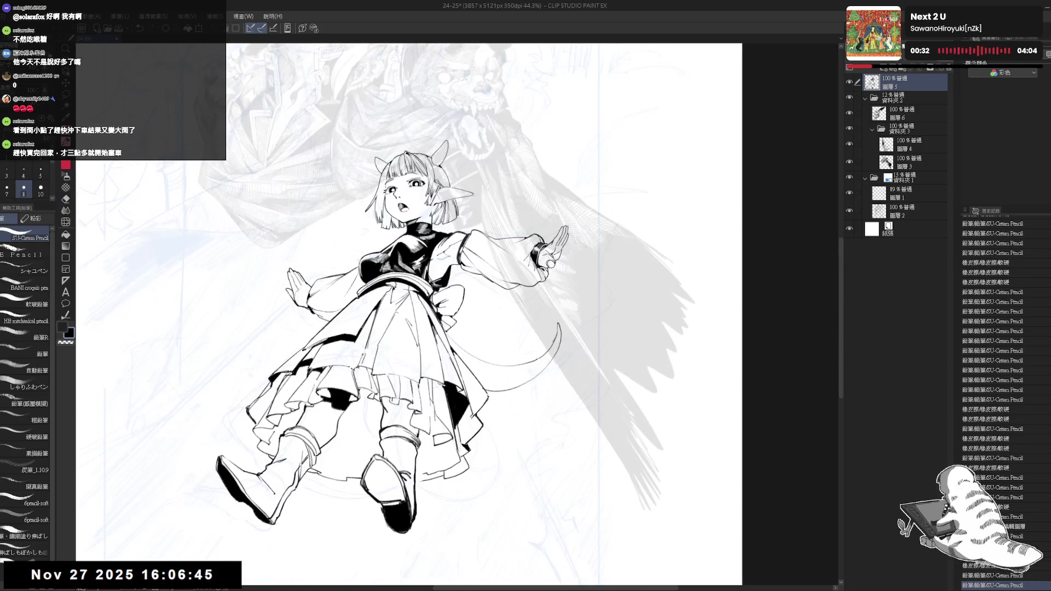
{"action": "key", "text": "minus"}
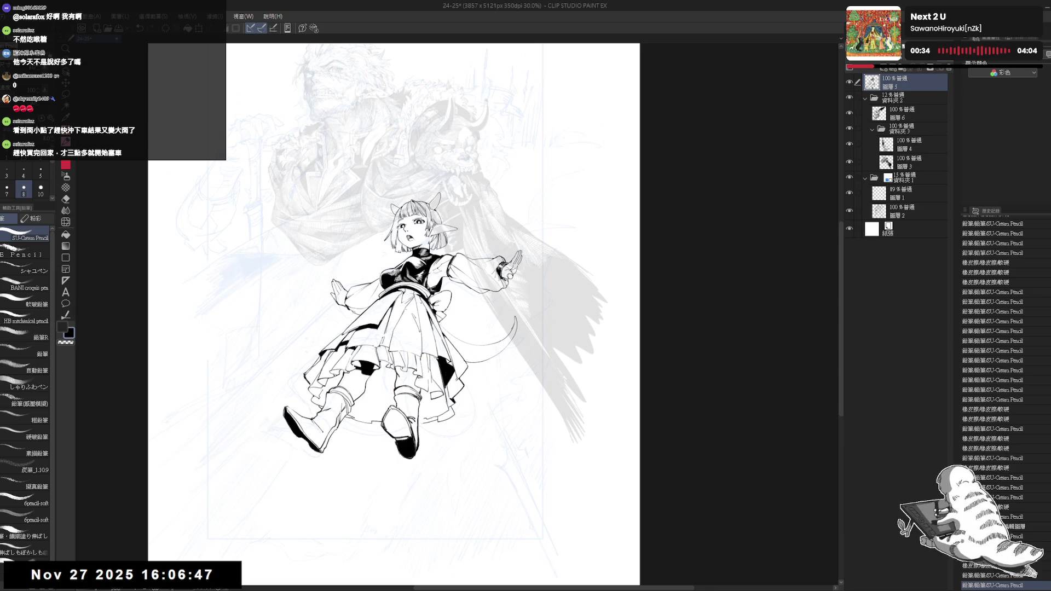
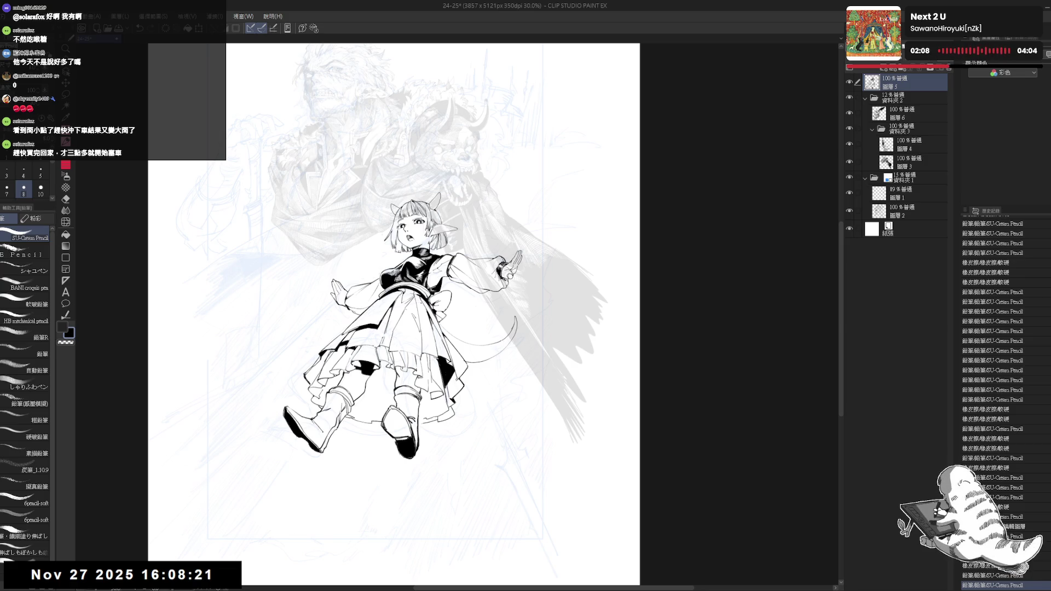
Set folder 資料夾2, holding the man and horned demon-head cape, to 100% opacity
{"action": "scroll", "coordinate": [239, 451], "scroll_direction": "up", "scroll_amount": 2}
{"action": "key", "text": "space"}
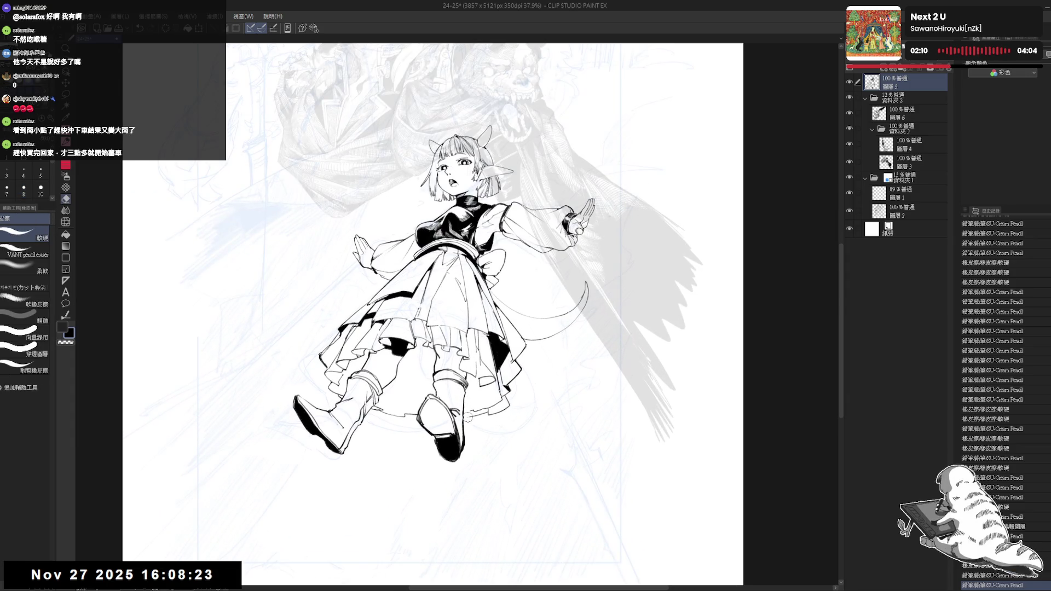
{"action": "left_click_drag", "start_coordinate": [460, 510], "coordinate": [327, 482]}
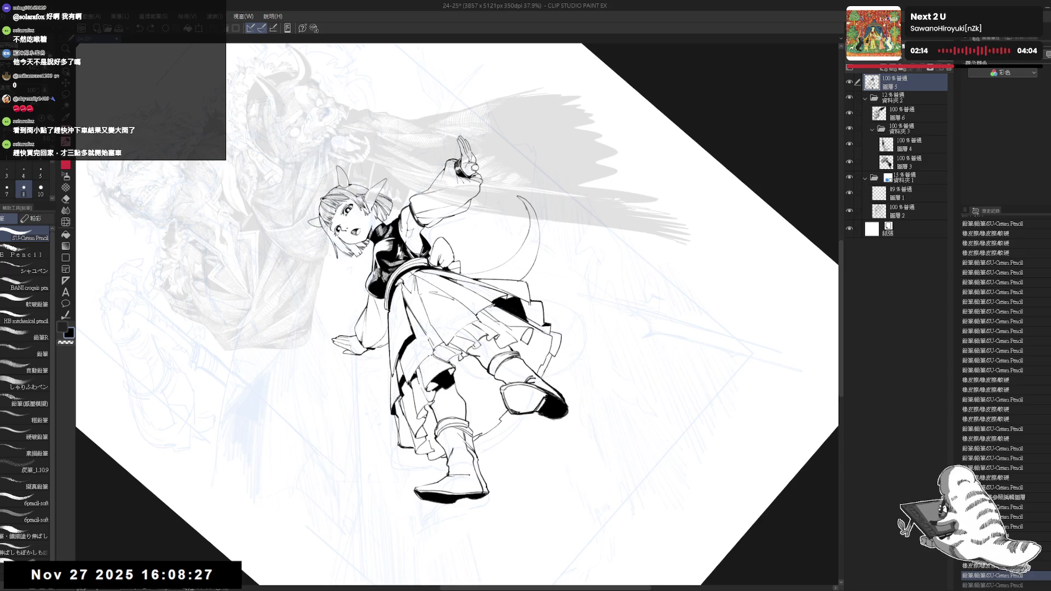
{"action": "key", "text": "ctrl+@"}
{"action": "scroll", "coordinate": [582, 211], "scroll_direction": "down", "scroll_amount": 1}
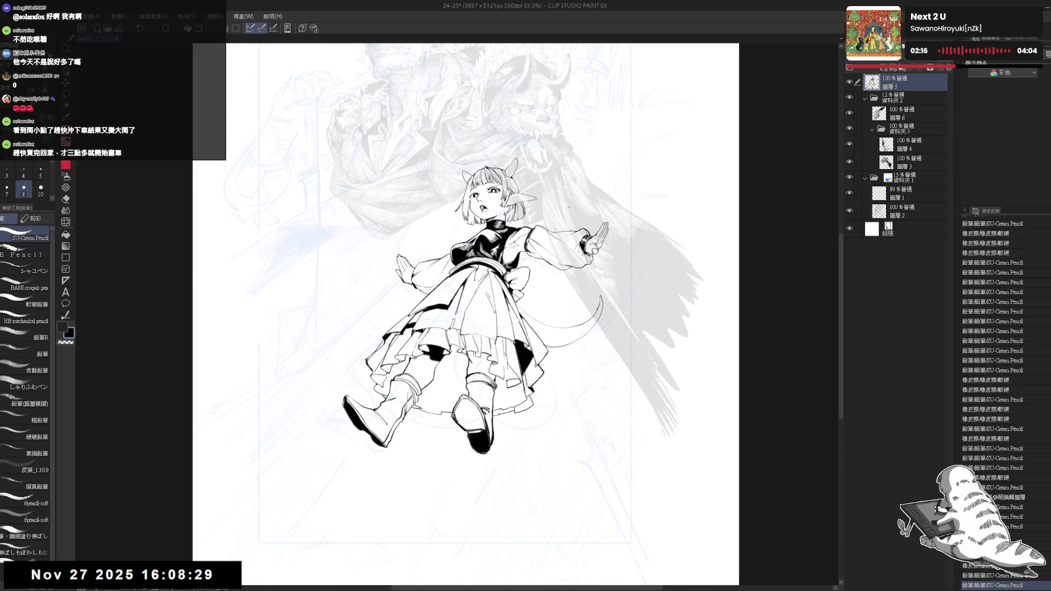
{"action": "key", "text": "w"}
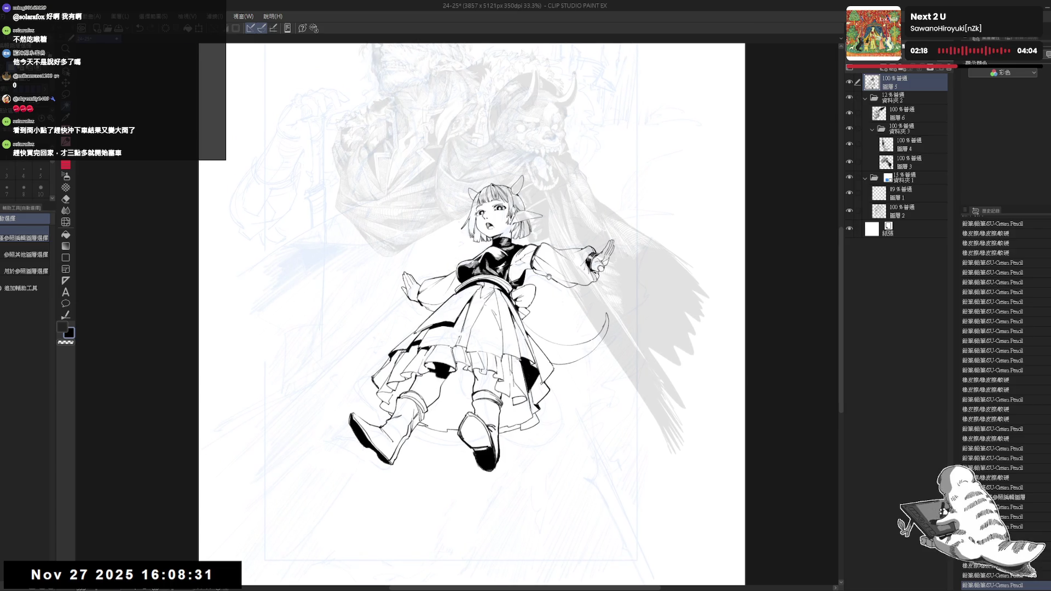
{"action": "left_click_drag", "start_coordinate": [524, 323], "coordinate": [514, 341]}
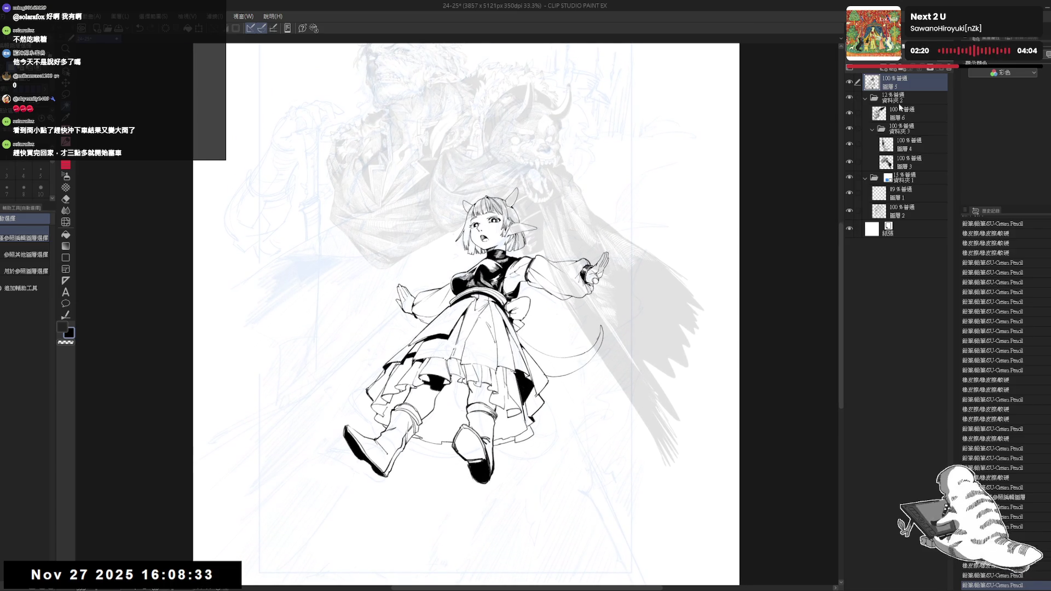
{"action": "left_click_drag", "start_coordinate": [574, 315], "coordinate": [598, 295]}
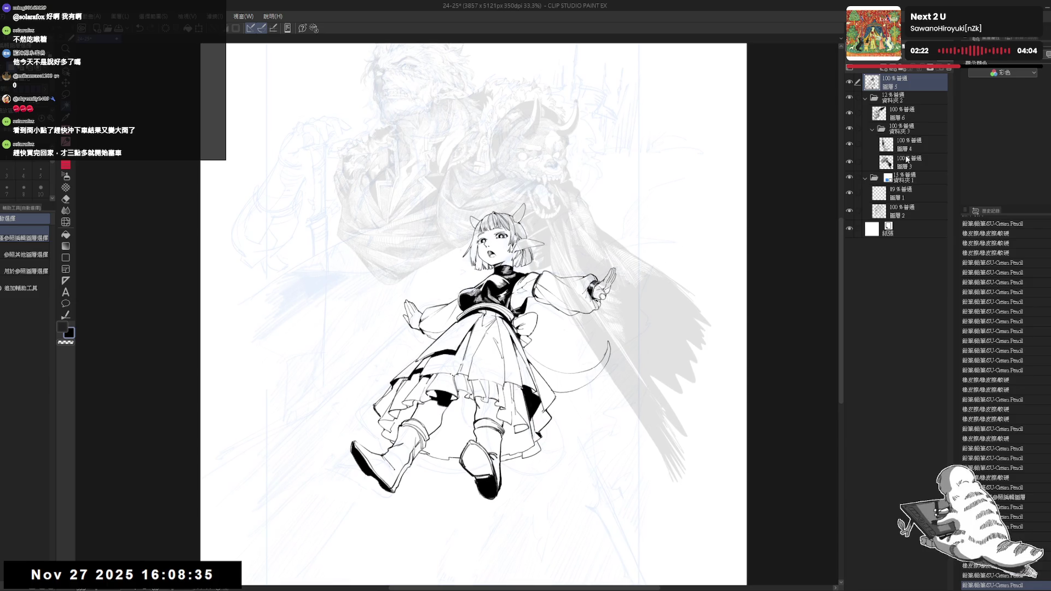
{"action": "left_click", "coordinate": [906, 104]}
{"action": "mouse_move", "coordinate": [562, 330]}
{"action": "left_mouse_down"}
{"action": "mouse_move", "coordinate": [603, 332]}
{"action": "mouse_move", "coordinate": [570, 327]}
{"action": "left_mouse_up"}
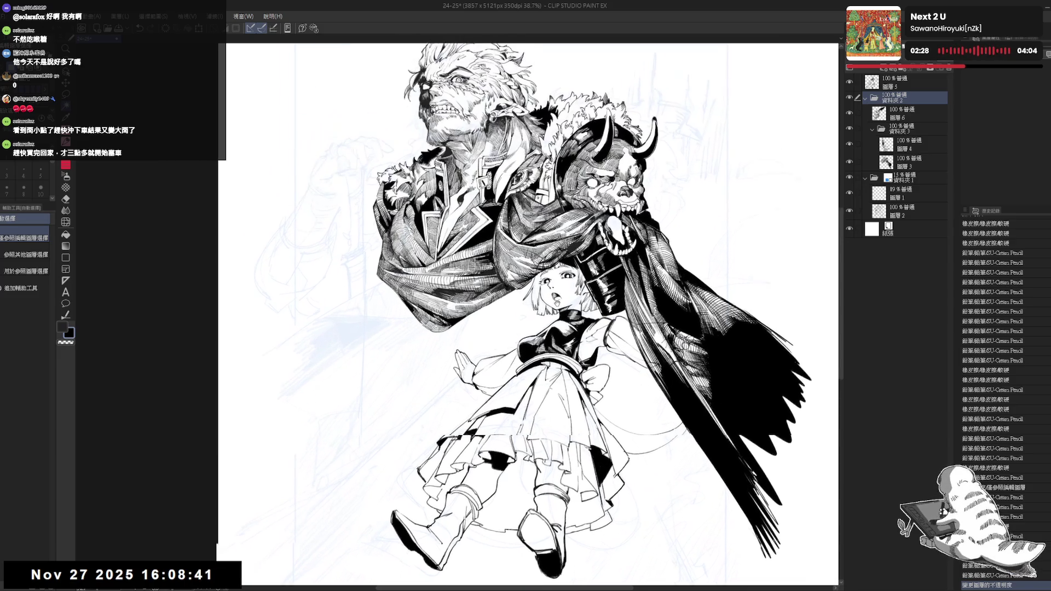
Turn on Layer Color for 圖層5 so the girl's line work shows blue
{"action": "key", "text": "e"}
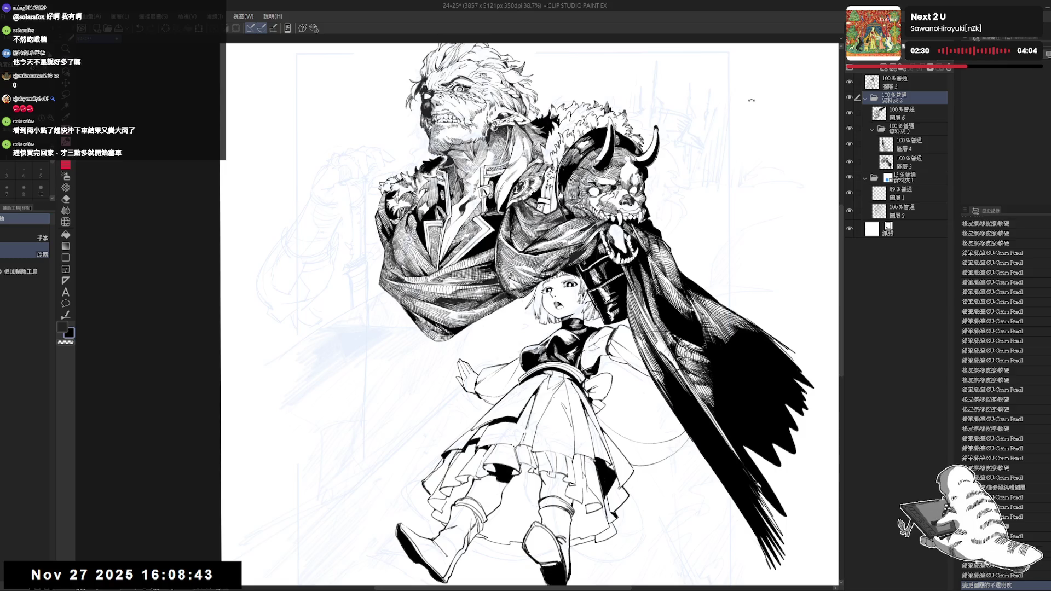
{"action": "key", "text": "p"}
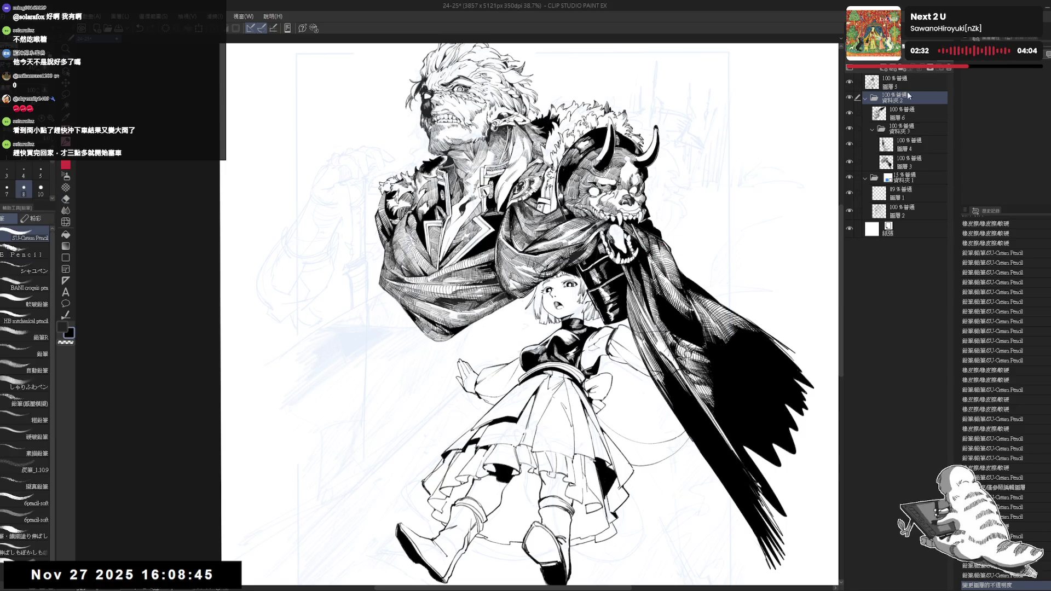
{"action": "left_click", "coordinate": [903, 85]}
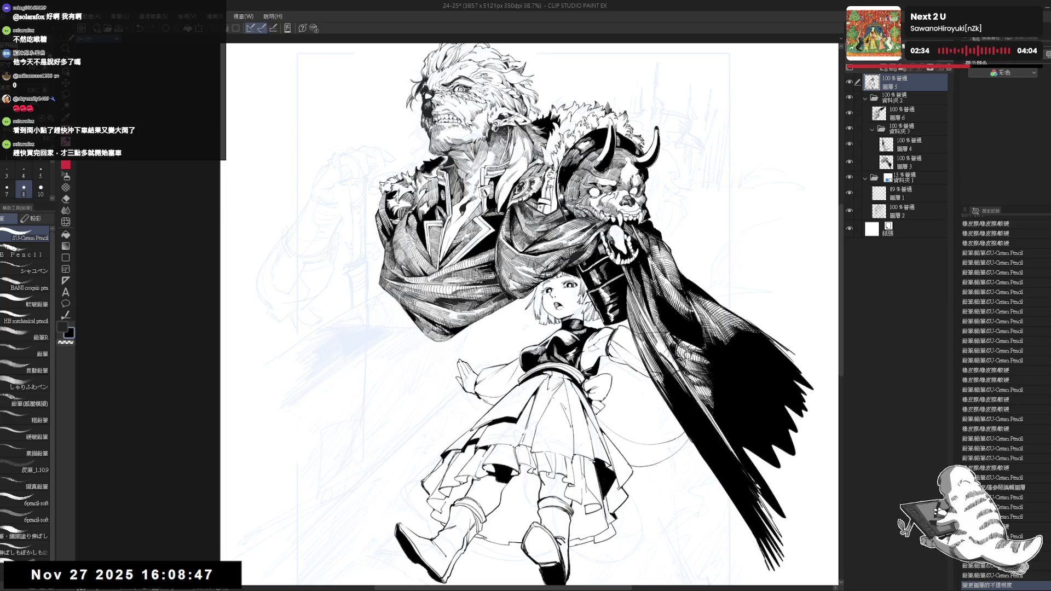
{"action": "left_click", "coordinate": [887, 162]}
{"action": "left_click_drag", "start_coordinate": [525, 315], "coordinate": [535, 303]}
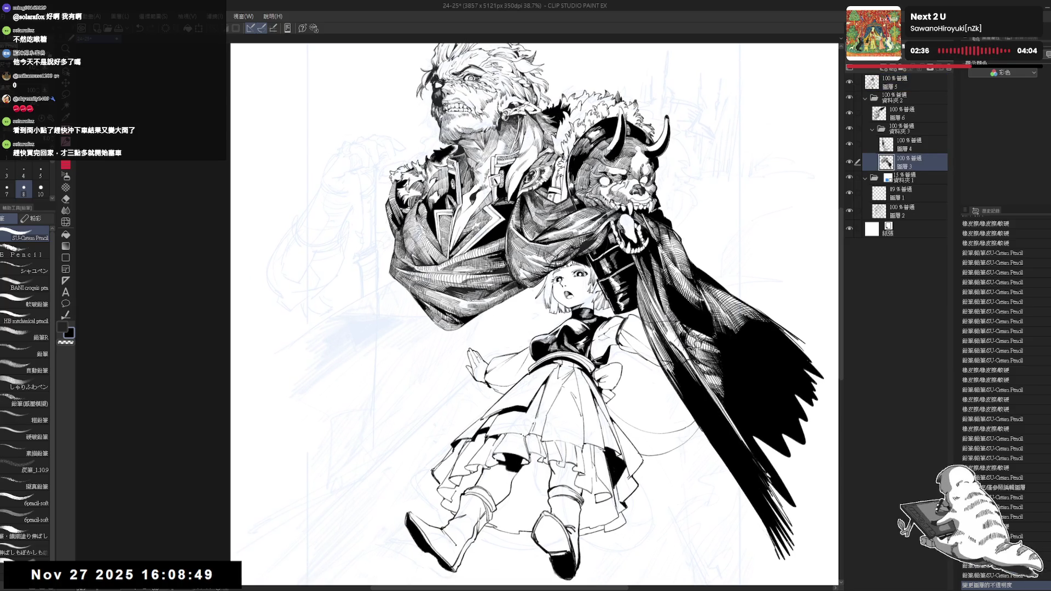
{"action": "left_click", "coordinate": [906, 82]}
{"action": "left_click", "coordinate": [1045, 55]}
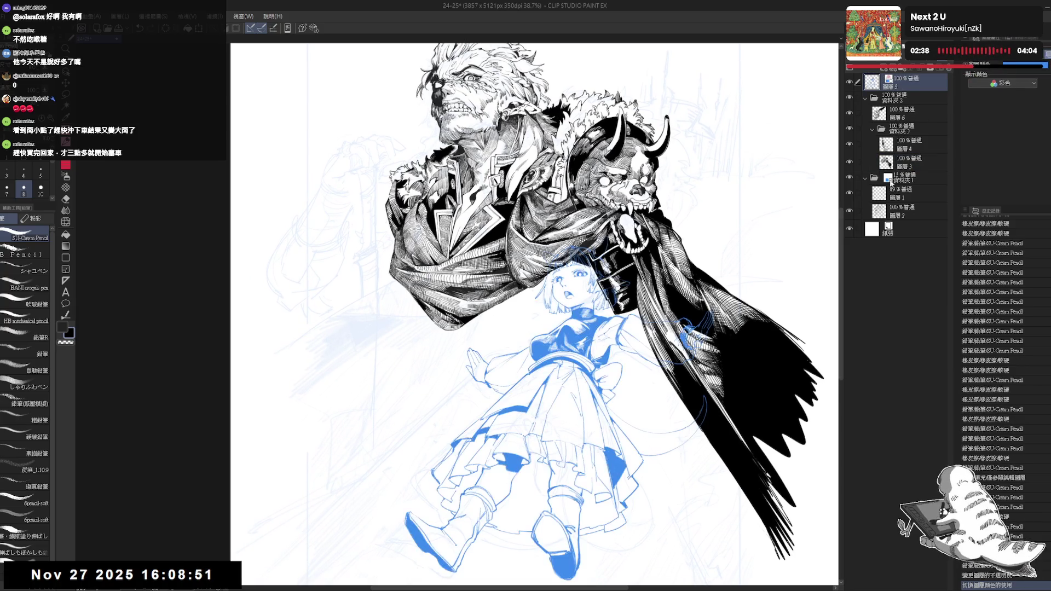
On 圖層3, draw a straight guide line diagonally across the girl
{"action": "left_click_drag", "start_coordinate": [547, 454], "coordinate": [566, 484]}
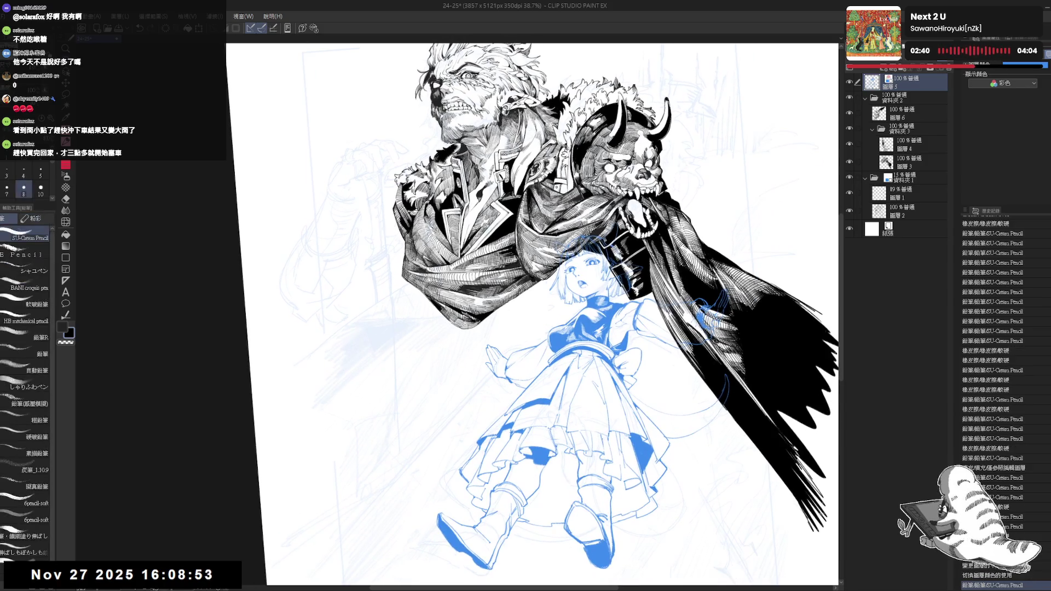
{"action": "key", "text": "ctrl+0"}
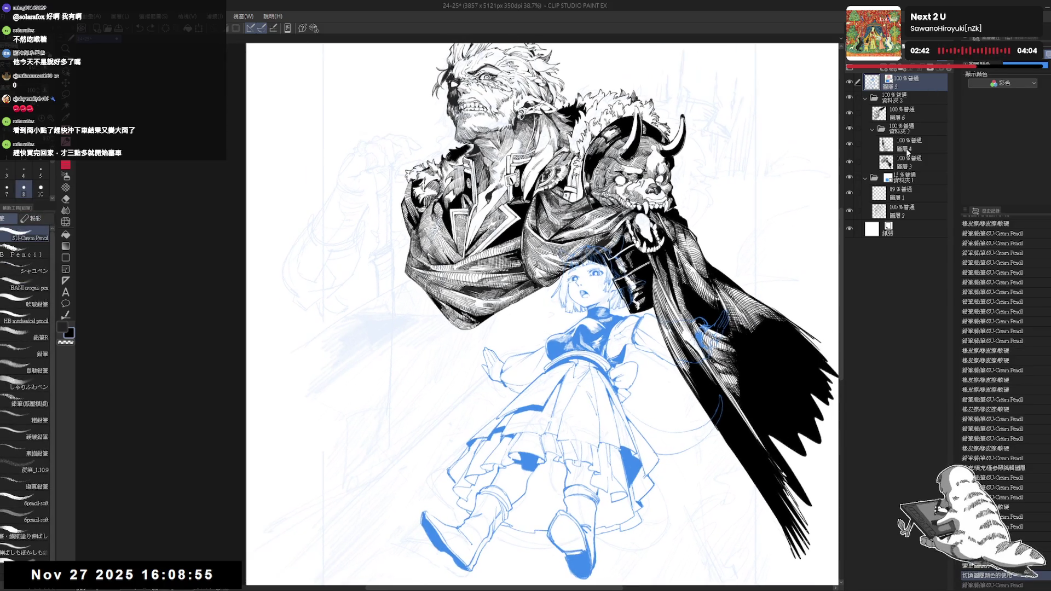
{"action": "left_click", "coordinate": [909, 147]}
{"action": "left_click", "coordinate": [899, 164]}
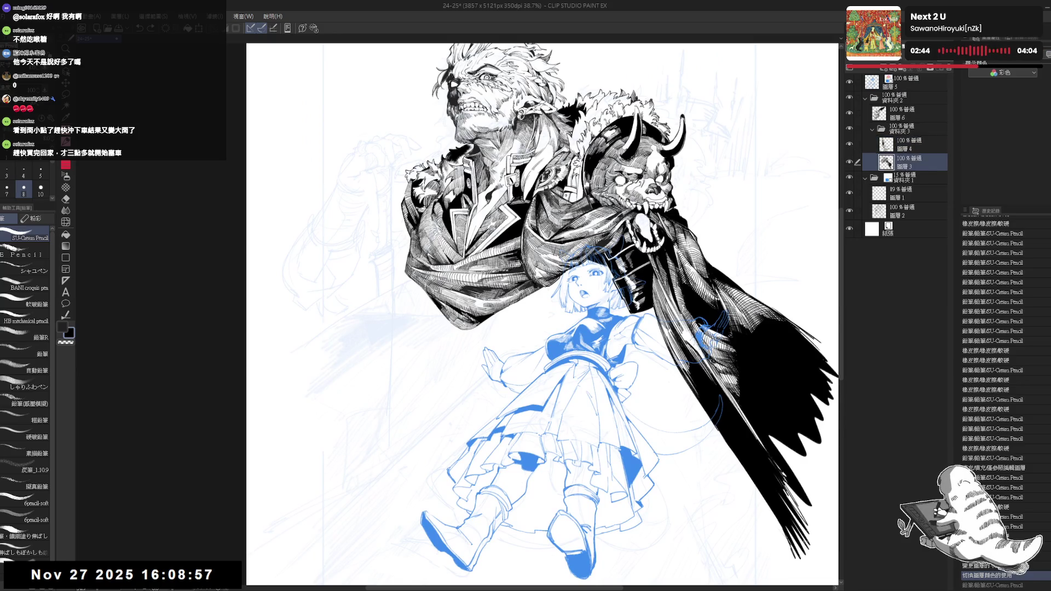
{"action": "left_click_drag", "start_coordinate": [607, 271], "coordinate": [521, 383]}
{"action": "key", "text": "ctrl+z"}
{"action": "left_click_drag", "start_coordinate": [604, 272], "coordinate": [491, 417]}
{"action": "key", "text": "ctrl+z"}
{"action": "left_click_drag", "start_coordinate": [611, 266], "coordinate": [496, 407]}
{"action": "mouse_move", "coordinate": [541, 312]}
{"action": "left_mouse_down"}
{"action": "mouse_move", "coordinate": [550, 302]}
{"action": "mouse_move", "coordinate": [493, 383]}
{"action": "left_mouse_up"}
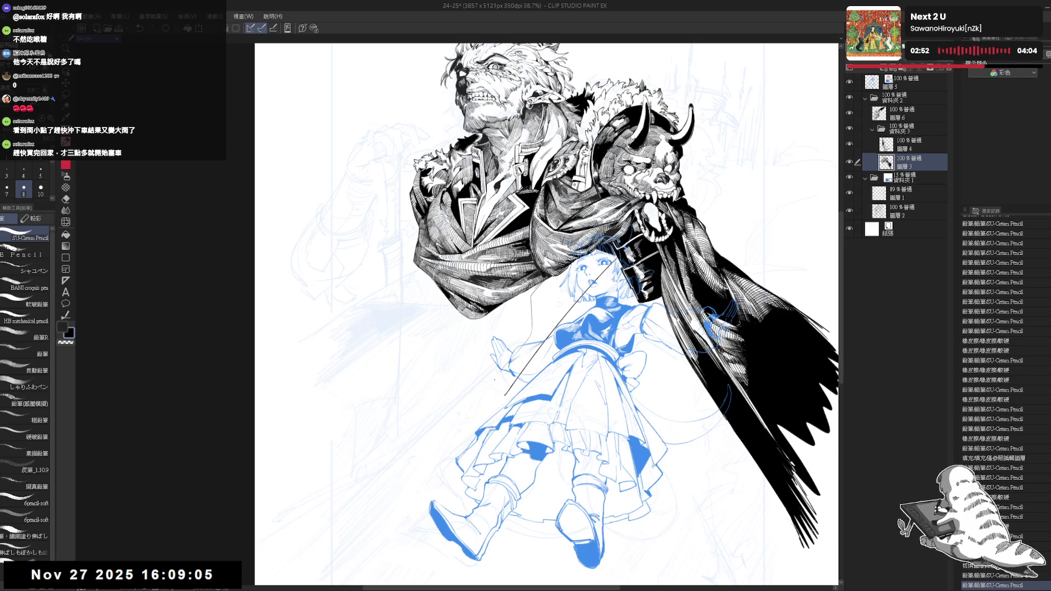
{"action": "key", "text": "ctrl+z"}
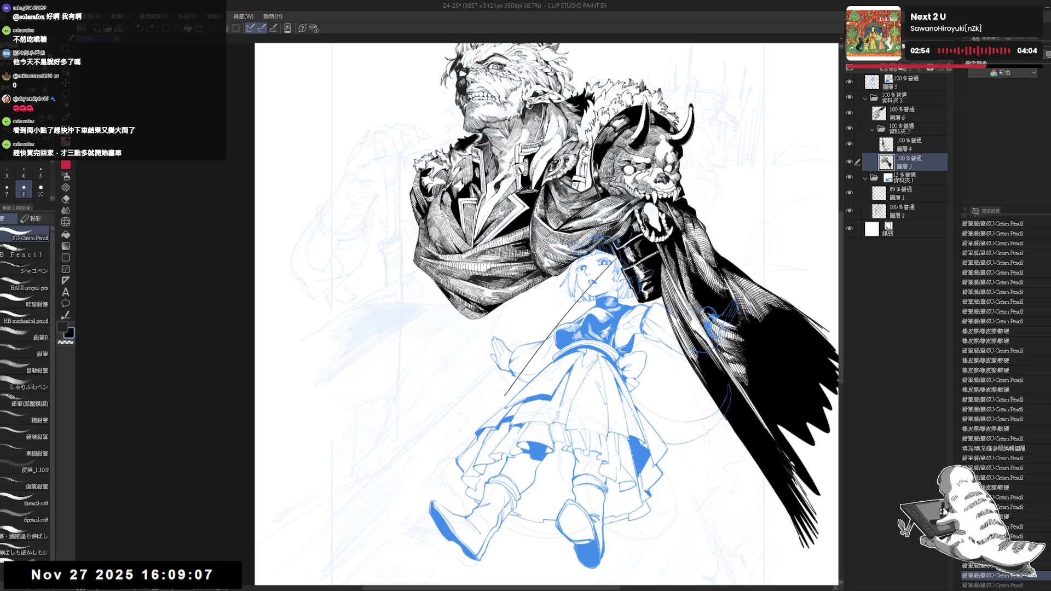
Add short dark marks left of the girl's head and by her eye, then fill beside her head
{"action": "left_click_drag", "start_coordinate": [534, 296], "coordinate": [501, 310]}
{"action": "left_click_drag", "start_coordinate": [577, 267], "coordinate": [597, 276]}
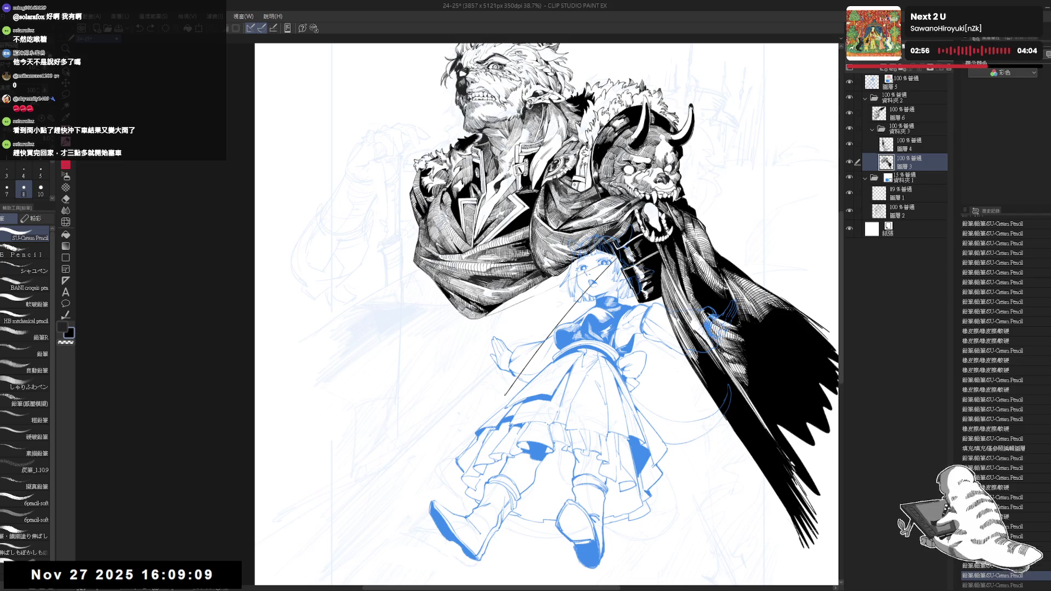
{"action": "key", "text": "g"}
{"action": "left_click", "coordinate": [545, 286]}
{"action": "left_click_drag", "start_coordinate": [555, 311], "coordinate": [537, 281]}
{"action": "key", "text": "p"}
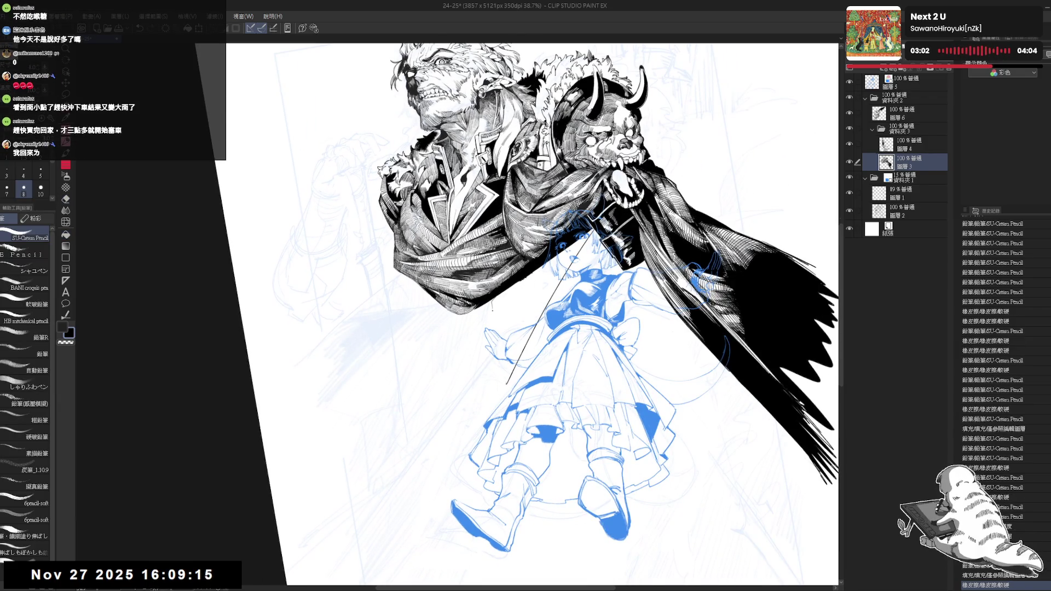
Draw a vertical stroke left of the girl's hand and fill another area near her head
{"action": "left_click_drag", "start_coordinate": [492, 300], "coordinate": [495, 344]}
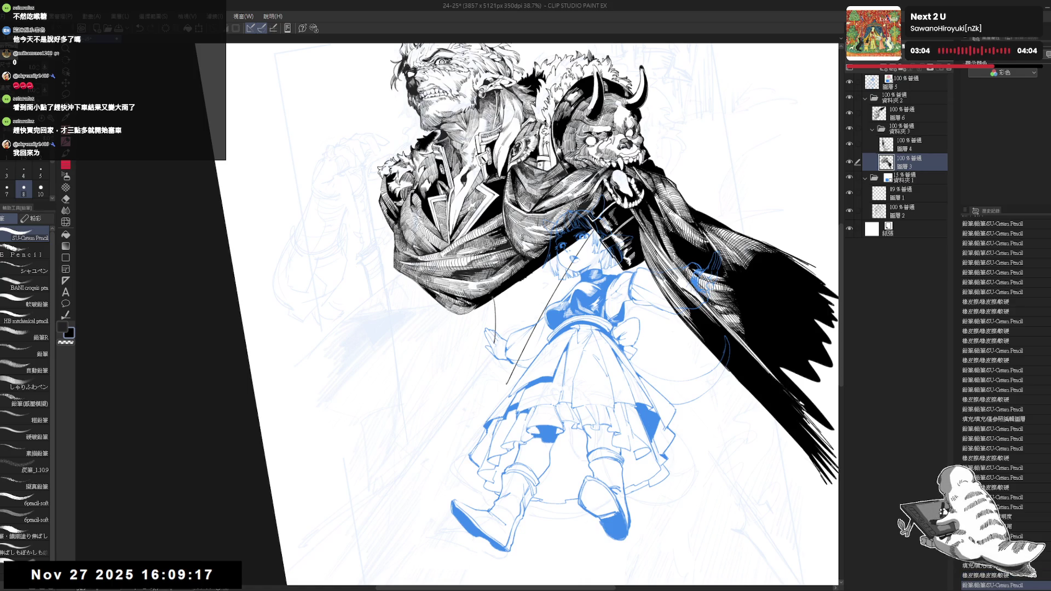
{"action": "left_click_drag", "start_coordinate": [495, 296], "coordinate": [494, 333]}
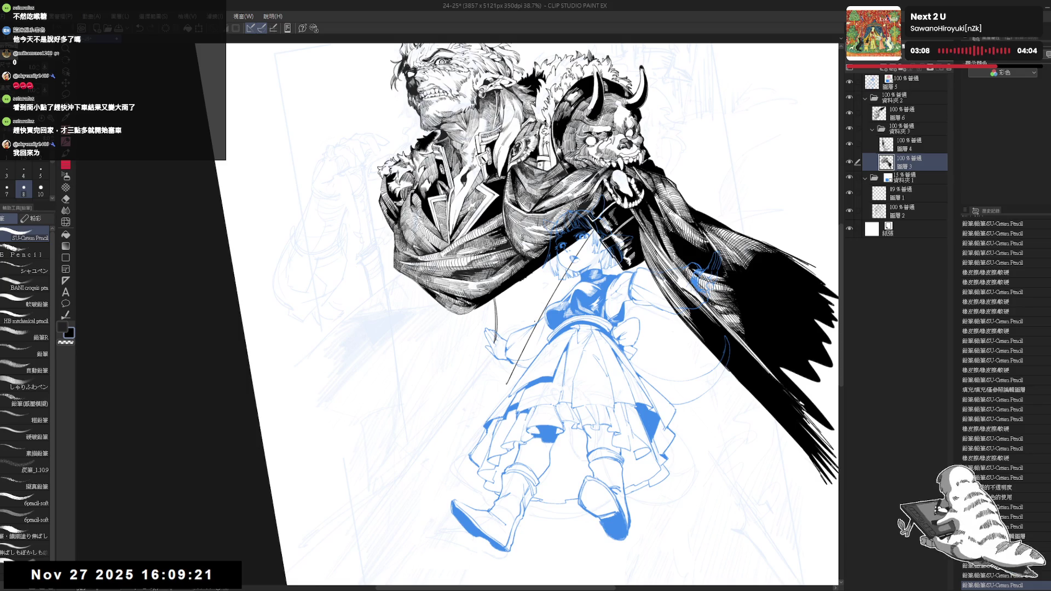
{"action": "left_click_drag", "start_coordinate": [553, 290], "coordinate": [571, 308]}
{"action": "key", "text": "ctrl+z"}
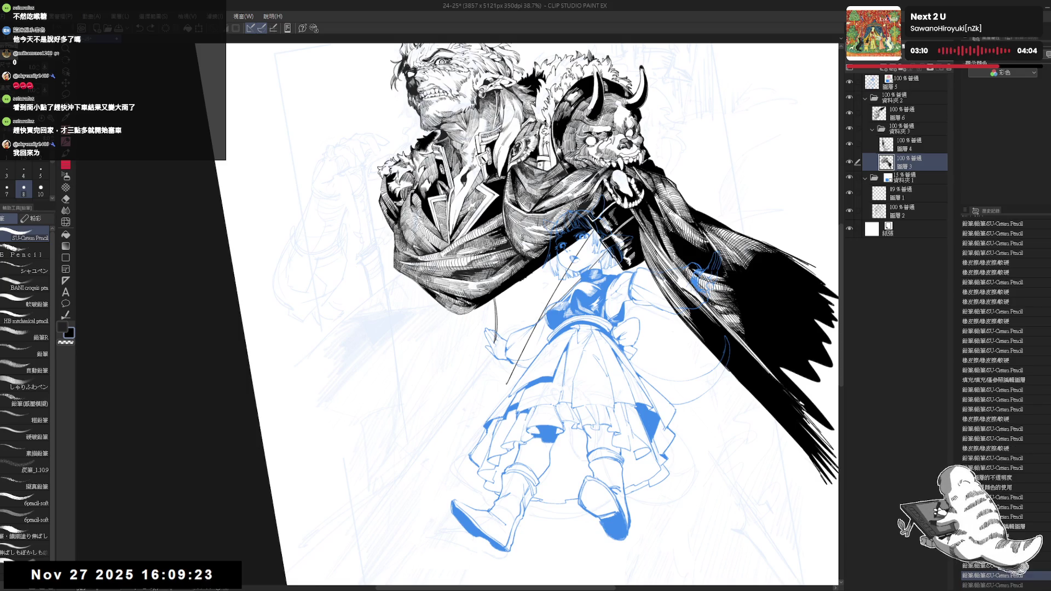
{"action": "key", "text": "g"}
{"action": "left_click", "coordinate": [564, 285]}
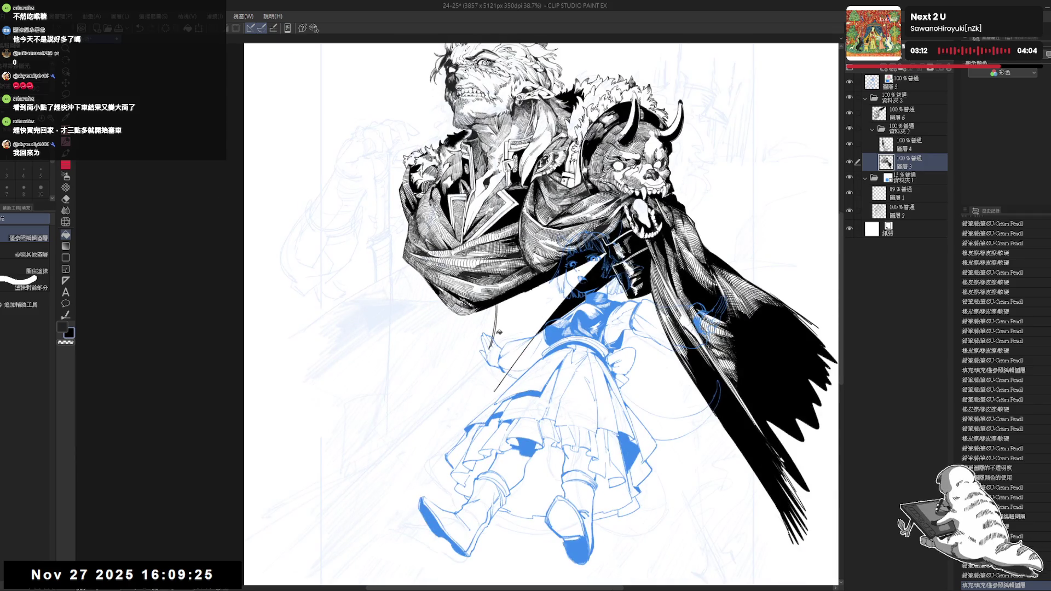
Tilt the view counter-clockwise and erase a stray mark on the drawing
{"action": "key", "text": "ctrl+0"}
{"action": "key", "text": "minus"}
{"action": "key", "text": "e"}
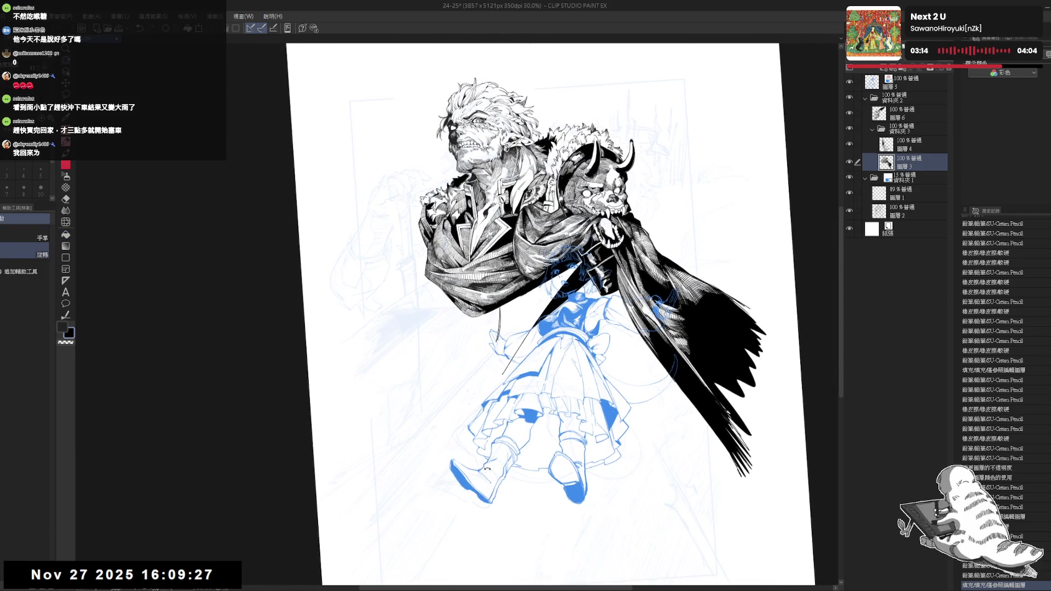
{"action": "key", "text": "minus"}
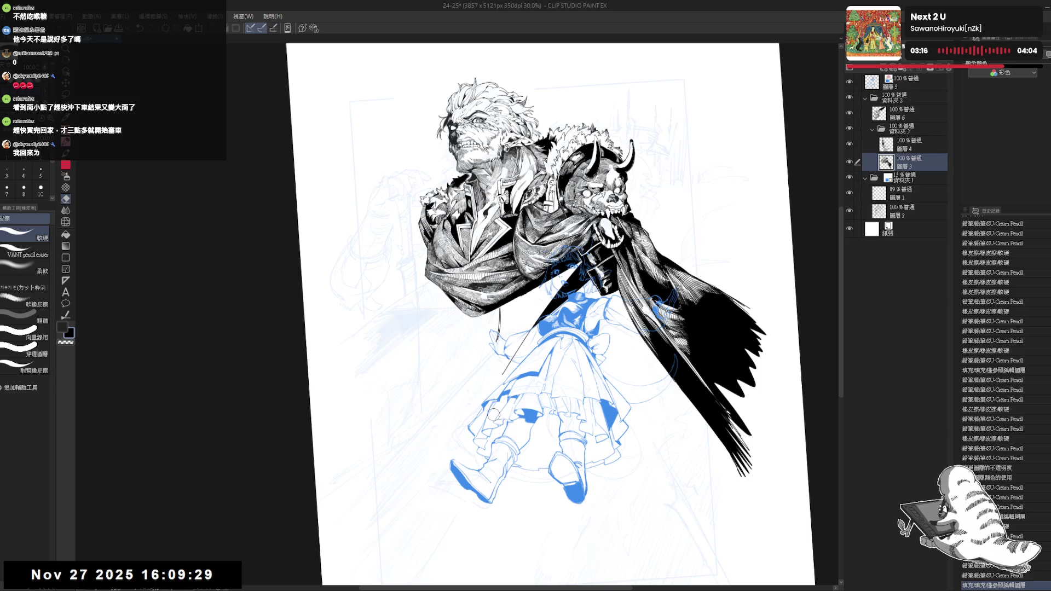
{"action": "key", "text": "minus"}
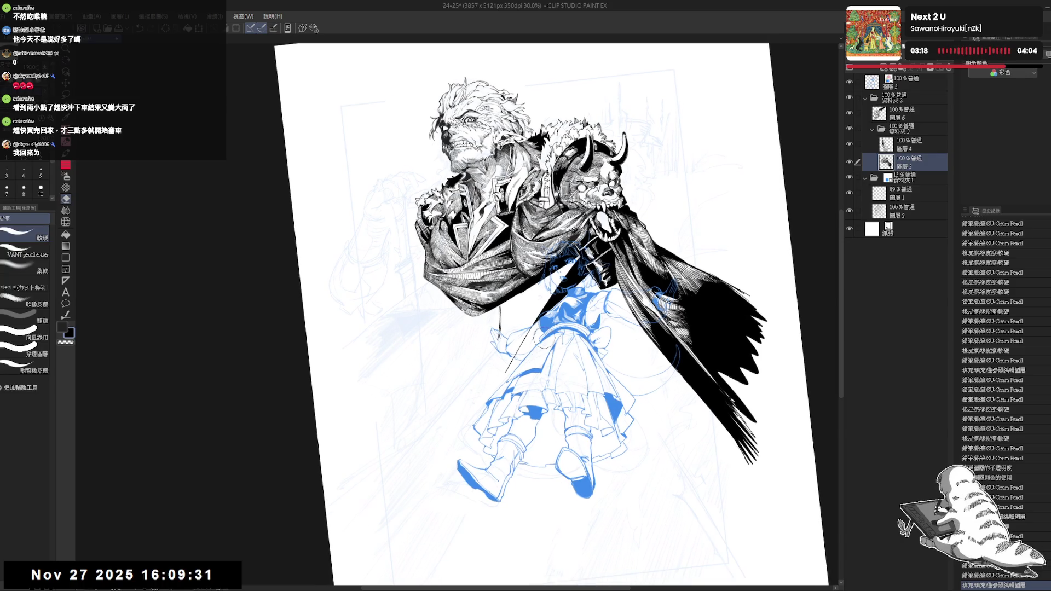
{"action": "left_click_drag", "start_coordinate": [521, 350], "coordinate": [524, 336]}
{"action": "key", "text": "p"}
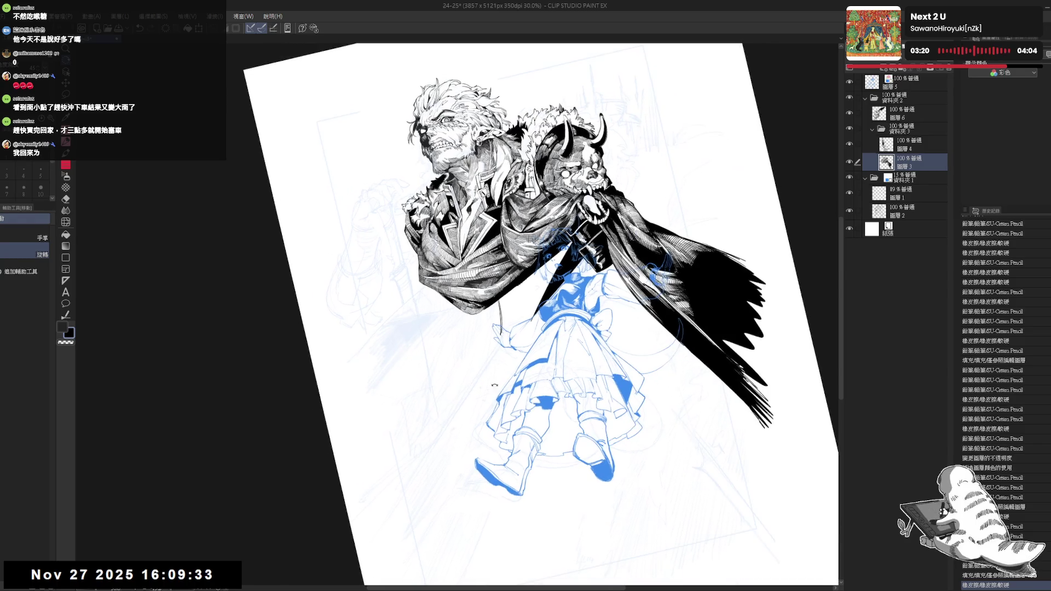
{"action": "key", "text": "minus"}
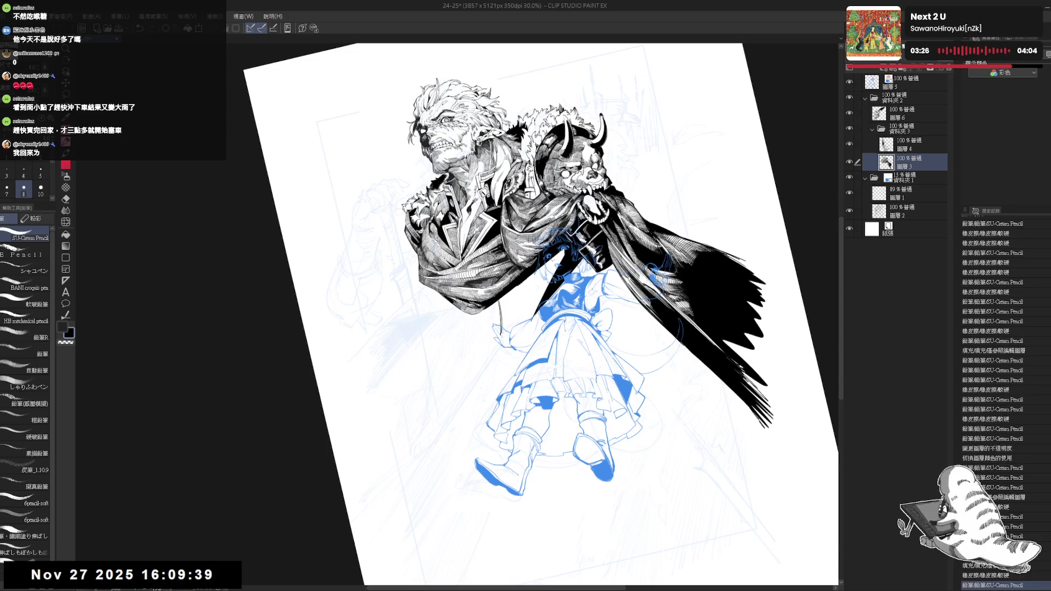
Draw a long thin diagonal line down-left from the girl's sword, plus a short stroke
{"action": "key", "text": "ctrl+0"}
{"action": "key", "text": "h"}
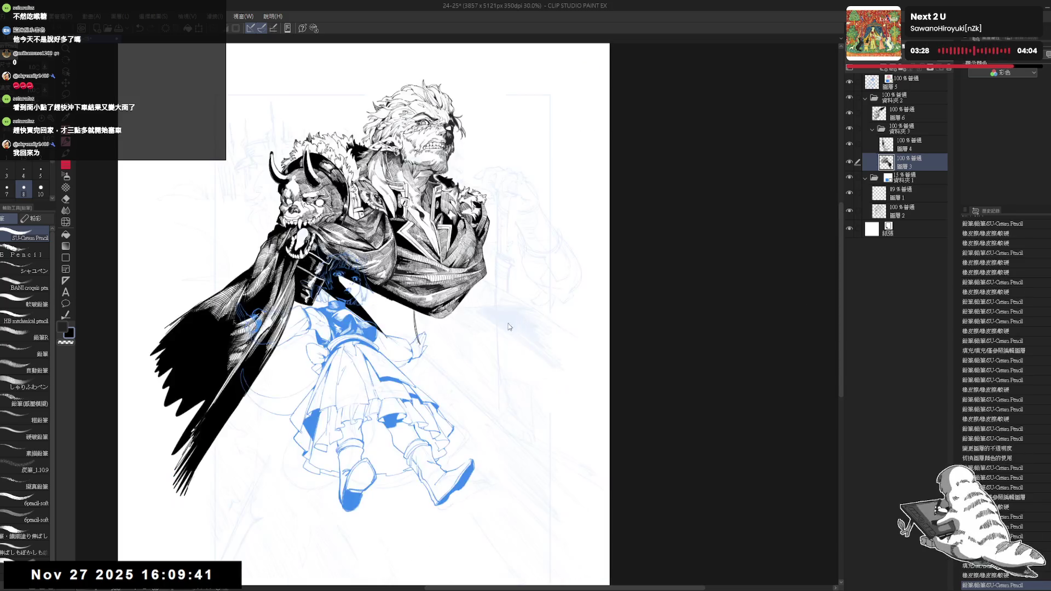
{"action": "key", "text": "h"}
{"action": "mouse_move", "coordinate": [471, 303]}
{"action": "left_mouse_down"}
{"action": "mouse_move", "coordinate": [546, 303]}
{"action": "mouse_move", "coordinate": [580, 273]}
{"action": "left_mouse_up"}
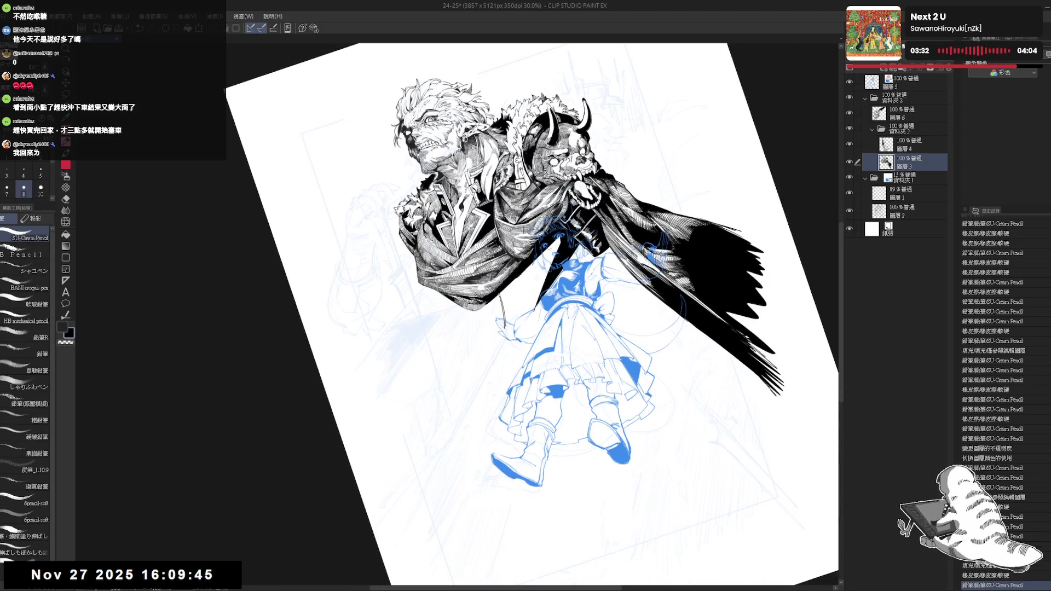
{"action": "mouse_move", "coordinate": [503, 348]}
{"action": "left_mouse_down"}
{"action": "mouse_move", "coordinate": [494, 329]}
{"action": "mouse_move", "coordinate": [509, 328]}
{"action": "left_mouse_up"}
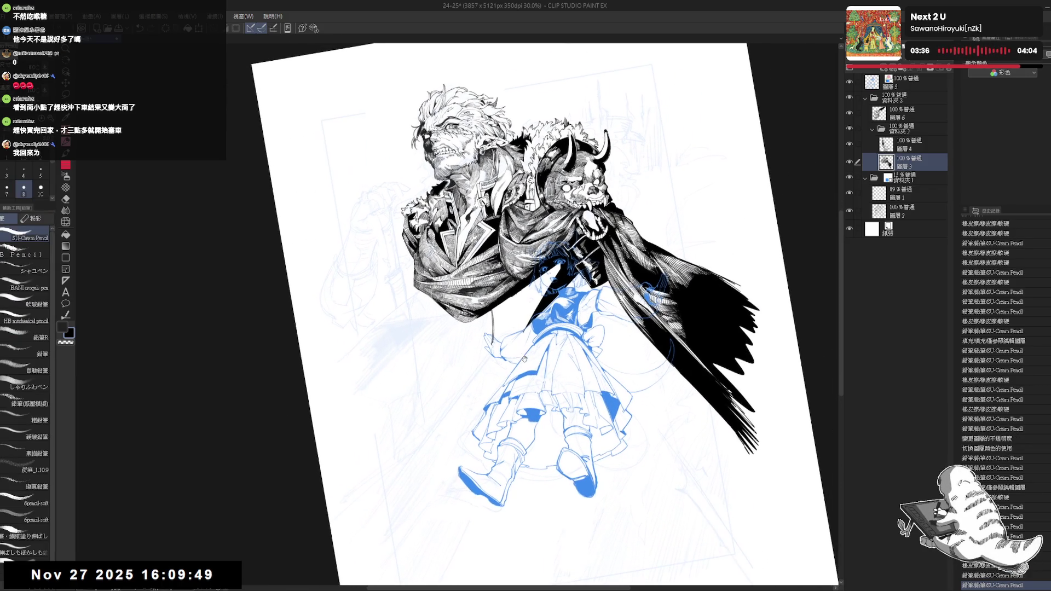
{"action": "scroll", "coordinate": [539, 357], "scroll_direction": "up", "scroll_amount": 1}
{"action": "scroll", "coordinate": [523, 339], "scroll_direction": "up", "scroll_amount": 1}
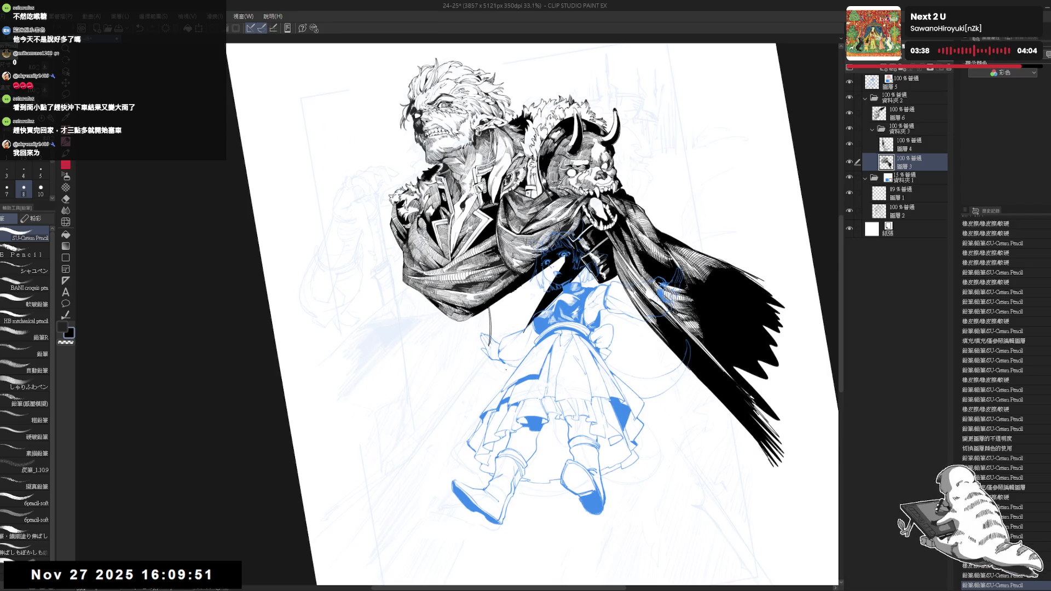
{"action": "mouse_move", "coordinate": [513, 375]}
{"action": "left_mouse_down"}
{"action": "mouse_move", "coordinate": [485, 346]}
{"action": "mouse_move", "coordinate": [452, 408]}
{"action": "left_mouse_up"}
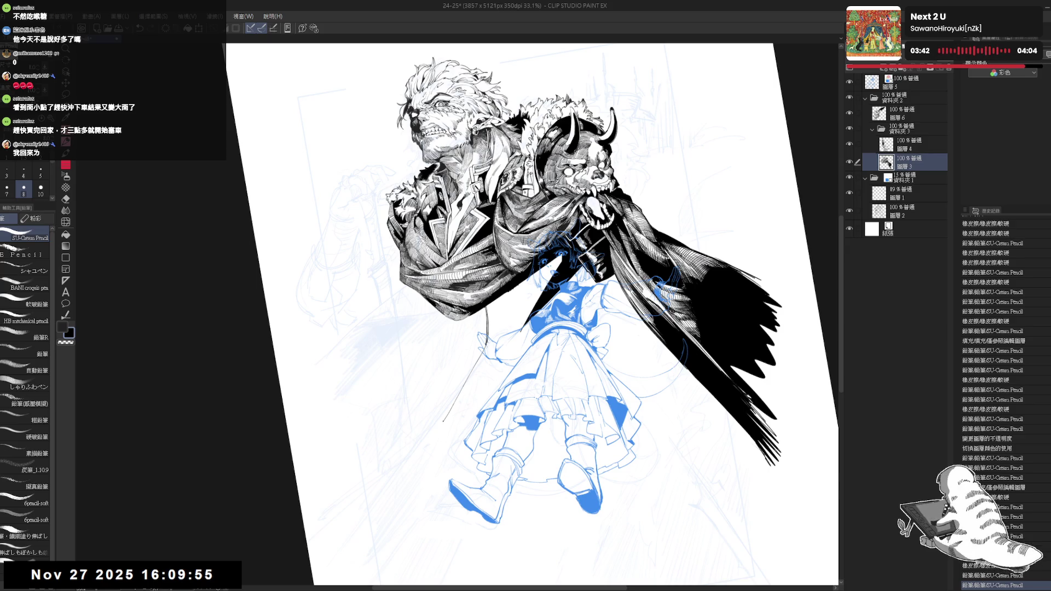
{"action": "left_click_drag", "start_coordinate": [485, 336], "coordinate": [429, 424]}
{"action": "mouse_move", "coordinate": [461, 384]}
{"action": "left_mouse_down"}
{"action": "mouse_move", "coordinate": [435, 416]}
{"action": "mouse_move", "coordinate": [512, 332]}
{"action": "left_mouse_up"}
{"action": "left_click_drag", "start_coordinate": [557, 258], "coordinate": [535, 273]}
Redraw the long sword lines, extending them further toward the lower left
{"action": "scroll", "coordinate": [561, 254], "scroll_direction": "down", "scroll_amount": 3}
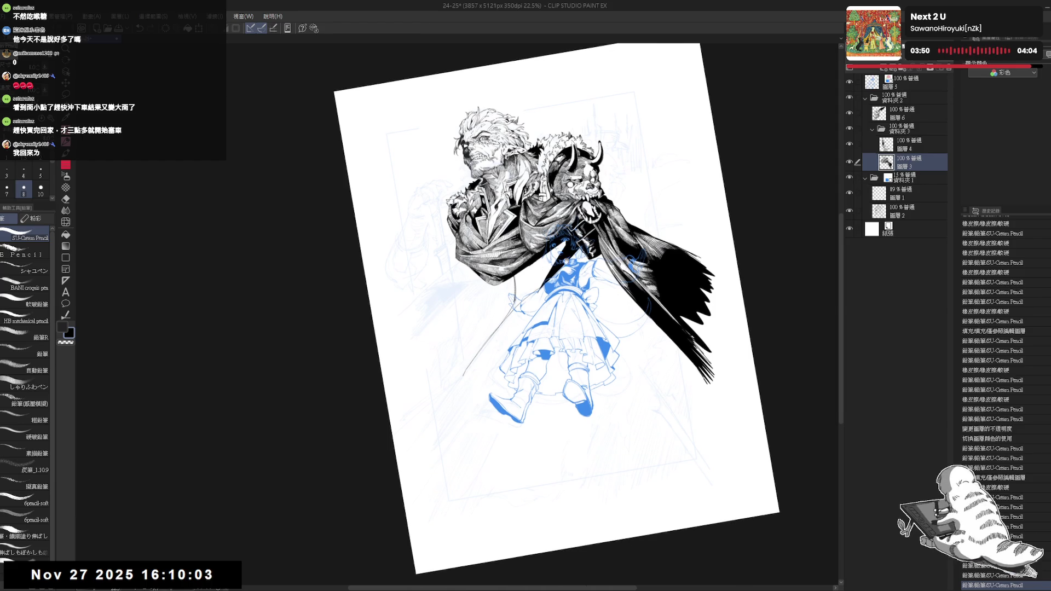
{"action": "mouse_move", "coordinate": [500, 305]}
{"action": "left_mouse_down"}
{"action": "mouse_move", "coordinate": [506, 268]}
{"action": "mouse_move", "coordinate": [473, 327]}
{"action": "left_mouse_up"}
{"action": "key", "text": "e"}
{"action": "key", "text": "p"}
{"action": "left_click_drag", "start_coordinate": [499, 271], "coordinate": [458, 358]}
{"action": "key", "text": "ctrl+z"}
{"action": "key", "text": "ctrl+z"}
{"action": "left_click_drag", "start_coordinate": [499, 273], "coordinate": [437, 360]}
{"action": "left_click_drag", "start_coordinate": [496, 275], "coordinate": [438, 365]}
{"action": "key", "text": "ctrl+z"}
{"action": "left_click_drag", "start_coordinate": [481, 299], "coordinate": [426, 383]}
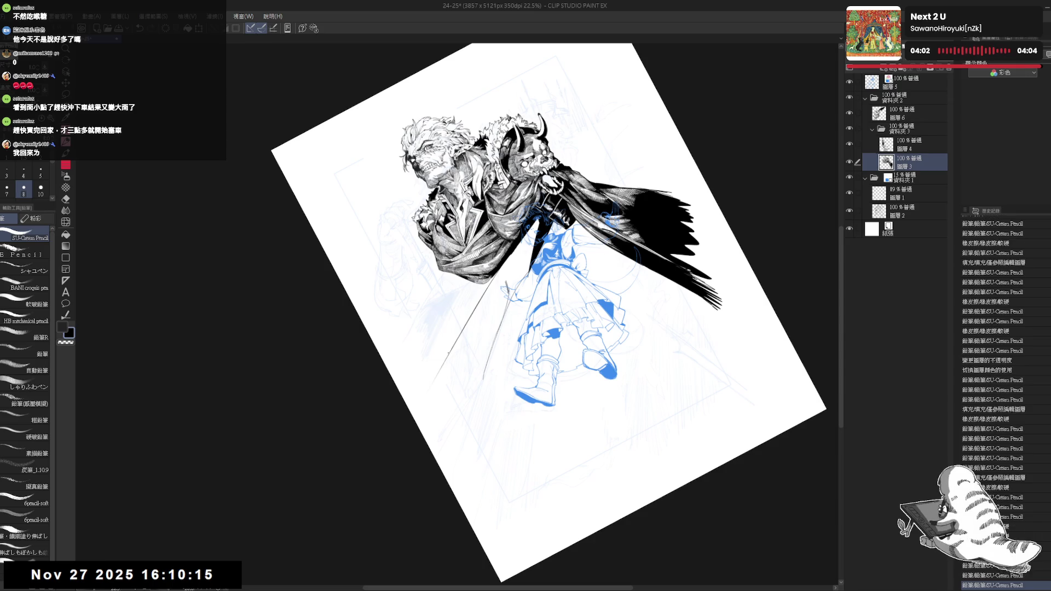
{"action": "key", "text": "ctrl+0"}
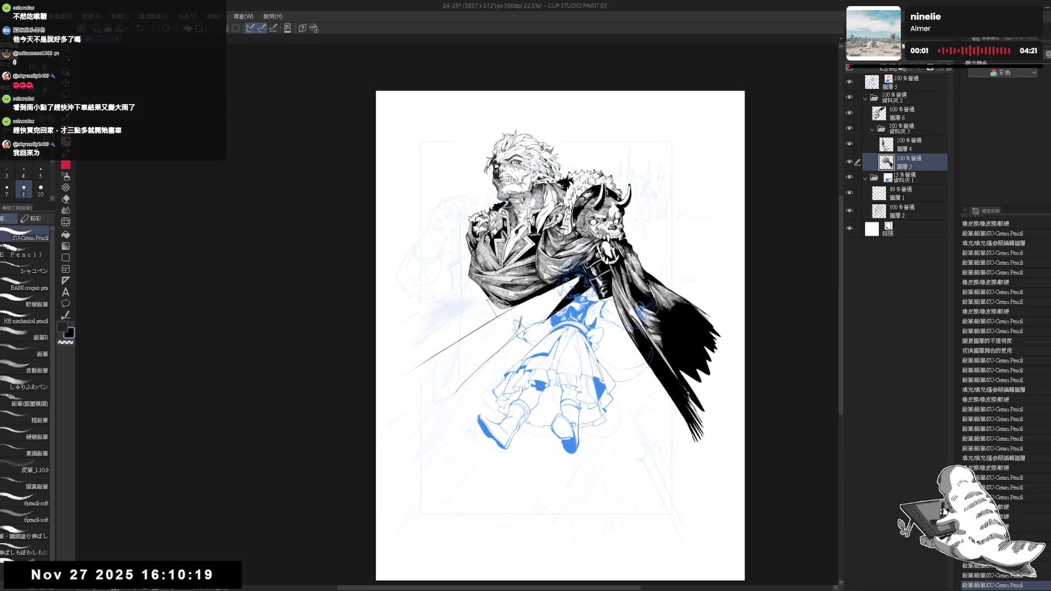
Fill the small gap under the cloak black and erase the diagonal line's lower-left end
{"action": "key", "text": "g"}
{"action": "left_click", "coordinate": [492, 313]}
{"action": "key", "text": "h"}
{"action": "key", "text": "h"}
{"action": "key", "text": "minus"}
{"action": "key", "text": "e"}
{"action": "key", "text": "minus"}
{"action": "mouse_move", "coordinate": [436, 340]}
{"action": "left_mouse_down"}
{"action": "mouse_move", "coordinate": [456, 301]}
{"action": "mouse_move", "coordinate": [433, 358]}
{"action": "mouse_move", "coordinate": [438, 375]}
{"action": "left_mouse_up"}
With the view rotated slightly counter-clockwise, add a thin stroke near the girl's hand
{"action": "key", "text": "r"}
{"action": "key", "text": "ctrl+at"}
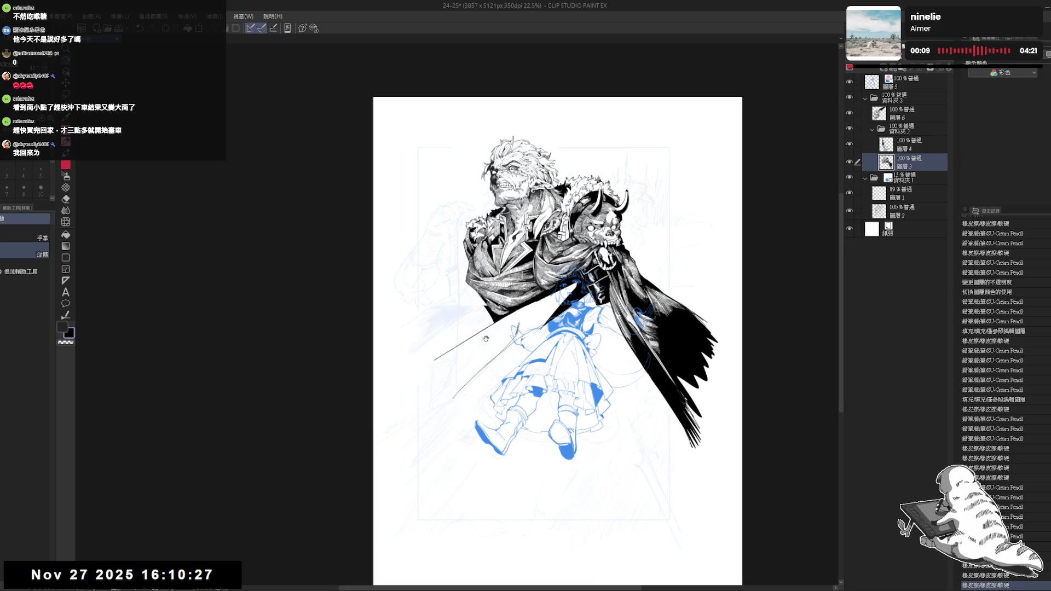
{"action": "scroll", "coordinate": [506, 327], "scroll_direction": "up", "scroll_amount": 2}
{"action": "key", "text": "e"}
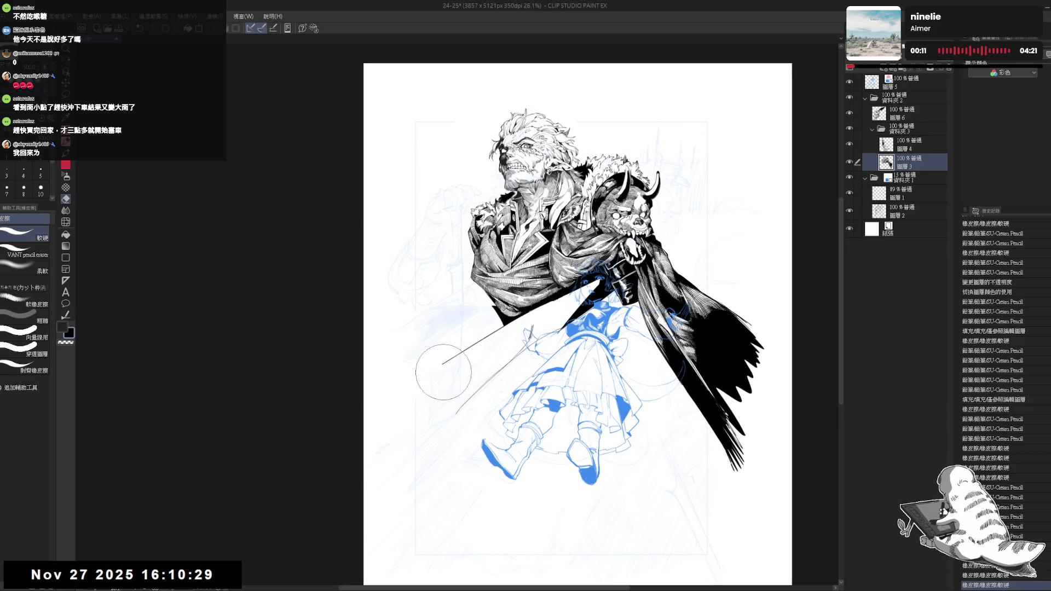
{"action": "key", "text": "r"}
{"action": "left_click_drag", "start_coordinate": [442, 378], "coordinate": [432, 405]}
{"action": "key", "text": "p"}
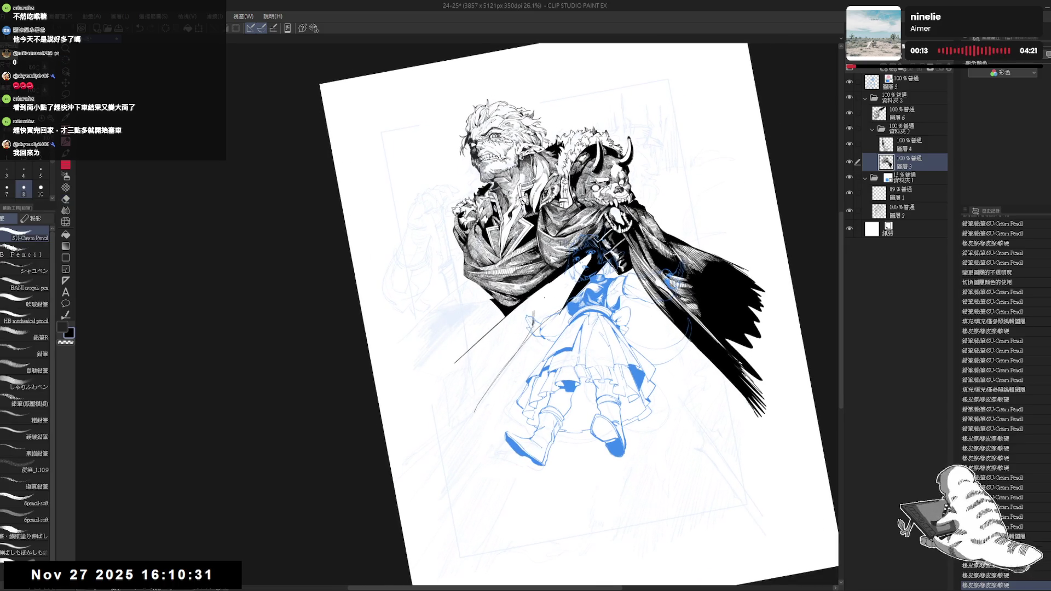
{"action": "left_click_drag", "start_coordinate": [548, 328], "coordinate": [525, 350]}
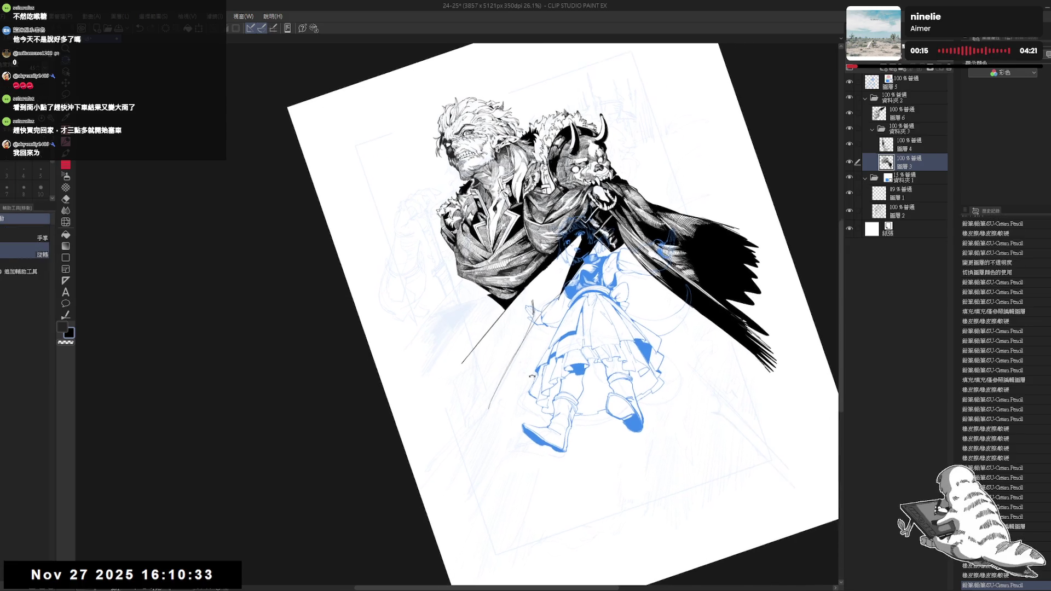
{"action": "left_click_drag", "start_coordinate": [556, 261], "coordinate": [534, 291]}
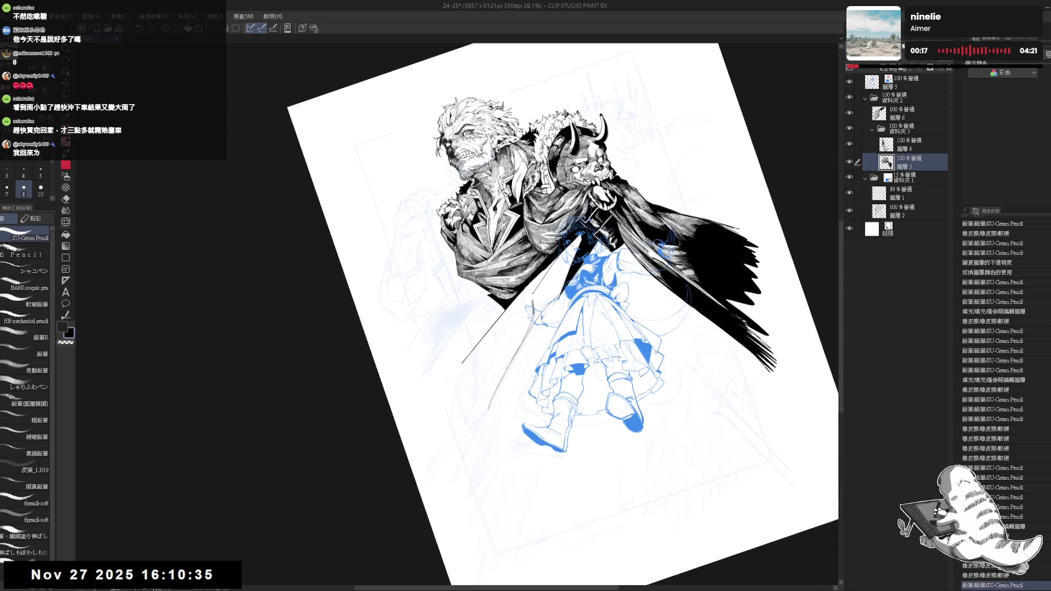
{"action": "key", "text": "ctrl+0"}
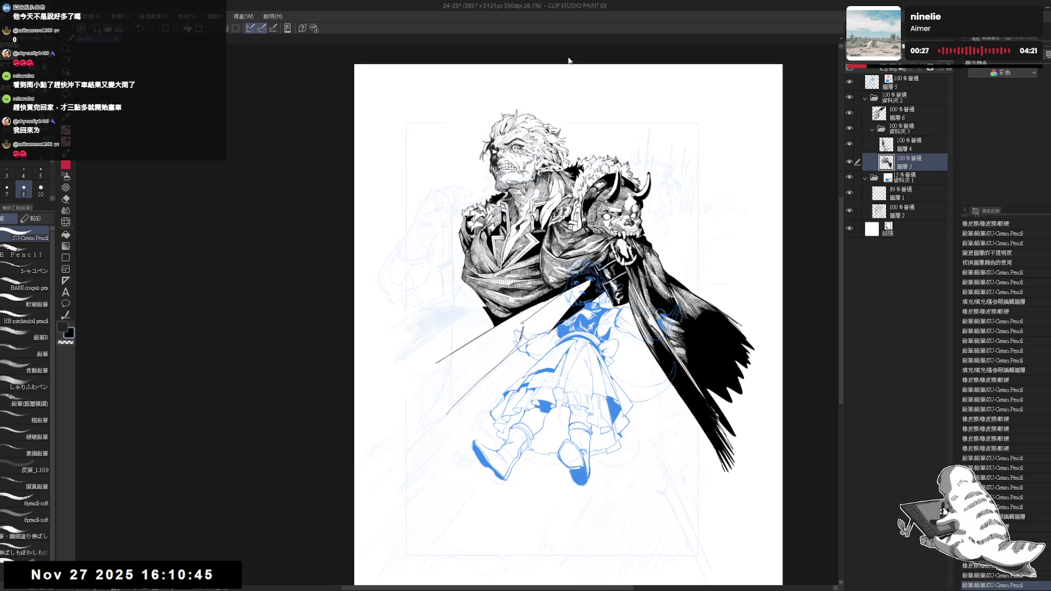
Trim the long diagonal line's left end and touch up small strokes around the girl's hand
{"action": "left_click_drag", "start_coordinate": [455, 304], "coordinate": [459, 309]}
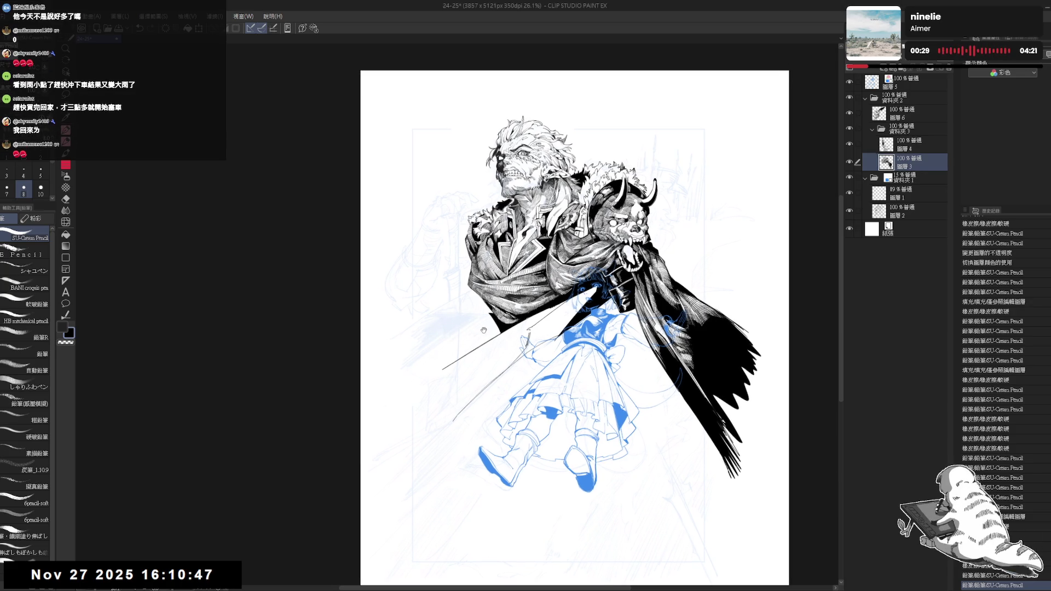
{"action": "scroll", "coordinate": [486, 317], "scroll_direction": "up", "scroll_amount": 1}
{"action": "left_click_drag", "start_coordinate": [462, 361], "coordinate": [418, 385]}
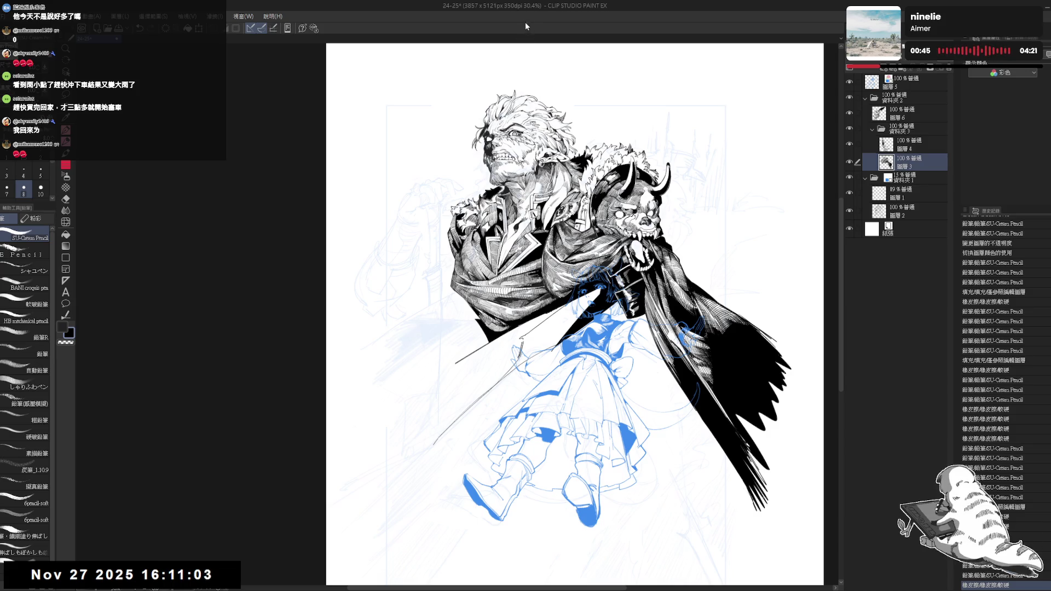
{"action": "left_click_drag", "start_coordinate": [462, 235], "coordinate": [469, 235]}
{"action": "key", "text": "e"}
{"action": "mouse_move", "coordinate": [476, 324]}
{"action": "left_mouse_down"}
{"action": "mouse_move", "coordinate": [464, 306]}
{"action": "mouse_move", "coordinate": [482, 339]}
{"action": "left_mouse_up"}
{"action": "key", "text": "p"}
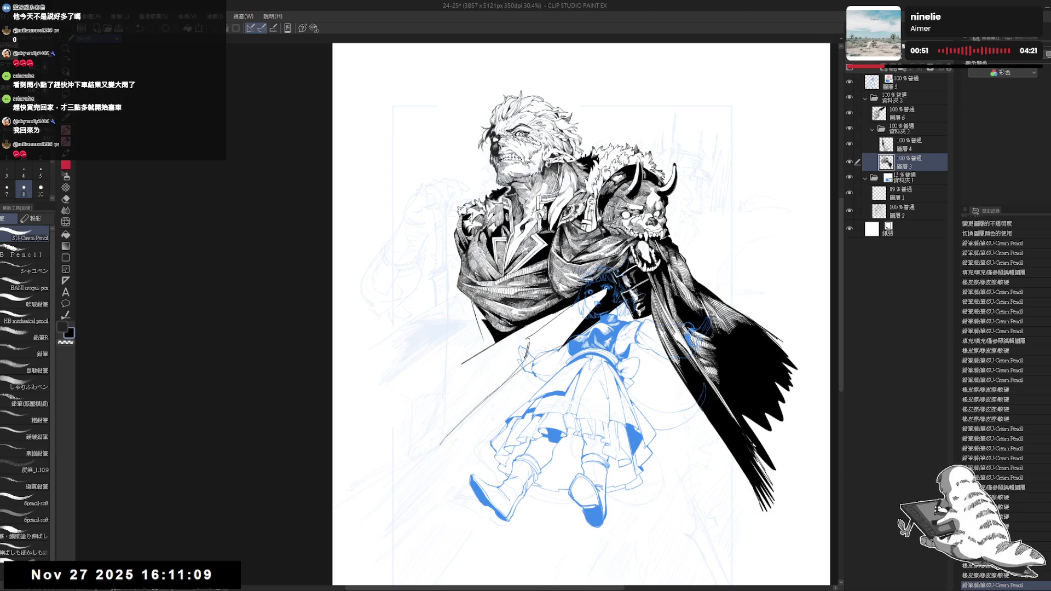
{"action": "left_click_drag", "start_coordinate": [473, 304], "coordinate": [478, 324]}
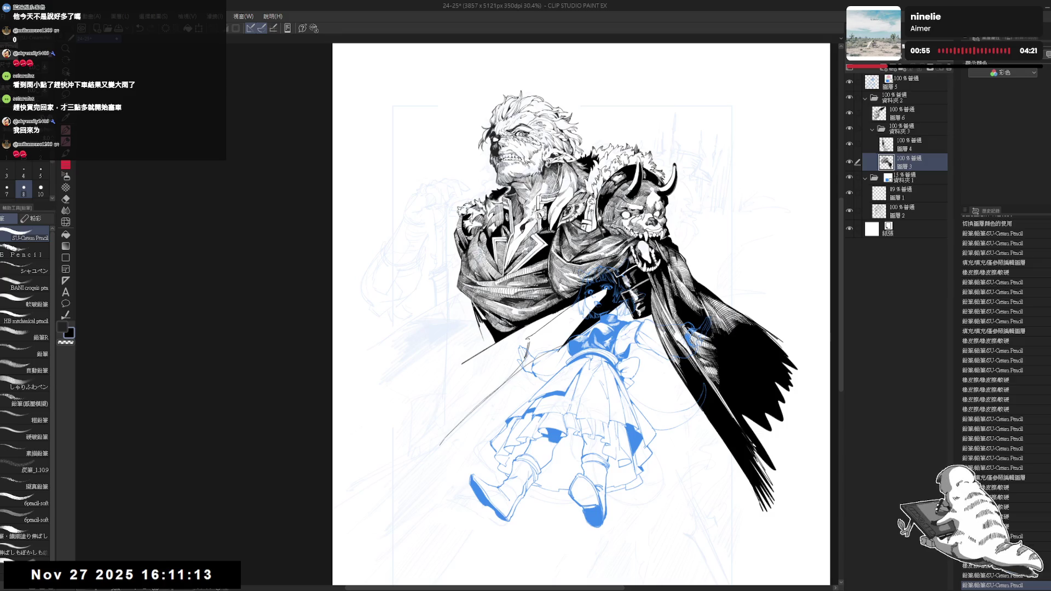
{"action": "left_click_drag", "start_coordinate": [472, 305], "coordinate": [481, 322]}
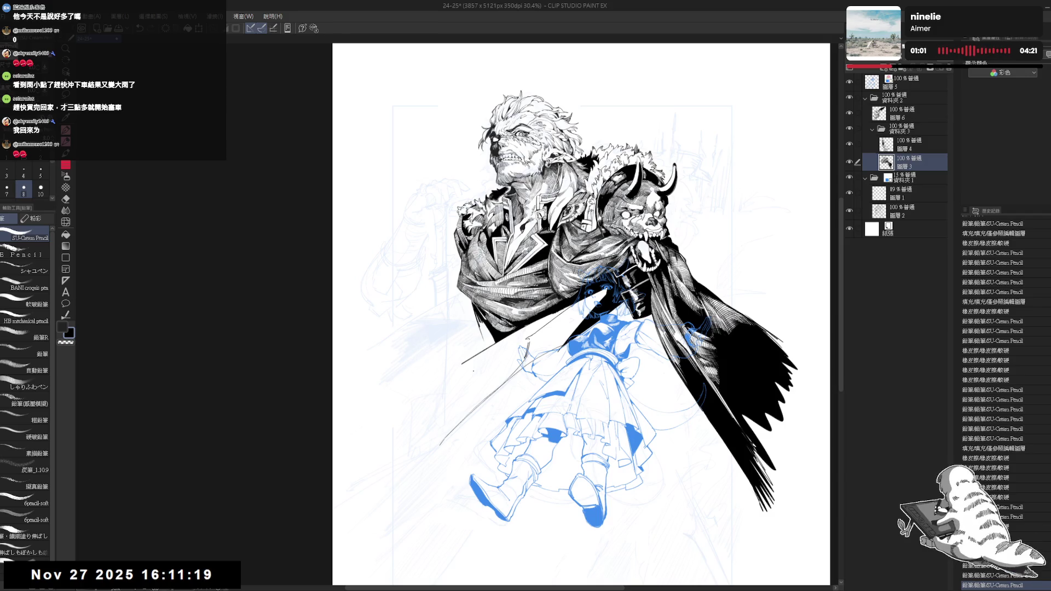
Clean up and redraw small marks around the sword hilt, erasing a stray mark
{"action": "mouse_move", "coordinate": [489, 345]}
{"action": "left_mouse_down"}
{"action": "mouse_move", "coordinate": [485, 403]}
{"action": "mouse_move", "coordinate": [430, 395]}
{"action": "mouse_move", "coordinate": [475, 392]}
{"action": "left_mouse_up"}
{"action": "key", "text": "r"}
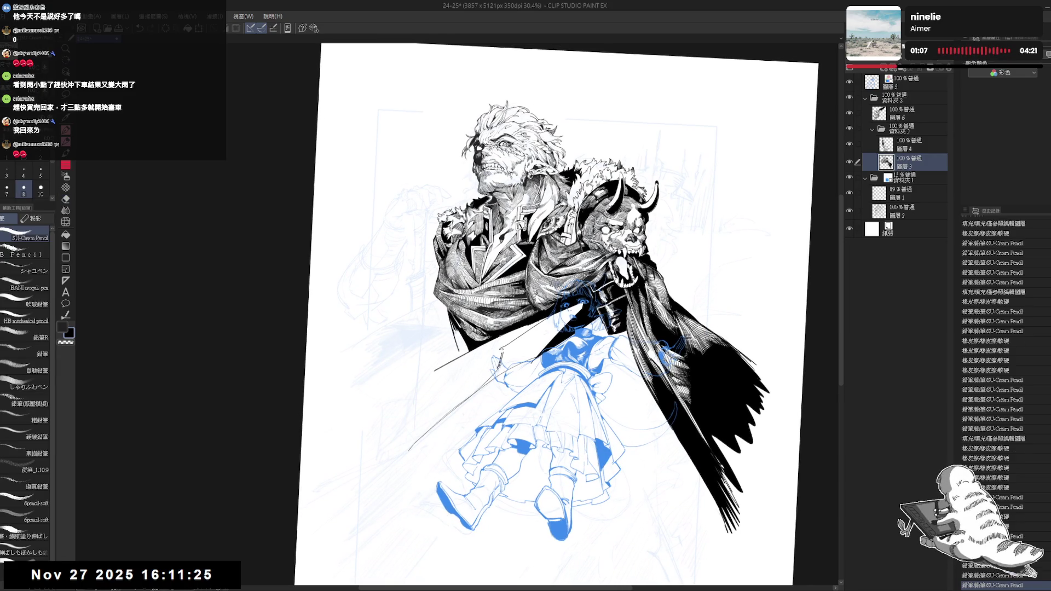
{"action": "left_click_drag", "start_coordinate": [451, 327], "coordinate": [458, 341]}
{"action": "left_click_drag", "start_coordinate": [456, 333], "coordinate": [462, 340]}
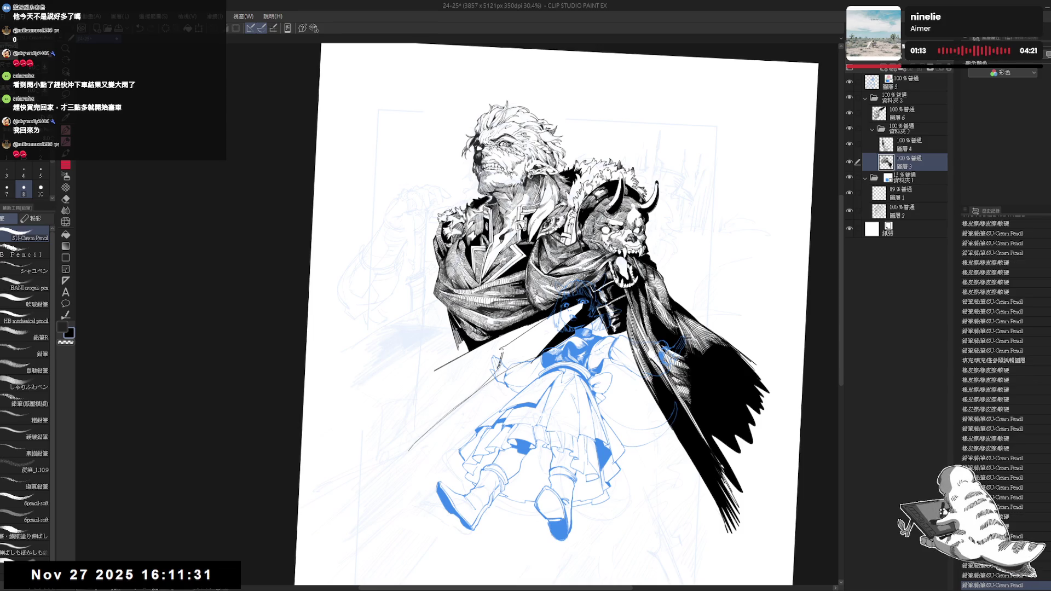
{"action": "scroll", "coordinate": [455, 285], "scroll_direction": "down", "scroll_amount": 1}
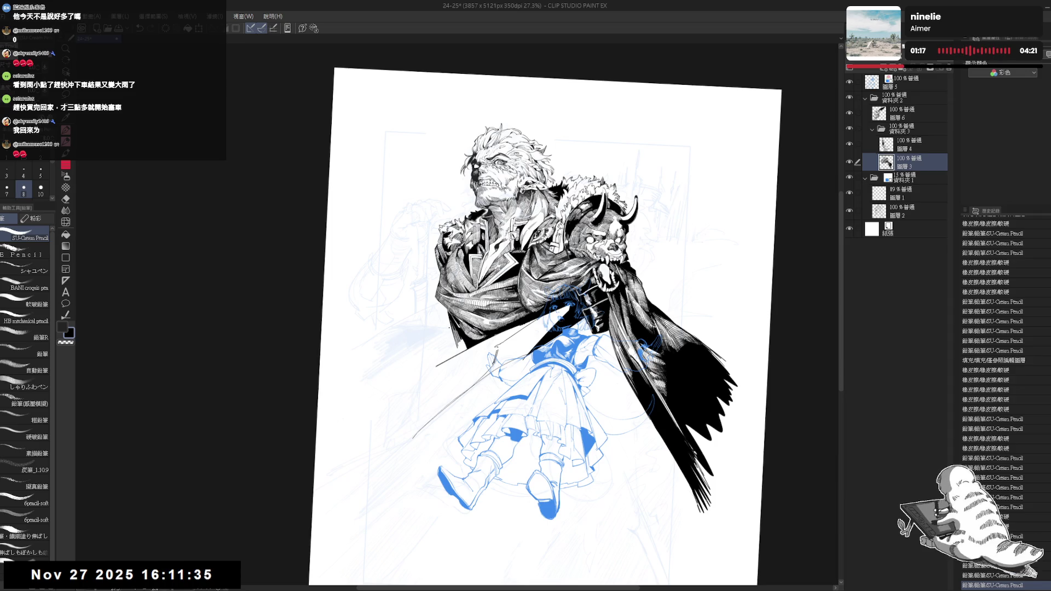
{"action": "scroll", "coordinate": [452, 328], "scroll_direction": "up", "scroll_amount": 1}
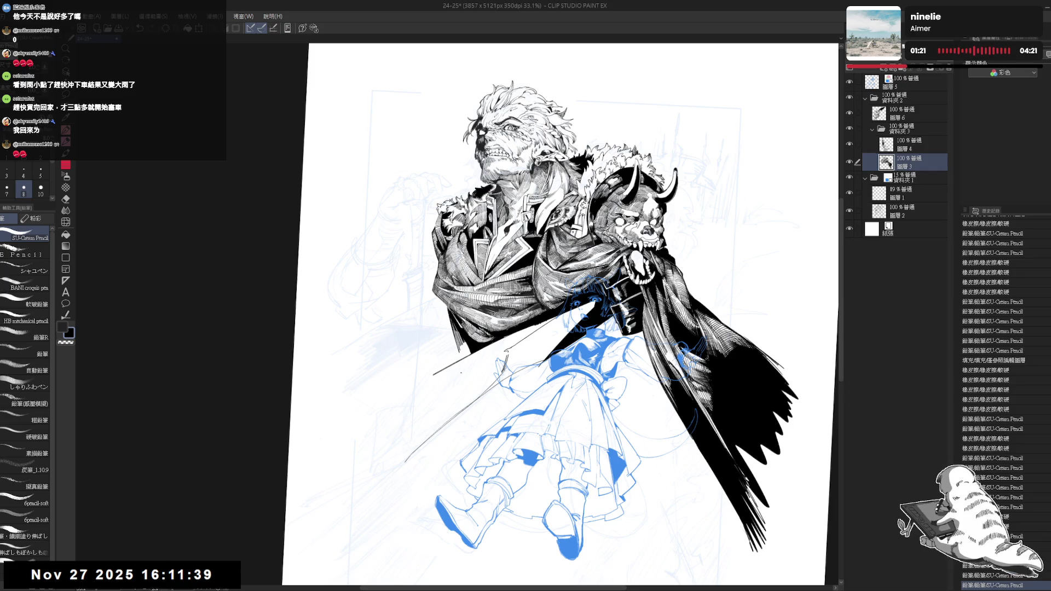
{"action": "mouse_move", "coordinate": [453, 356]}
{"action": "left_mouse_down"}
{"action": "mouse_move", "coordinate": [462, 370]}
{"action": "mouse_move", "coordinate": [492, 361]}
{"action": "left_mouse_up"}
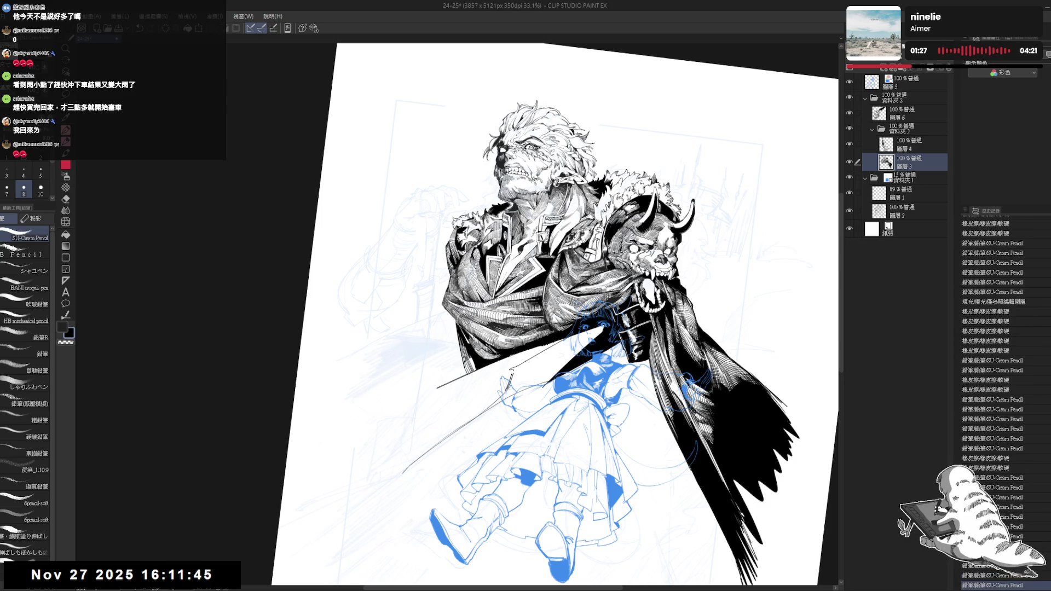
{"action": "mouse_move", "coordinate": [471, 361]}
{"action": "left_mouse_down"}
{"action": "mouse_move", "coordinate": [540, 359]}
{"action": "mouse_move", "coordinate": [557, 347]}
{"action": "left_mouse_up"}
{"action": "key", "text": "e"}
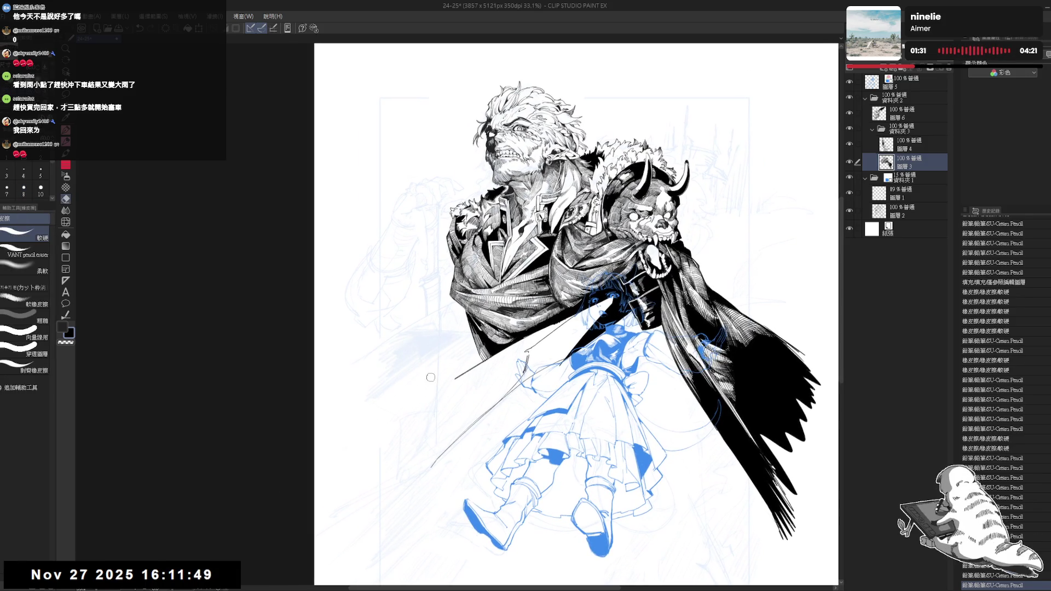
{"action": "left_click_drag", "start_coordinate": [438, 377], "coordinate": [464, 390]}
{"action": "key", "text": "p"}
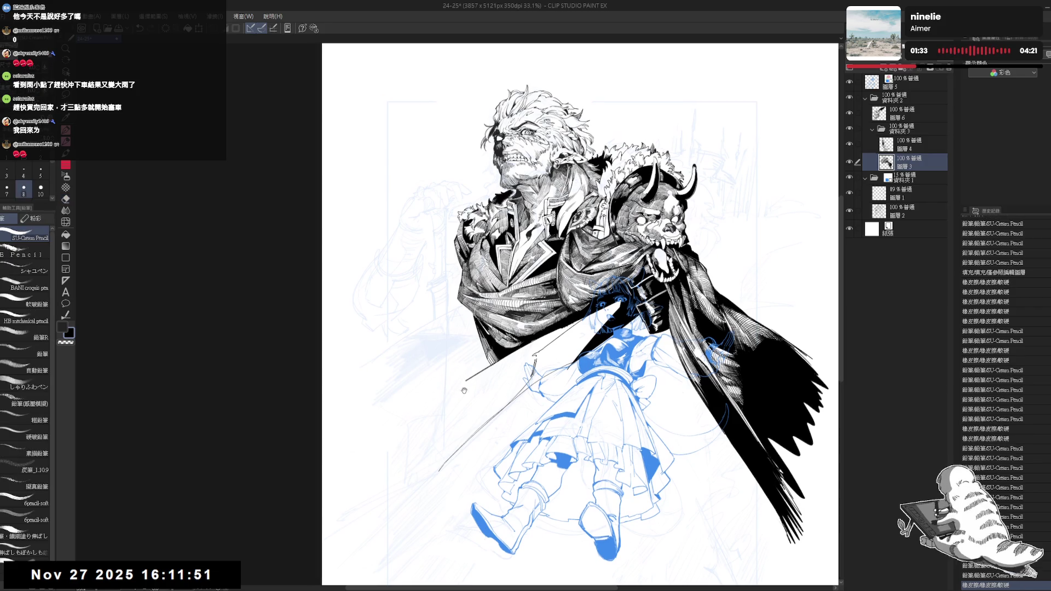
{"action": "left_click_drag", "start_coordinate": [465, 235], "coordinate": [462, 241]}
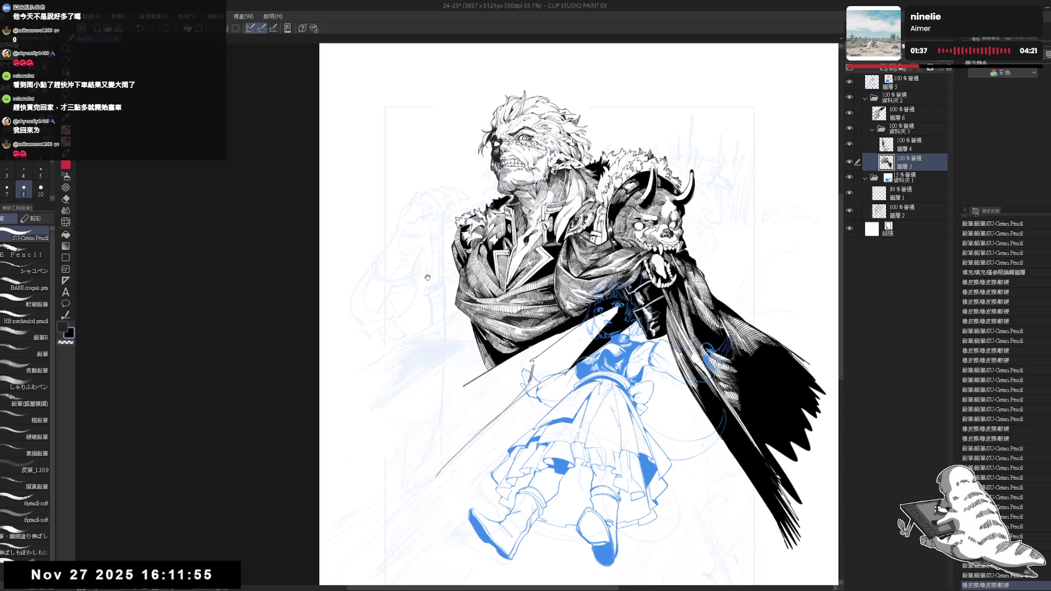
Draw two long parallel blade lines toward the lower left and trim their lower ends
{"action": "scroll", "coordinate": [436, 225], "scroll_direction": "up", "scroll_amount": 2}
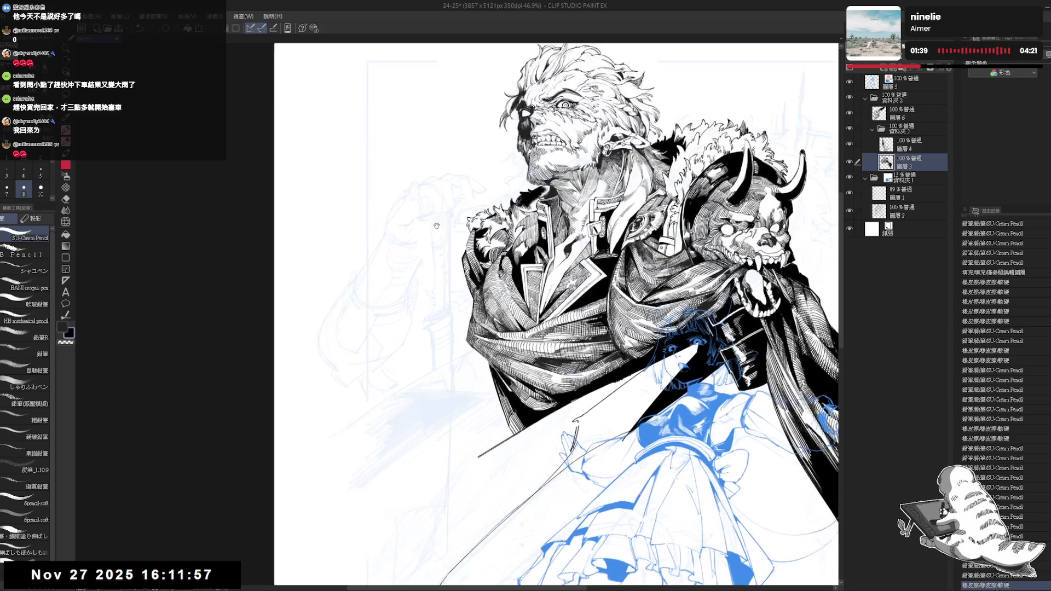
{"action": "left_click_drag", "start_coordinate": [437, 225], "coordinate": [421, 196]}
{"action": "left_click_drag", "start_coordinate": [455, 432], "coordinate": [452, 383]}
{"action": "left_click_drag", "start_coordinate": [557, 378], "coordinate": [560, 315]}
{"action": "key", "text": "r"}
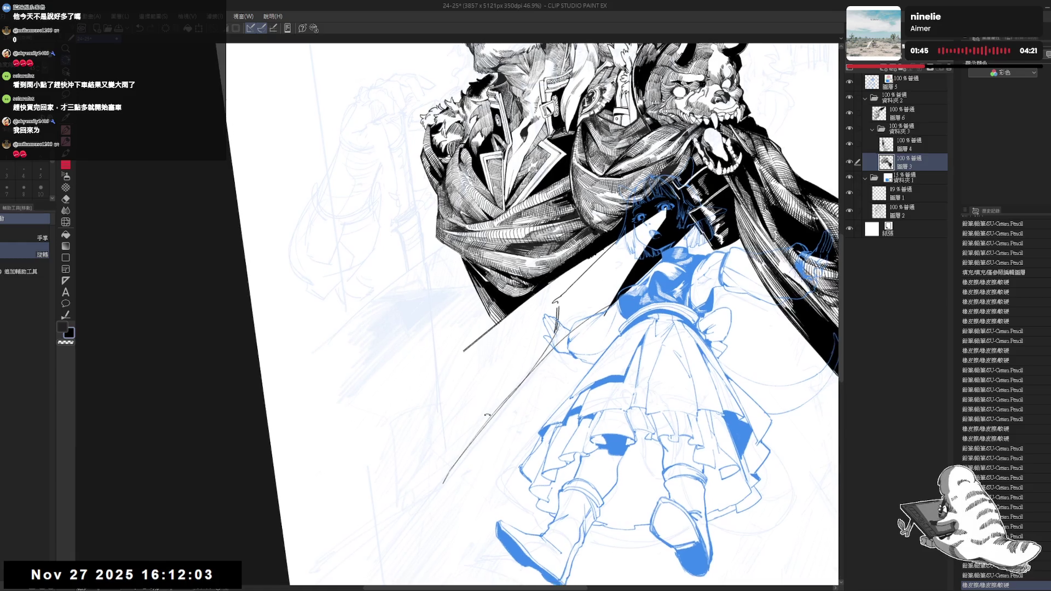
{"action": "left_click_drag", "start_coordinate": [558, 314], "coordinate": [555, 299]}
{"action": "left_click_drag", "start_coordinate": [465, 354], "coordinate": [331, 517]}
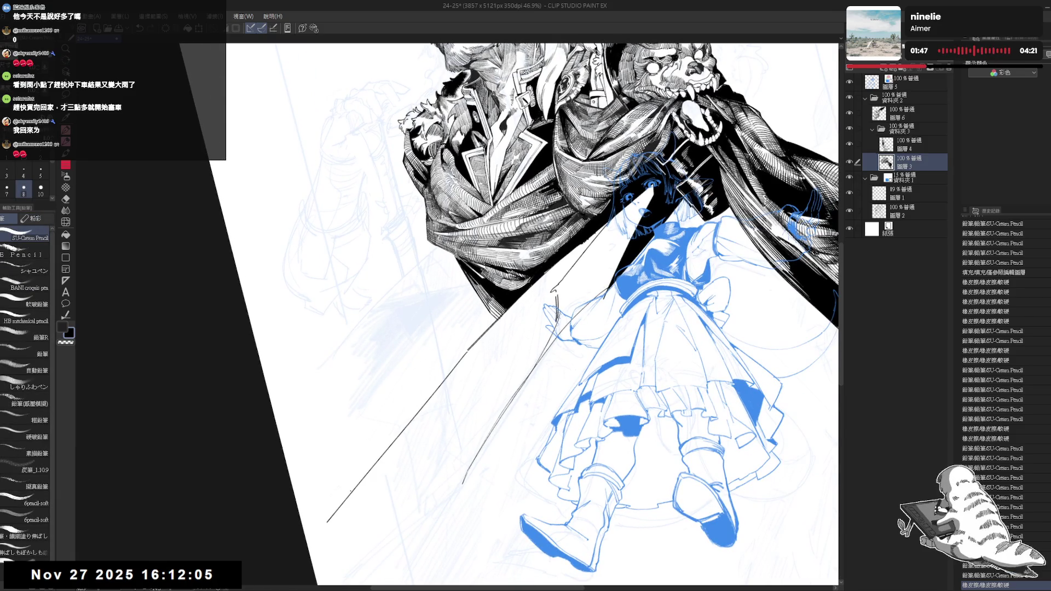
{"action": "left_click_drag", "start_coordinate": [468, 357], "coordinate": [346, 507]}
{"action": "left_click_drag", "start_coordinate": [493, 322], "coordinate": [479, 348]}
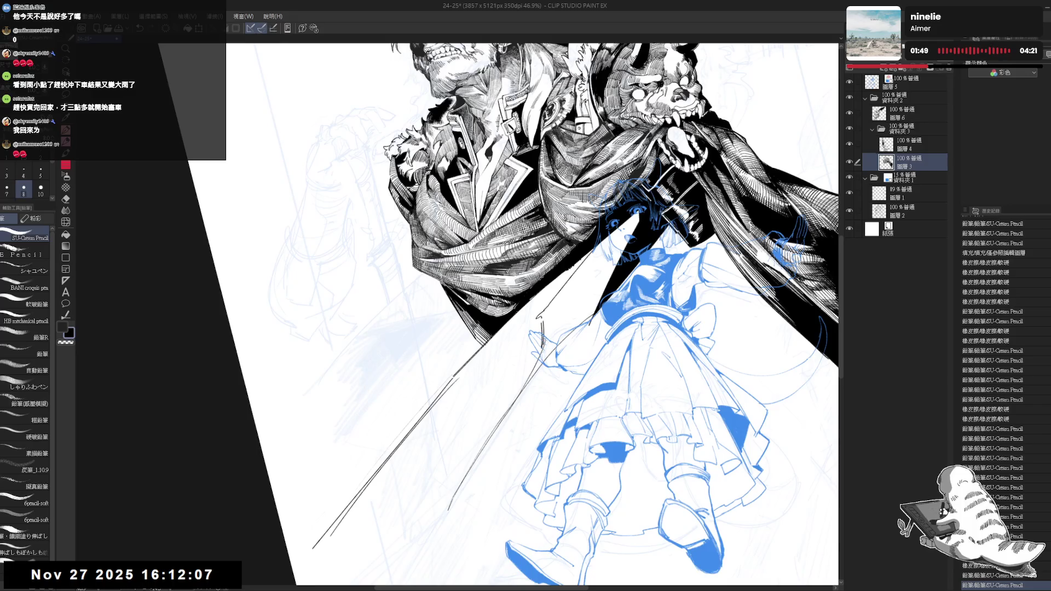
{"action": "scroll", "coordinate": [479, 348], "scroll_direction": "down", "scroll_amount": 4}
{"action": "left_click_drag", "start_coordinate": [381, 481], "coordinate": [364, 495]}
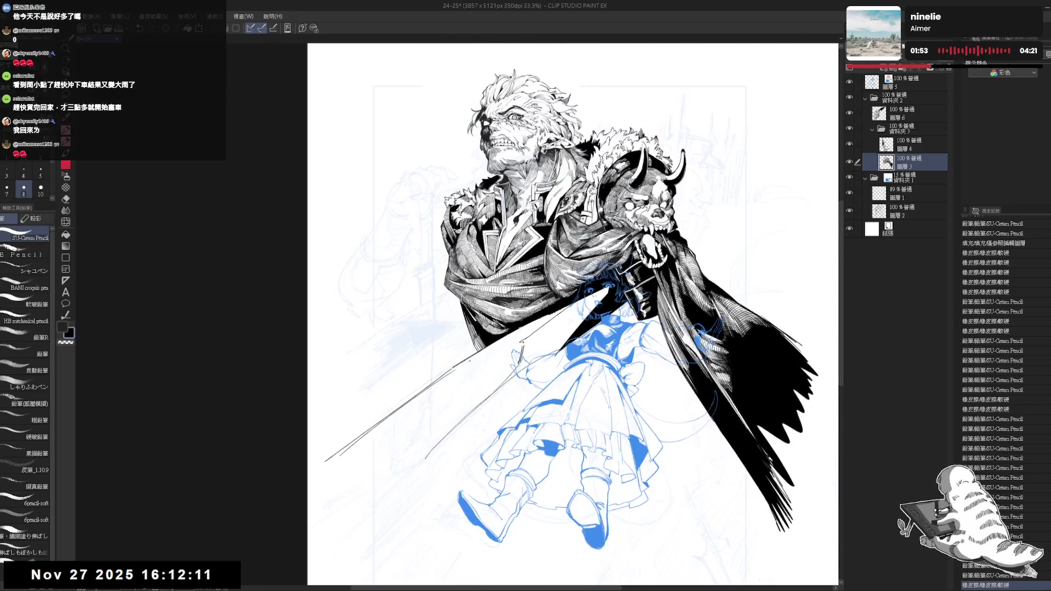
{"action": "left_click_drag", "start_coordinate": [536, 307], "coordinate": [569, 279]}
{"action": "key", "text": "minus"}
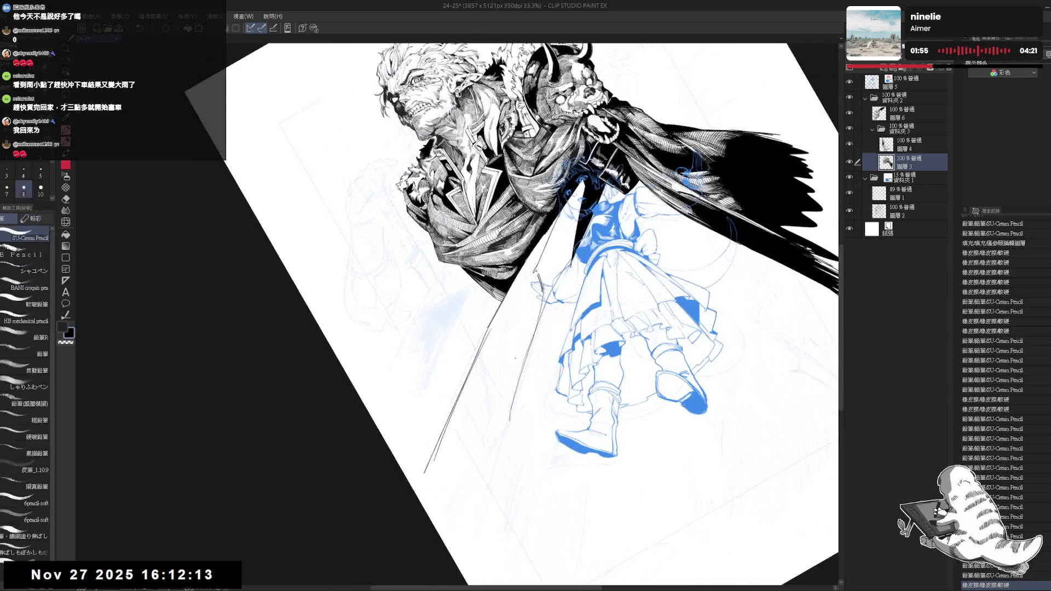
Close the zigzag outline of the streak trailing from the cape's lower-left in pencil
{"action": "key", "text": "bracketright"}
{"action": "left_click_drag", "start_coordinate": [454, 436], "coordinate": [480, 384]}
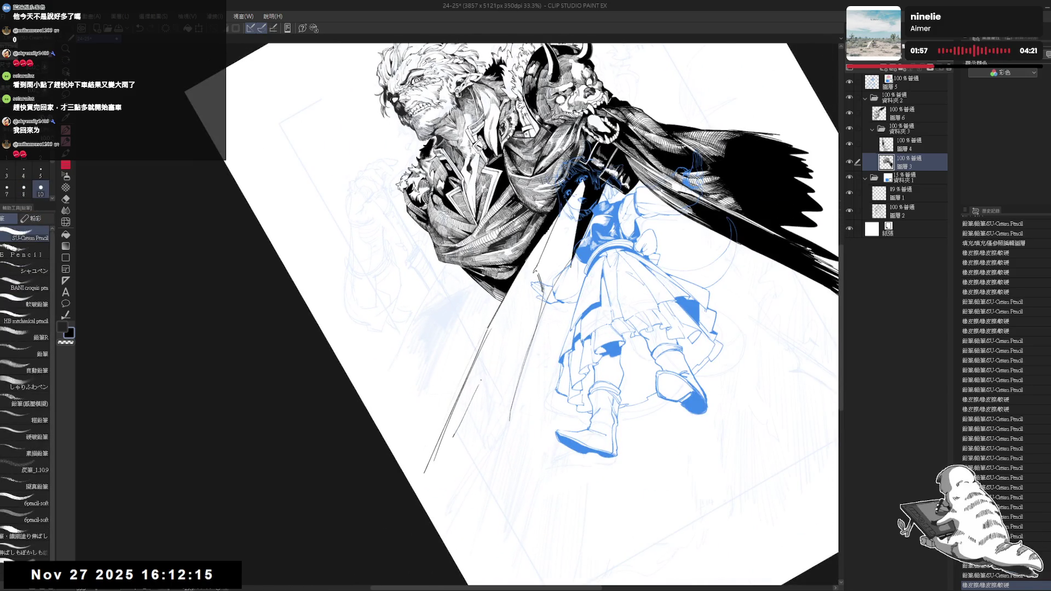
{"action": "left_click_drag", "start_coordinate": [513, 333], "coordinate": [471, 487]}
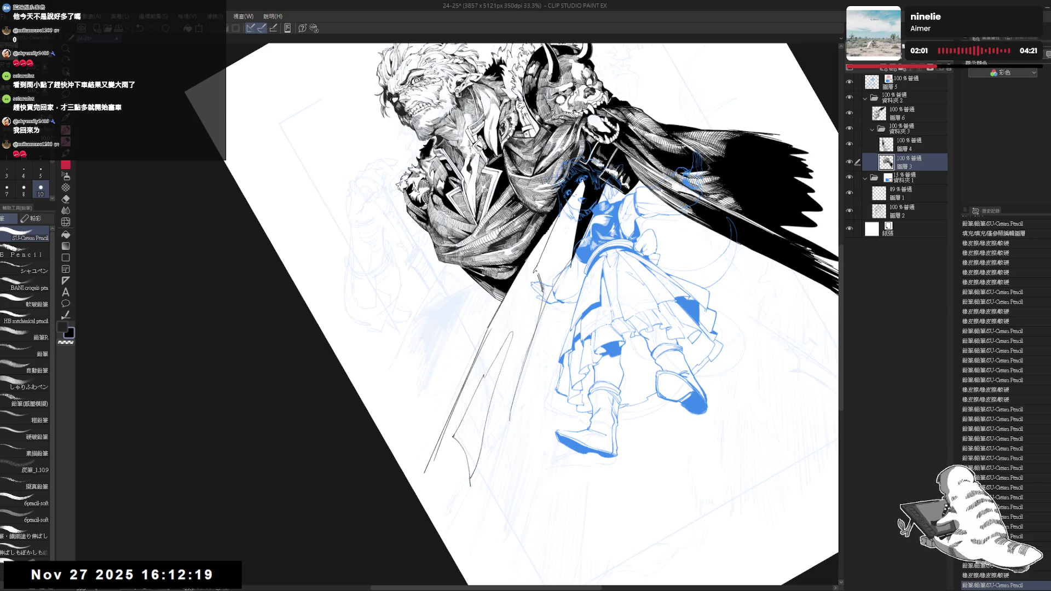
{"action": "key", "text": "ctrl+z"}
{"action": "left_click_drag", "start_coordinate": [454, 436], "coordinate": [437, 486]}
{"action": "key", "text": "ctrl+z"}
{"action": "left_click_drag", "start_coordinate": [476, 430], "coordinate": [464, 481]}
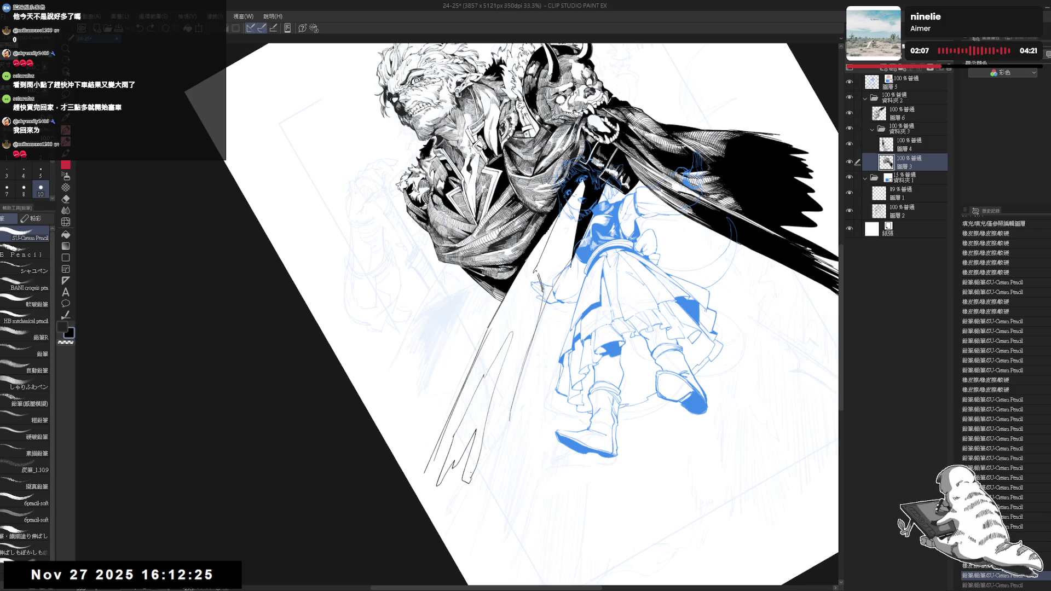
Fill the closed zigzag shape with solid black
{"action": "key", "text": "g"}
{"action": "left_click", "coordinate": [470, 450]}
{"action": "key", "text": "ctrl+shift+0"}
{"action": "mouse_move", "coordinate": [441, 390]}
{"action": "left_mouse_down"}
{"action": "mouse_move", "coordinate": [425, 420]}
{"action": "mouse_move", "coordinate": [433, 415]}
{"action": "left_mouse_up"}
Touch up the edges and small marks of the black streak with the SU-Cream Pencil
{"action": "key", "text": "p"}
{"action": "left_click_drag", "start_coordinate": [433, 416], "coordinate": [427, 420]}
{"action": "key", "text": "ctrl+0"}
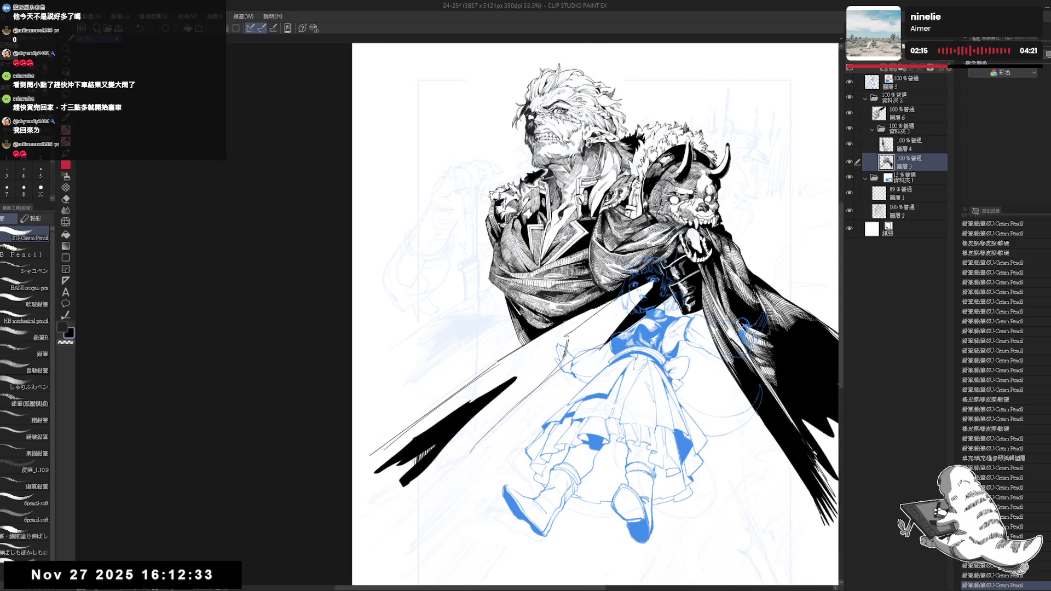
{"action": "scroll", "coordinate": [612, 317], "scroll_direction": "down", "scroll_amount": 2}
{"action": "scroll", "coordinate": [556, 257], "scroll_direction": "up", "scroll_amount": 2}
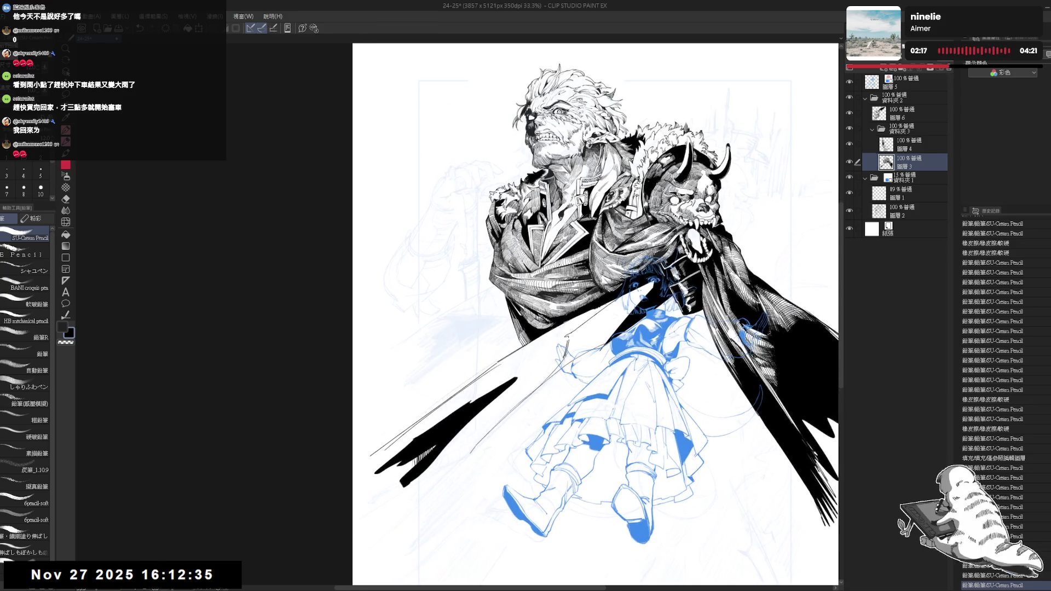
{"action": "mouse_move", "coordinate": [506, 350]}
{"action": "left_mouse_down"}
{"action": "mouse_move", "coordinate": [470, 465]}
{"action": "mouse_move", "coordinate": [507, 478]}
{"action": "left_mouse_up"}
{"action": "left_click_drag", "start_coordinate": [495, 377], "coordinate": [499, 364]}
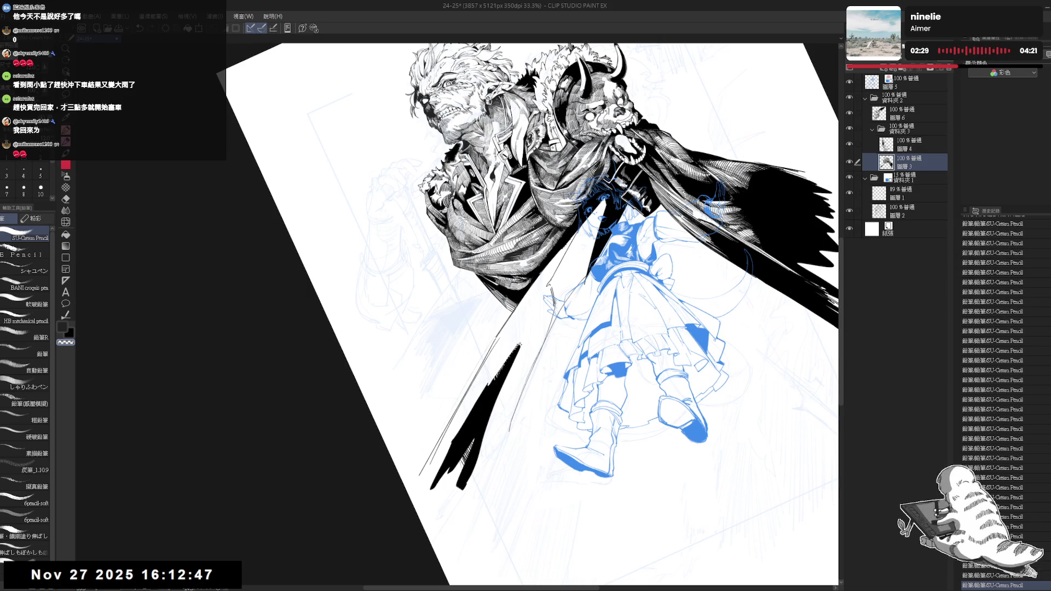
Set the size to 10 and erase stray marks near the black streak
{"action": "left_click_drag", "start_coordinate": [438, 384], "coordinate": [492, 219]}
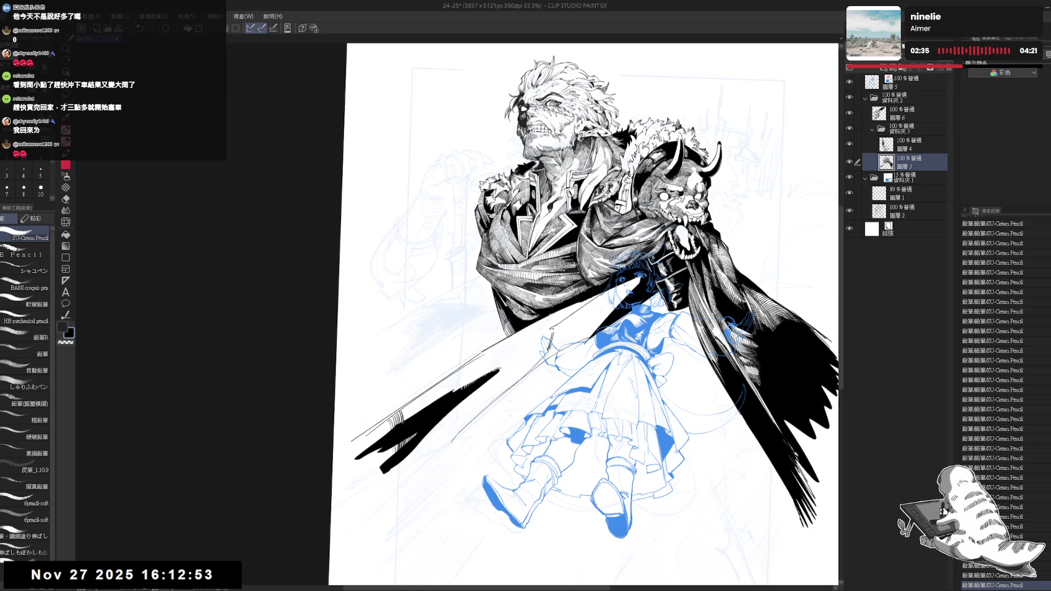
{"action": "left_click_drag", "start_coordinate": [591, 315], "coordinate": [547, 328]}
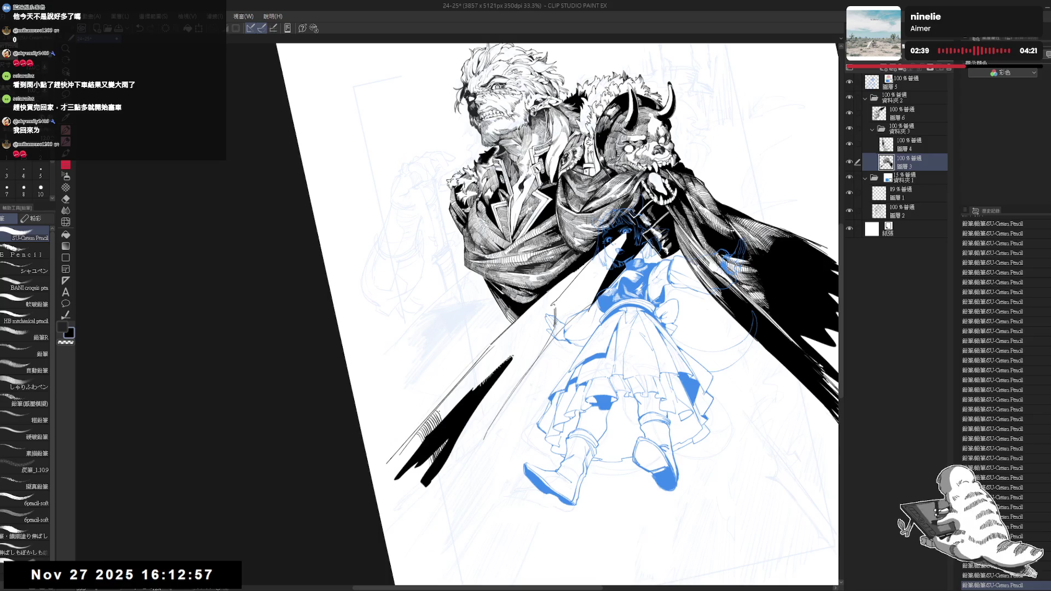
{"action": "left_click", "coordinate": [40, 189]}
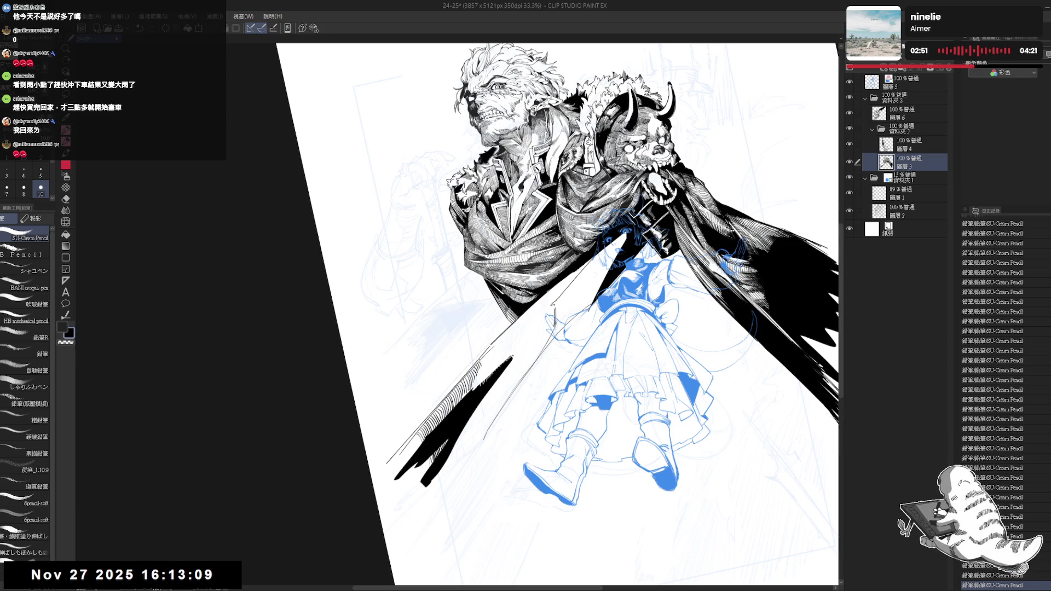
{"action": "left_click_drag", "start_coordinate": [498, 342], "coordinate": [482, 364]}
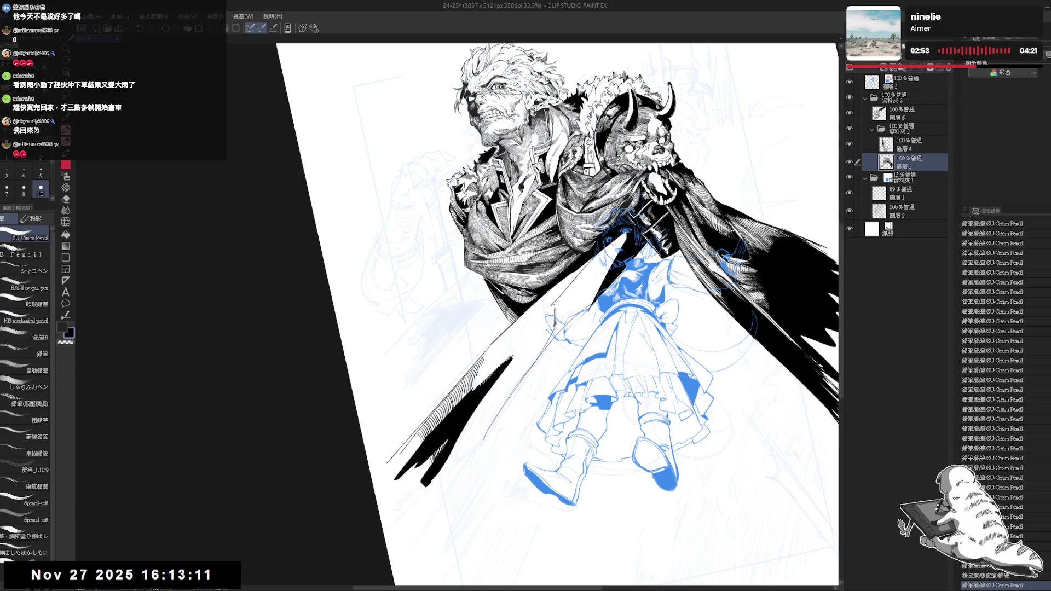
{"action": "key", "text": "minus"}
{"action": "key", "text": "minus"}
{"action": "key", "text": "minus"}
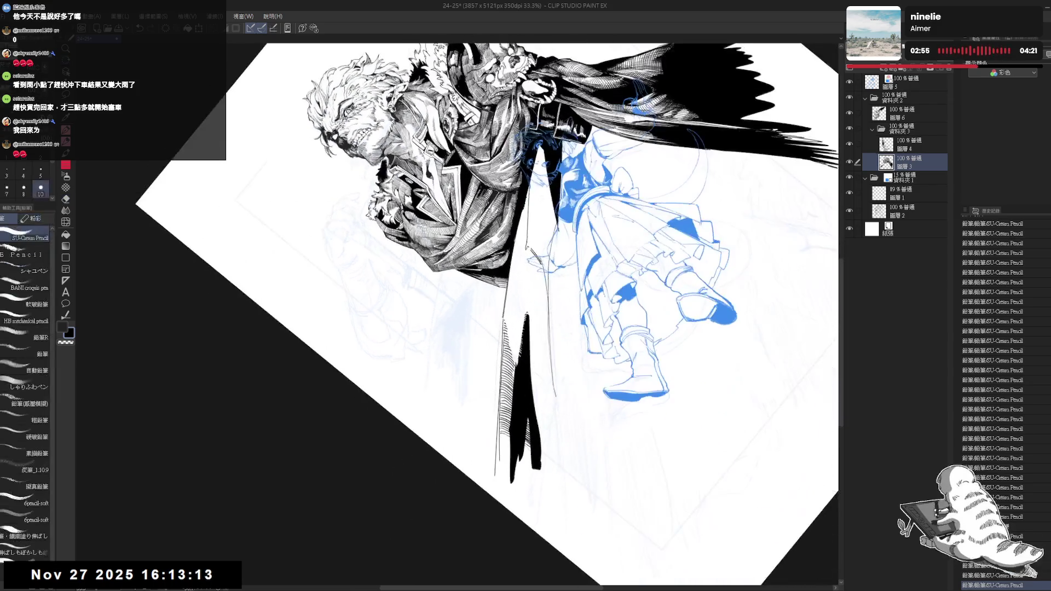
Draw three thin vertical lines down the lower-left cape edge
{"action": "left_click_drag", "start_coordinate": [503, 332], "coordinate": [501, 425]}
{"action": "left_click_drag", "start_coordinate": [505, 371], "coordinate": [498, 460]}
{"action": "mouse_move", "coordinate": [504, 415]}
{"action": "left_mouse_down"}
{"action": "mouse_move", "coordinate": [497, 457]}
{"action": "mouse_move", "coordinate": [508, 443]}
{"action": "left_mouse_up"}
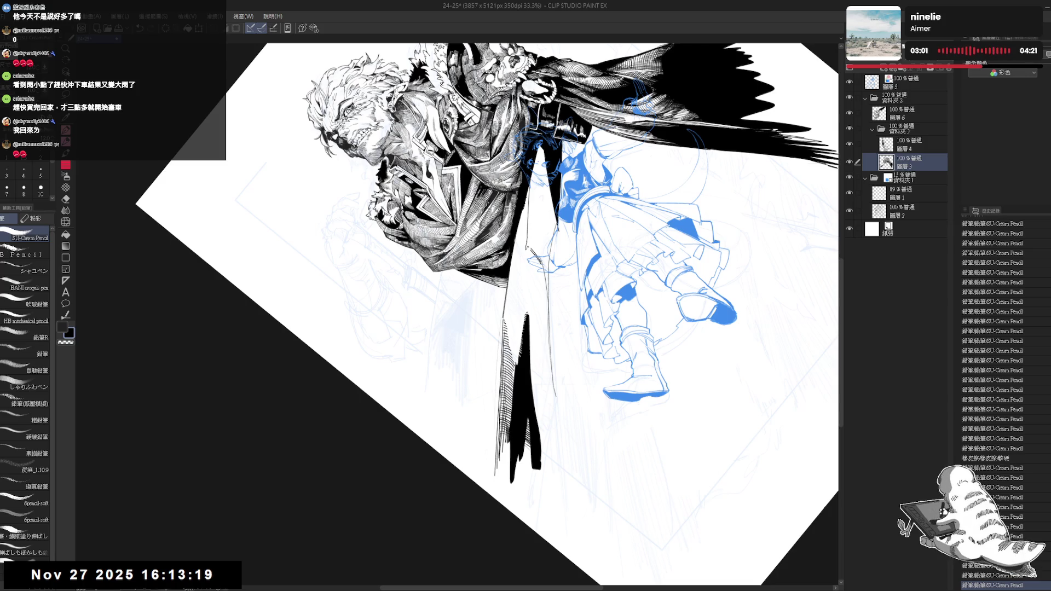
{"action": "key", "text": "ctrl+@"}
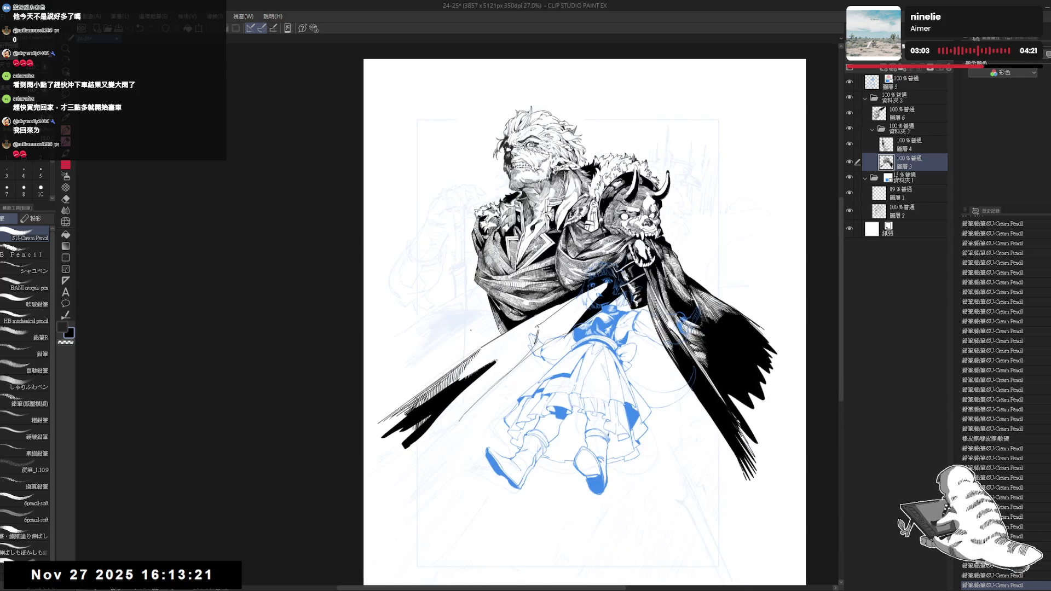
{"action": "key", "text": "minus"}
{"action": "key", "text": "minus"}
{"action": "key", "text": "minus"}
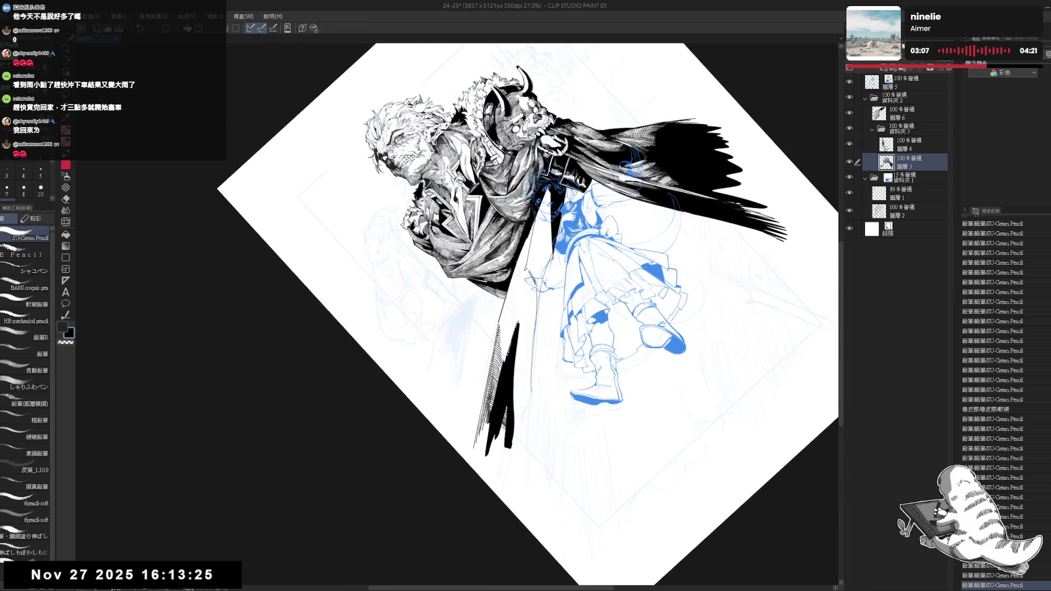
{"action": "key", "text": "ctrl+@"}
{"action": "left_click_drag", "start_coordinate": [526, 317], "coordinate": [552, 284]}
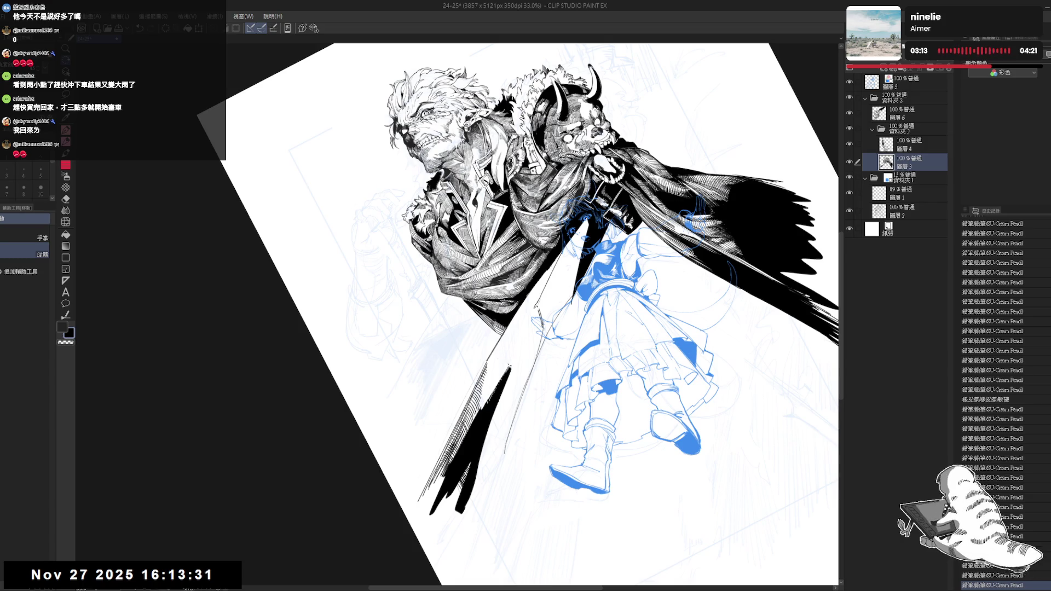
Hatch short strokes along the lower-left cape edge and beside the sword
{"action": "left_click_drag", "start_coordinate": [512, 350], "coordinate": [504, 382]}
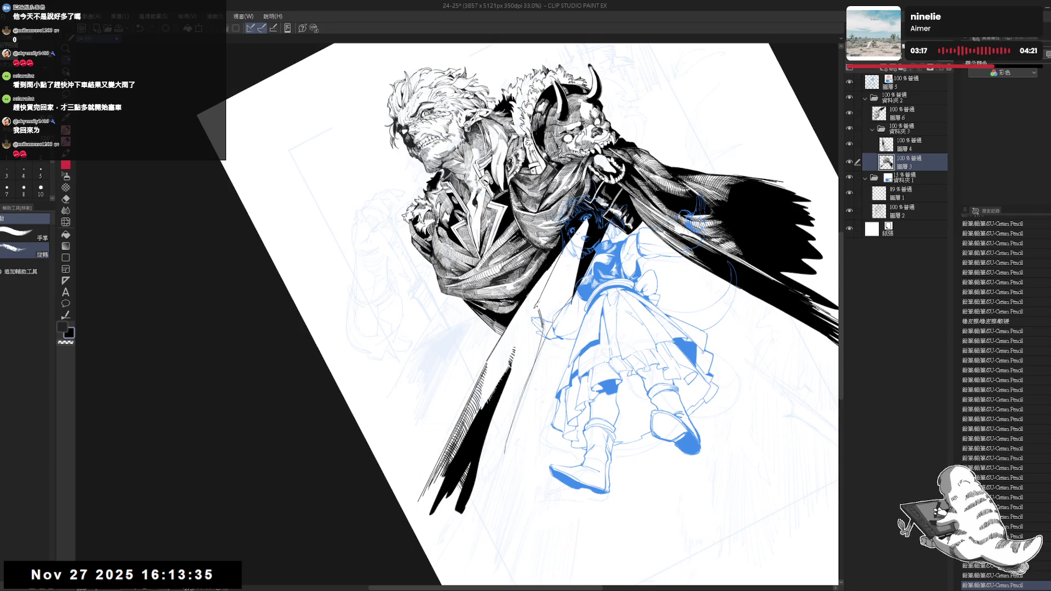
{"action": "left_click_drag", "start_coordinate": [547, 273], "coordinate": [629, 246]}
{"action": "left_click_drag", "start_coordinate": [422, 405], "coordinate": [393, 443]}
{"action": "left_click_drag", "start_coordinate": [511, 348], "coordinate": [503, 372]}
{"action": "left_click_drag", "start_coordinate": [508, 358], "coordinate": [502, 376]}
{"action": "left_click_drag", "start_coordinate": [509, 361], "coordinate": [517, 345]}
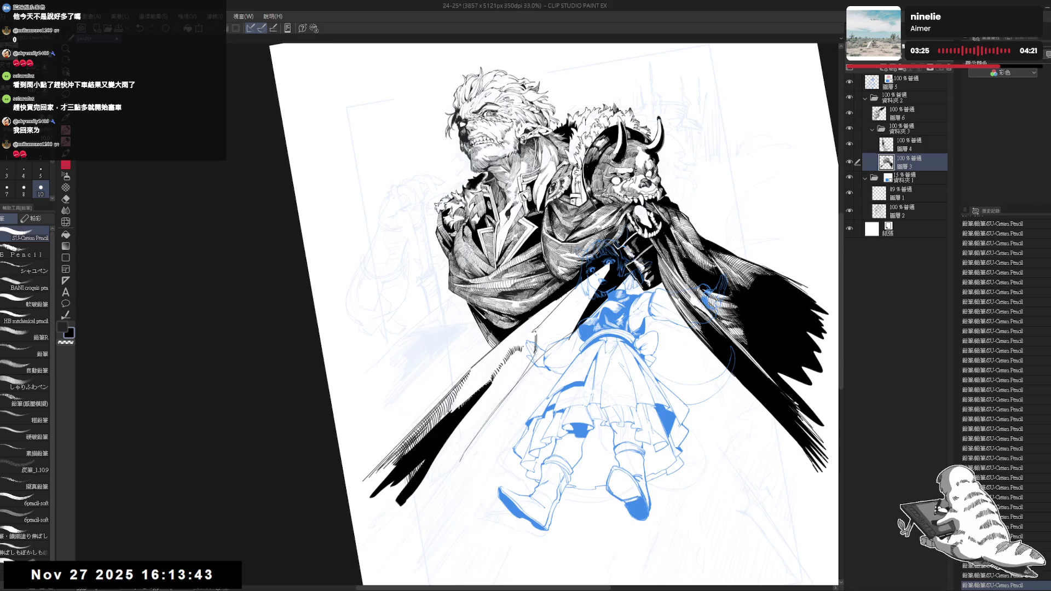
{"action": "mouse_move", "coordinate": [529, 356]}
{"action": "left_mouse_down"}
{"action": "mouse_move", "coordinate": [530, 343]}
{"action": "mouse_move", "coordinate": [531, 355]}
{"action": "left_mouse_up"}
{"action": "left_click_drag", "start_coordinate": [547, 312], "coordinate": [526, 323]}
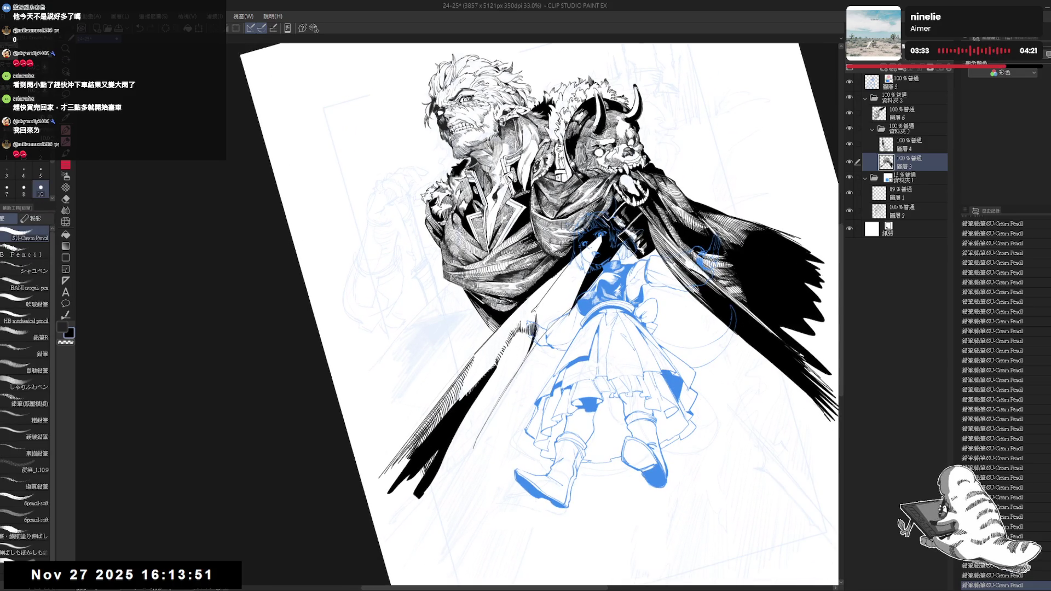
{"action": "mouse_move", "coordinate": [524, 331]}
{"action": "left_mouse_down"}
{"action": "mouse_move", "coordinate": [542, 301]}
{"action": "mouse_move", "coordinate": [535, 307]}
{"action": "left_mouse_up"}
{"action": "key", "text": "e"}
{"action": "key", "text": "p"}
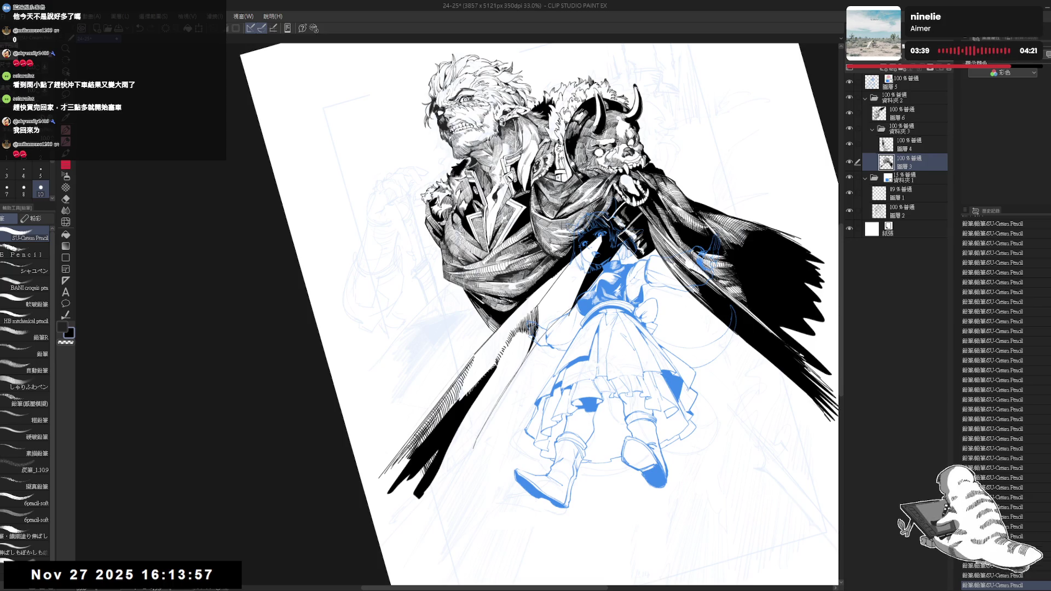
Check the whole page, then zoom and rotate back onto the cape edge for inking
{"action": "key", "text": "ctrl+0"}
{"action": "key", "text": "ctrl+minus"}
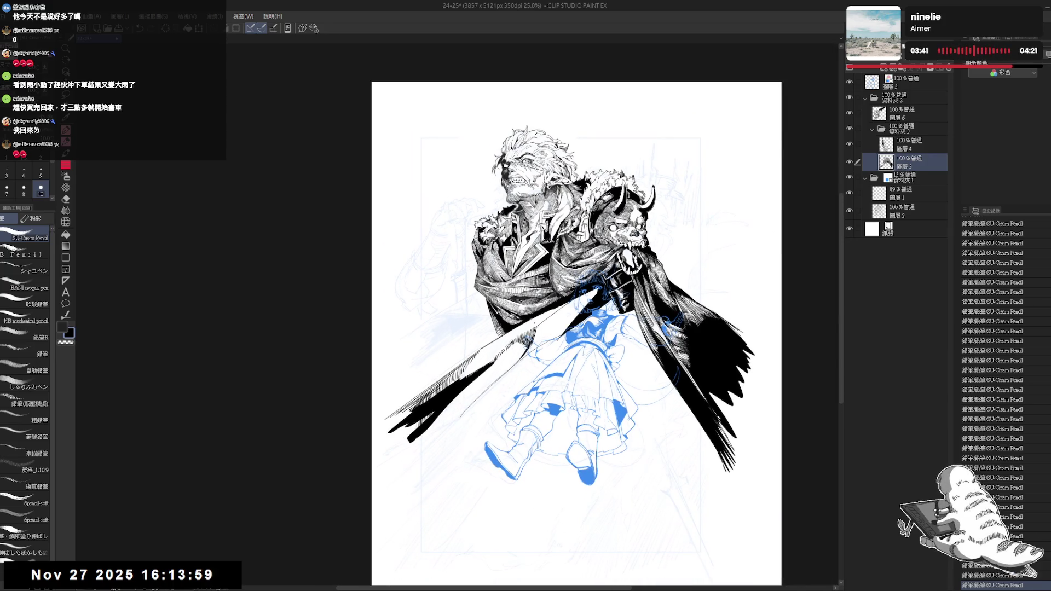
{"action": "left_click_drag", "start_coordinate": [574, 328], "coordinate": [554, 332]}
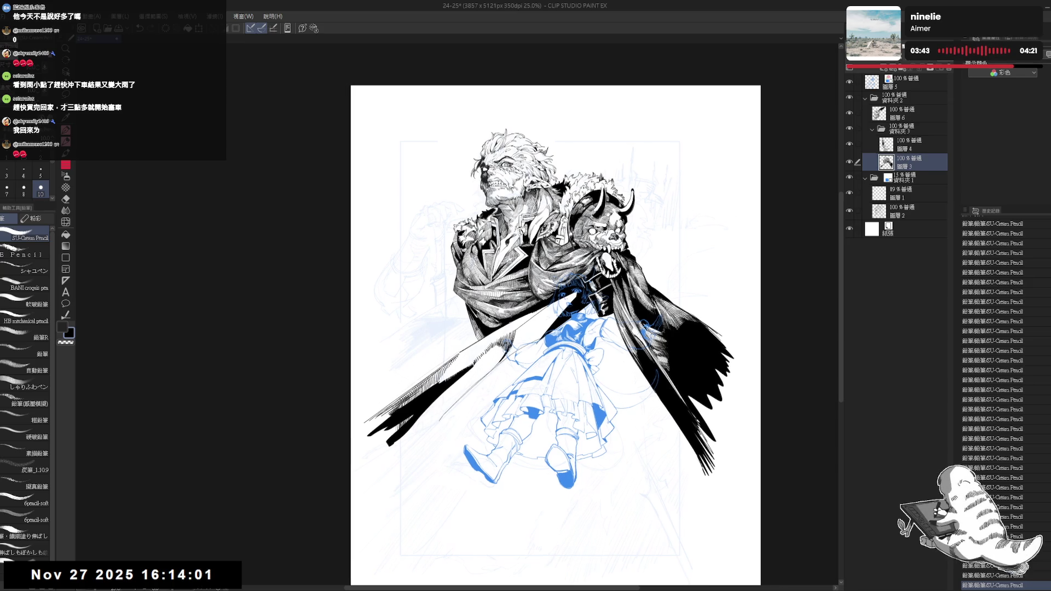
{"action": "left_click_drag", "start_coordinate": [495, 292], "coordinate": [498, 296]}
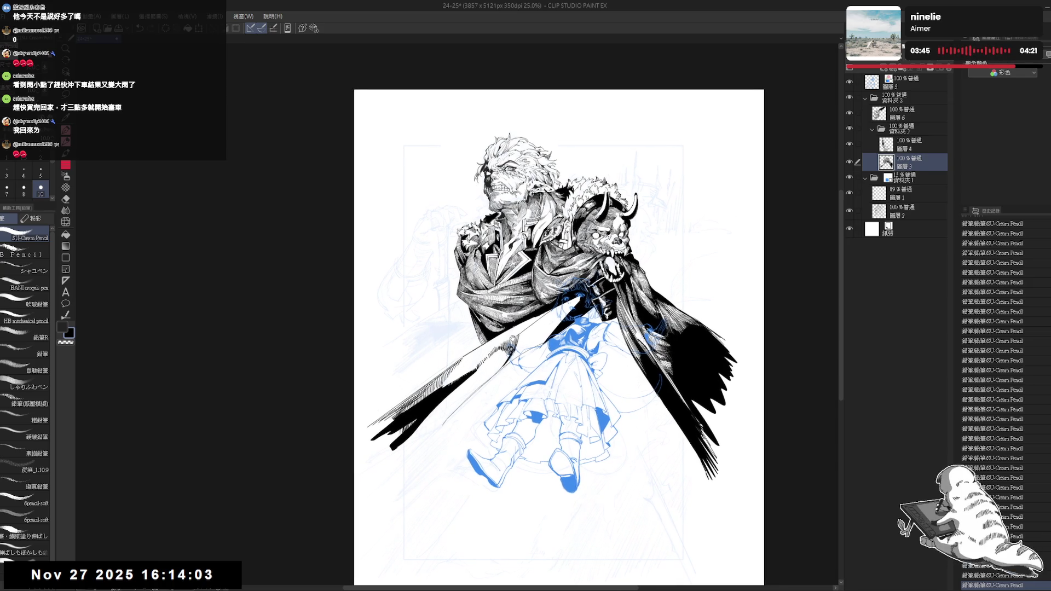
{"action": "scroll", "coordinate": [519, 403], "scroll_direction": "up", "scroll_amount": 1}
{"action": "left_click_drag", "start_coordinate": [519, 403], "coordinate": [512, 467]}
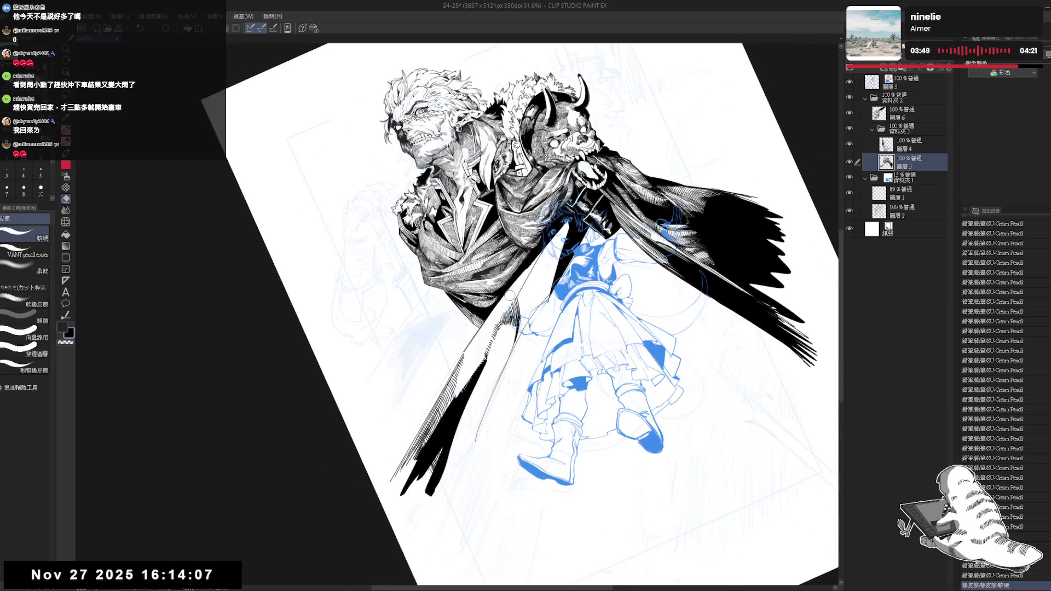
{"action": "left_click_drag", "start_coordinate": [506, 301], "coordinate": [498, 307]}
{"action": "key", "text": "p"}
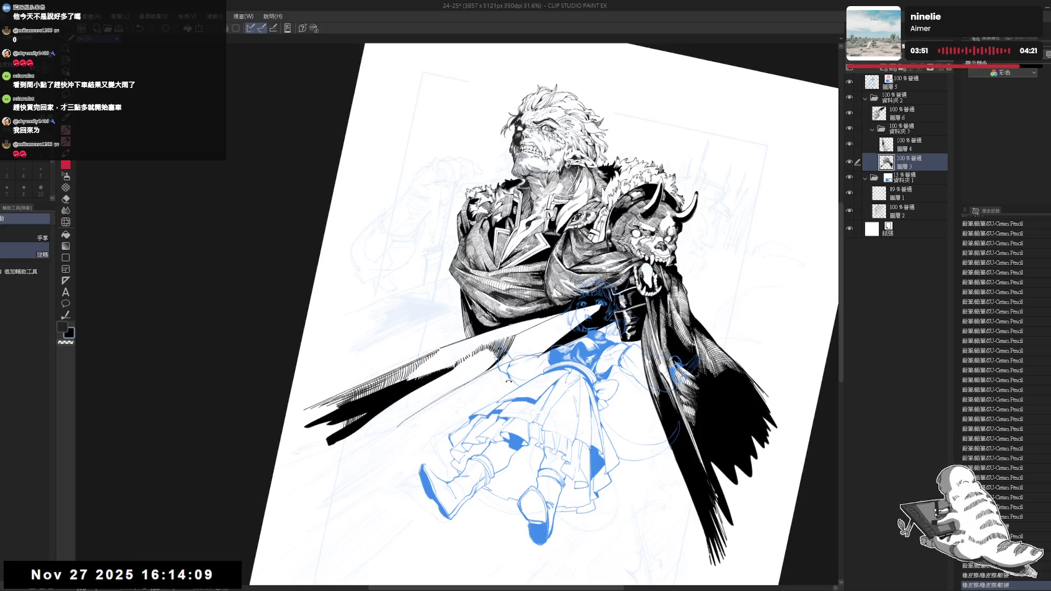
{"action": "left_click_drag", "start_coordinate": [492, 219], "coordinate": [601, 252]}
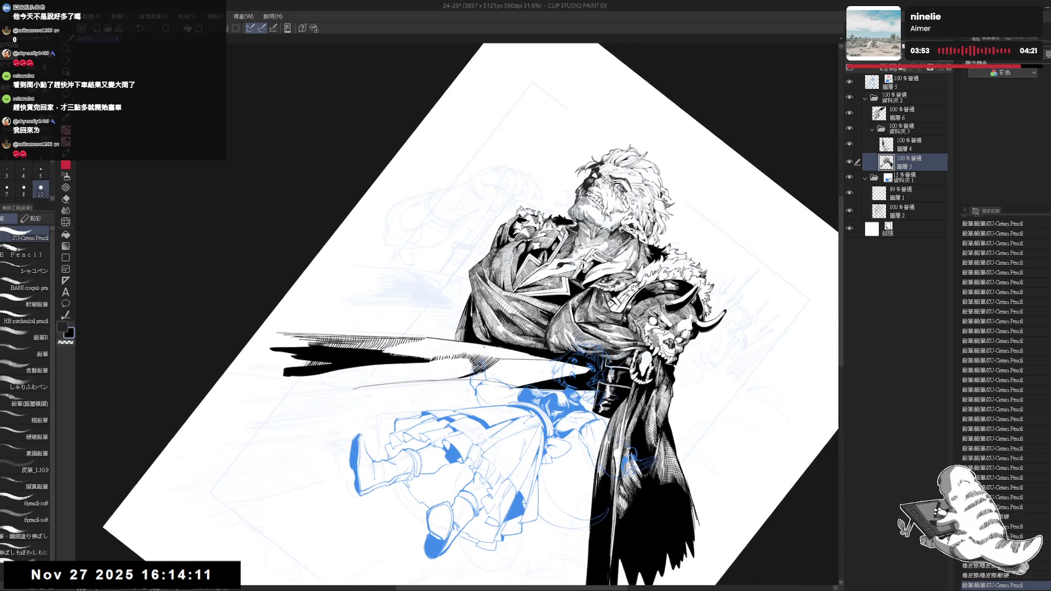
Set the pencil size to 8 and add fine strokes to the cape hatching
{"action": "scroll", "coordinate": [490, 353], "scroll_direction": "up", "scroll_amount": 1}
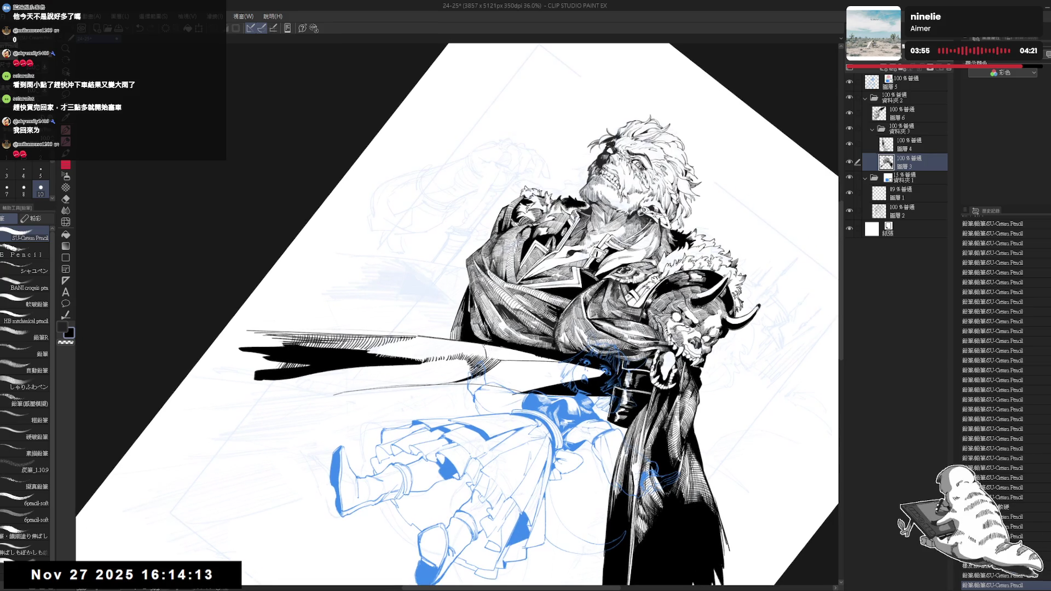
{"action": "left_click", "coordinate": [24, 190]}
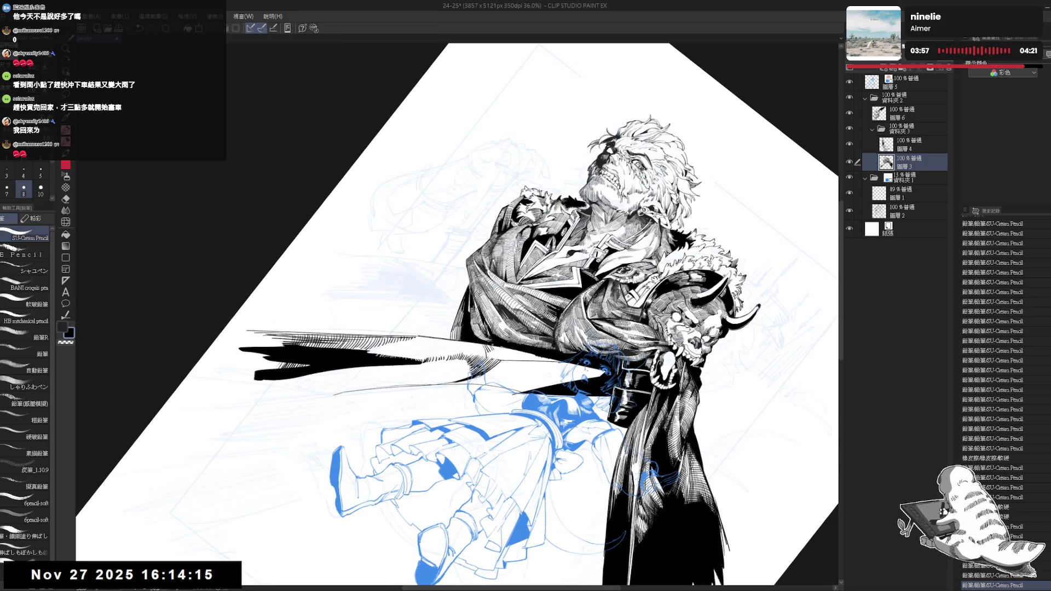
{"action": "left_click_drag", "start_coordinate": [657, 449], "coordinate": [670, 465]}
{"action": "key", "text": "minus"}
{"action": "mouse_move", "coordinate": [664, 457]}
{"action": "left_mouse_down"}
{"action": "mouse_move", "coordinate": [676, 471]}
{"action": "mouse_move", "coordinate": [665, 460]}
{"action": "left_mouse_up"}
{"action": "left_click_drag", "start_coordinate": [660, 451], "coordinate": [674, 468]}
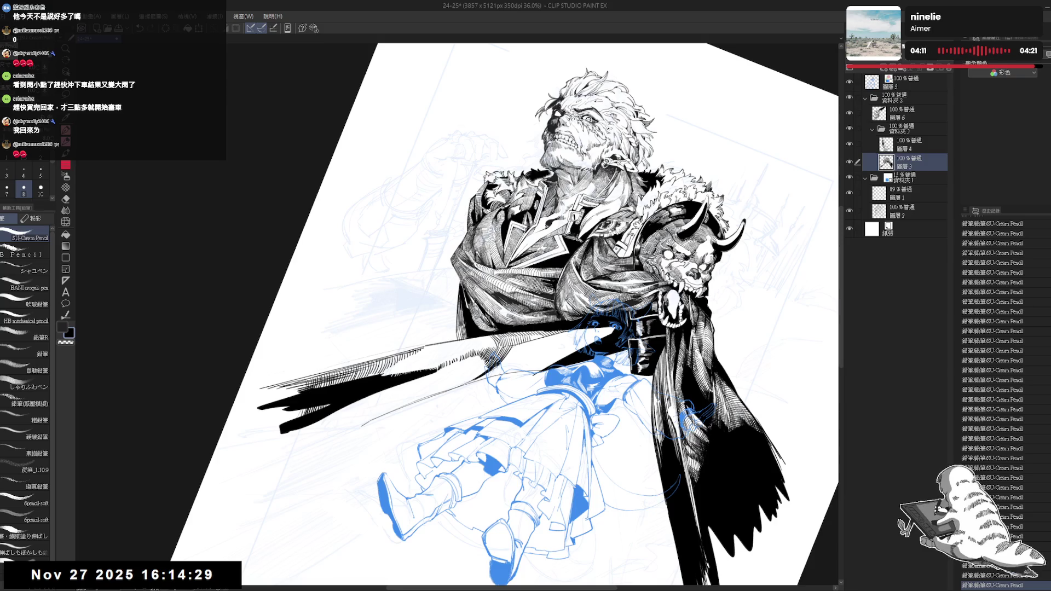
Straighten and re-tilt the view, then erase a small stray mark on the cape
{"action": "key", "text": "ctrl+@"}
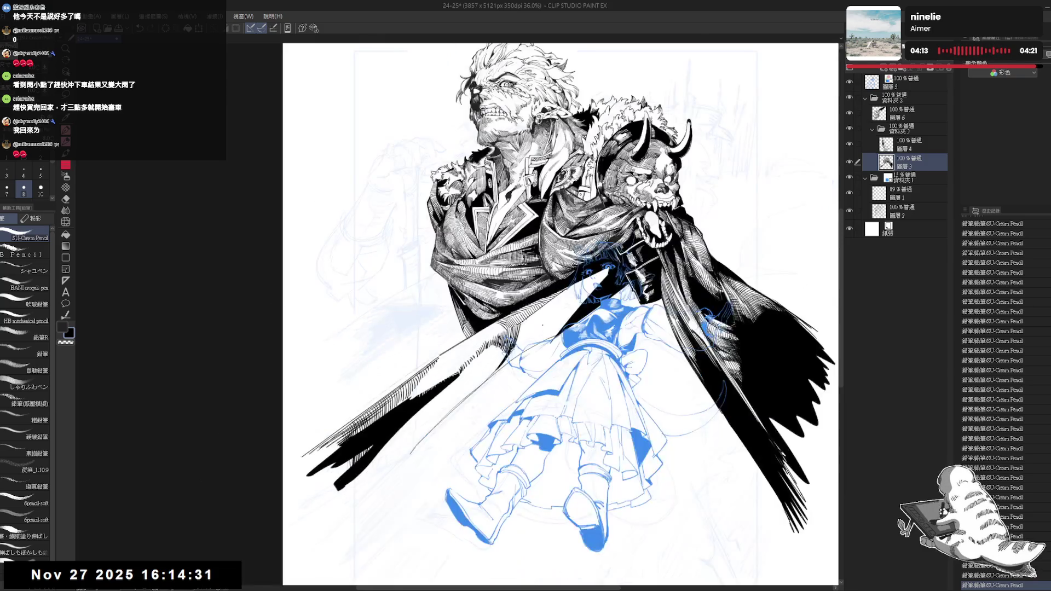
{"action": "key", "text": "ctrl+0"}
{"action": "key", "text": "minus"}
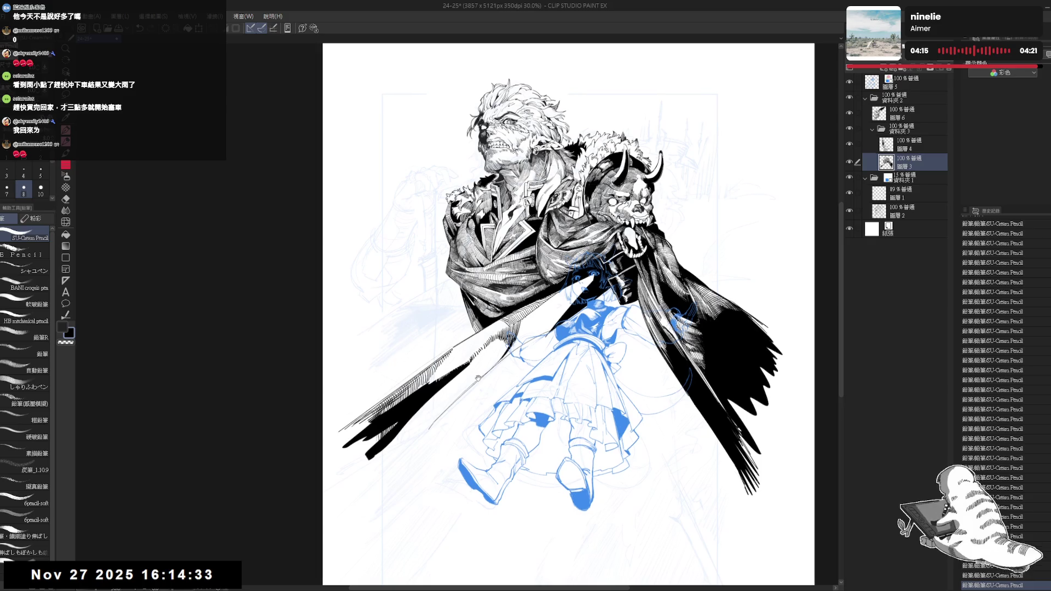
{"action": "key", "text": "e"}
{"action": "key", "text": "minus"}
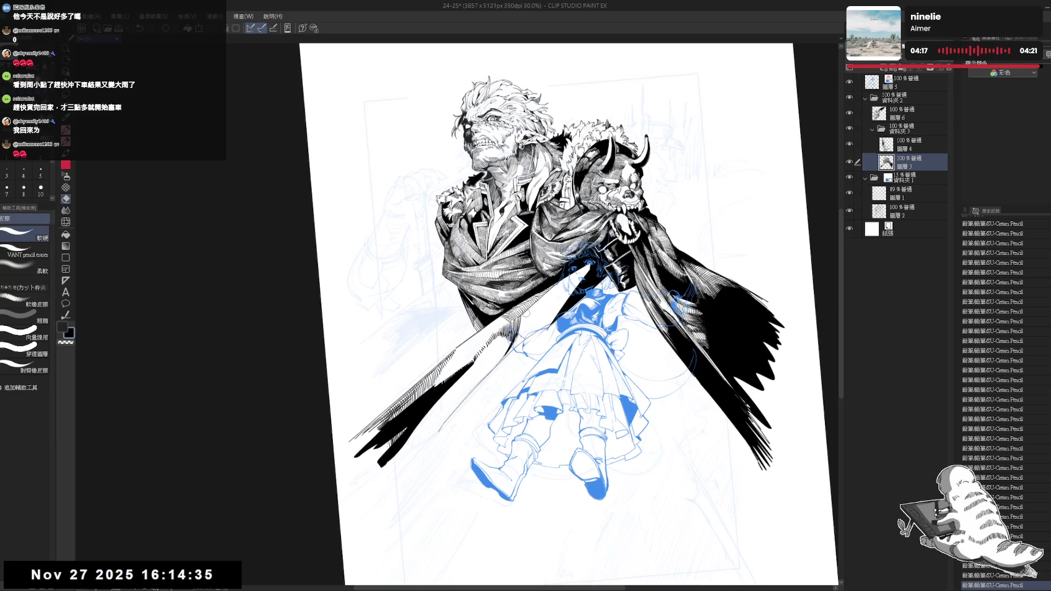
{"action": "key", "text": "asciicircum"}
{"action": "key", "text": "asciicircum"}
{"action": "key", "text": "ctrl+plus"}
{"action": "key", "text": "asciicircum"}
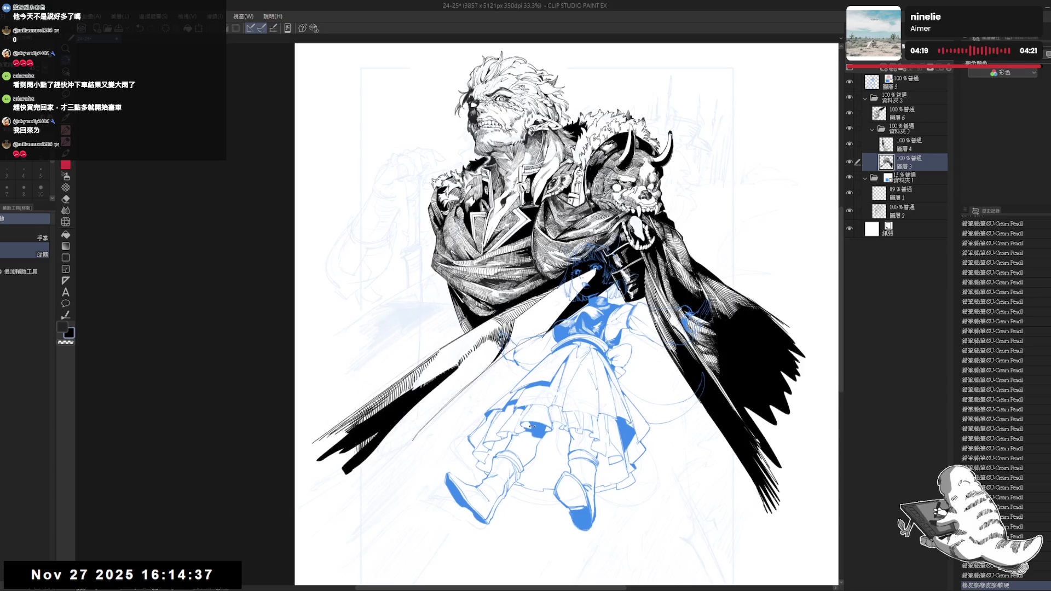
{"action": "key", "text": "asciicircum"}
{"action": "key", "text": "minus"}
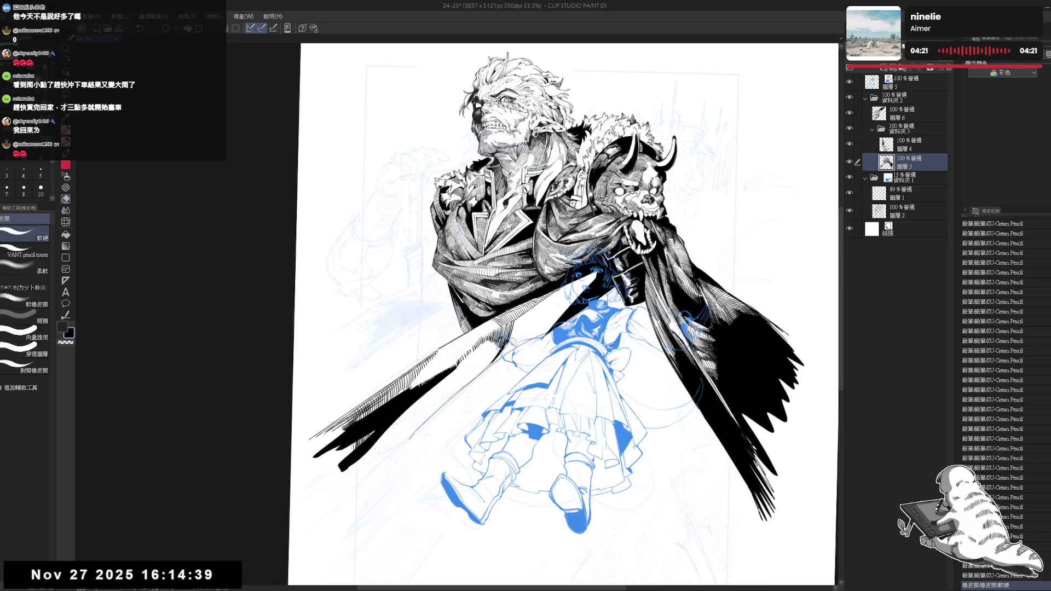
{"action": "left_click", "coordinate": [509, 346]}
Hatch short dark strokes on the cloak beside the sword
{"action": "key", "text": "minus"}
{"action": "key", "text": "p"}
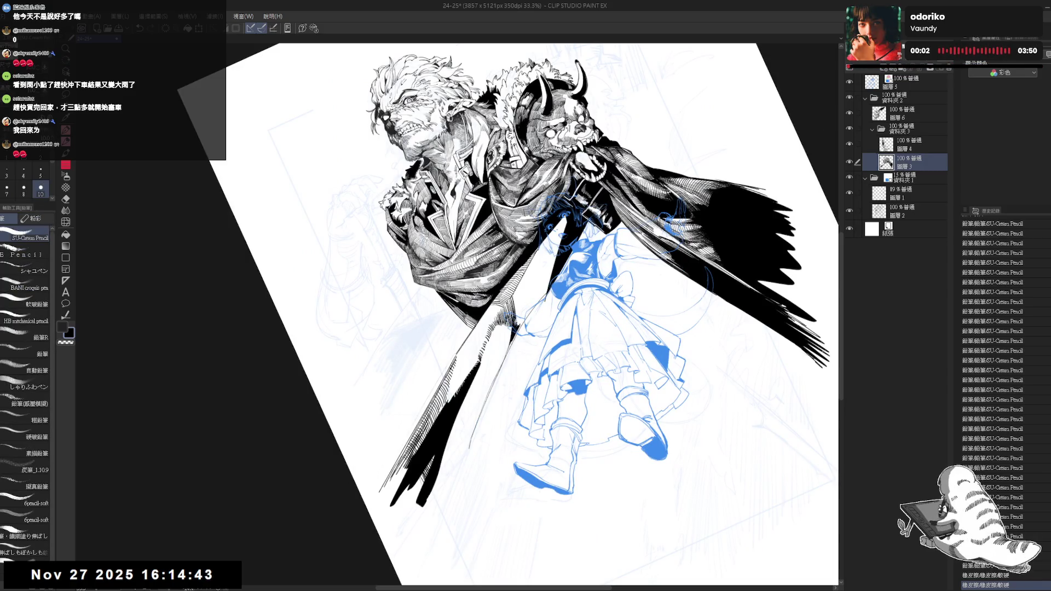
{"action": "key", "text": "asciicircum"}
{"action": "mouse_move", "coordinate": [527, 304]}
{"action": "left_mouse_down"}
{"action": "mouse_move", "coordinate": [509, 347]}
{"action": "mouse_move", "coordinate": [513, 337]}
{"action": "left_mouse_up"}
{"action": "key", "text": "e"}
{"action": "key", "text": "minus"}
{"action": "key", "text": "p"}
{"action": "left_click_drag", "start_coordinate": [529, 298], "coordinate": [510, 337]}
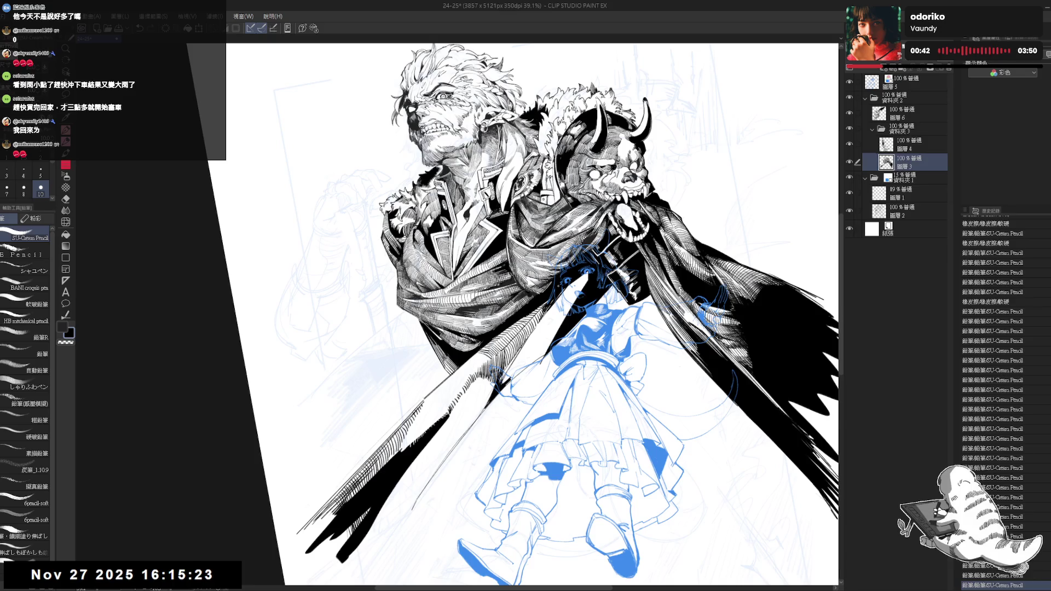
{"action": "scroll", "coordinate": [531, 315], "scroll_direction": "down", "scroll_amount": 1}
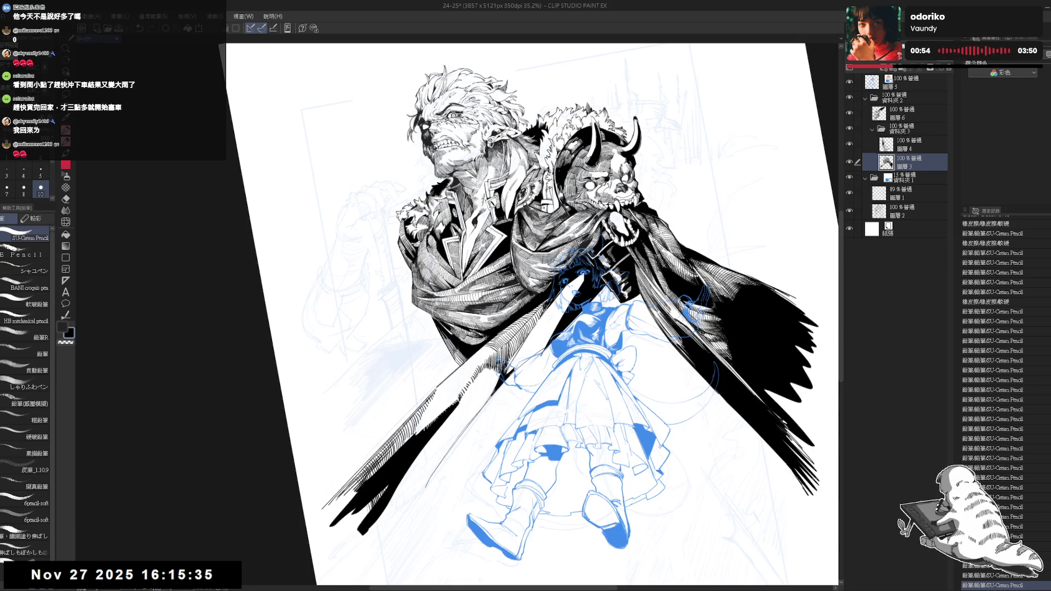
Ink small strokes on the cloak above the girl and save the illustration
{"action": "key", "text": "r"}
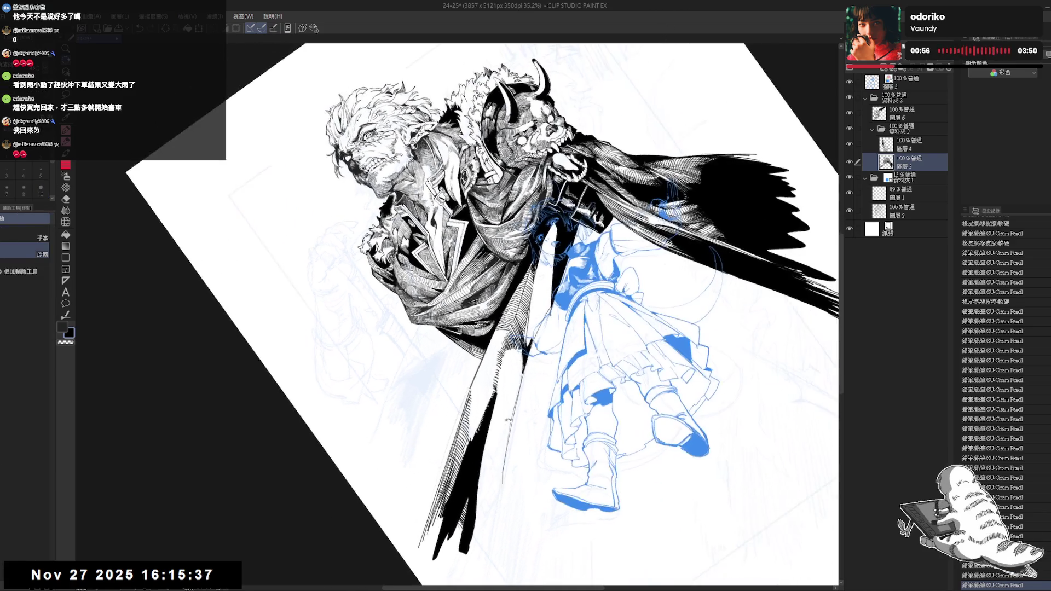
{"action": "mouse_move", "coordinate": [523, 271]}
{"action": "left_mouse_down"}
{"action": "mouse_move", "coordinate": [534, 297]}
{"action": "mouse_move", "coordinate": [509, 317]}
{"action": "left_mouse_up"}
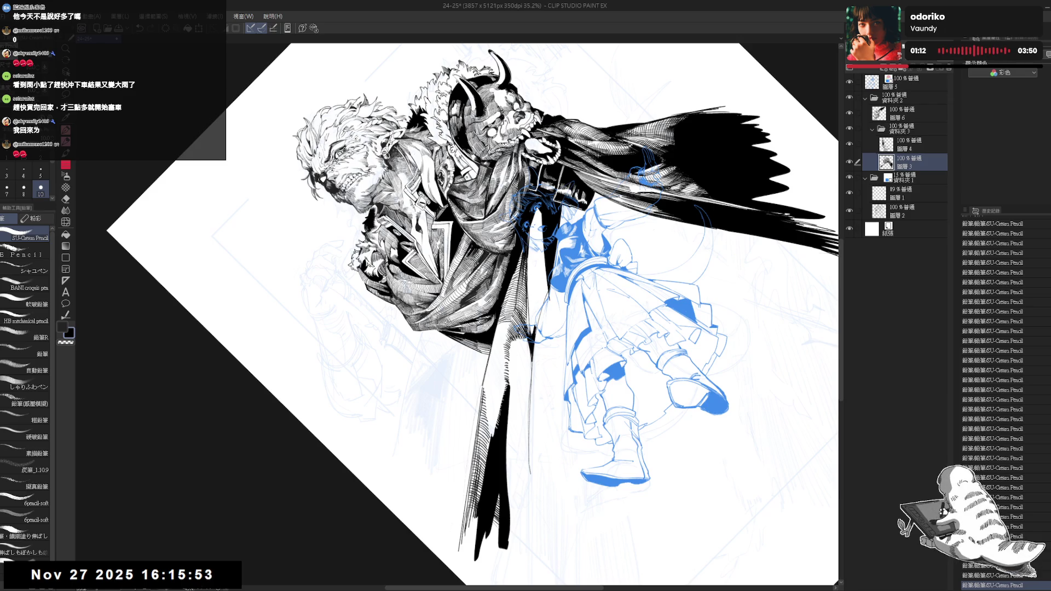
{"action": "key", "text": "ctrl+at"}
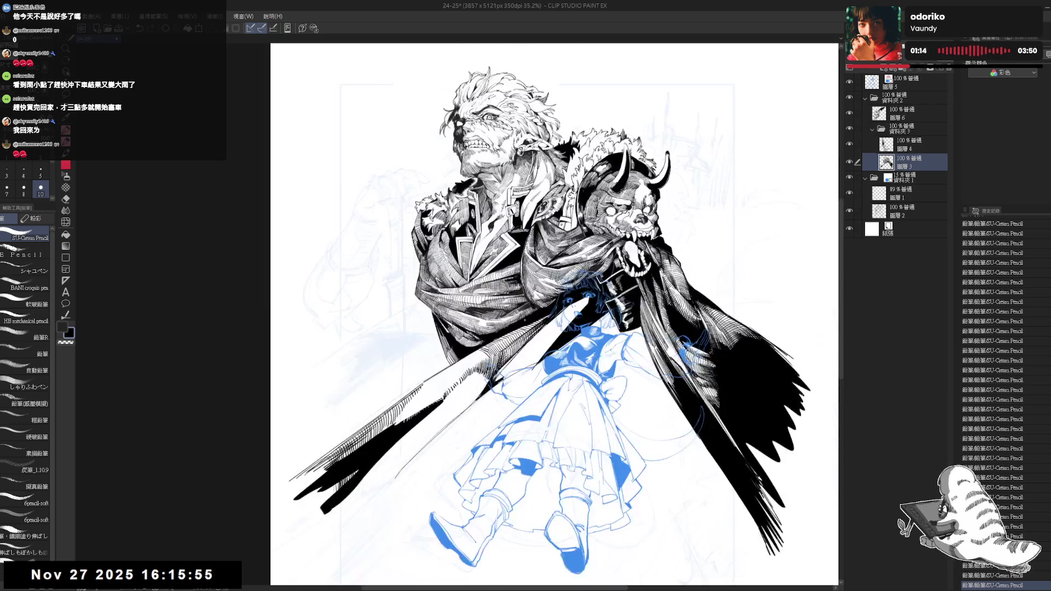
{"action": "key", "text": "ctrl+minus"}
{"action": "key", "text": "ctrl+s"}
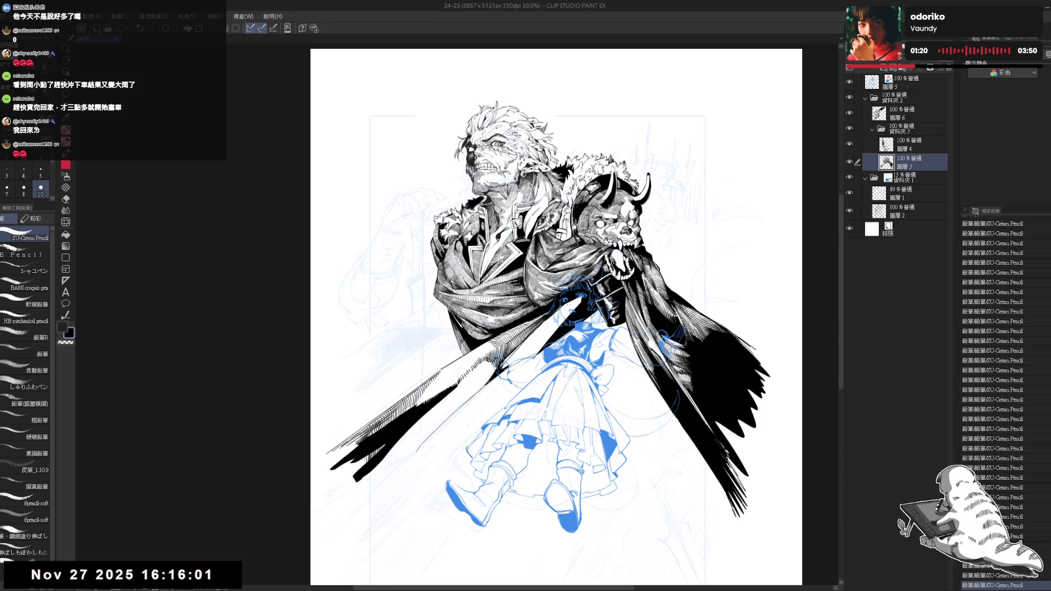
Undo two small cloak strokes and redraw them as one short vertical stroke
{"action": "key", "text": "ctrl+plus"}
{"action": "key", "text": "r"}
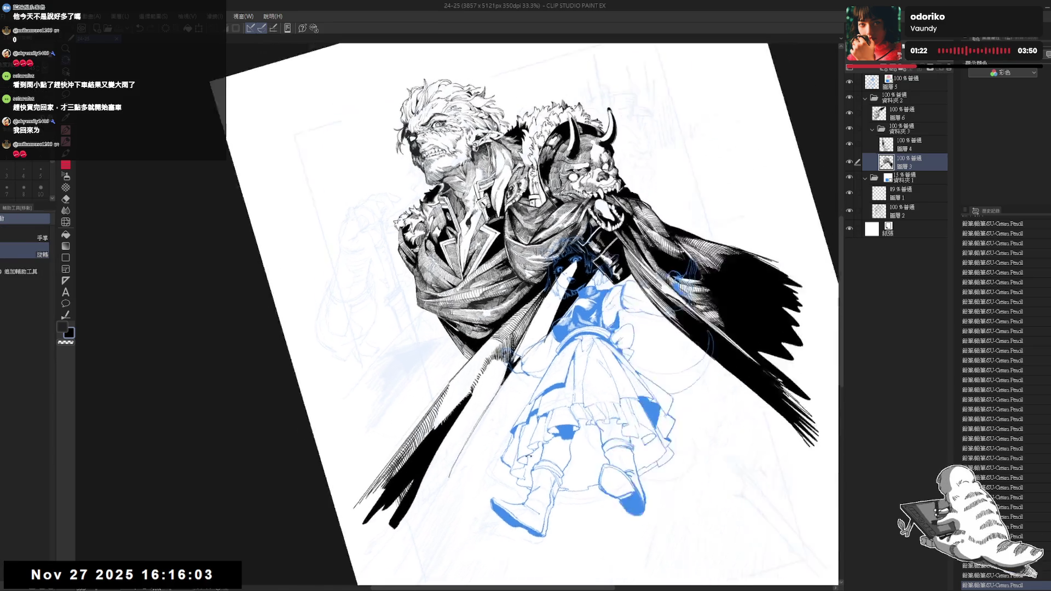
{"action": "left_click_drag", "start_coordinate": [657, 219], "coordinate": [492, 164]}
{"action": "key", "text": "ctrl+z"}
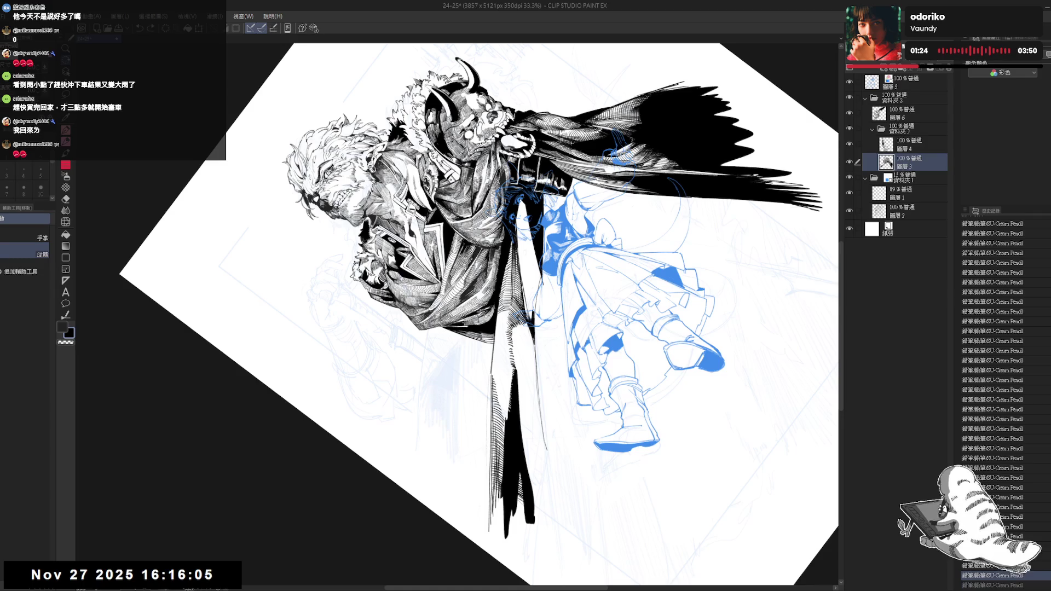
{"action": "key", "text": "ctrl+z"}
{"action": "left_click_drag", "start_coordinate": [514, 299], "coordinate": [514, 313]}
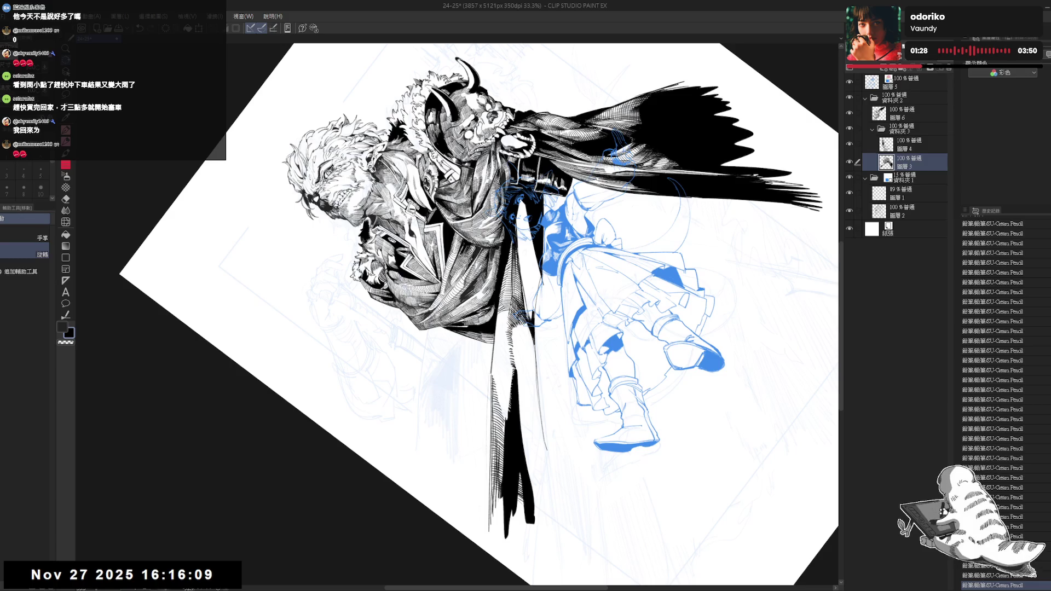
{"action": "key", "text": "asciicircum"}
{"action": "key", "text": "asciicircum"}
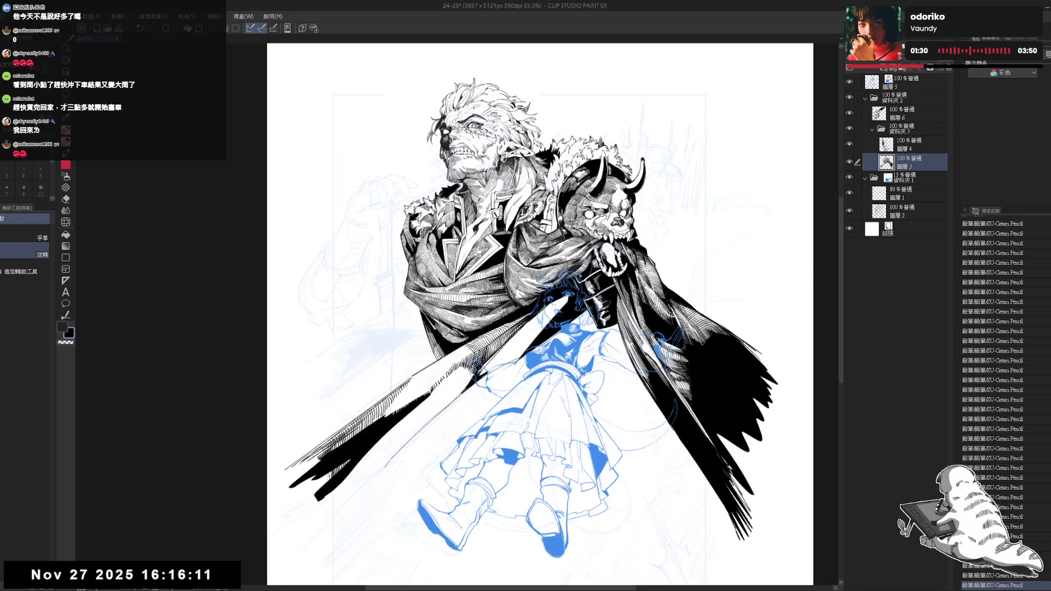
{"action": "key", "text": "asciicircum"}
{"action": "key", "text": "asciicircum"}
{"action": "key", "text": "asciicircum"}
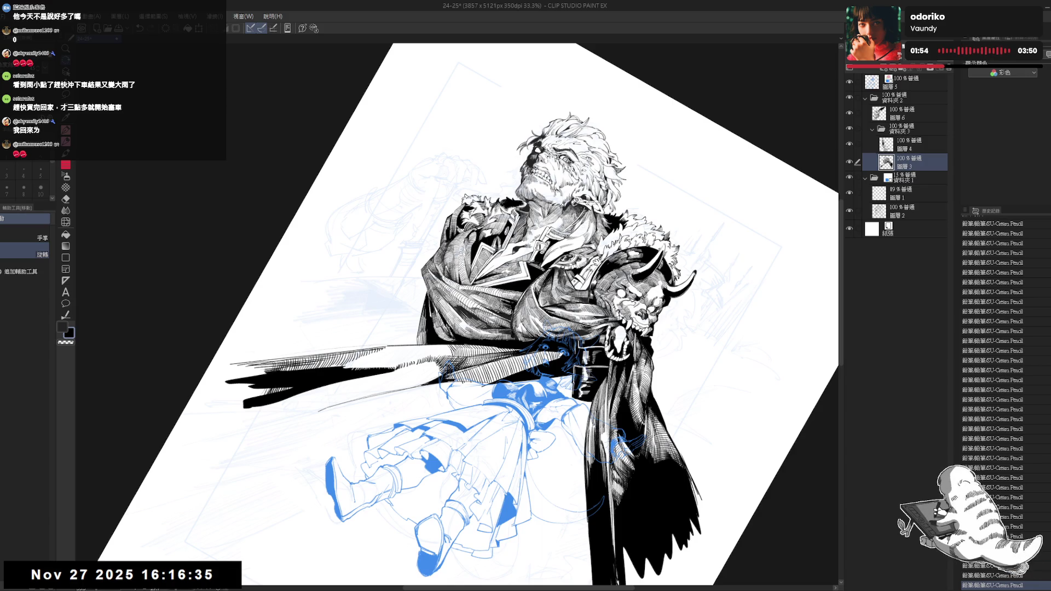
Fill the cloak strip left of the girl with thin vertical hatching lines
{"action": "left_click_drag", "start_coordinate": [521, 434], "coordinate": [524, 232]}
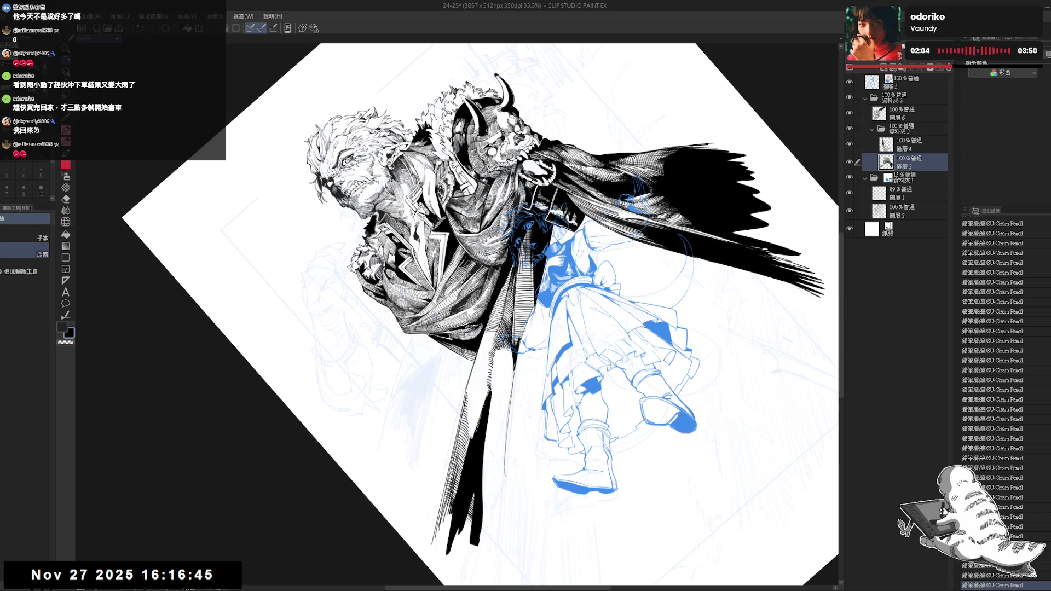
{"action": "mouse_move", "coordinate": [515, 272]}
{"action": "left_mouse_down"}
{"action": "mouse_move", "coordinate": [515, 310]}
{"action": "mouse_move", "coordinate": [521, 300]}
{"action": "left_mouse_up"}
{"action": "left_click_drag", "start_coordinate": [522, 268], "coordinate": [524, 294]}
{"action": "left_click_drag", "start_coordinate": [526, 266], "coordinate": [534, 305]}
{"action": "left_click_drag", "start_coordinate": [531, 258], "coordinate": [519, 335]}
{"action": "key", "text": "ctrl+z"}
{"action": "left_click_drag", "start_coordinate": [521, 297], "coordinate": [523, 332]}
{"action": "left_click_drag", "start_coordinate": [525, 294], "coordinate": [532, 328]}
{"action": "left_click_drag", "start_coordinate": [534, 290], "coordinate": [533, 328]}
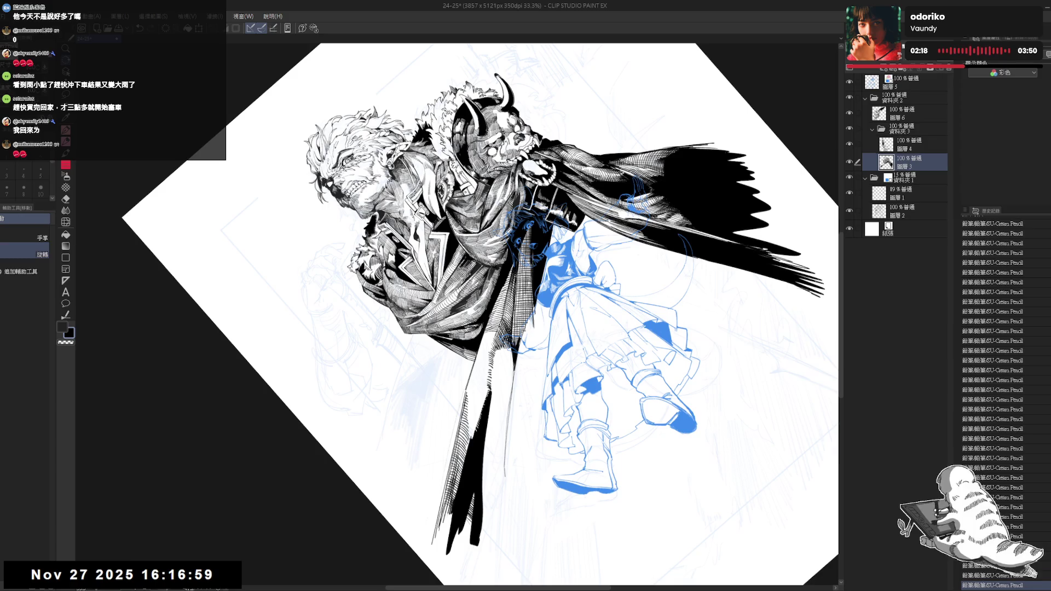
Add more short dark hatching strokes on the cloak just left of the girl
{"action": "key", "text": "ctrl+@"}
{"action": "key", "text": "h"}
{"action": "key", "text": "h"}
{"action": "key", "text": "minus"}
{"action": "key", "text": "minus"}
{"action": "key", "text": "minus"}
{"action": "key", "text": "p"}
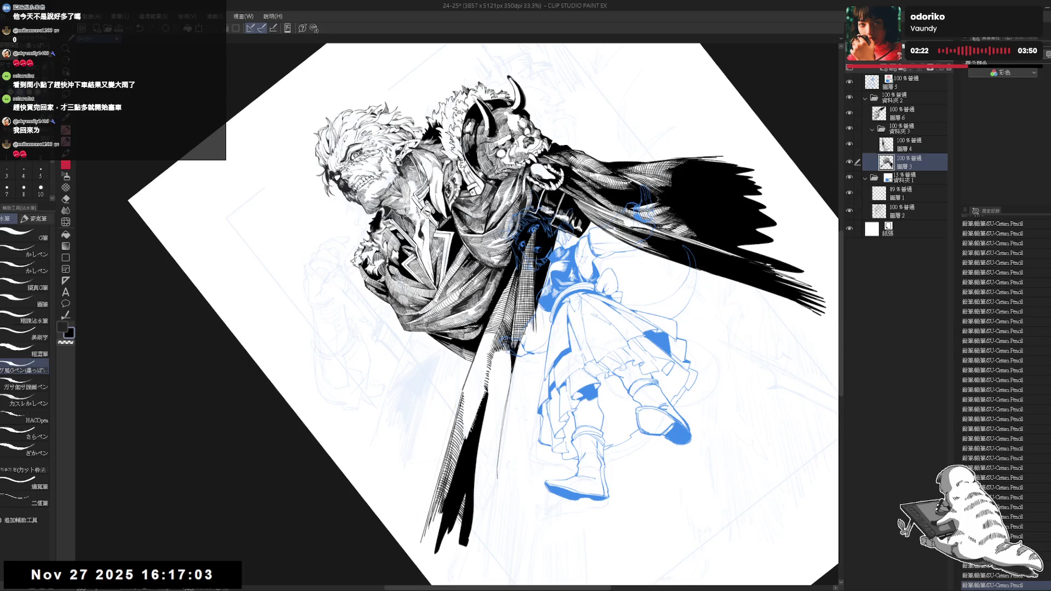
{"action": "key", "text": "p"}
{"action": "left_click_drag", "start_coordinate": [532, 313], "coordinate": [527, 343]}
{"action": "left_click_drag", "start_coordinate": [526, 314], "coordinate": [523, 345]}
{"action": "left_click_drag", "start_coordinate": [526, 295], "coordinate": [520, 343]}
{"action": "left_click_drag", "start_coordinate": [523, 314], "coordinate": [524, 338]}
{"action": "left_click_drag", "start_coordinate": [528, 291], "coordinate": [521, 346]}
Replace the last two hatching strokes with shorter ones, then straighten and fit the page
{"action": "key", "text": "ctrl+z"}
{"action": "key", "text": "ctrl+z"}
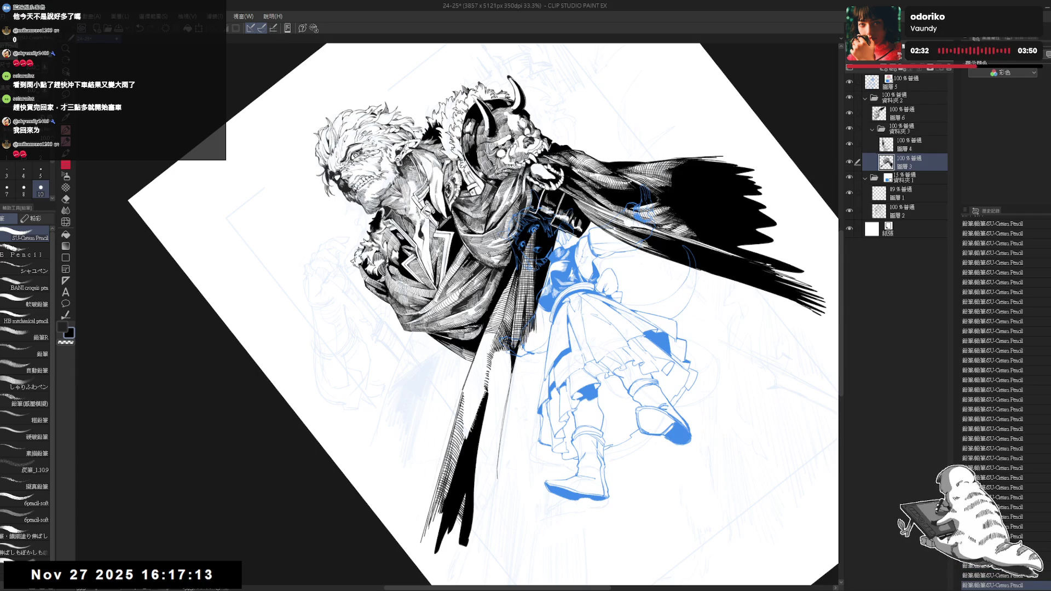
{"action": "left_click_drag", "start_coordinate": [527, 303], "coordinate": [525, 325]}
{"action": "mouse_move", "coordinate": [528, 300]}
{"action": "left_mouse_down"}
{"action": "mouse_move", "coordinate": [520, 339]}
{"action": "mouse_move", "coordinate": [525, 308]}
{"action": "mouse_move", "coordinate": [528, 318]}
{"action": "left_mouse_up"}
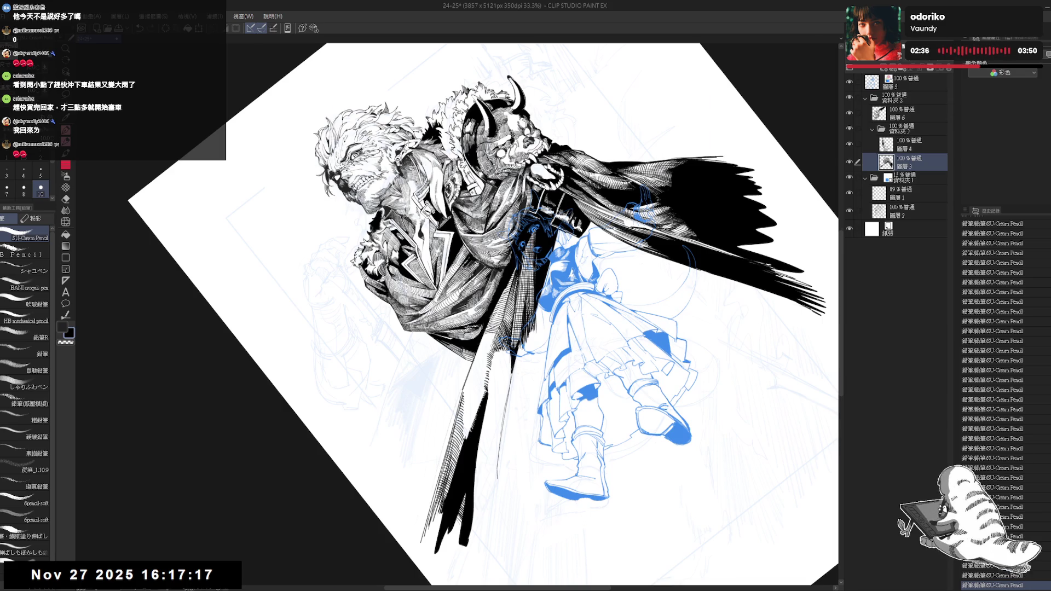
{"action": "key", "text": "ctrl+shift+0"}
{"action": "key", "text": "ctrl+0"}
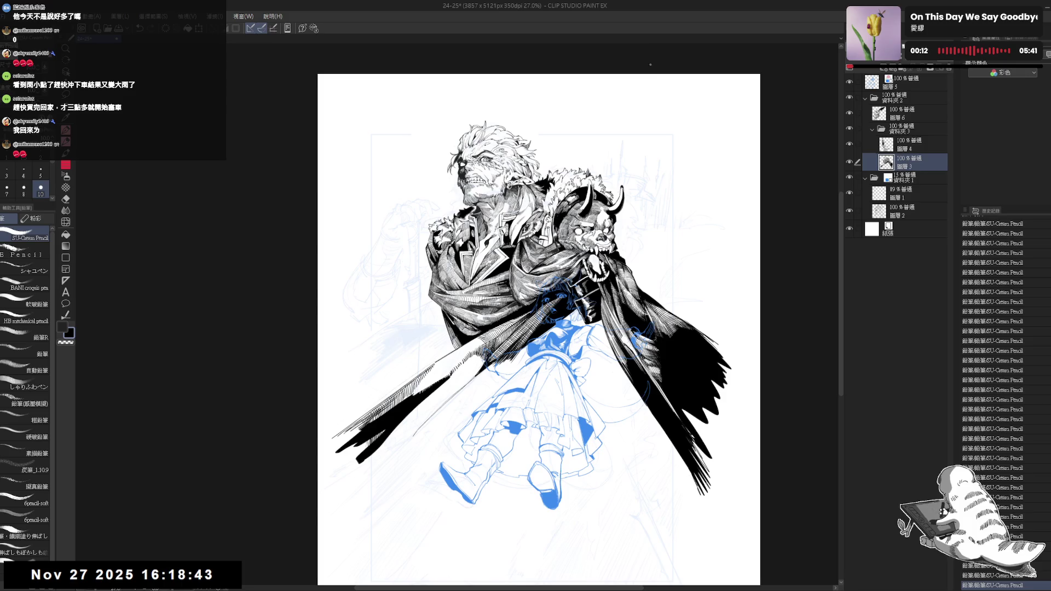
Hatch four strokes into the cape beside the girl's shoulder
{"action": "scroll", "coordinate": [256, 156], "scroll_direction": "up", "scroll_amount": 2}
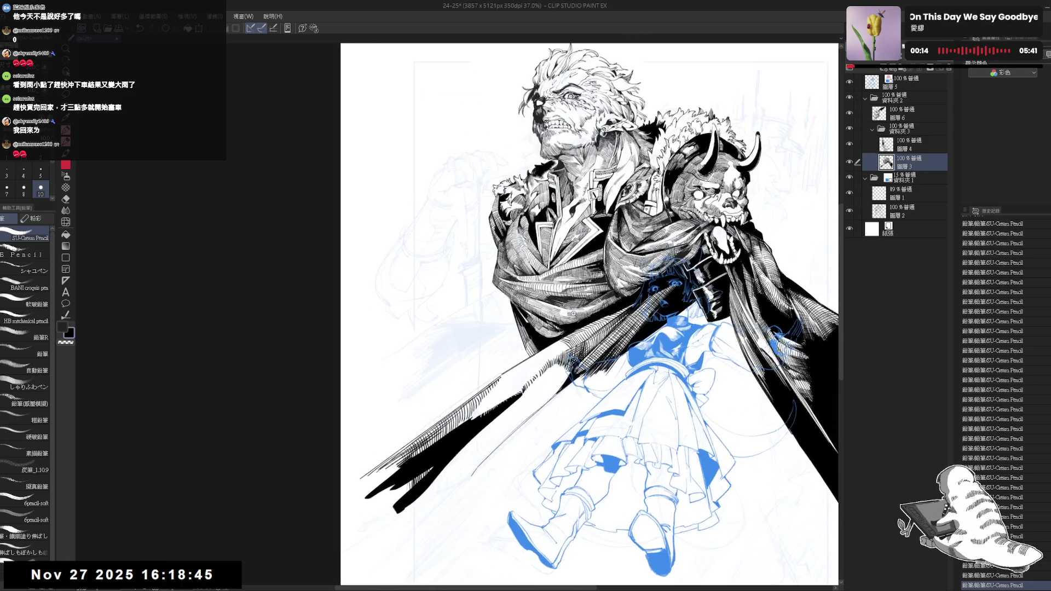
{"action": "scroll", "coordinate": [588, 313], "scroll_direction": "up", "scroll_amount": 2}
{"action": "left_click_drag", "start_coordinate": [602, 164], "coordinate": [493, 137]}
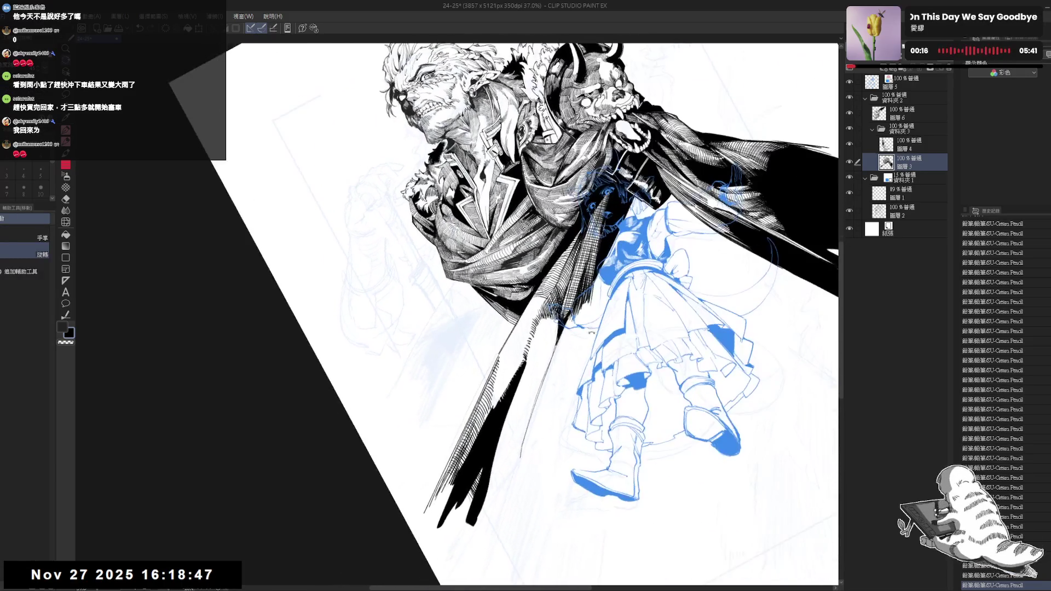
{"action": "key", "text": "p"}
{"action": "left_click_drag", "start_coordinate": [574, 304], "coordinate": [560, 346]}
{"action": "mouse_move", "coordinate": [580, 300]}
{"action": "left_mouse_down"}
{"action": "mouse_move", "coordinate": [569, 336]}
{"action": "mouse_move", "coordinate": [577, 357]}
{"action": "left_mouse_up"}
{"action": "left_click_drag", "start_coordinate": [589, 302], "coordinate": [579, 344]}
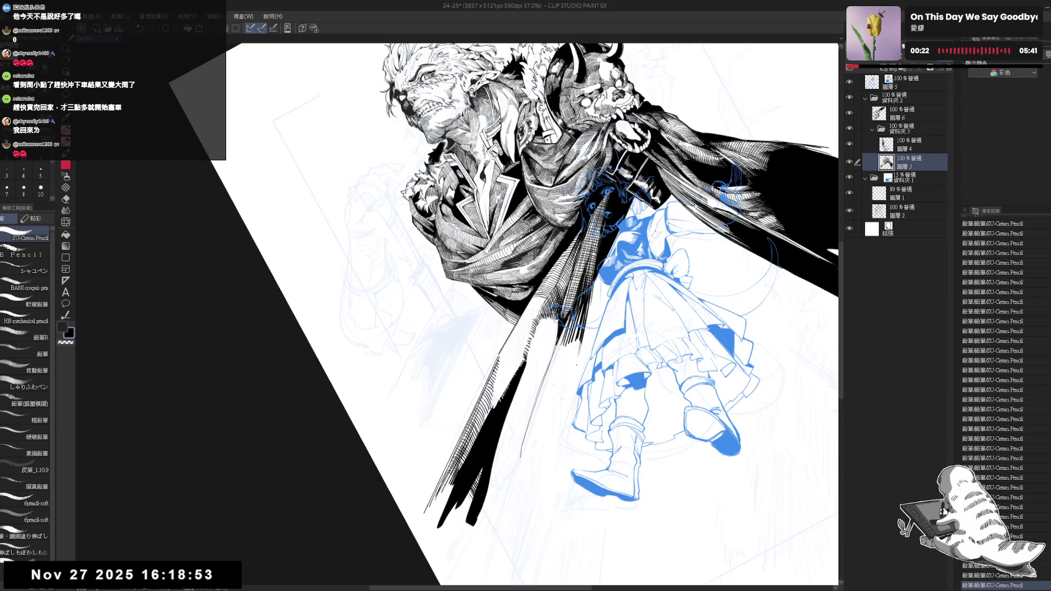
{"action": "left_click_drag", "start_coordinate": [591, 292], "coordinate": [578, 355]}
Erase the excess cape hatching and return to an upright full-page view
{"action": "key", "text": "e"}
{"action": "left_click_drag", "start_coordinate": [577, 316], "coordinate": [563, 353]}
{"action": "key", "text": "p"}
{"action": "key", "text": "ctrl+0"}
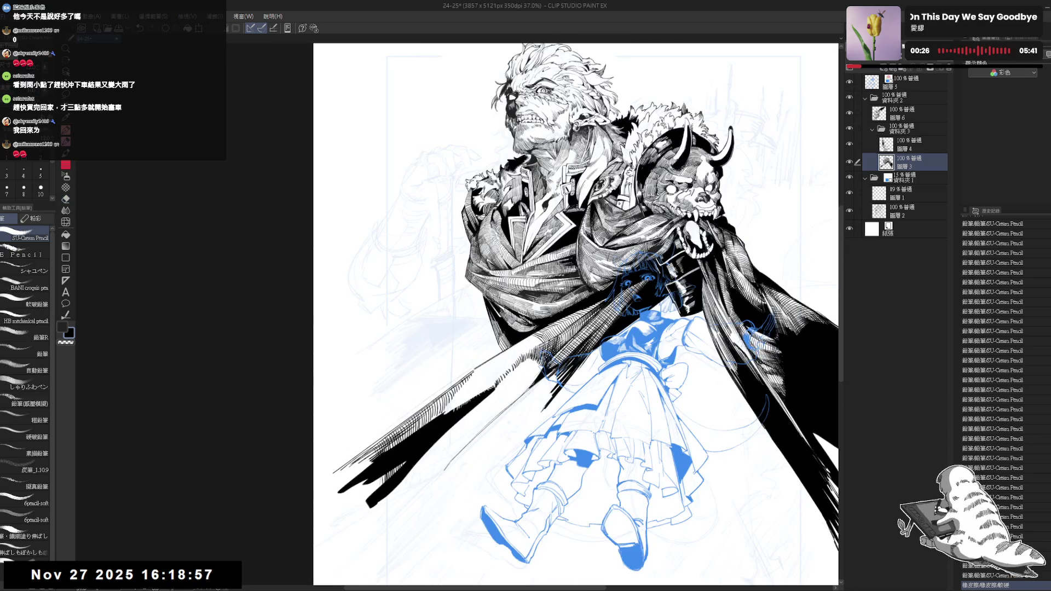
{"action": "key", "text": "ctrl+minus"}
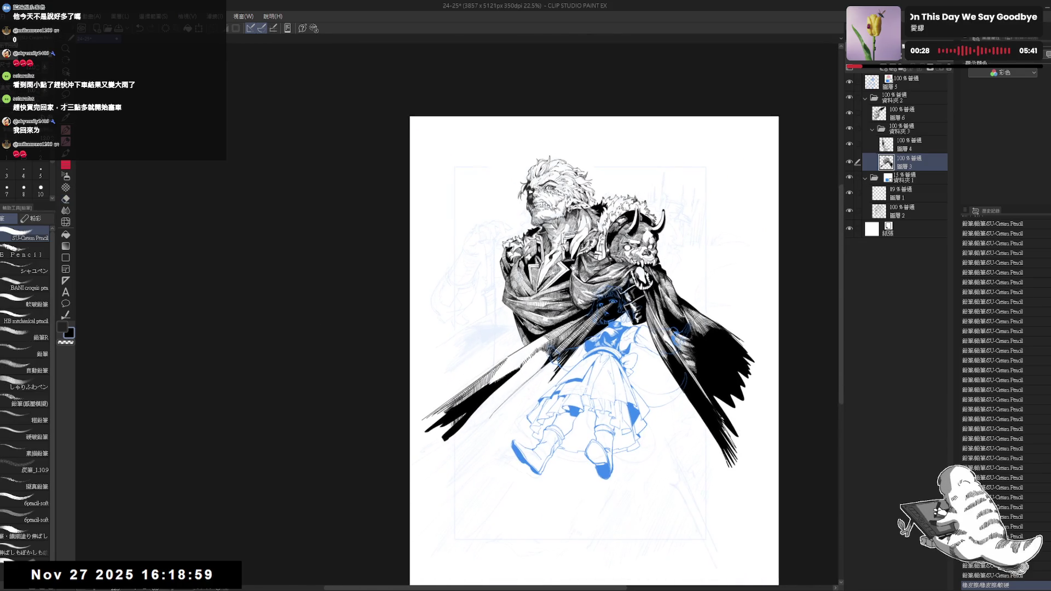
{"action": "scroll", "coordinate": [514, 256], "scroll_direction": "up", "scroll_amount": 2}
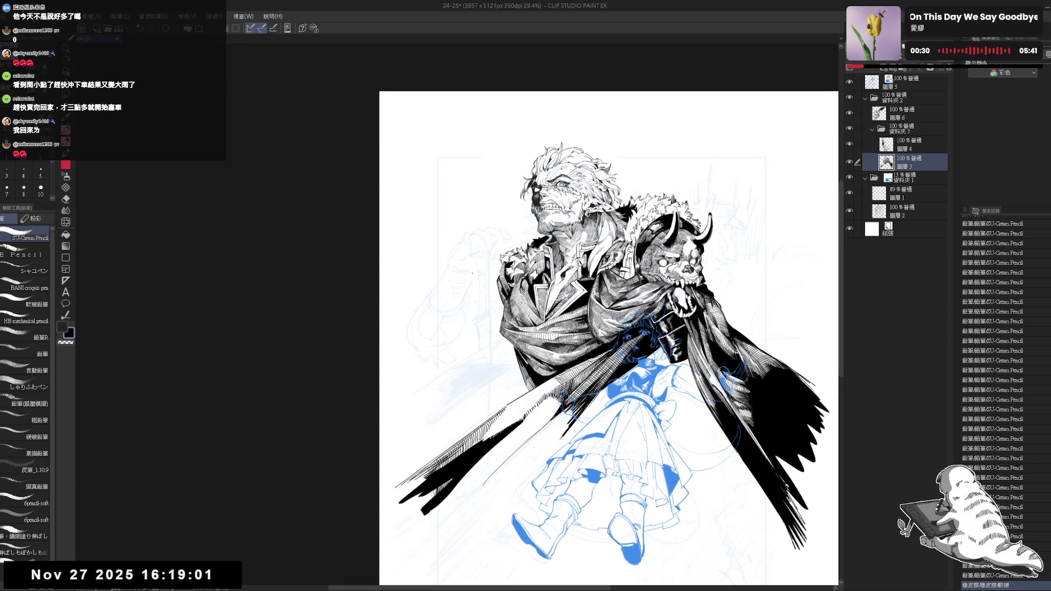
{"action": "left_click_drag", "start_coordinate": [512, 323], "coordinate": [503, 335]}
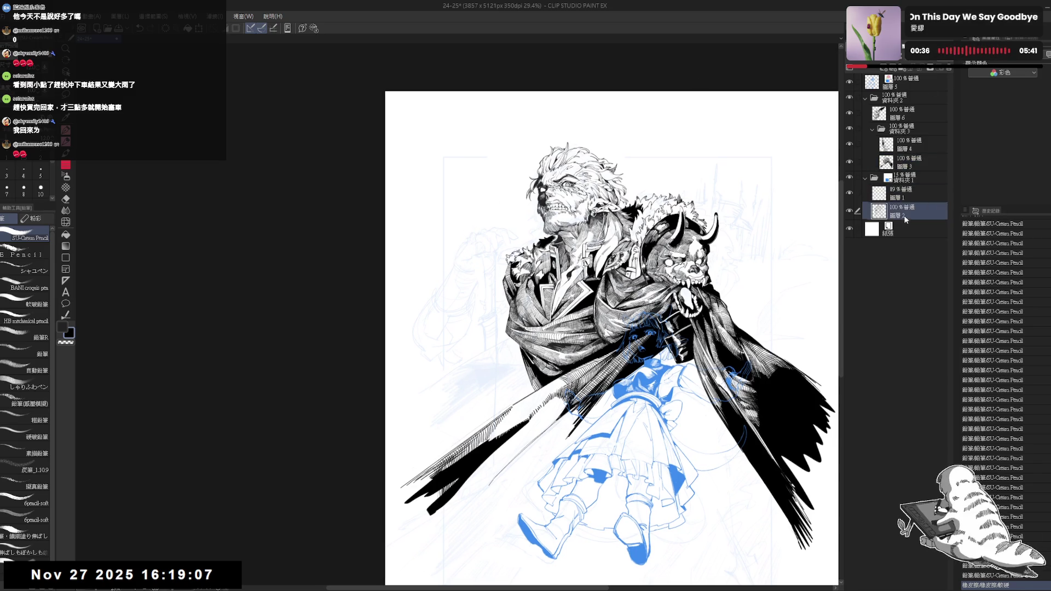
Raise the 資料夾1 sketch folder to 79% opacity and show the 圖層2 blue sketch
{"action": "left_click", "coordinate": [903, 177]}
{"action": "left_click_drag", "start_coordinate": [887, 57], "coordinate": [932, 57]}
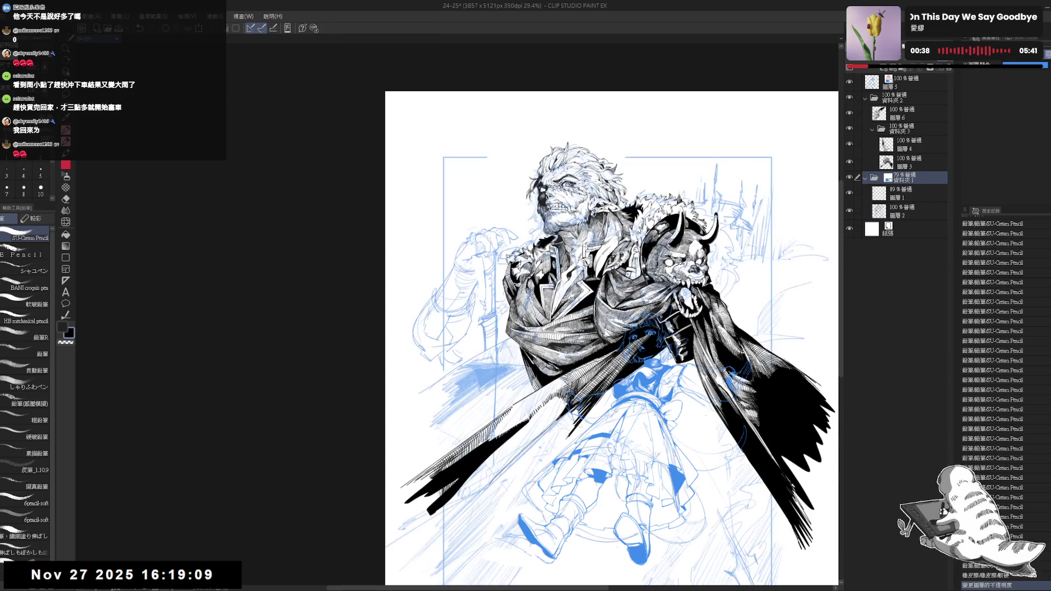
{"action": "scroll", "coordinate": [603, 285], "scroll_direction": "up", "scroll_amount": 2}
{"action": "left_click", "coordinate": [908, 211]}
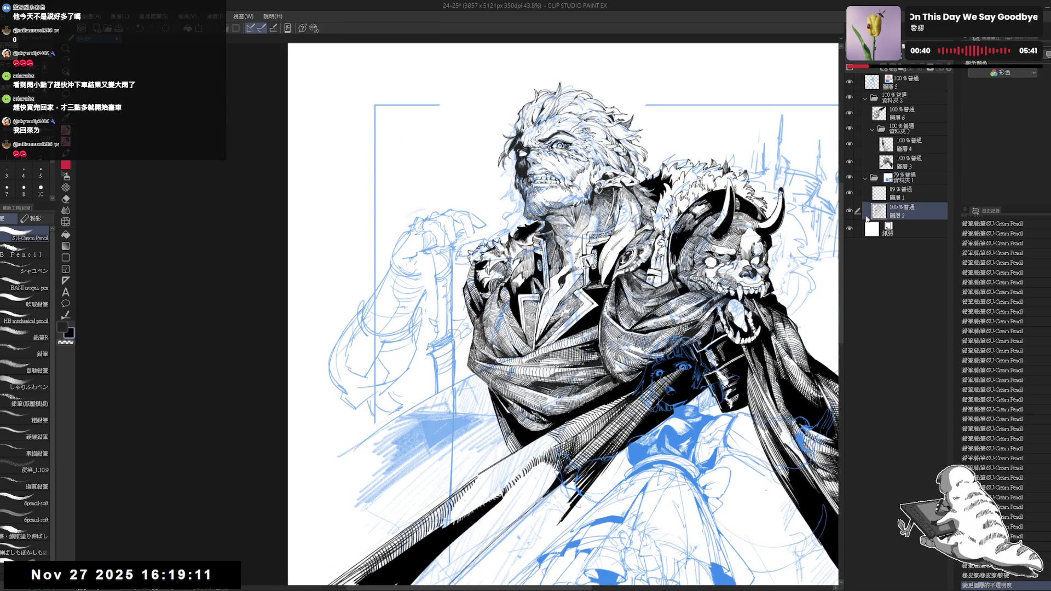
{"action": "left_click", "coordinate": [851, 212]}
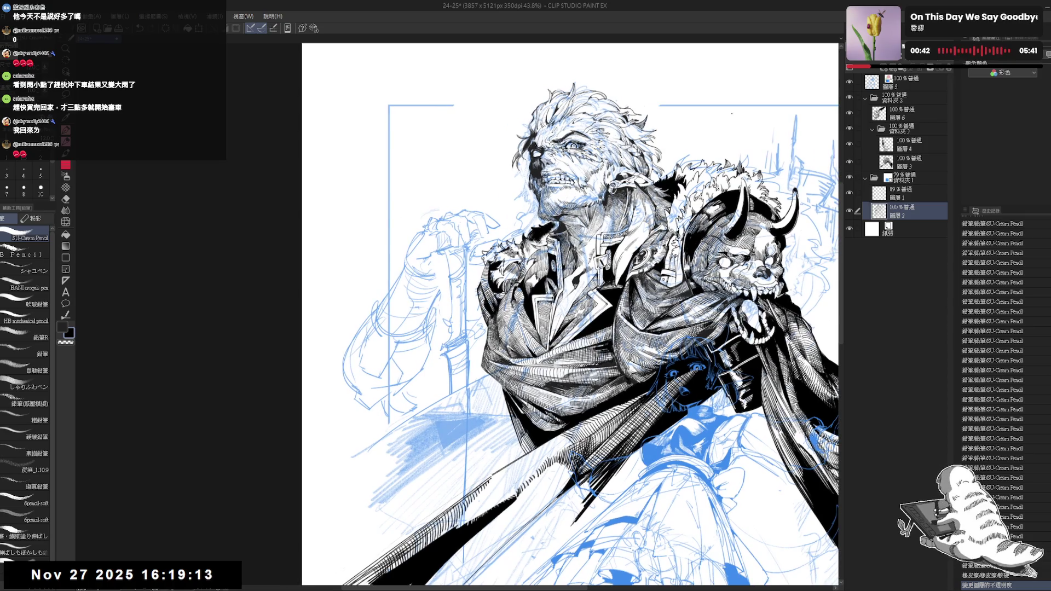
Duplicate the 圖層2 sketch as a hidden backup copy and reselect the original
{"action": "key", "text": "e"}
{"action": "key", "text": "p"}
{"action": "key", "text": "ctrl+c"}
{"action": "key", "text": "ctrl+v"}
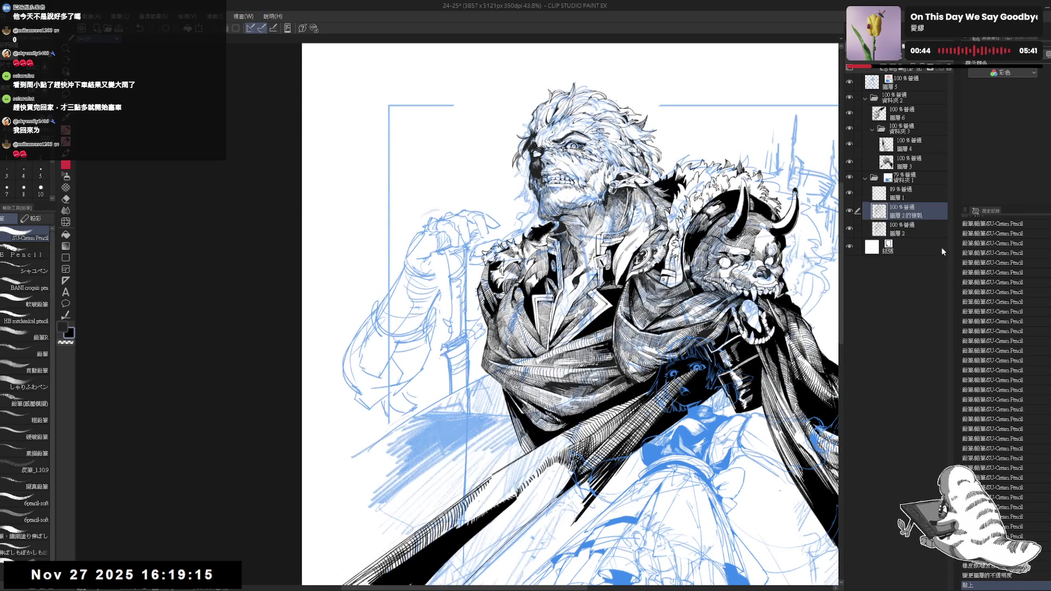
{"action": "left_click", "coordinate": [848, 211]}
{"action": "left_click", "coordinate": [909, 230]}
Erase the old raised-arm sketch on 圖層2 and redraw a blue curve left of the man
{"action": "key", "text": "e"}
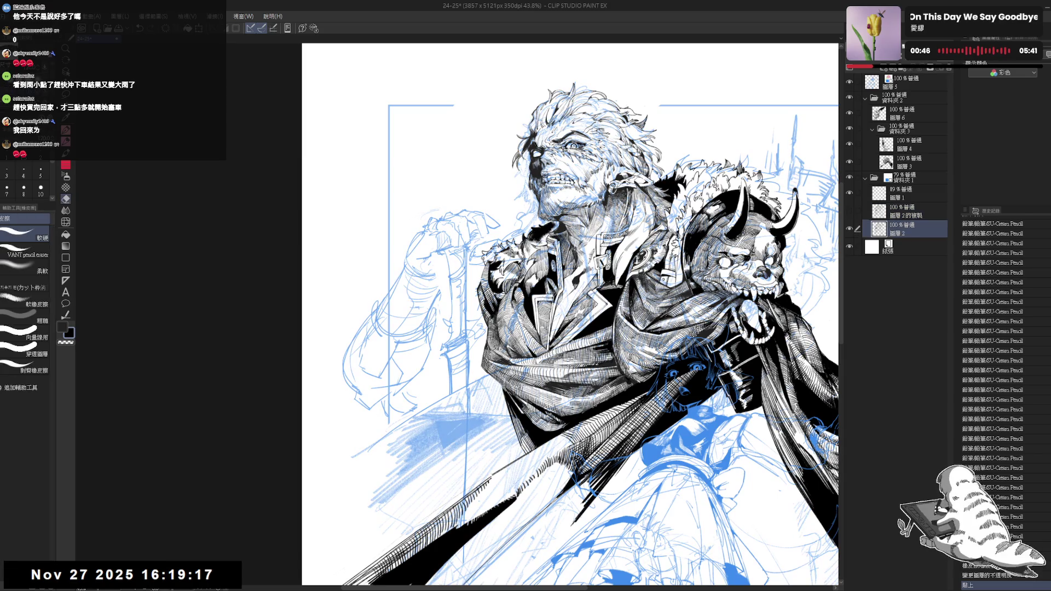
{"action": "mouse_move", "coordinate": [437, 243]}
{"action": "left_mouse_down"}
{"action": "mouse_move", "coordinate": [459, 262]}
{"action": "mouse_move", "coordinate": [361, 400]}
{"action": "mouse_move", "coordinate": [401, 383]}
{"action": "left_mouse_up"}
{"action": "key", "text": "p"}
{"action": "left_click_drag", "start_coordinate": [475, 318], "coordinate": [474, 326]}
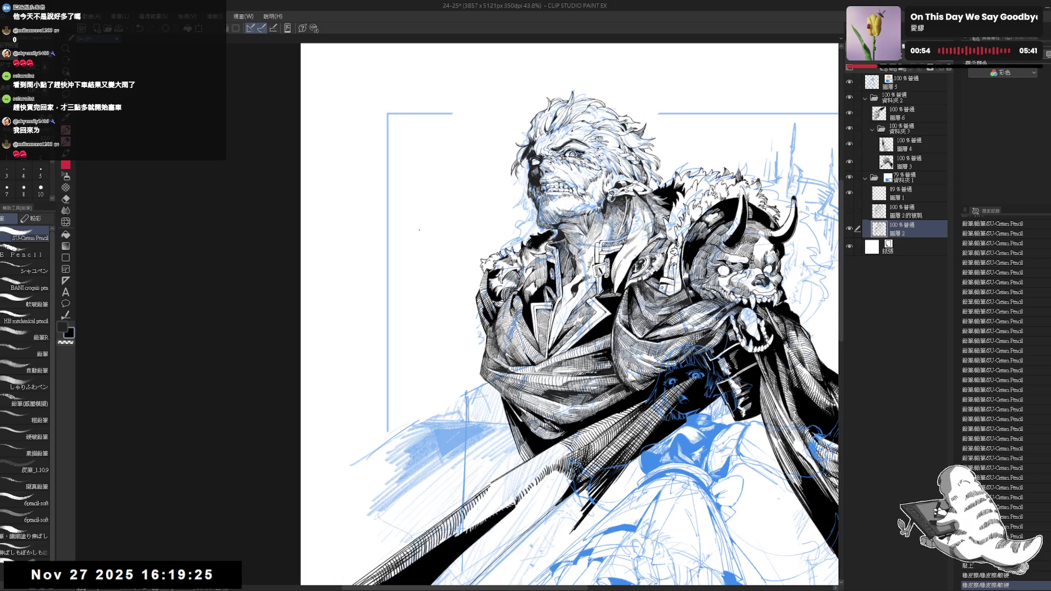
{"action": "left_click_drag", "start_coordinate": [420, 232], "coordinate": [422, 258]}
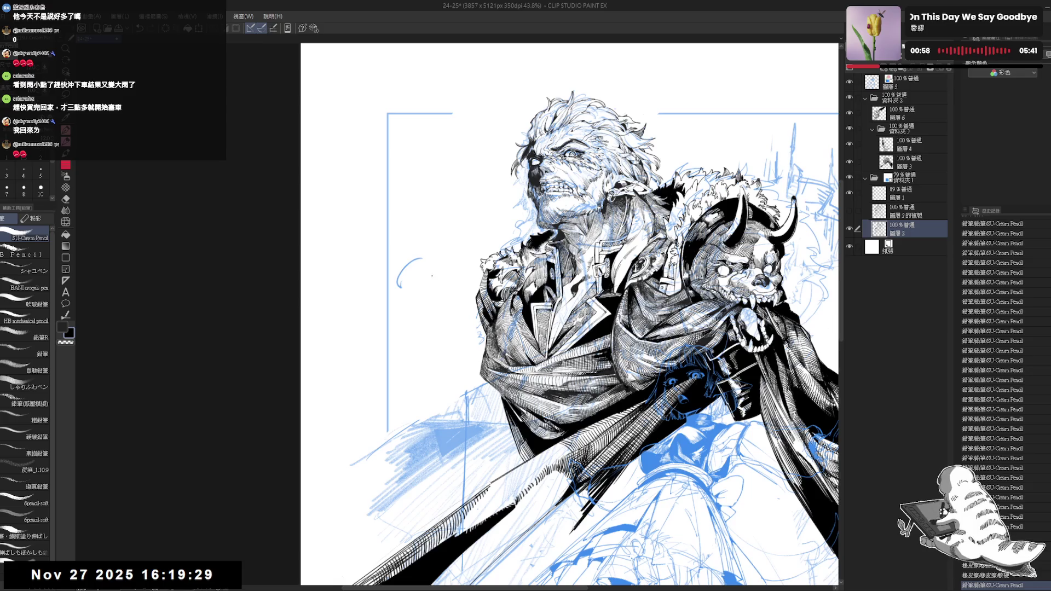
{"action": "left_click_drag", "start_coordinate": [406, 352], "coordinate": [441, 323]}
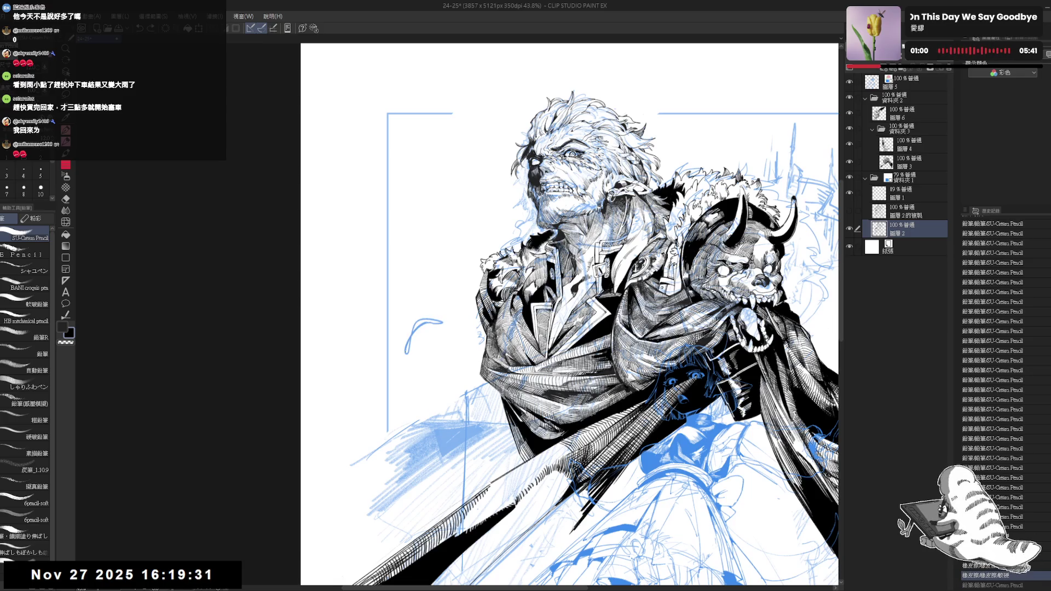
{"action": "left_click_drag", "start_coordinate": [438, 325], "coordinate": [449, 330]}
{"action": "left_click_drag", "start_coordinate": [614, 294], "coordinate": [630, 294]}
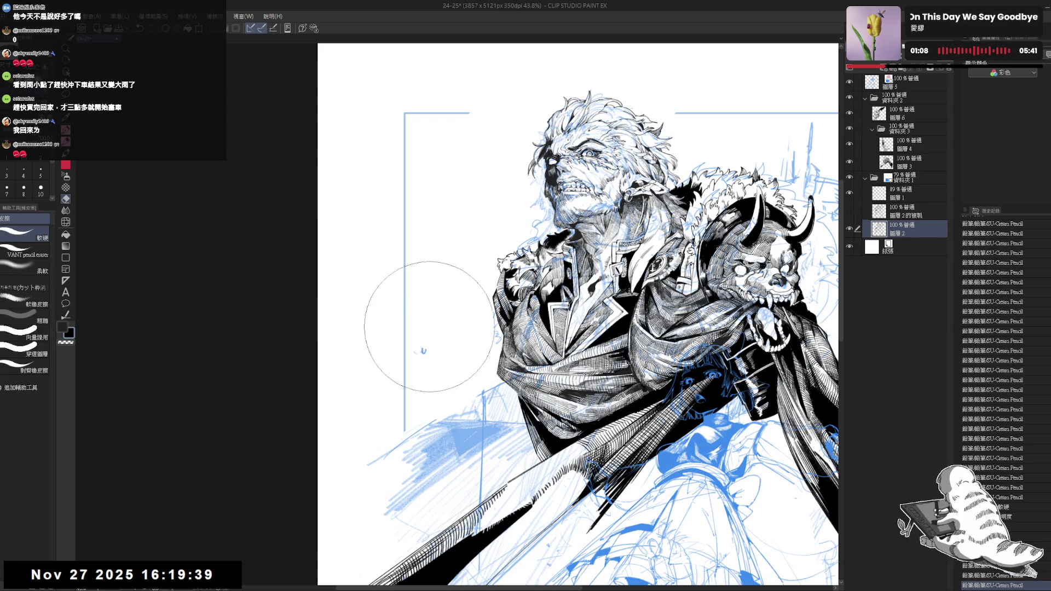
On a new layer 圖層 7, extend the blue arm arc at both ends
{"action": "key", "text": "ctrl+shift+n"}
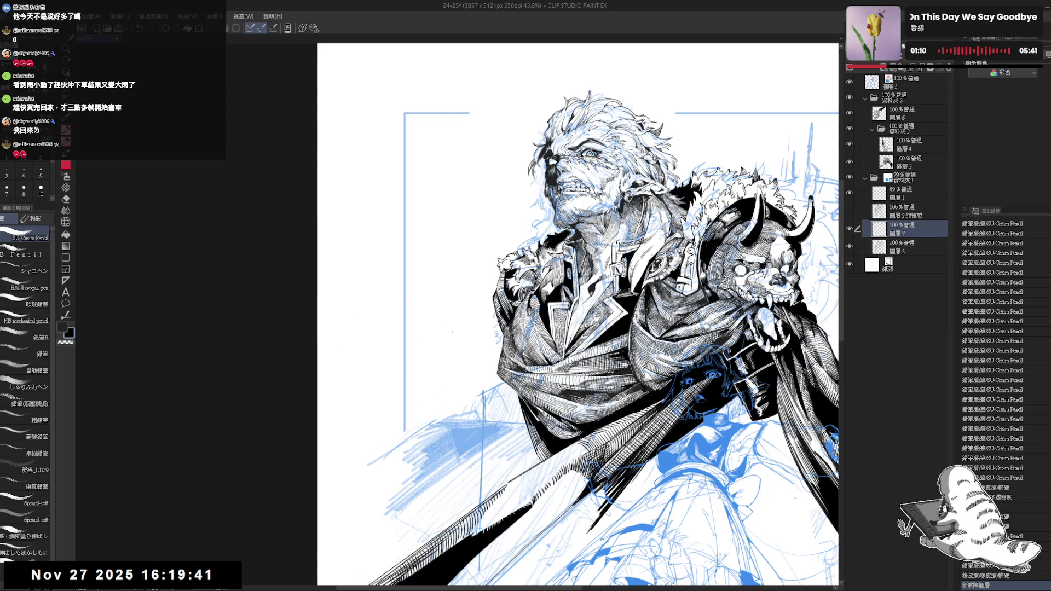
{"action": "scroll", "coordinate": [577, 314], "scroll_direction": "right", "scroll_amount": 2}
{"action": "left_click", "coordinate": [900, 128]}
{"action": "key", "text": "ctrl+z"}
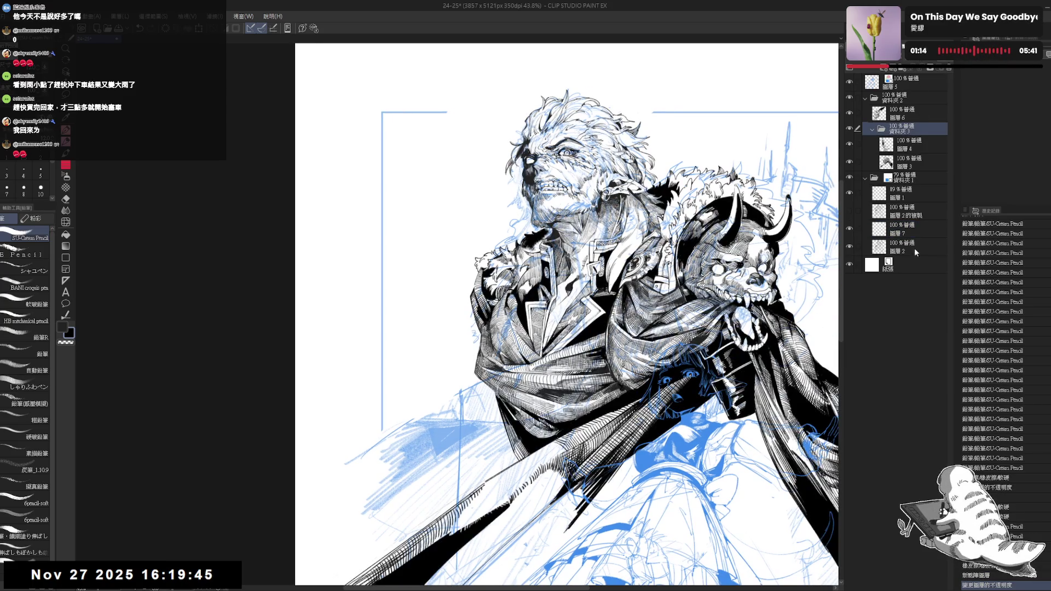
{"action": "left_click", "coordinate": [903, 229]}
{"action": "left_click_drag", "start_coordinate": [406, 334], "coordinate": [476, 332]}
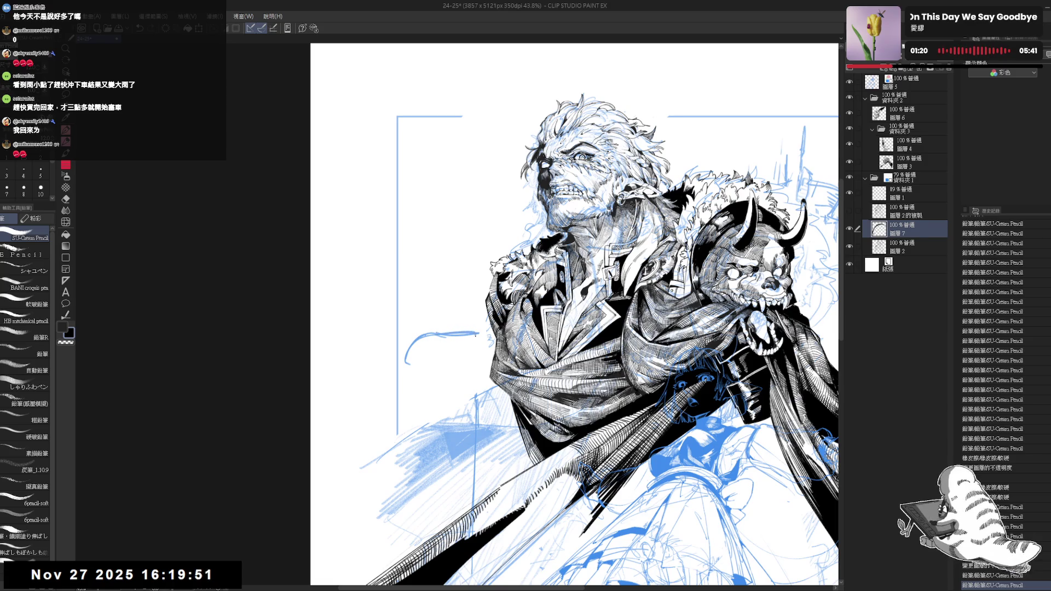
{"action": "left_click", "coordinate": [427, 356]}
{"action": "left_click_drag", "start_coordinate": [406, 355], "coordinate": [417, 375]}
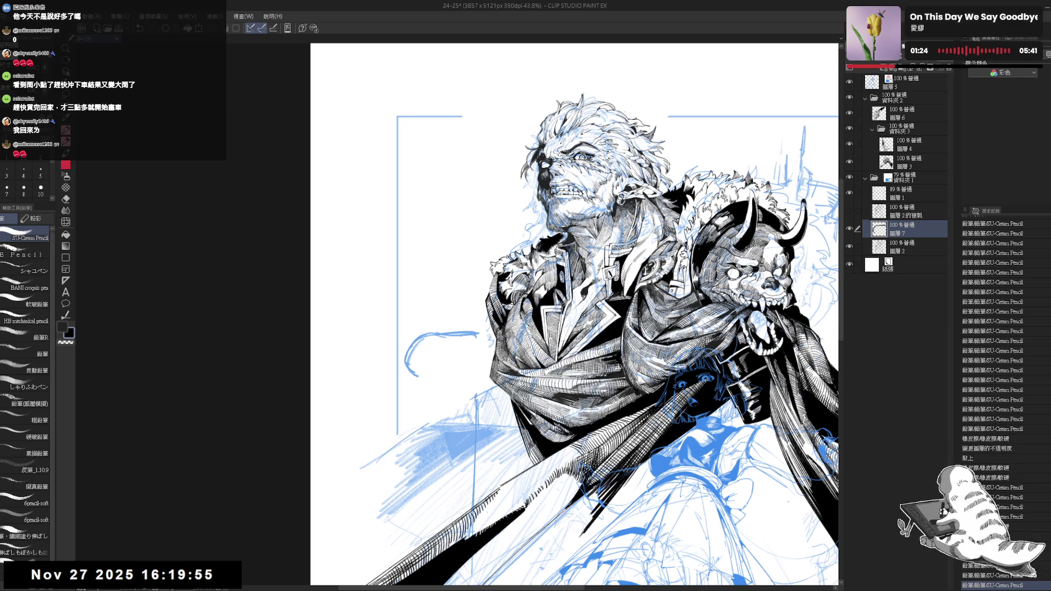
{"action": "mouse_move", "coordinate": [474, 334]}
{"action": "left_mouse_down"}
{"action": "mouse_move", "coordinate": [511, 346]}
{"action": "mouse_move", "coordinate": [480, 376]}
{"action": "mouse_move", "coordinate": [425, 378]}
{"action": "left_mouse_up"}
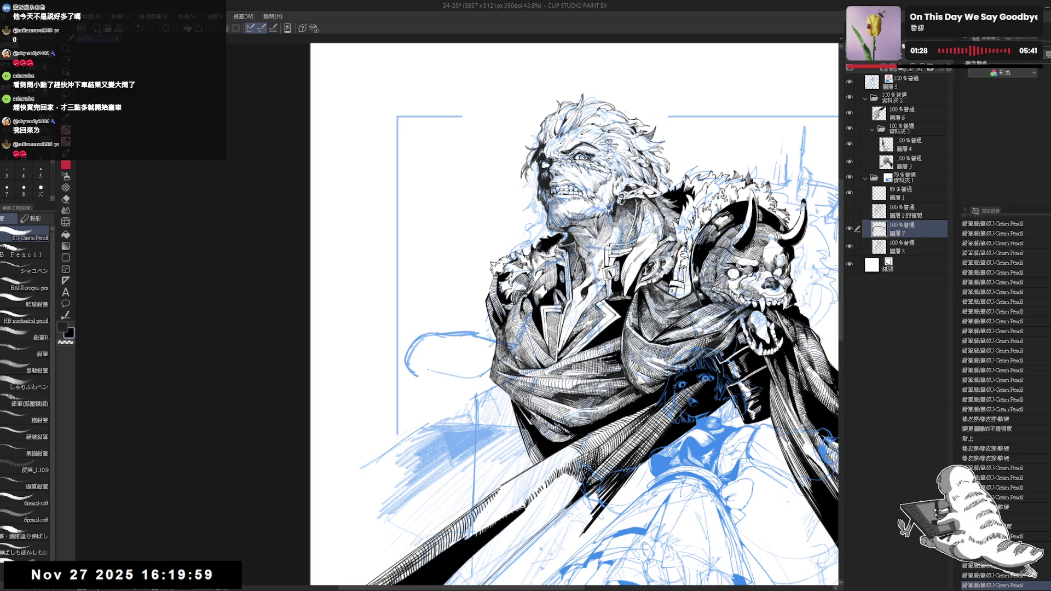
{"action": "scroll", "coordinate": [451, 275], "scroll_direction": "down", "scroll_amount": 2}
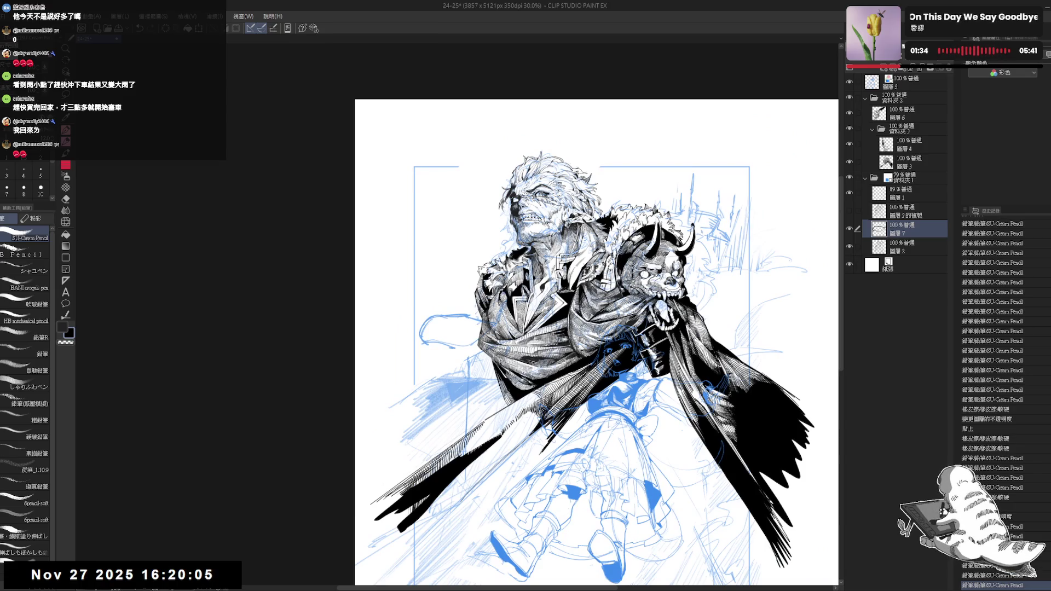
Erase a stray blue scribble and add small pencil marks near the arm
{"action": "scroll", "coordinate": [481, 345], "scroll_direction": "down", "scroll_amount": 1}
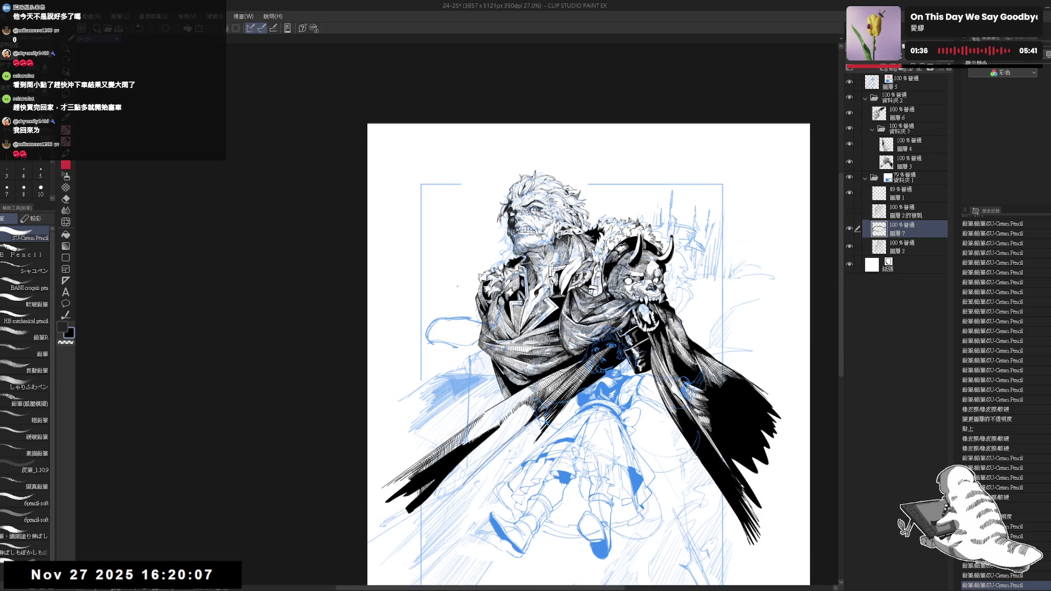
{"action": "key", "text": "e"}
{"action": "left_click_drag", "start_coordinate": [446, 309], "coordinate": [459, 328]}
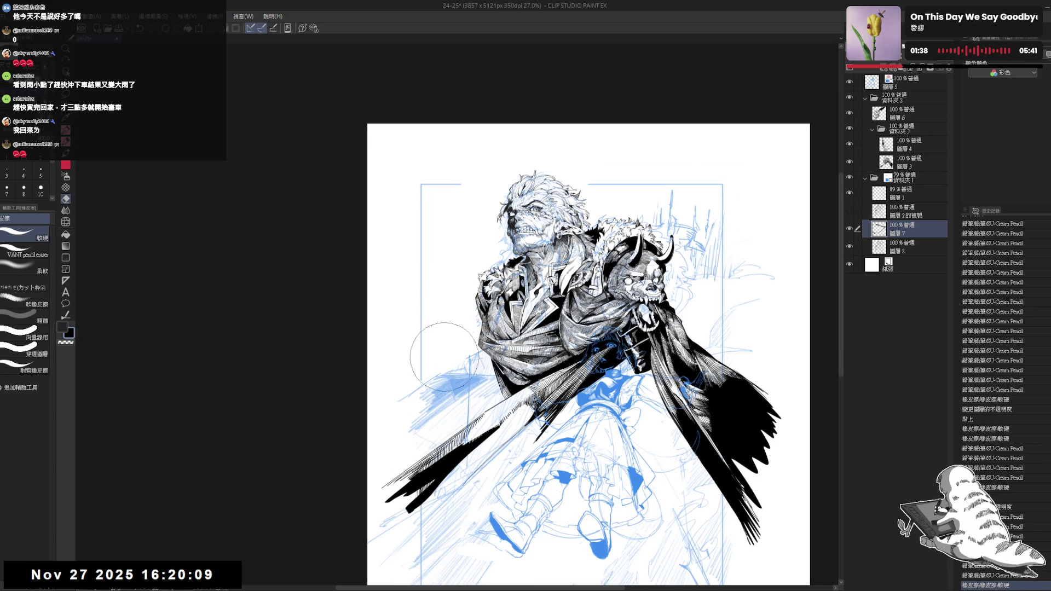
{"action": "key", "text": "p"}
{"action": "left_click", "coordinate": [428, 338]}
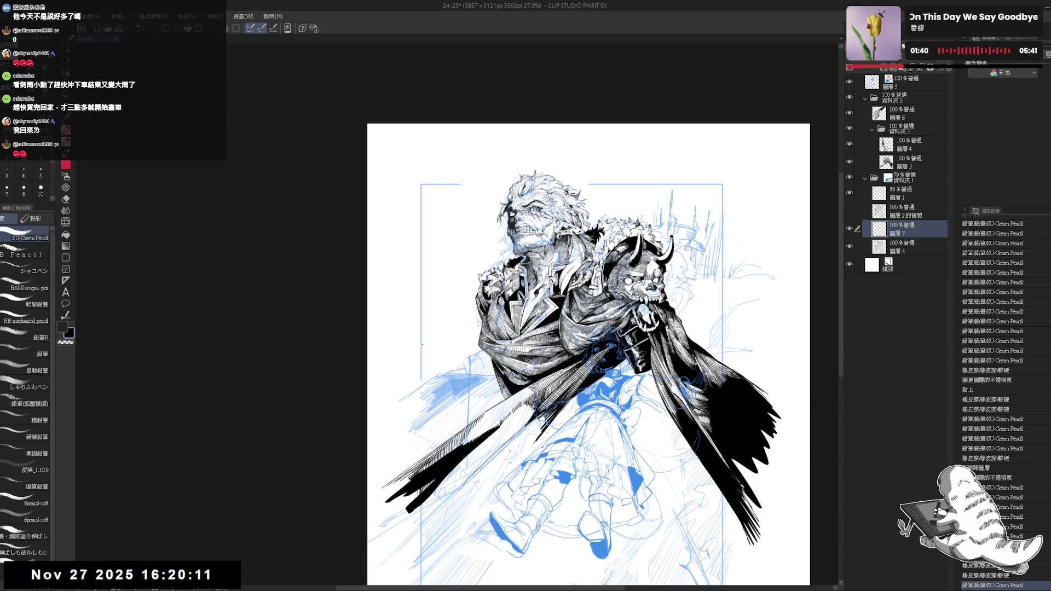
{"action": "left_click", "coordinate": [413, 349]}
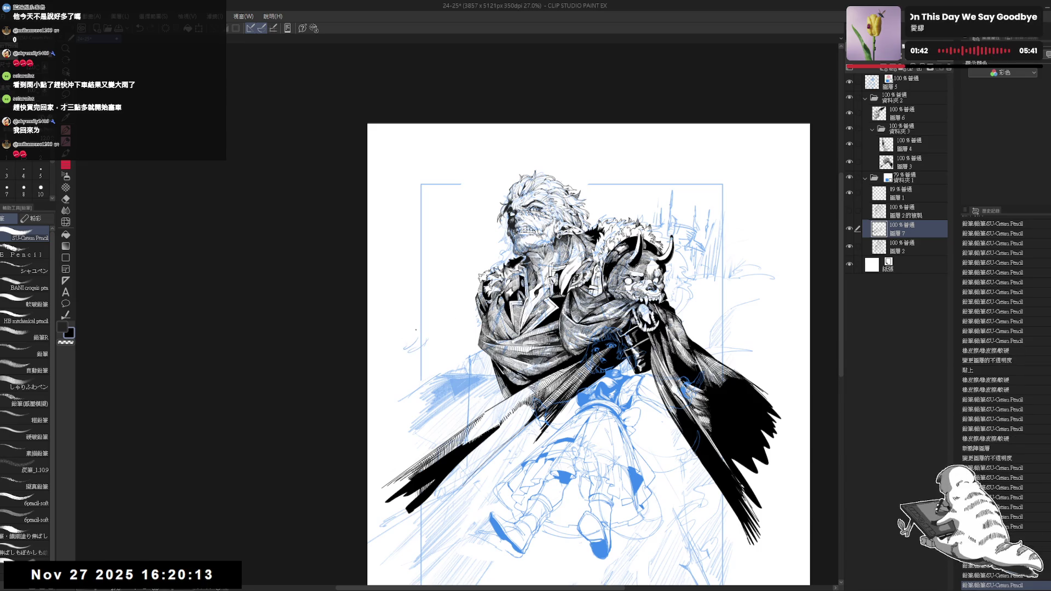
Hide the inked artwork so only the blue rough sketch remains visible
{"action": "left_click_drag", "start_coordinate": [750, 158], "coordinate": [757, 165]}
{"action": "scroll", "coordinate": [568, 275], "scroll_direction": "up", "scroll_amount": 1}
{"action": "left_click", "coordinate": [849, 128]}
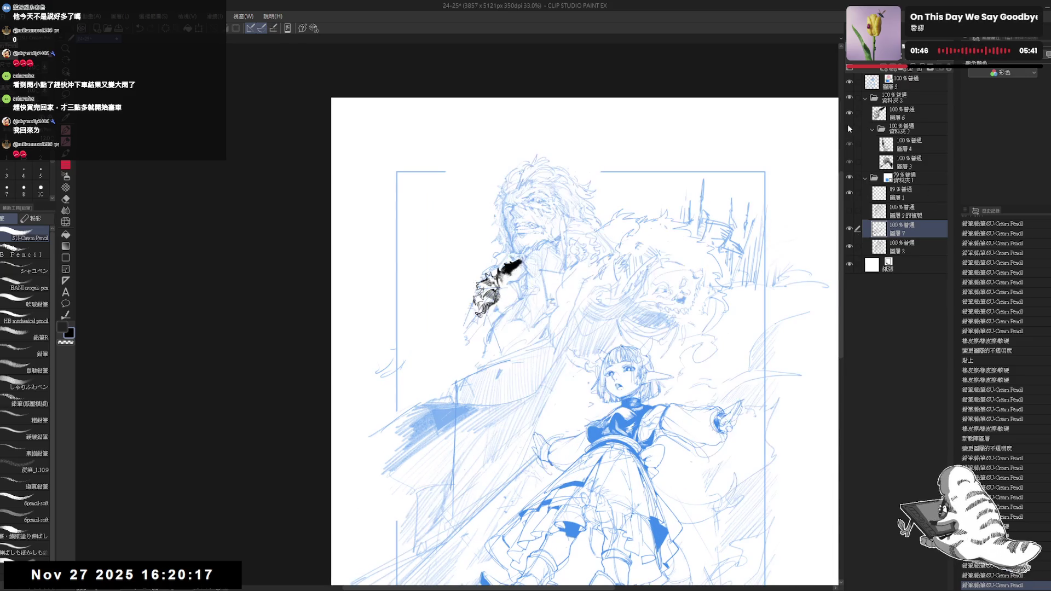
{"action": "left_click", "coordinate": [848, 128]}
{"action": "left_click", "coordinate": [849, 98]}
Make 圖層 2 the working layer and delete the extra layer 圖層 7
{"action": "scroll", "coordinate": [496, 325], "scroll_direction": "up", "scroll_amount": 2}
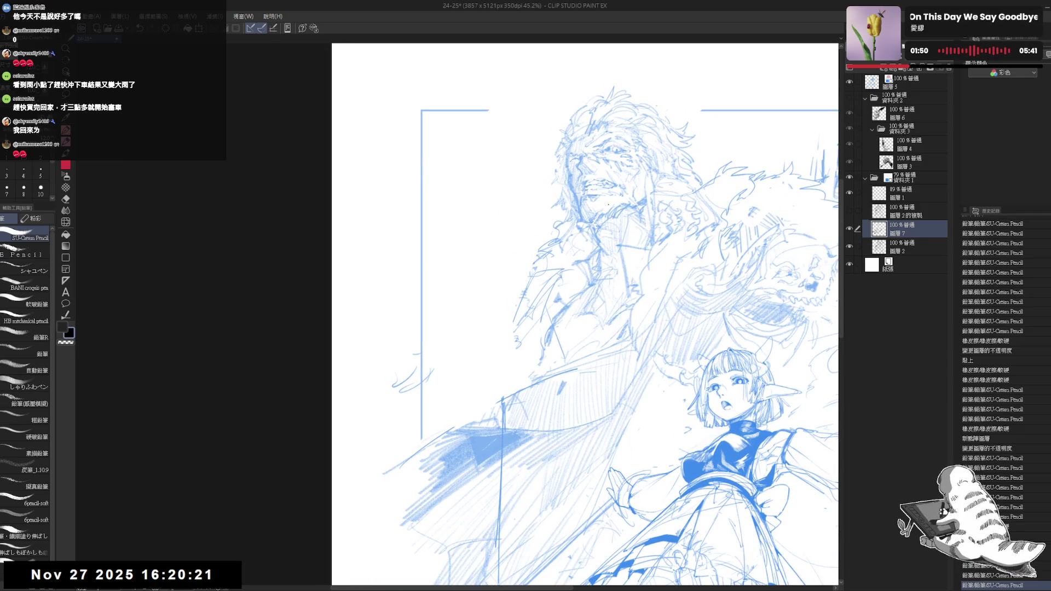
{"action": "key", "text": "alt+bracketleft"}
{"action": "key", "text": "e"}
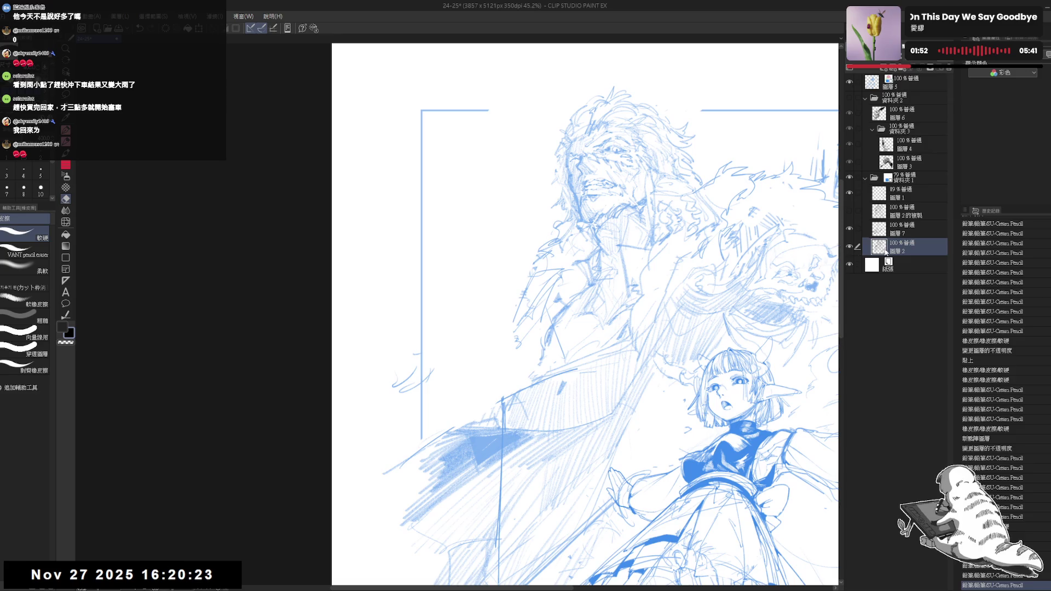
{"action": "key", "text": "p"}
{"action": "left_click", "coordinate": [900, 230]}
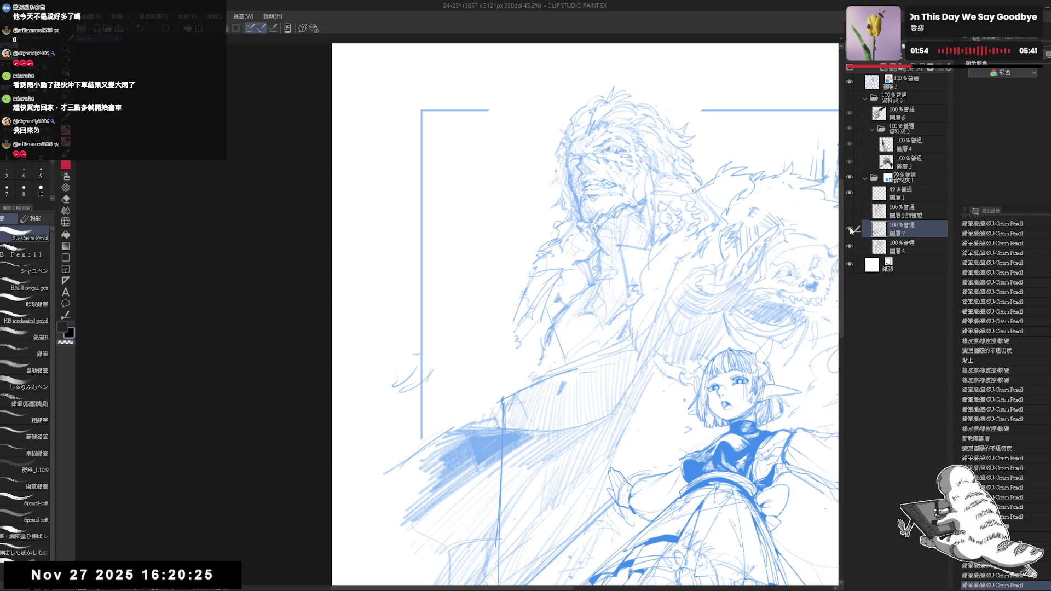
{"action": "left_click", "coordinate": [949, 69]}
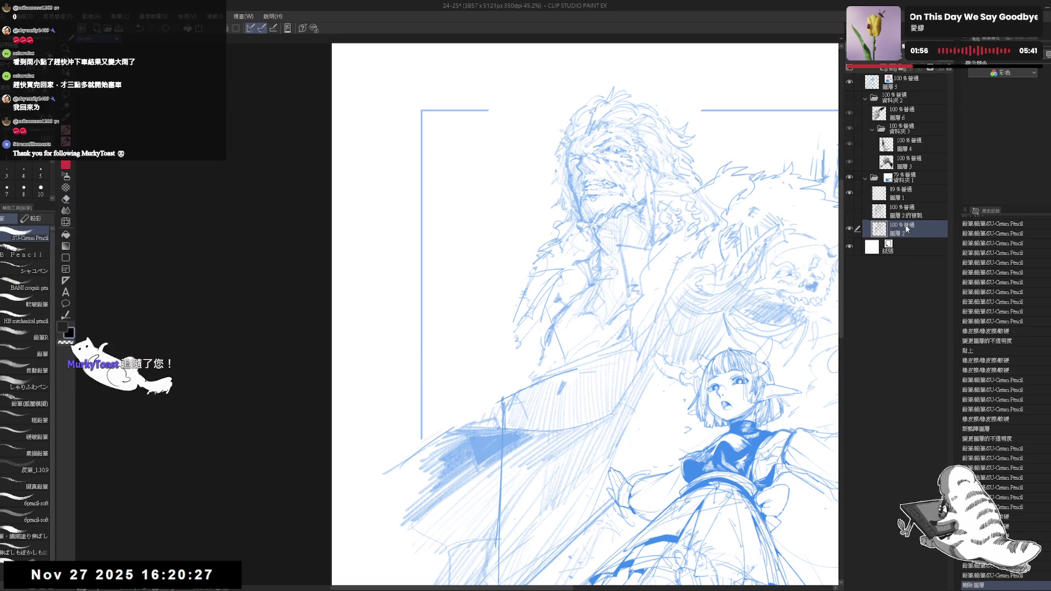
Draw the outer curves of the arm loop in blue pencil, undoing one stray stroke
{"action": "key", "text": "e"}
{"action": "key", "text": "p"}
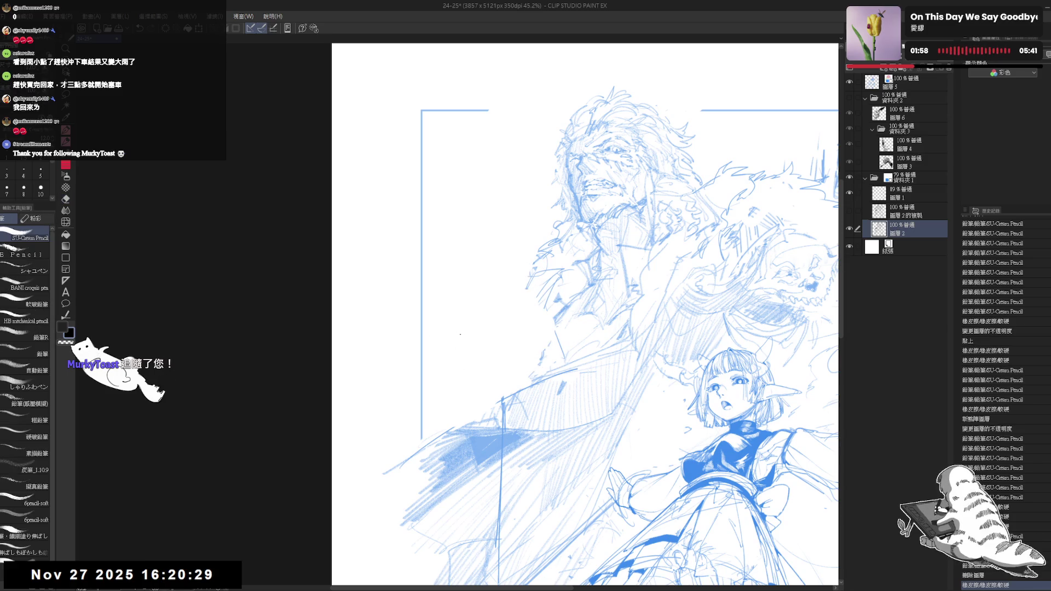
{"action": "left_click_drag", "start_coordinate": [480, 301], "coordinate": [399, 364]}
{"action": "mouse_move", "coordinate": [441, 321]}
{"action": "left_mouse_down"}
{"action": "mouse_move", "coordinate": [436, 355]}
{"action": "mouse_move", "coordinate": [450, 369]}
{"action": "mouse_move", "coordinate": [463, 322]}
{"action": "mouse_move", "coordinate": [466, 366]}
{"action": "left_mouse_up"}
{"action": "key", "text": "e"}
{"action": "key", "text": "p"}
{"action": "mouse_move", "coordinate": [461, 328]}
{"action": "left_mouse_down"}
{"action": "mouse_move", "coordinate": [492, 300]}
{"action": "mouse_move", "coordinate": [487, 306]}
{"action": "left_mouse_up"}
{"action": "left_click", "coordinate": [458, 354]}
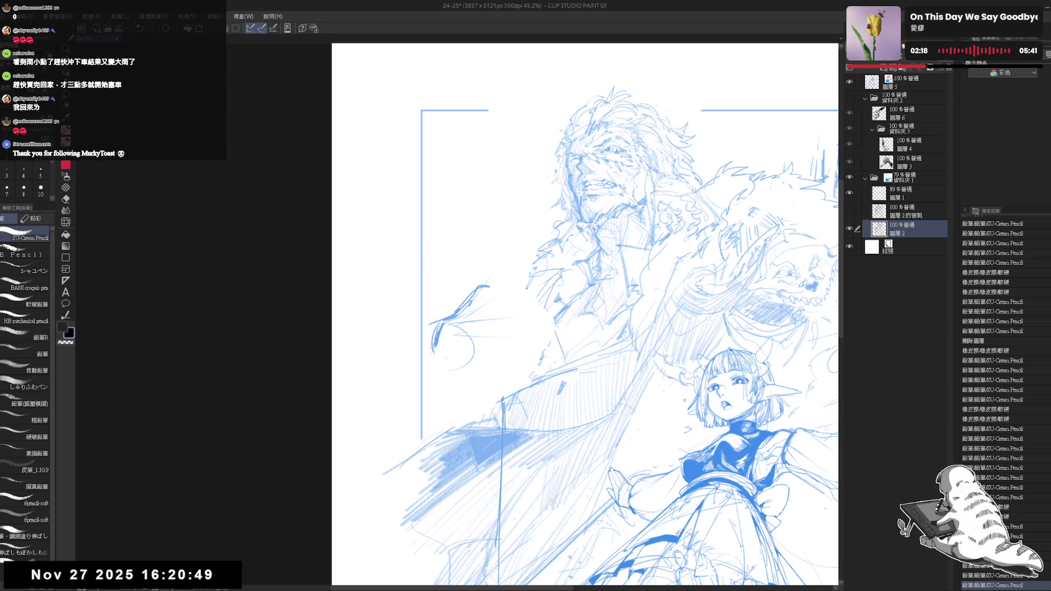
{"action": "left_click_drag", "start_coordinate": [453, 368], "coordinate": [471, 360]}
{"action": "key", "text": "ctrl+z"}
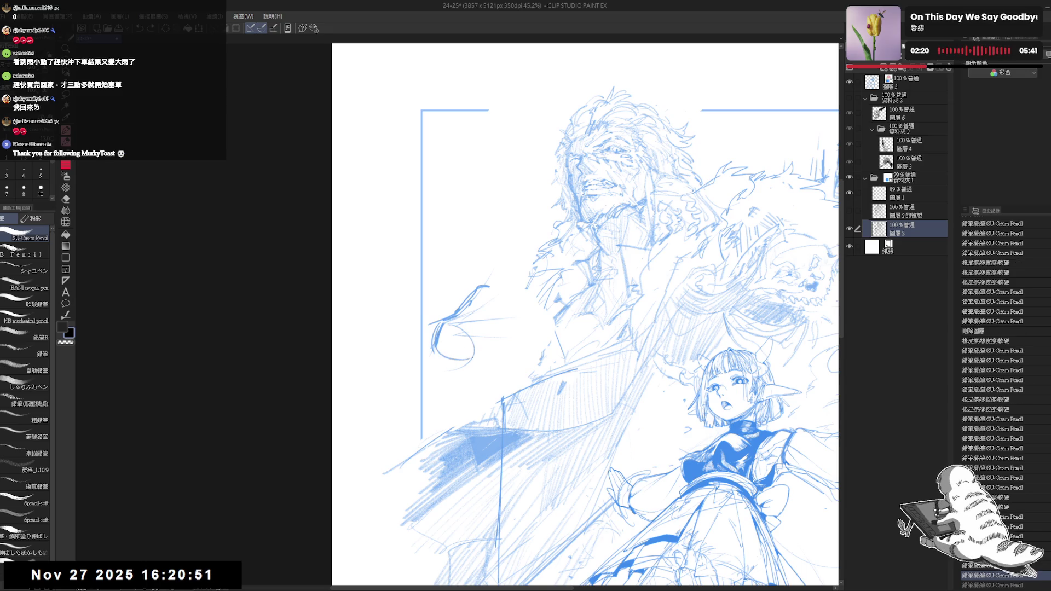
Add short strokes and tiny marks inside the arm loop toward the hand
{"action": "left_click_drag", "start_coordinate": [489, 285], "coordinate": [475, 291]}
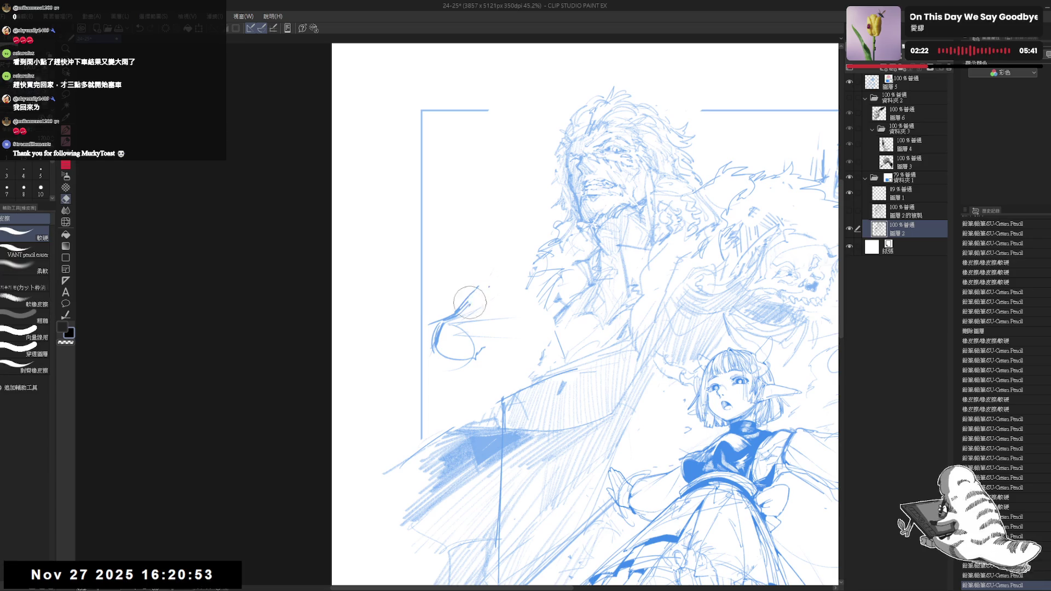
{"action": "left_click", "coordinate": [491, 286]}
{"action": "left_click", "coordinate": [468, 312]}
{"action": "left_click_drag", "start_coordinate": [465, 317], "coordinate": [478, 309]}
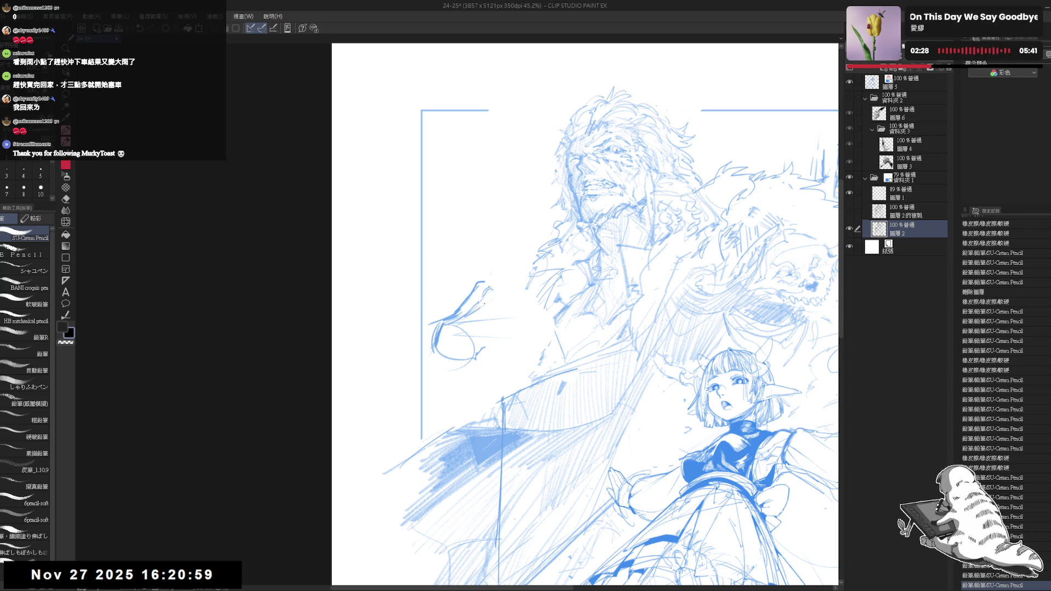
{"action": "key", "text": "e"}
{"action": "scroll", "coordinate": [517, 255], "scroll_direction": "up", "scroll_amount": 3}
{"action": "key", "text": "p"}
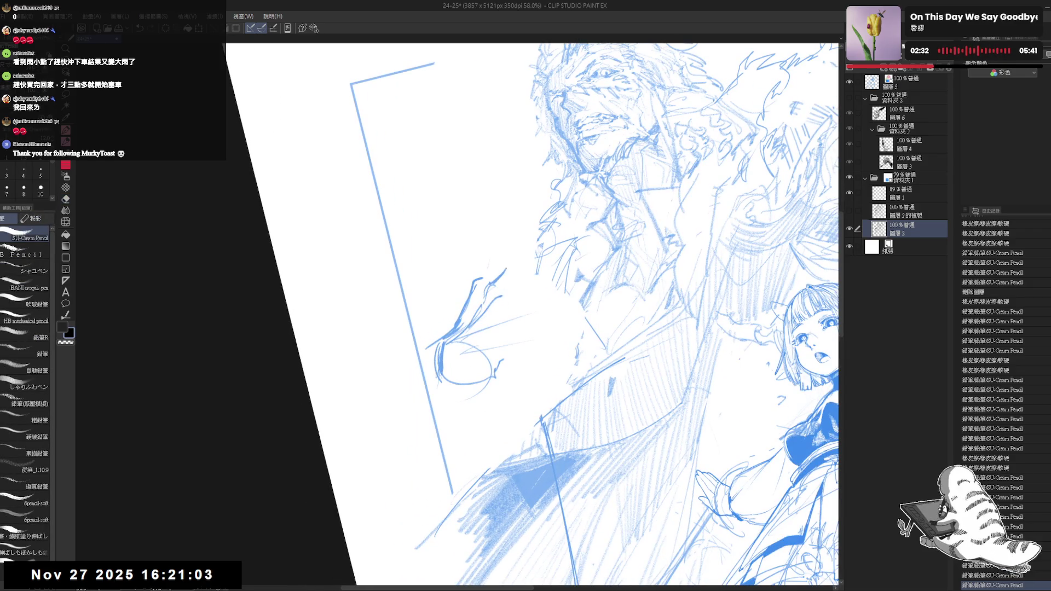
Shape the hand's curl, erasing part of it and adding small finger marks
{"action": "left_click_drag", "start_coordinate": [506, 269], "coordinate": [520, 265]}
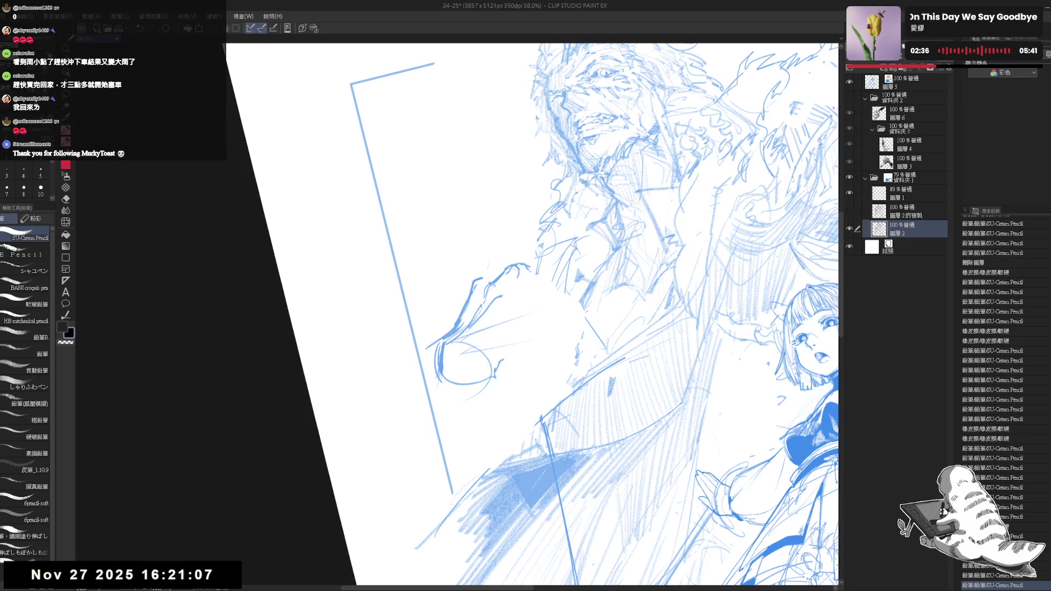
{"action": "key", "text": "e"}
{"action": "key", "text": "p"}
{"action": "mouse_move", "coordinate": [523, 267]}
{"action": "left_mouse_down"}
{"action": "mouse_move", "coordinate": [539, 277]}
{"action": "mouse_move", "coordinate": [505, 295]}
{"action": "mouse_move", "coordinate": [506, 317]}
{"action": "left_mouse_up"}
{"action": "left_click", "coordinate": [508, 300]}
{"action": "left_click", "coordinate": [511, 299]}
{"action": "left_click", "coordinate": [503, 309]}
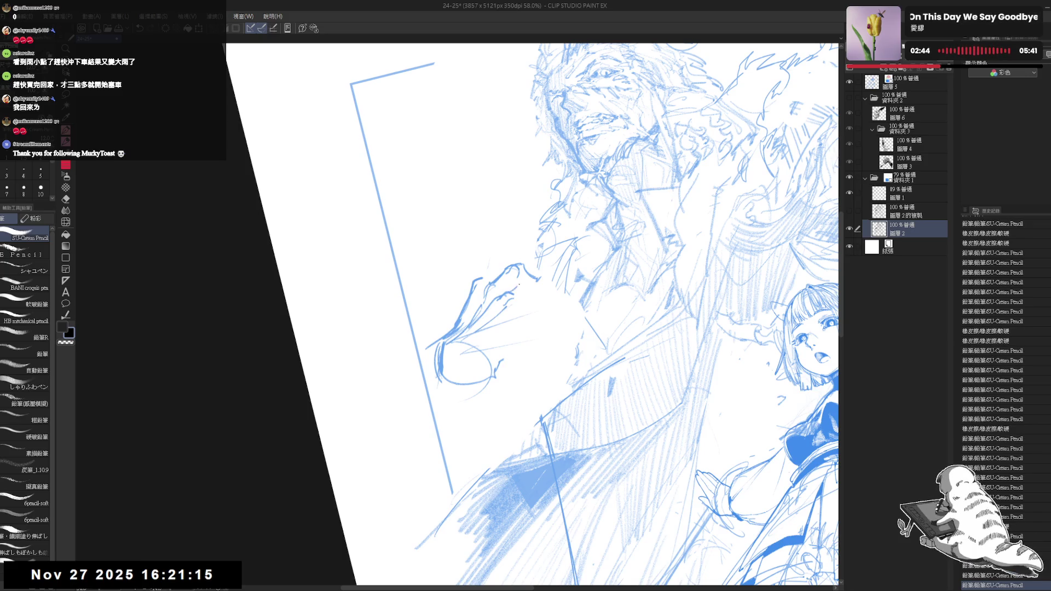
{"action": "mouse_move", "coordinate": [533, 280]}
{"action": "left_mouse_down"}
{"action": "mouse_move", "coordinate": [544, 288]}
{"action": "mouse_move", "coordinate": [517, 304]}
{"action": "mouse_move", "coordinate": [531, 310]}
{"action": "mouse_move", "coordinate": [529, 330]}
{"action": "mouse_move", "coordinate": [546, 310]}
{"action": "mouse_move", "coordinate": [512, 353]}
{"action": "left_mouse_up"}
{"action": "key", "text": "ctrl+z"}
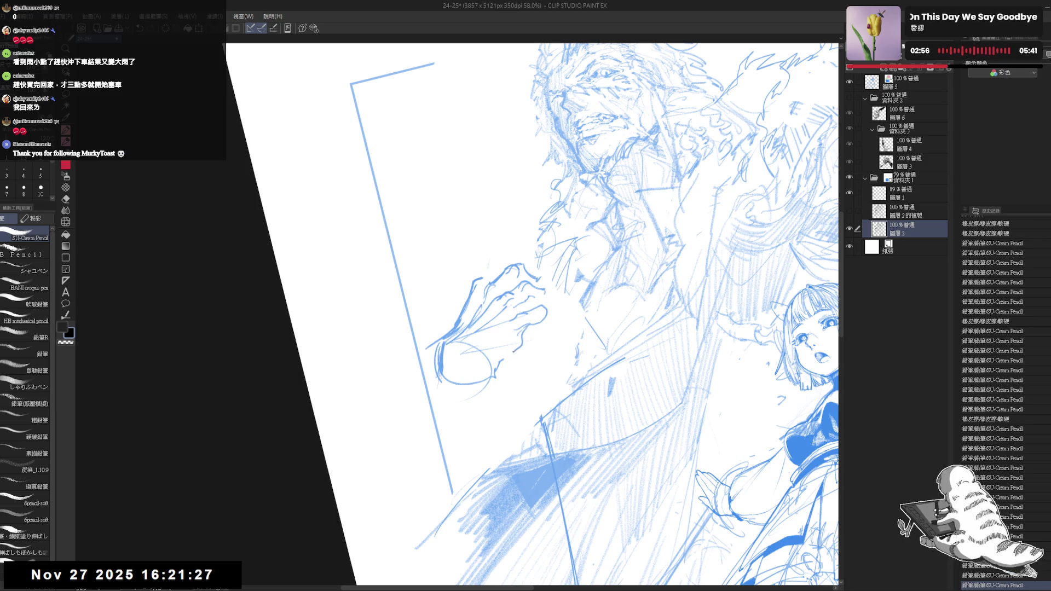
Rotate the view and draw short strokes defining the curled fingers of the hand
{"action": "key", "text": "asciicircum"}
{"action": "key", "text": "h"}
{"action": "key", "text": "h"}
{"action": "left_click_drag", "start_coordinate": [458, 324], "coordinate": [470, 355]}
{"action": "left_click_drag", "start_coordinate": [455, 314], "coordinate": [464, 301]}
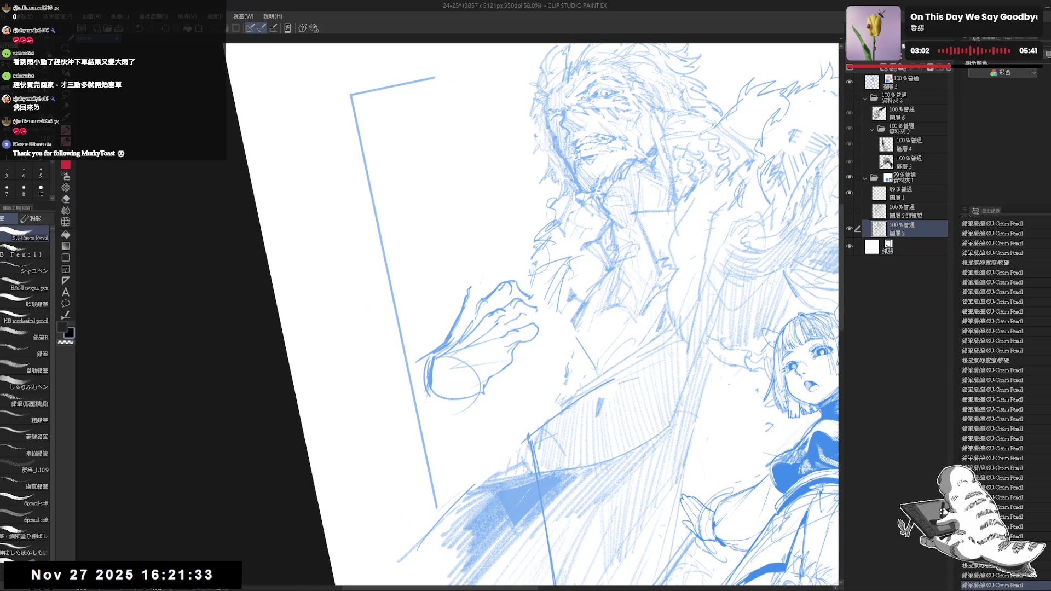
{"action": "left_click_drag", "start_coordinate": [471, 269], "coordinate": [496, 264]}
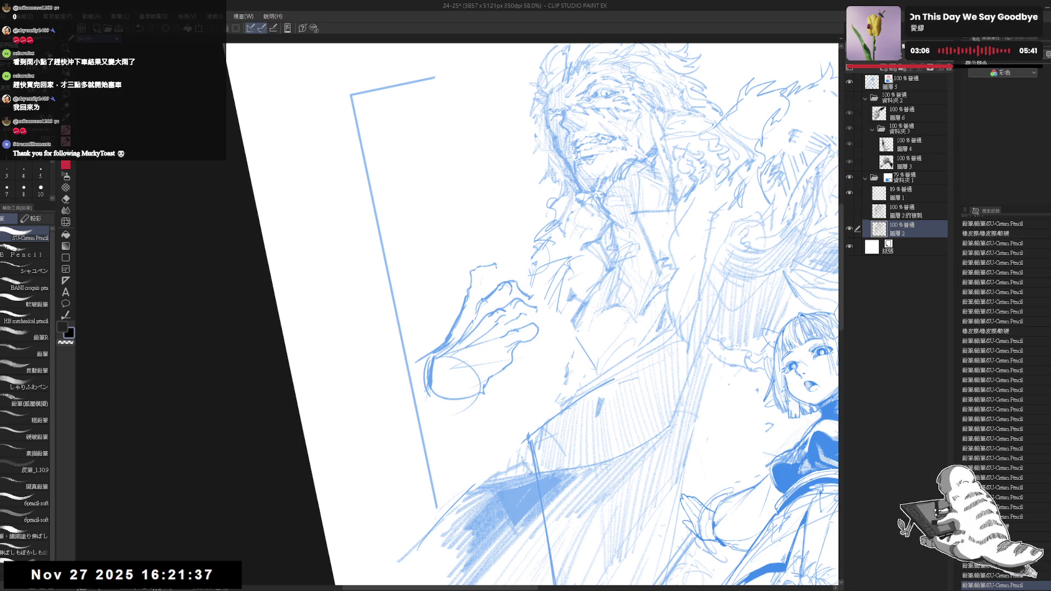
{"action": "left_click_drag", "start_coordinate": [495, 264], "coordinate": [501, 271]}
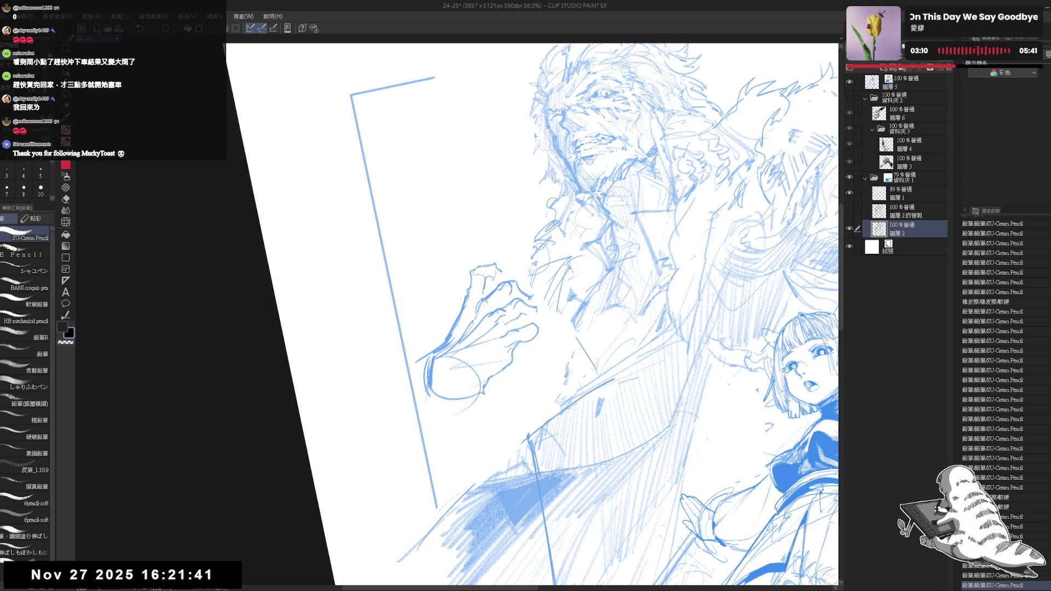
{"action": "mouse_move", "coordinate": [520, 329]}
{"action": "left_mouse_down"}
{"action": "mouse_move", "coordinate": [541, 333]}
{"action": "mouse_move", "coordinate": [530, 354]}
{"action": "left_mouse_up"}
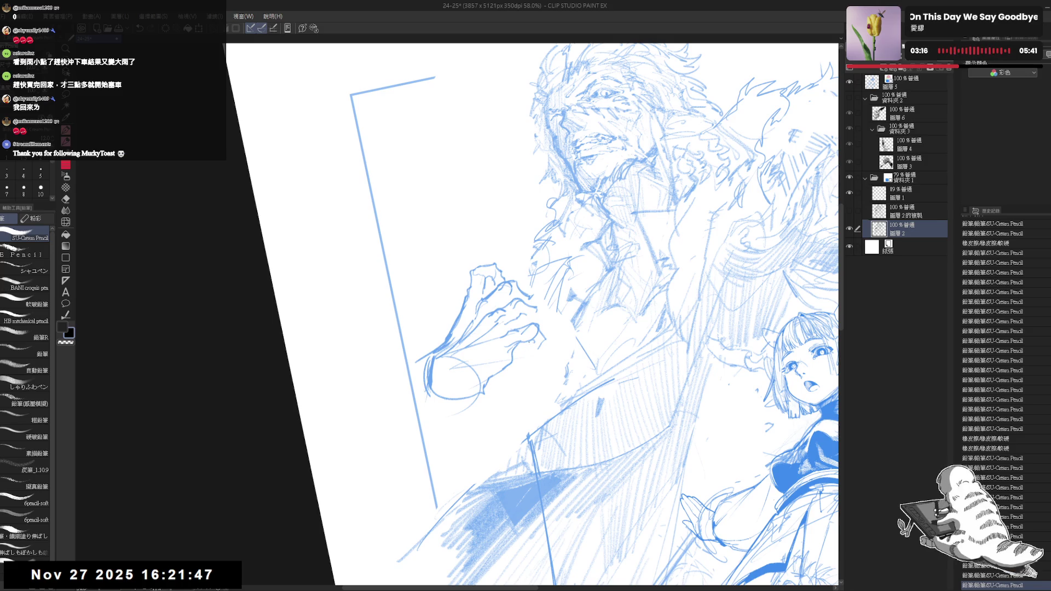
{"action": "left_click_drag", "start_coordinate": [536, 307], "coordinate": [539, 309]}
{"action": "left_click_drag", "start_coordinate": [470, 286], "coordinate": [485, 297]}
{"action": "key", "text": "ctrl+minus"}
{"action": "key", "text": "ctrl+minus"}
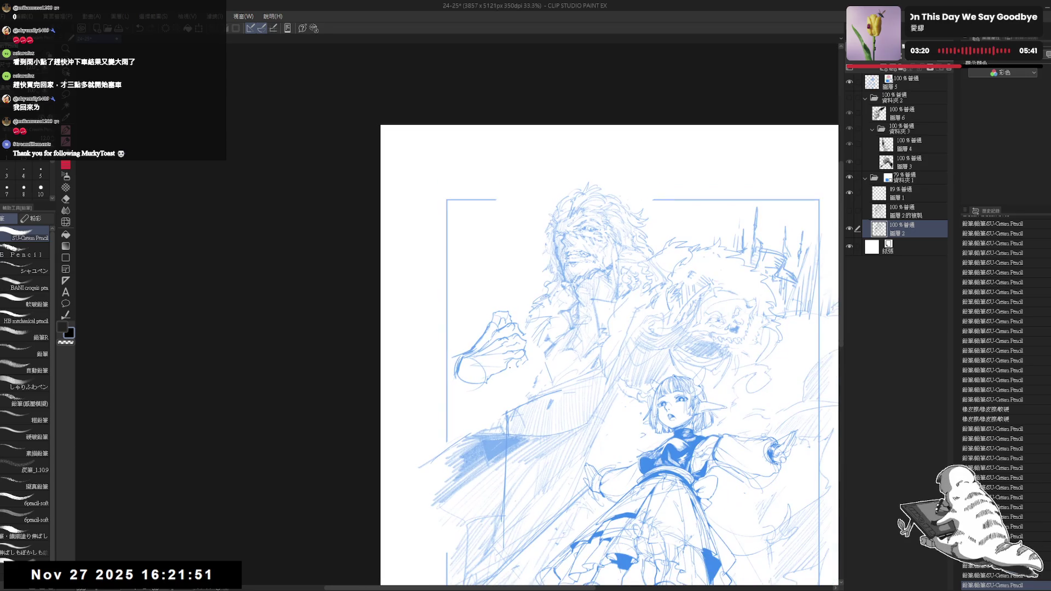
Add two pencil strokes along the raised arm's sleeve and cloak edge below the hand
{"action": "scroll", "coordinate": [508, 366], "scroll_direction": "up", "scroll_amount": 1}
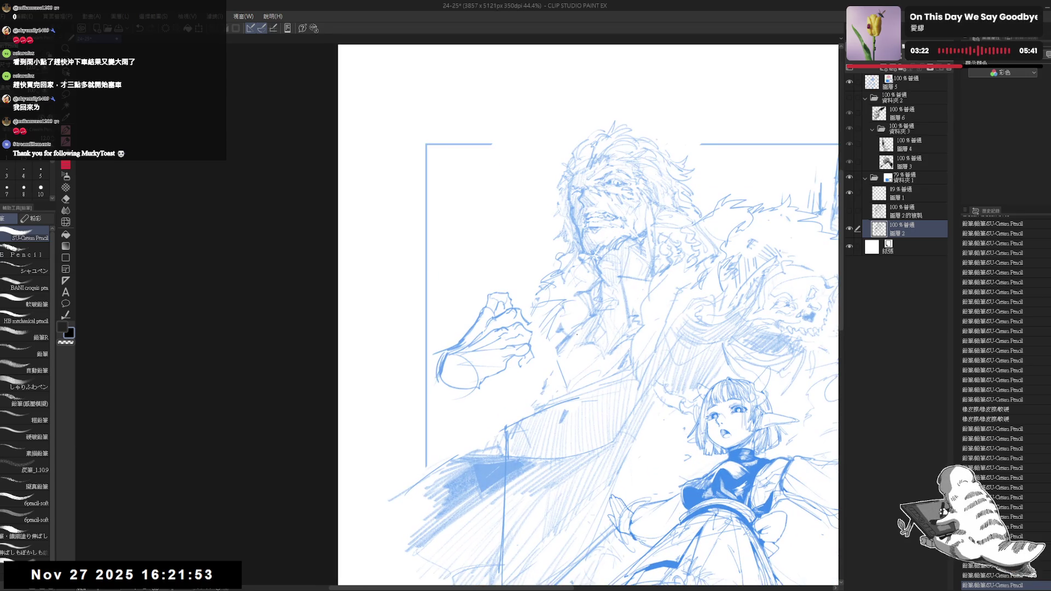
{"action": "mouse_move", "coordinate": [502, 394]}
{"action": "left_mouse_down"}
{"action": "mouse_move", "coordinate": [436, 429]}
{"action": "mouse_move", "coordinate": [438, 411]}
{"action": "mouse_move", "coordinate": [420, 495]}
{"action": "left_mouse_up"}
{"action": "key", "text": "e"}
{"action": "key", "text": "minus"}
{"action": "key", "text": "p"}
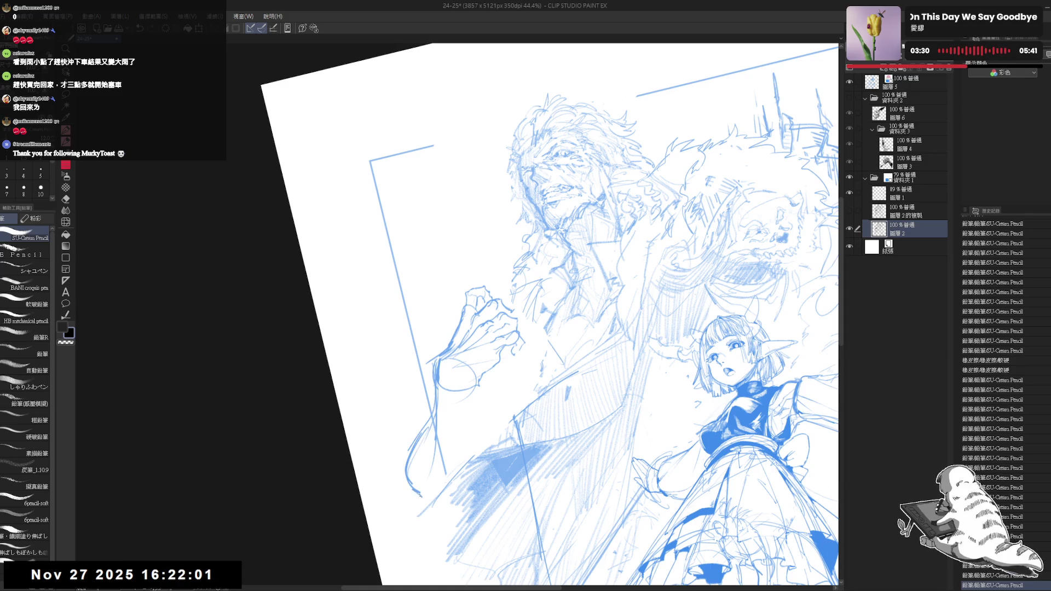
{"action": "left_click_drag", "start_coordinate": [421, 448], "coordinate": [424, 492]}
{"action": "left_click_drag", "start_coordinate": [480, 379], "coordinate": [471, 446]}
Zoom out to the whole page and reset the canvas rotation to upright
{"action": "key", "text": "ctrl+minus"}
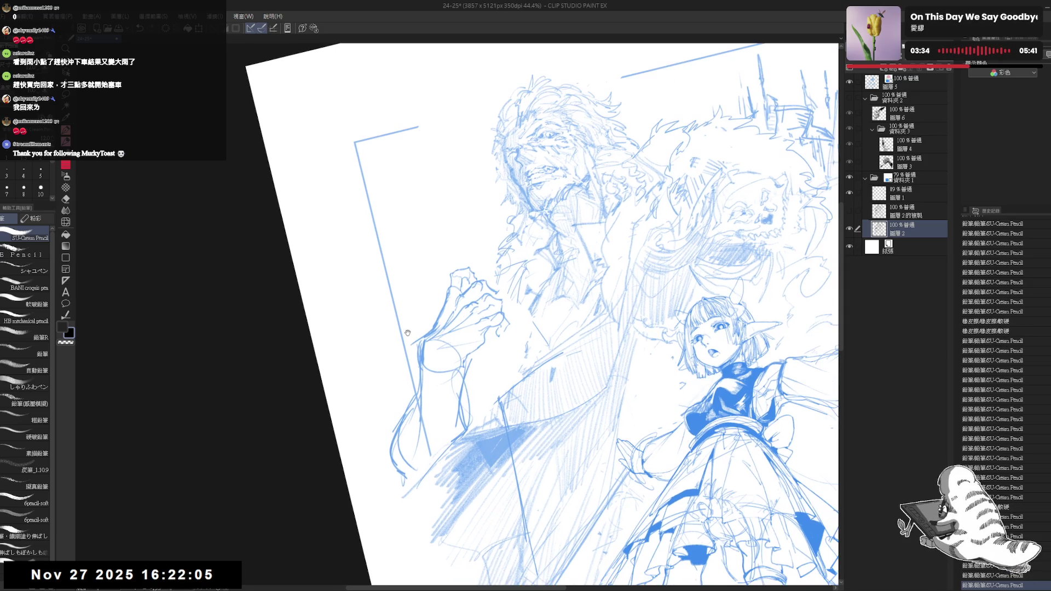
{"action": "key", "text": "ctrl+minus"}
{"action": "scroll", "coordinate": [522, 333], "scroll_direction": "up", "scroll_amount": 1}
{"action": "scroll", "coordinate": [523, 344], "scroll_direction": "up", "scroll_amount": 1}
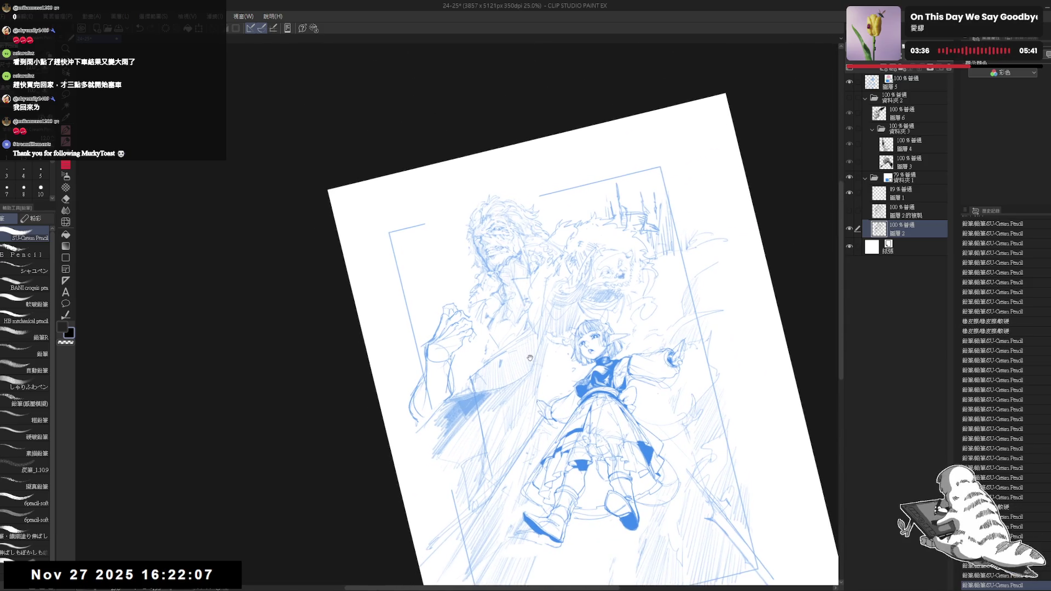
{"action": "scroll", "coordinate": [525, 355], "scroll_direction": "up", "scroll_amount": 1}
{"action": "scroll", "coordinate": [516, 360], "scroll_direction": "up", "scroll_amount": 1}
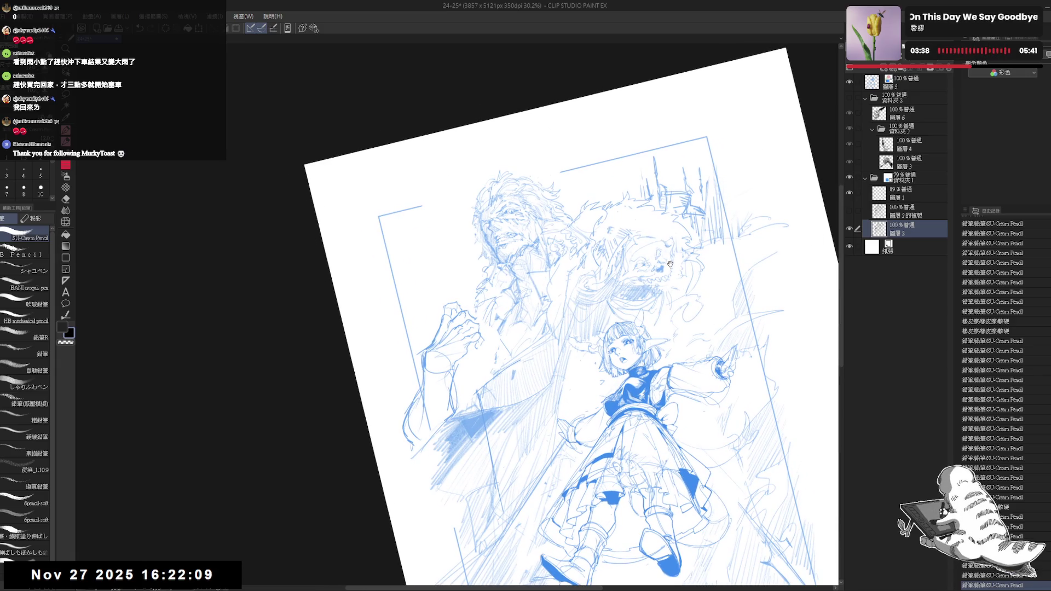
{"action": "key", "text": "ctrl+at"}
{"action": "left_click", "coordinate": [899, 181]}
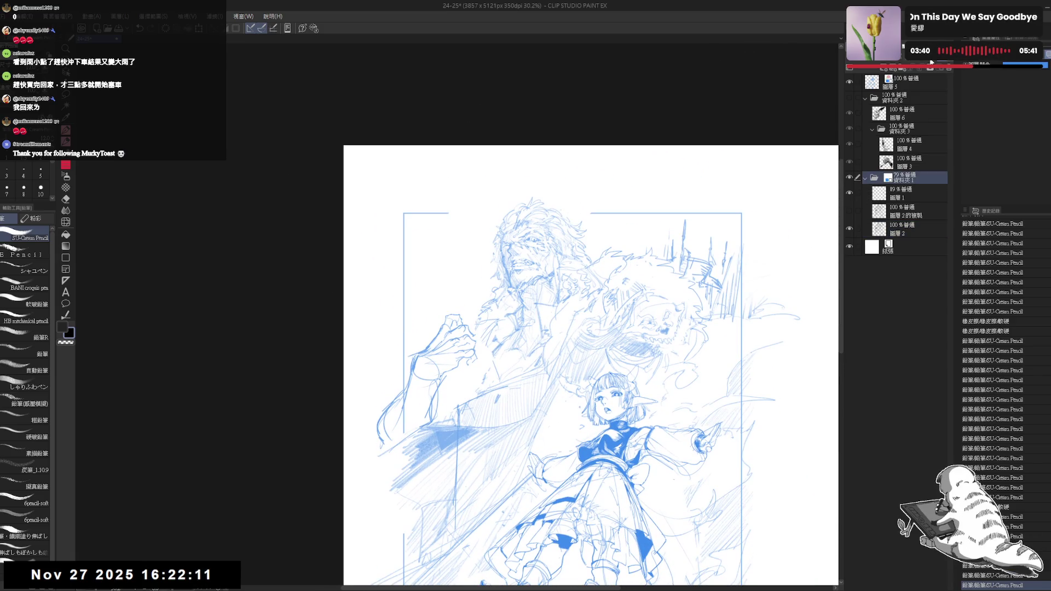
Fade sketch folder 資料夾 1 to 26%, show ink folder 資料夾 2, and select 圖層 6
{"action": "left_click_drag", "start_coordinate": [926, 65], "coordinate": [873, 65]}
{"action": "left_click", "coordinate": [876, 95]}
{"action": "left_click", "coordinate": [848, 97]}
{"action": "scroll", "coordinate": [557, 275], "scroll_direction": "up", "scroll_amount": 3}
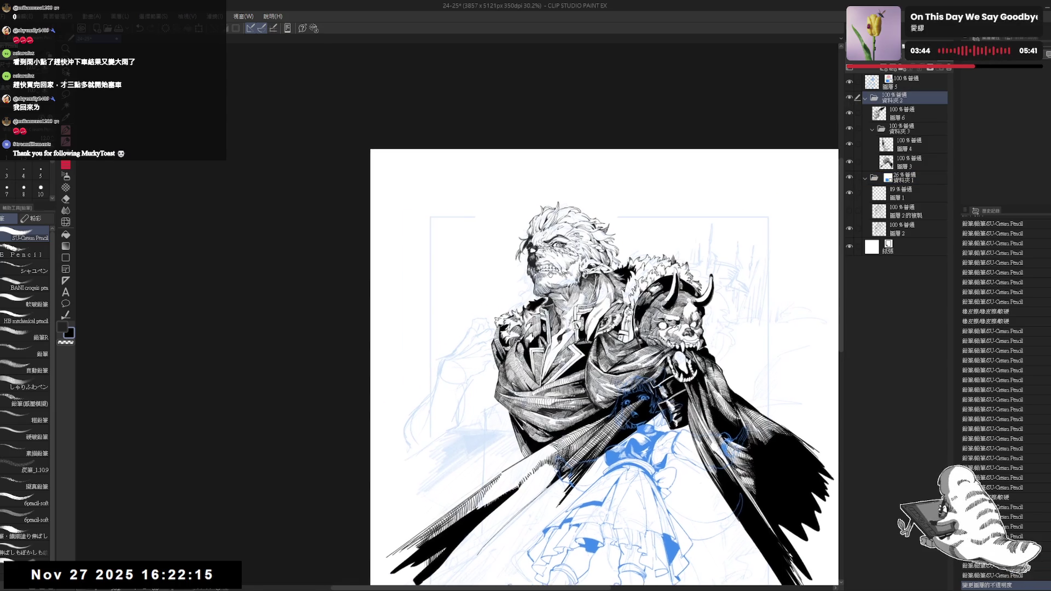
{"action": "scroll", "coordinate": [503, 194], "scroll_direction": "up", "scroll_amount": 1}
{"action": "scroll", "coordinate": [504, 194], "scroll_direction": "up", "scroll_amount": 1}
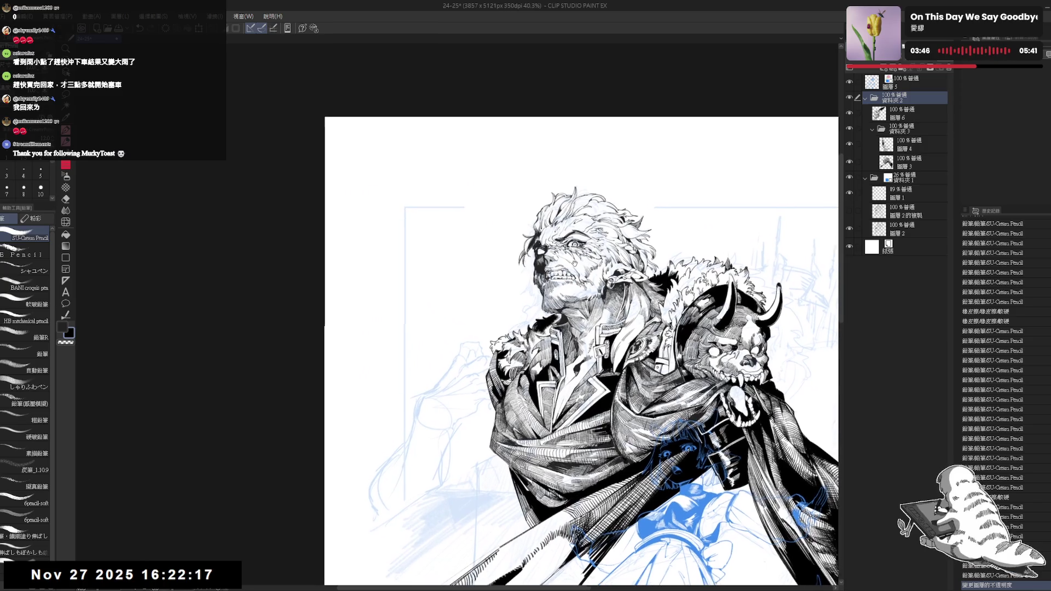
{"action": "scroll", "coordinate": [504, 194], "scroll_direction": "up", "scroll_amount": 2}
{"action": "left_click", "coordinate": [908, 113]}
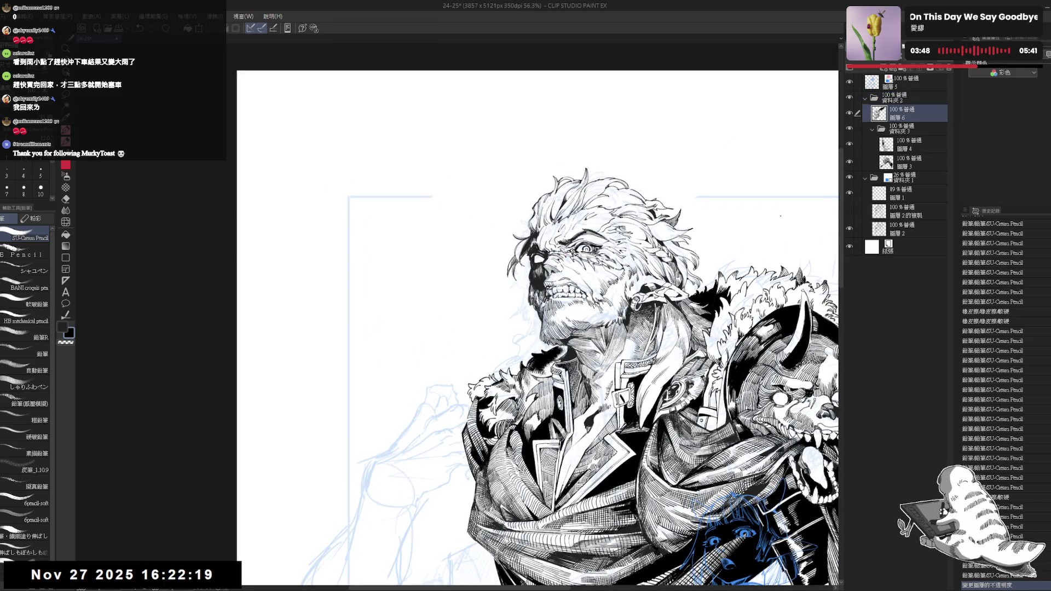
Shrink the brush to size 7 and hatch short strokes on the man's face
{"action": "key", "text": "bracketleft"}
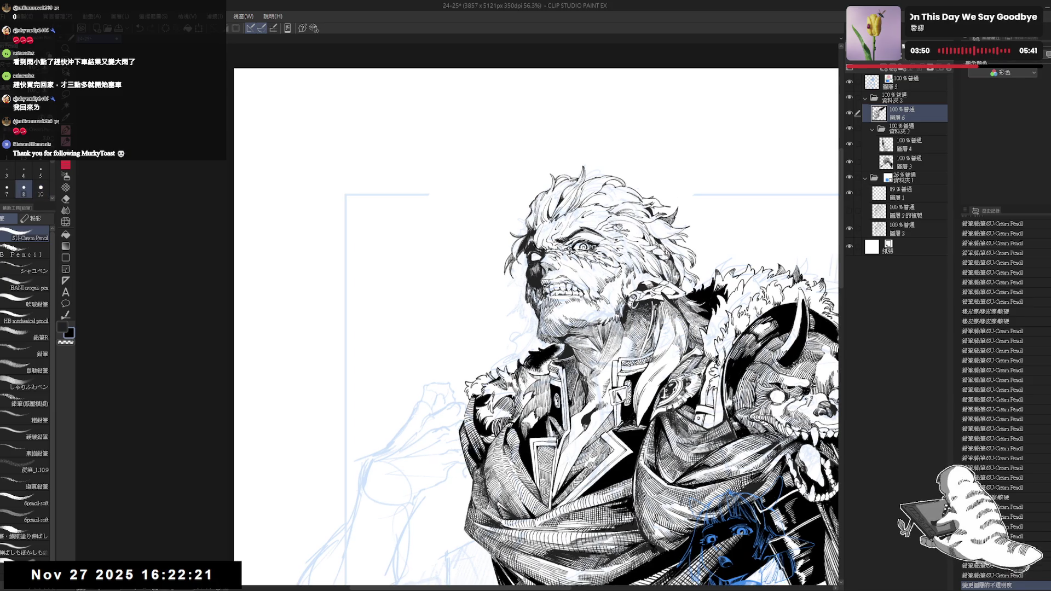
{"action": "left_click", "coordinate": [849, 97]}
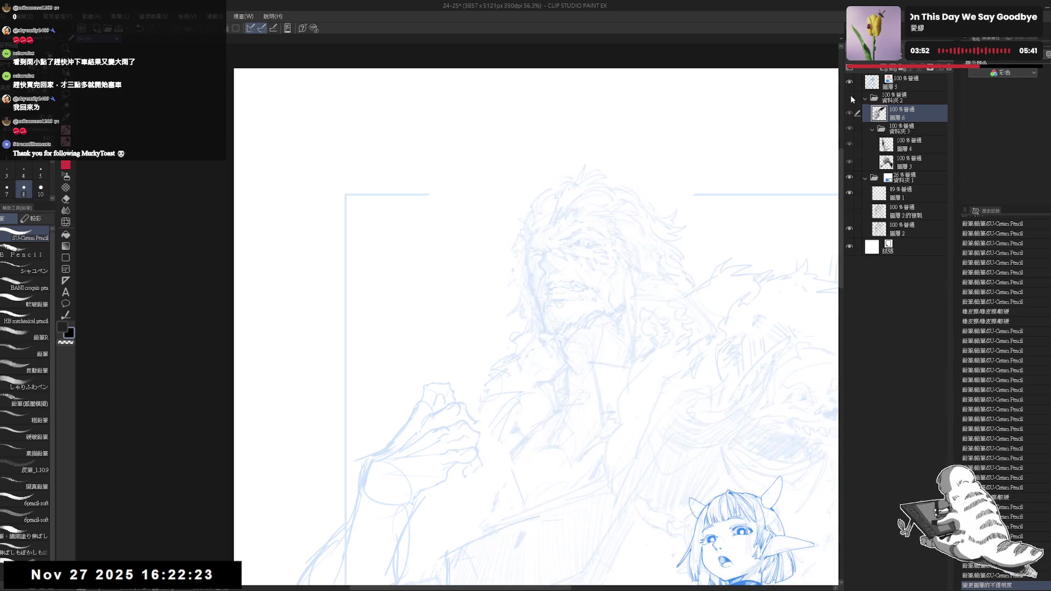
{"action": "left_click", "coordinate": [849, 98]}
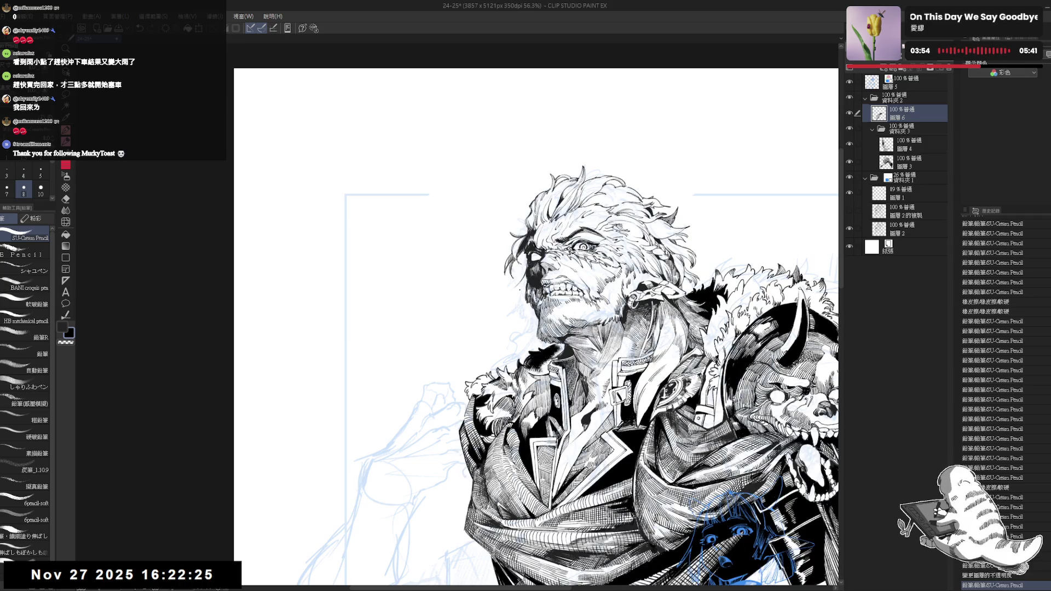
{"action": "key", "text": "bracketleft"}
{"action": "left_click_drag", "start_coordinate": [523, 267], "coordinate": [522, 293]}
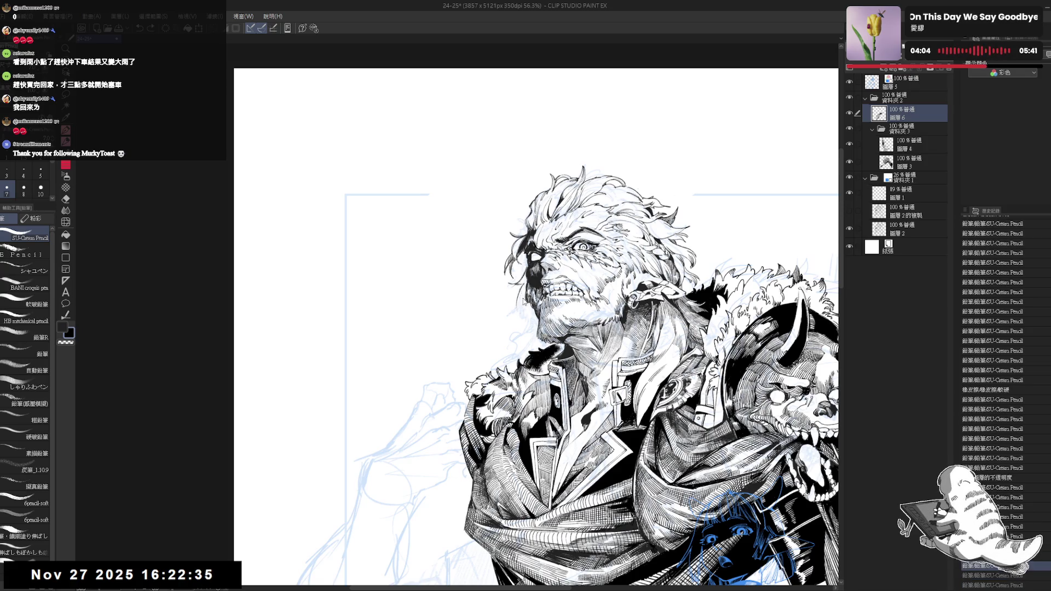
{"action": "key", "text": "ctrl+z"}
{"action": "key", "text": "ctrl+z"}
{"action": "key", "text": "ctrl+z"}
{"action": "left_click_drag", "start_coordinate": [520, 288], "coordinate": [522, 301]}
{"action": "left_click_drag", "start_coordinate": [518, 289], "coordinate": [521, 302]}
{"action": "left_click_drag", "start_coordinate": [518, 288], "coordinate": [522, 300]}
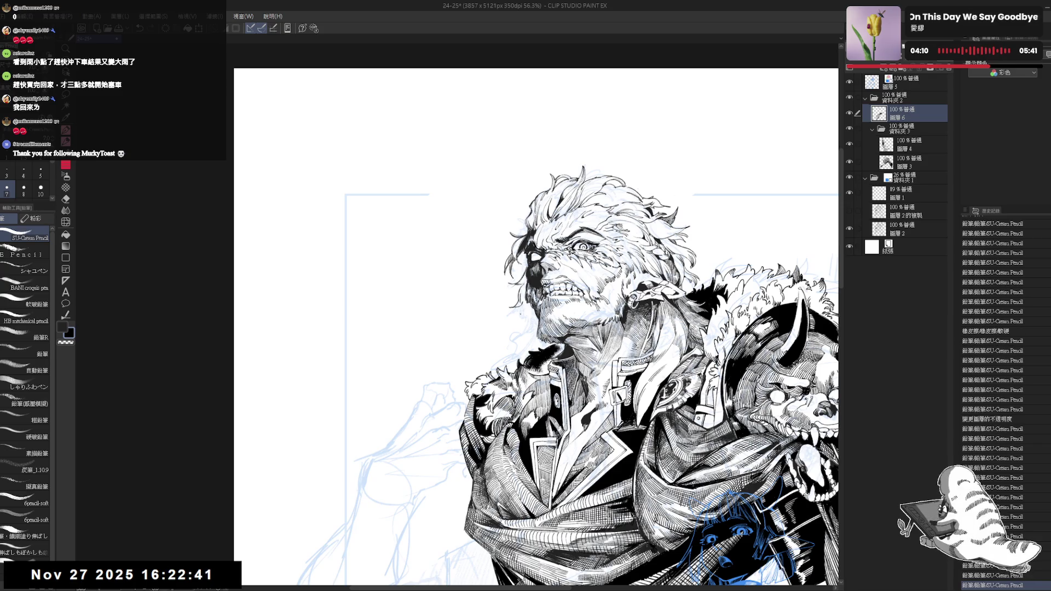
Zoom in and add fine hatching down the face and a dark stroke near the chin
{"action": "key", "text": "h"}
{"action": "key", "text": "ctrl+plus"}
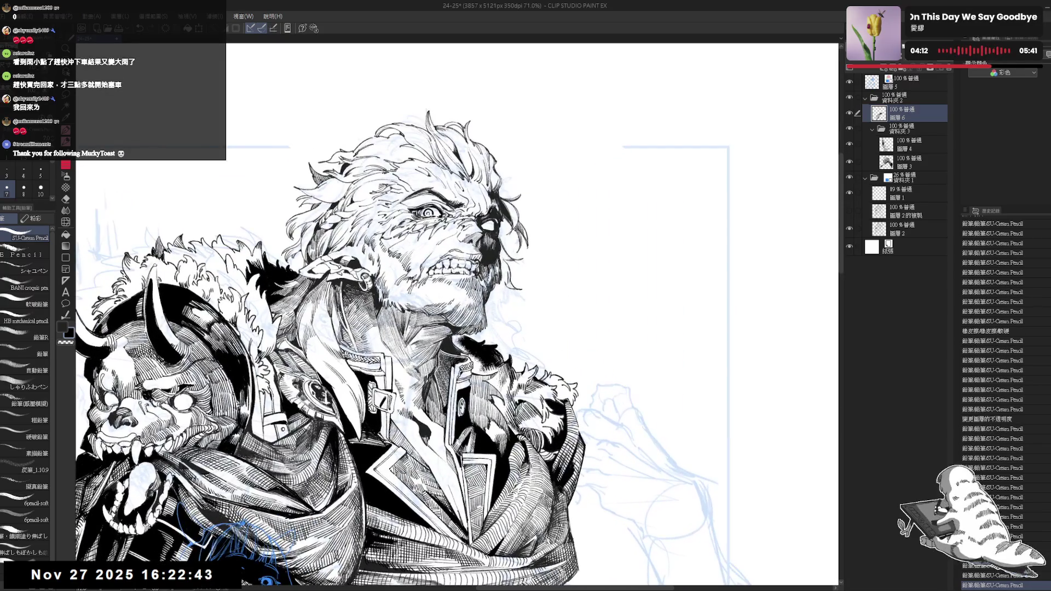
{"action": "left_click_drag", "start_coordinate": [517, 288], "coordinate": [521, 301]}
{"action": "mouse_move", "coordinate": [517, 288]}
{"action": "left_mouse_down"}
{"action": "mouse_move", "coordinate": [522, 301]}
{"action": "mouse_move", "coordinate": [508, 298]}
{"action": "mouse_move", "coordinate": [498, 334]}
{"action": "left_mouse_up"}
{"action": "key", "text": "ctrl+z"}
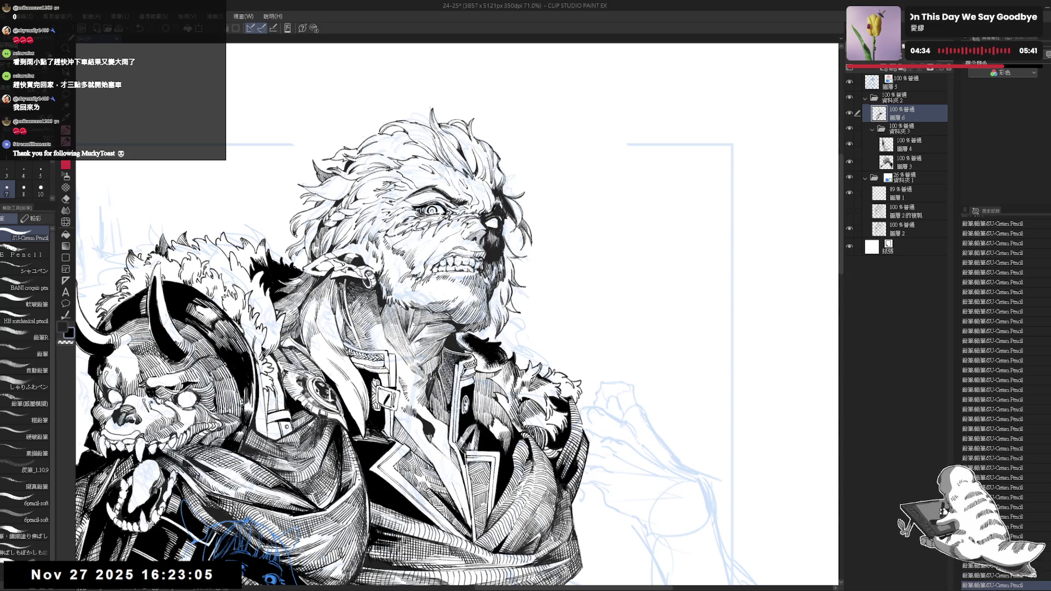
{"action": "left_click_drag", "start_coordinate": [484, 322], "coordinate": [489, 335]}
Reset the view rotation and zoom, then add a new layer 圖層 7 in folder 資料夾 3
{"action": "key", "text": "minus"}
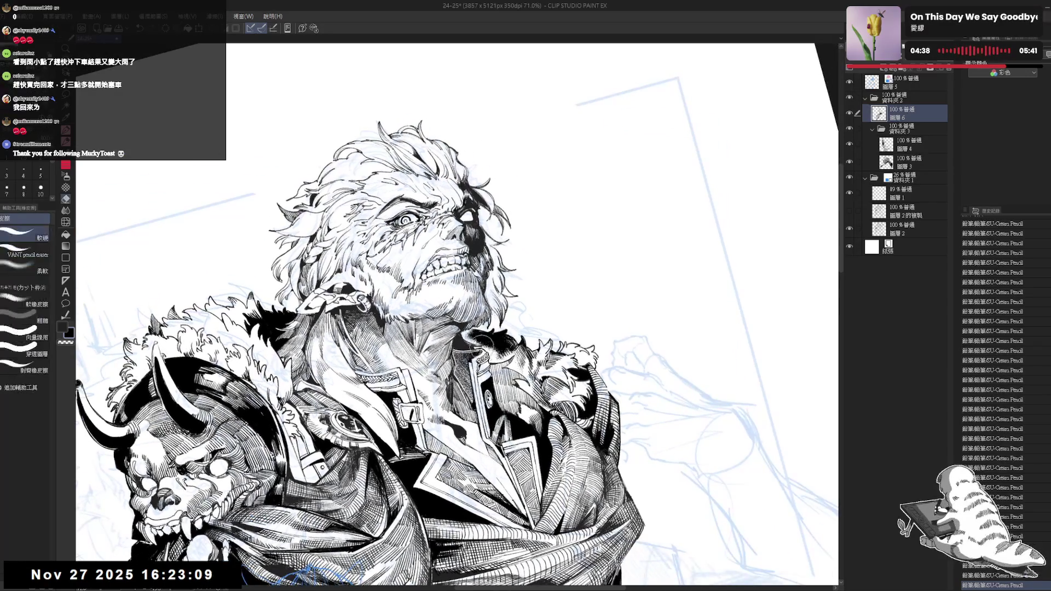
{"action": "key", "text": "minus"}
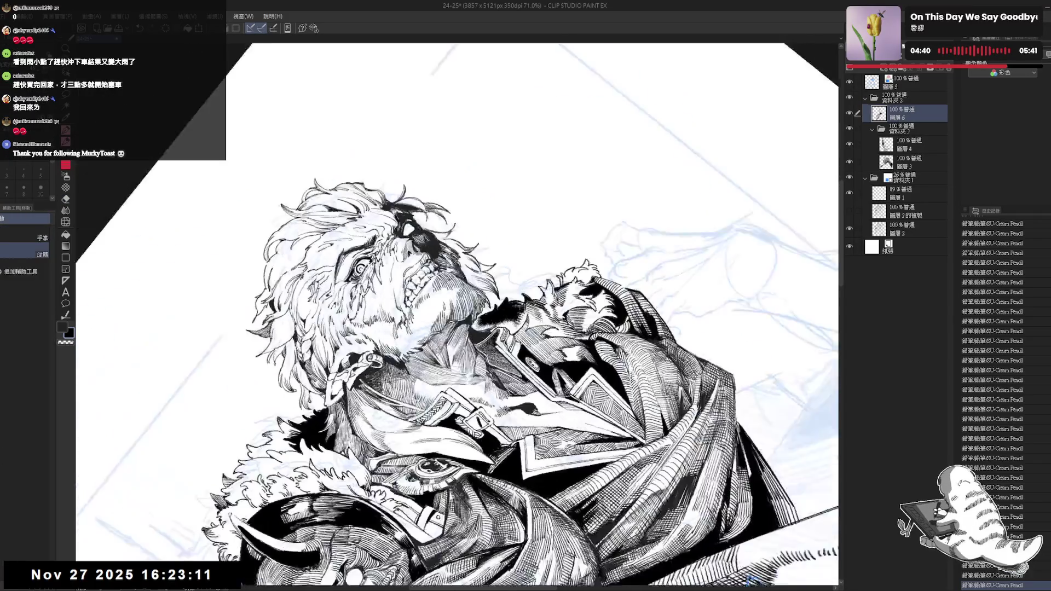
{"action": "key", "text": "minus"}
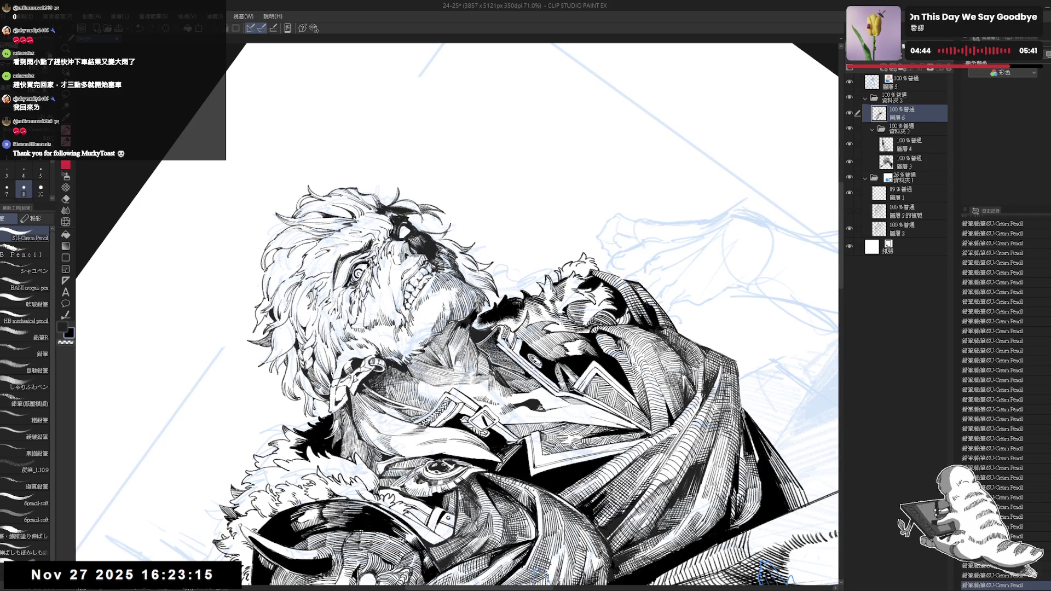
{"action": "key", "text": "equal"}
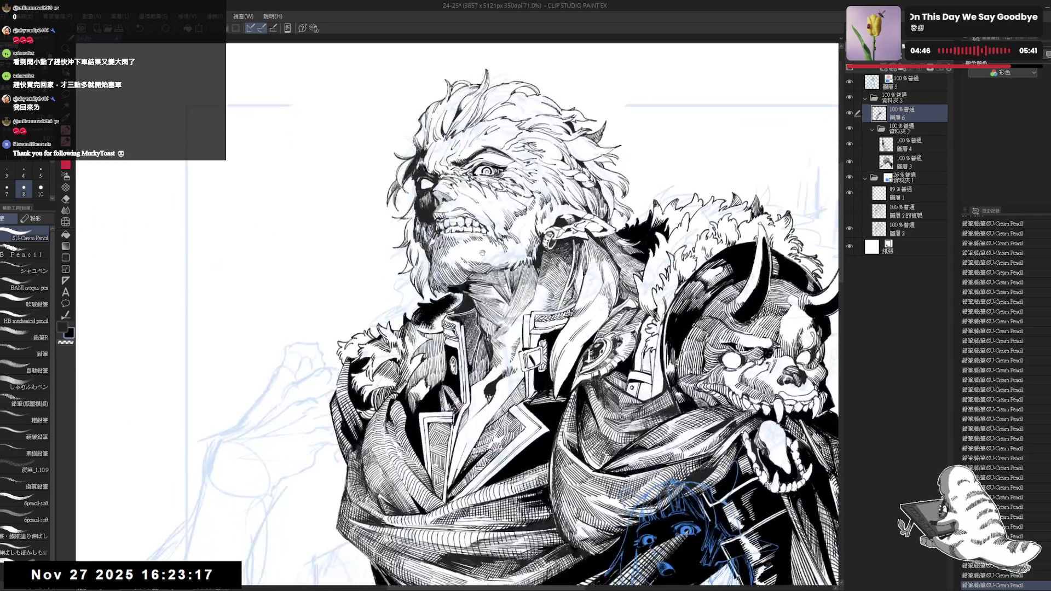
{"action": "key", "text": "ctrl+minus"}
{"action": "key", "text": "ctrl+plus"}
{"action": "key", "text": "ctrl+plus"}
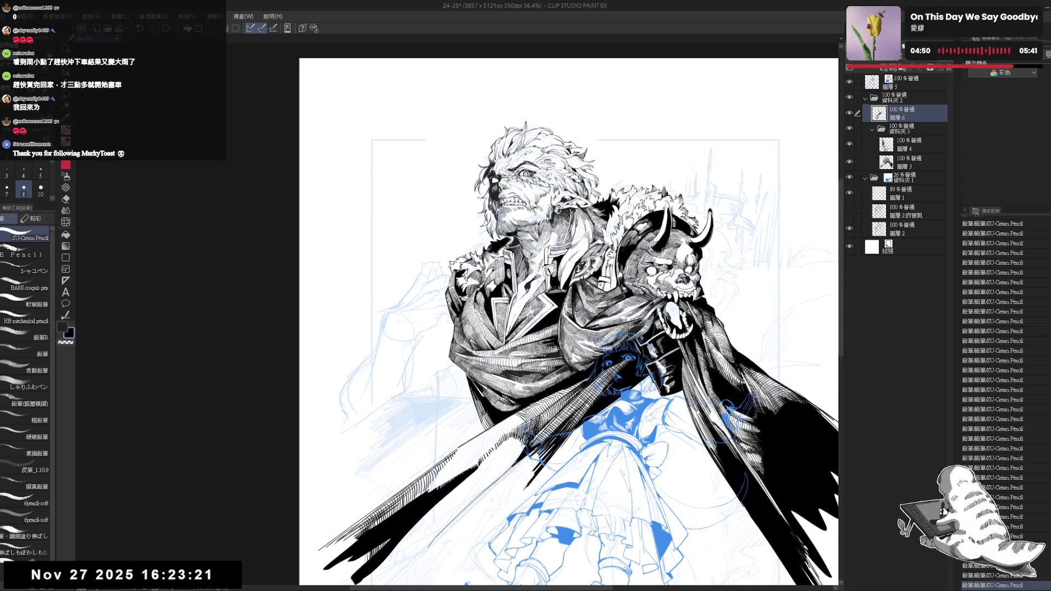
{"action": "key", "text": "ctrl+plus"}
{"action": "key", "text": "ctrl+plus"}
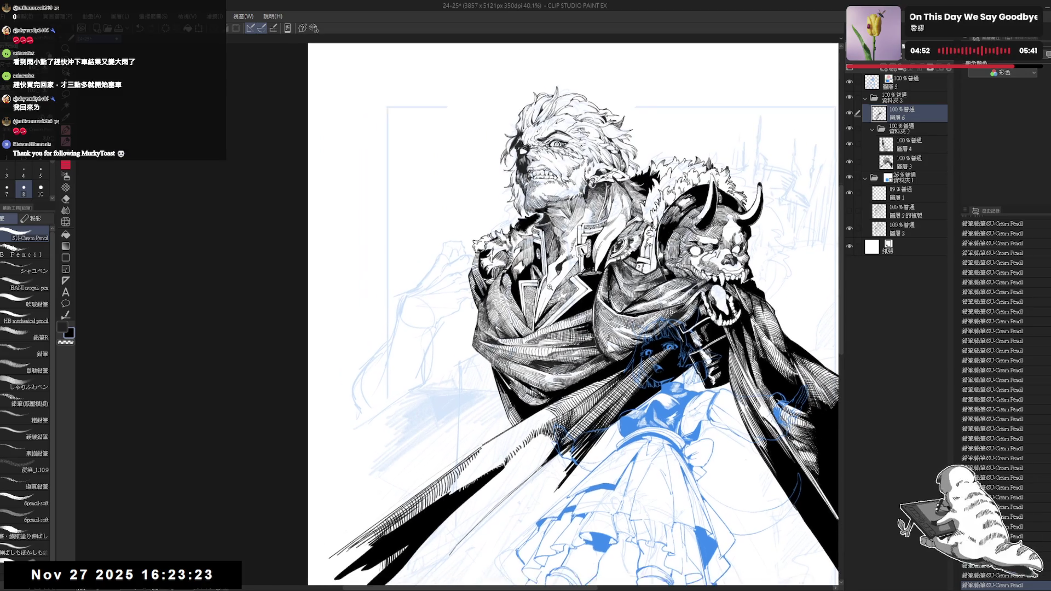
{"action": "key", "text": "ctrl+plus"}
{"action": "scroll", "coordinate": [947, 118], "scroll_direction": "up", "scroll_amount": 1}
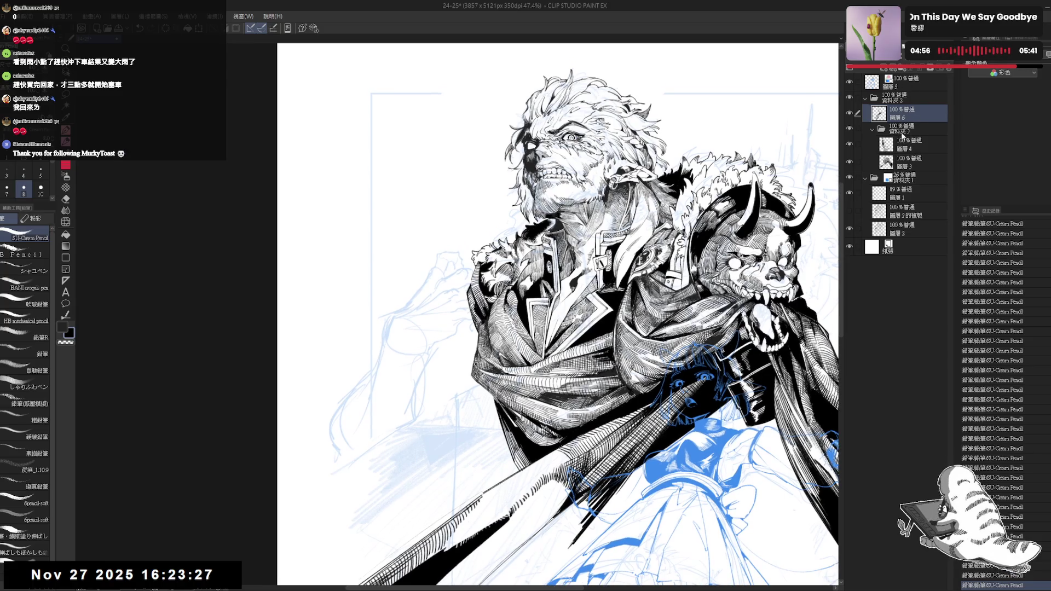
{"action": "left_click", "coordinate": [901, 131]}
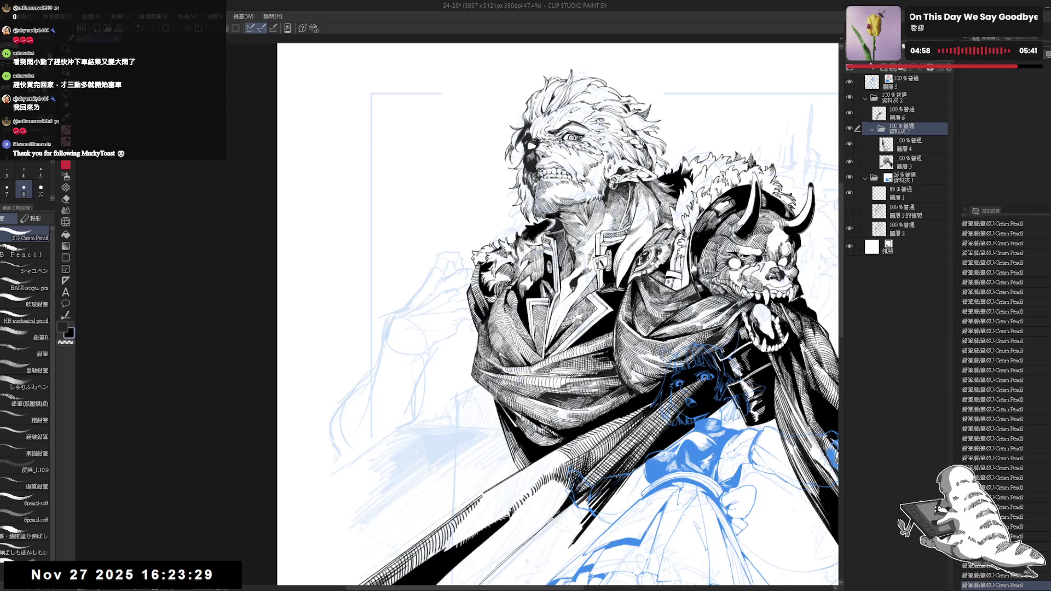
{"action": "key", "text": "ctrl+shift+n"}
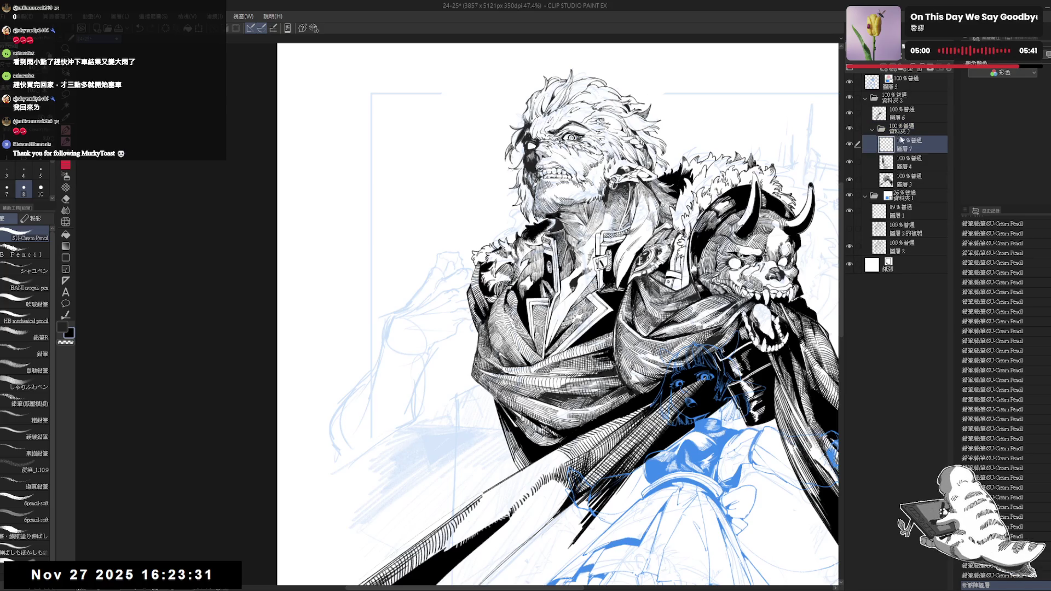
Move 圖層 6 into 資料夾 3, tint that folder blue at 53% opacity, and select 圖層 7 above it
{"action": "left_click_drag", "start_coordinate": [902, 139], "coordinate": [903, 129]}
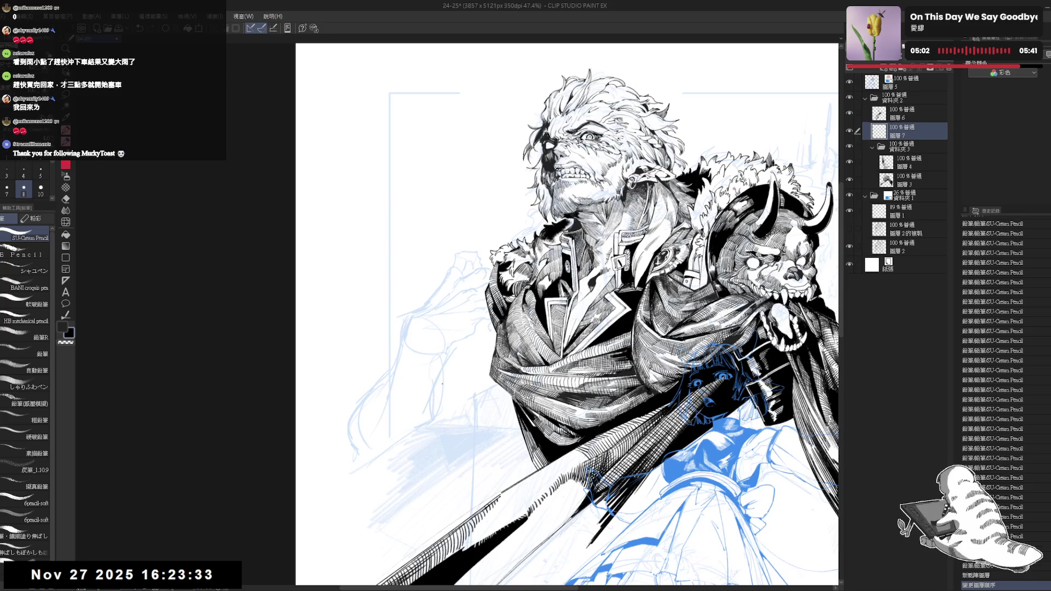
{"action": "left_click", "coordinate": [908, 146]}
{"action": "left_click", "coordinate": [976, 64]}
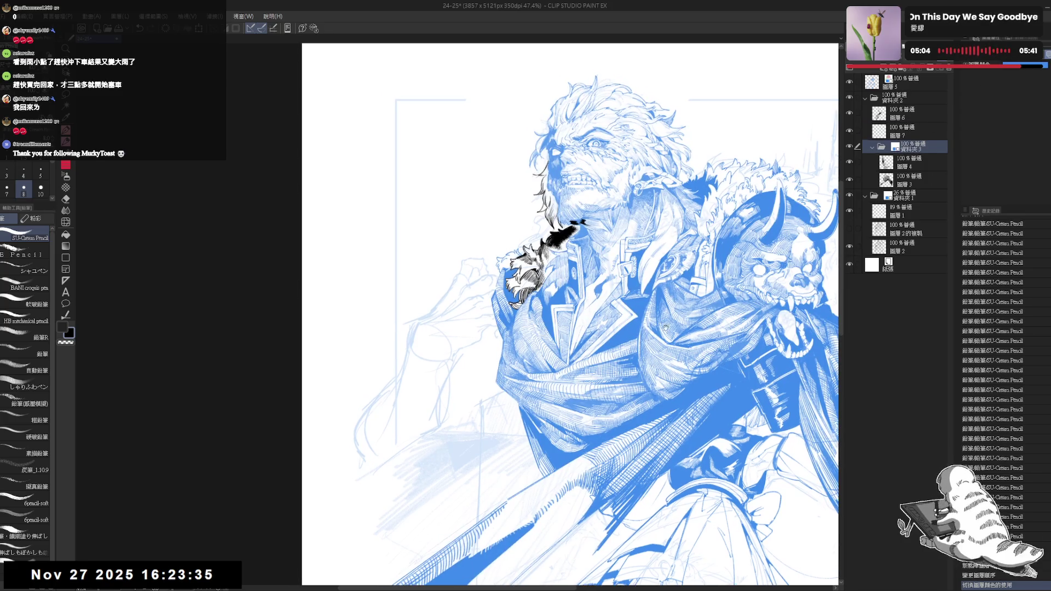
{"action": "left_click_drag", "start_coordinate": [902, 113], "coordinate": [902, 149]}
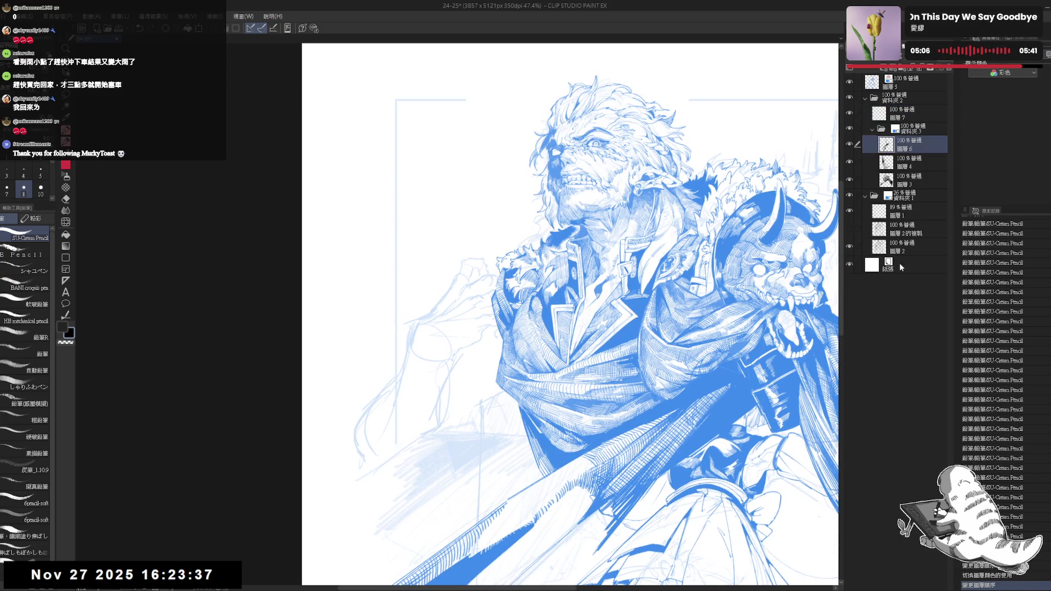
{"action": "left_click_drag", "start_coordinate": [690, 273], "coordinate": [685, 268]}
{"action": "left_click", "coordinate": [903, 113]}
{"action": "left_click_drag", "start_coordinate": [433, 312], "coordinate": [438, 318]}
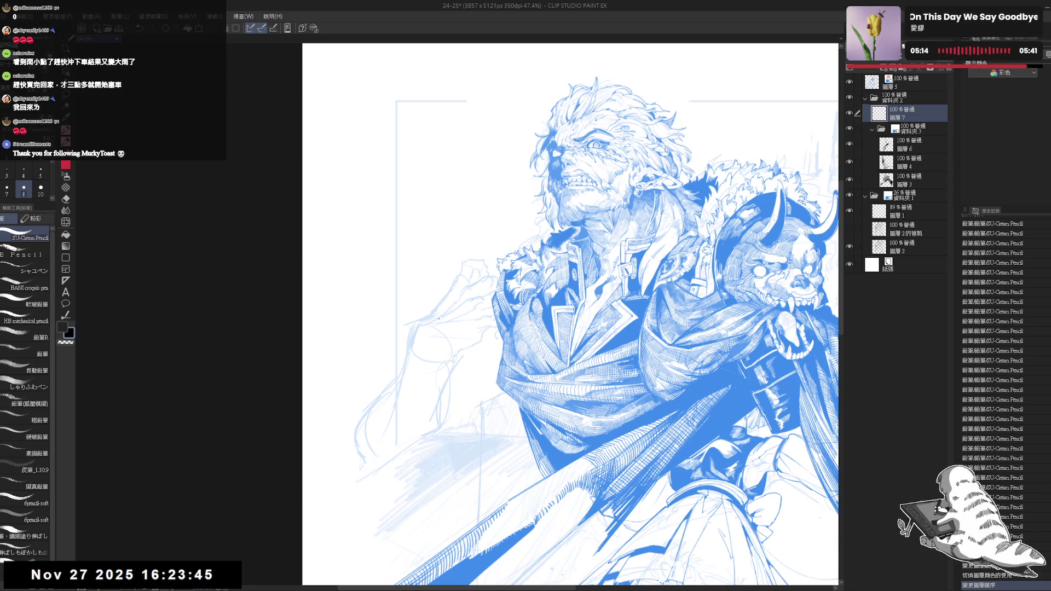
{"action": "left_click_drag", "start_coordinate": [441, 335], "coordinate": [455, 342]}
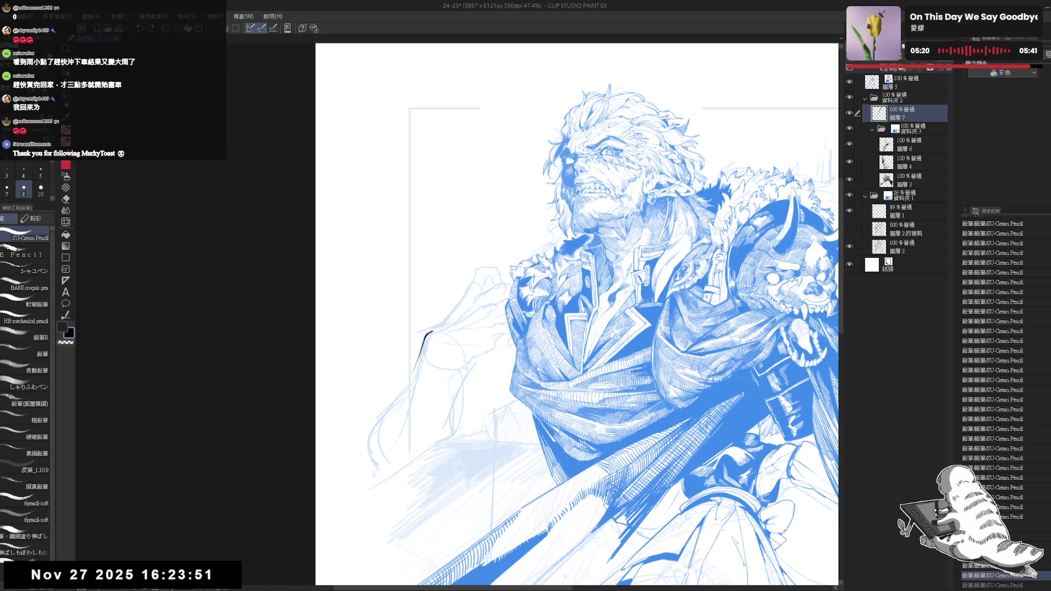
{"action": "left_click", "coordinate": [911, 132]}
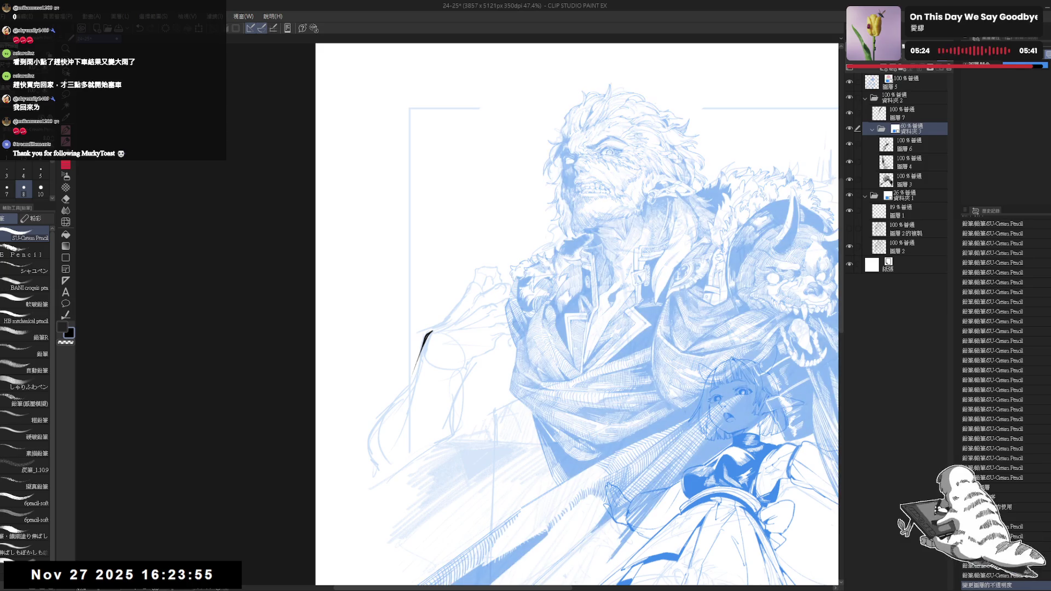
{"action": "left_click", "coordinate": [902, 114]}
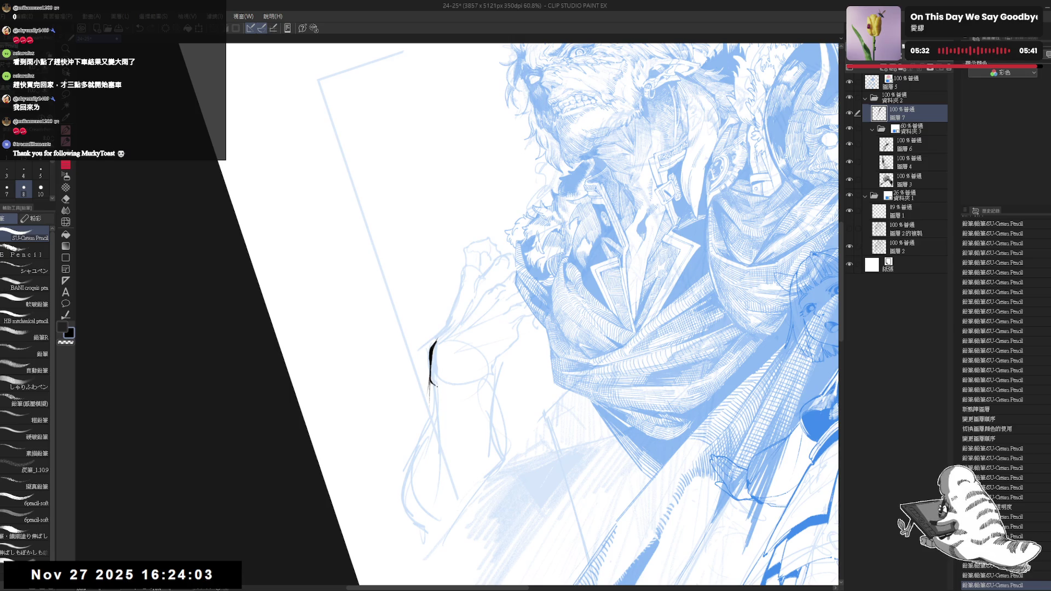
Ink the raised sleeve's black cuff curve and fill the small loop at its right end
{"action": "left_click_drag", "start_coordinate": [466, 390], "coordinate": [489, 382]}
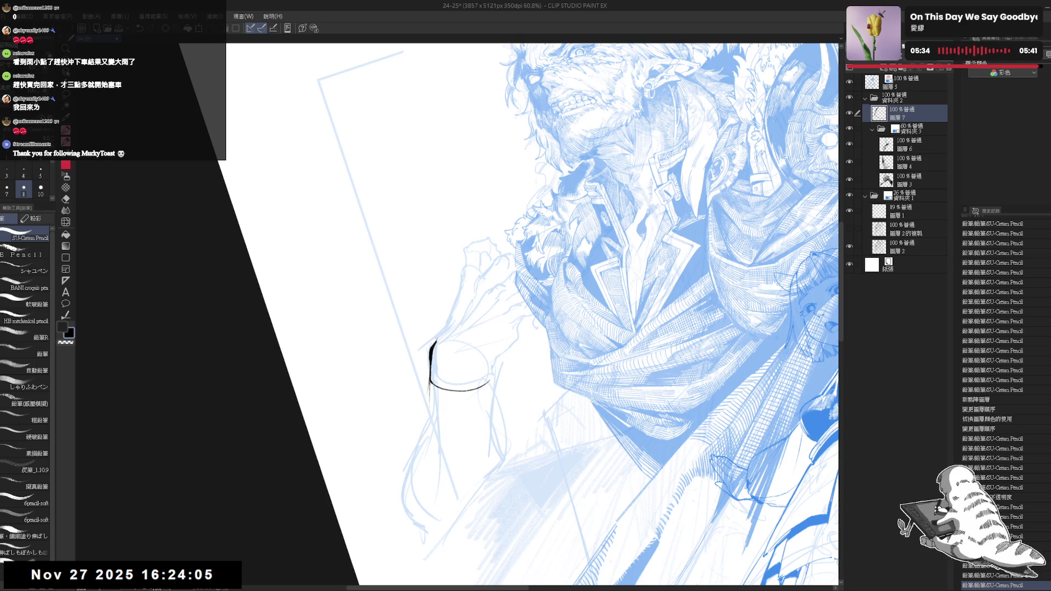
{"action": "scroll", "coordinate": [489, 381], "scroll_direction": "down", "scroll_amount": 1}
{"action": "scroll", "coordinate": [490, 366], "scroll_direction": "down", "scroll_amount": 1}
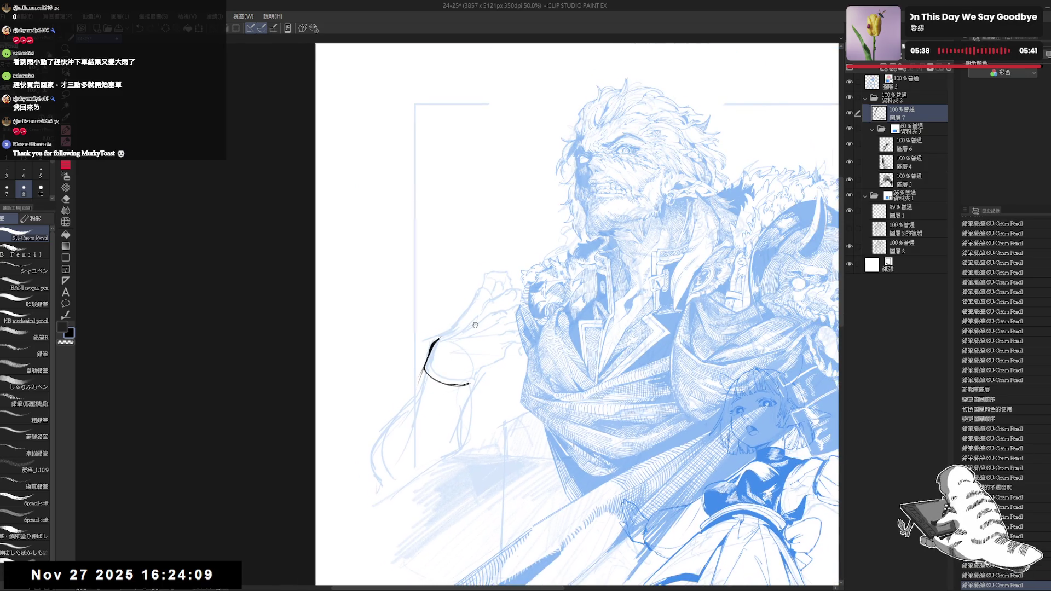
{"action": "left_click_drag", "start_coordinate": [475, 325], "coordinate": [482, 336]}
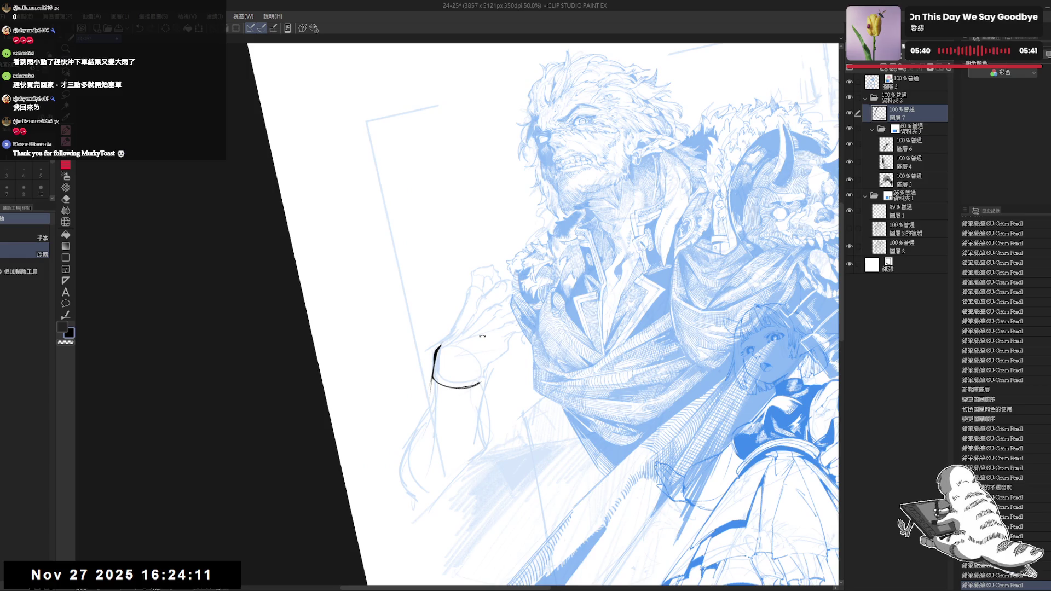
{"action": "scroll", "coordinate": [527, 251], "scroll_direction": "up", "scroll_amount": 1}
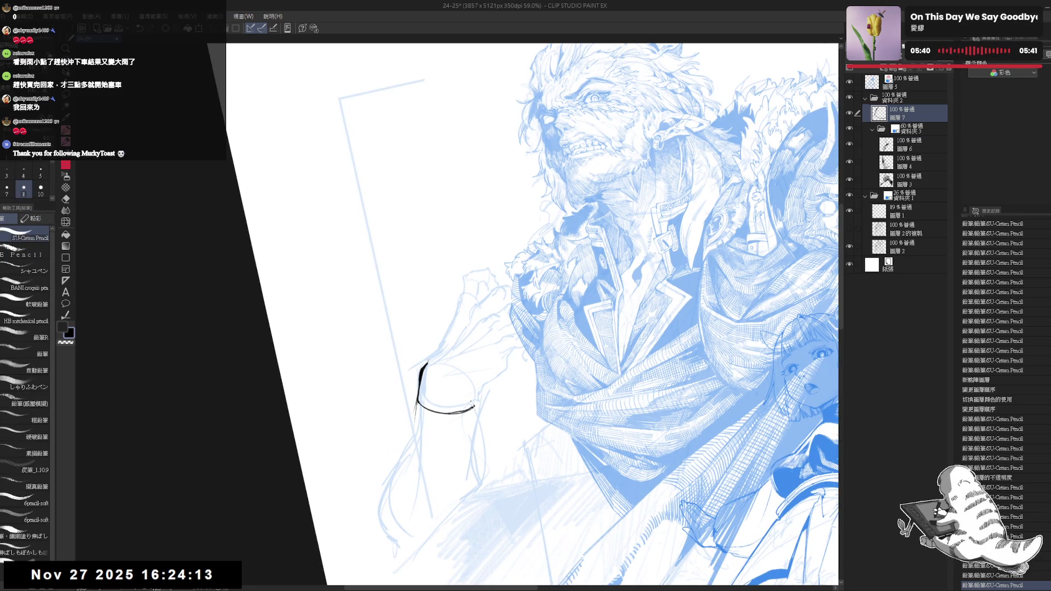
{"action": "left_click_drag", "start_coordinate": [465, 401], "coordinate": [474, 402]}
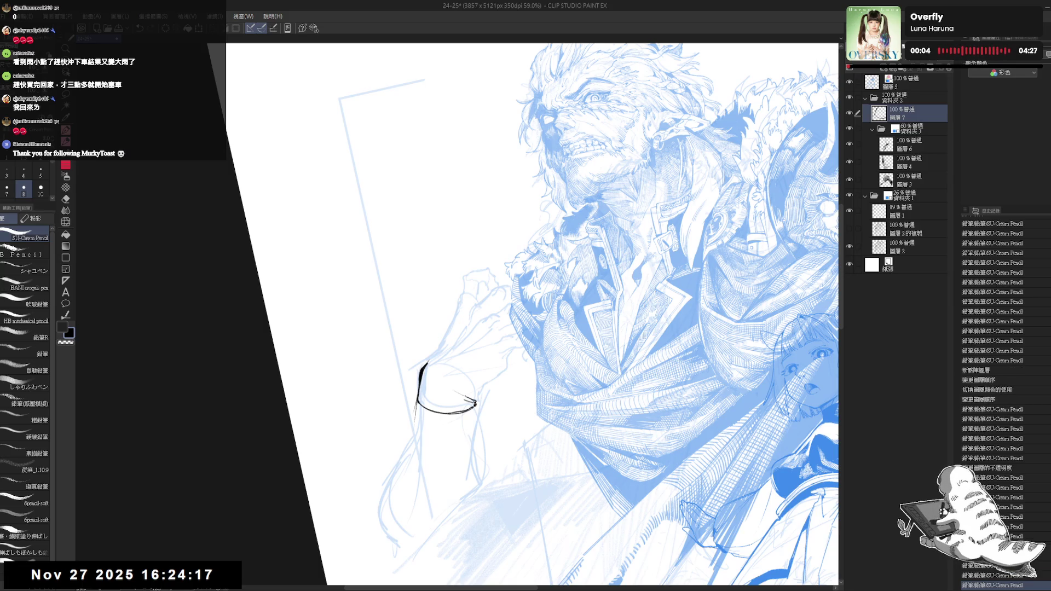
{"action": "left_click", "coordinate": [470, 402]}
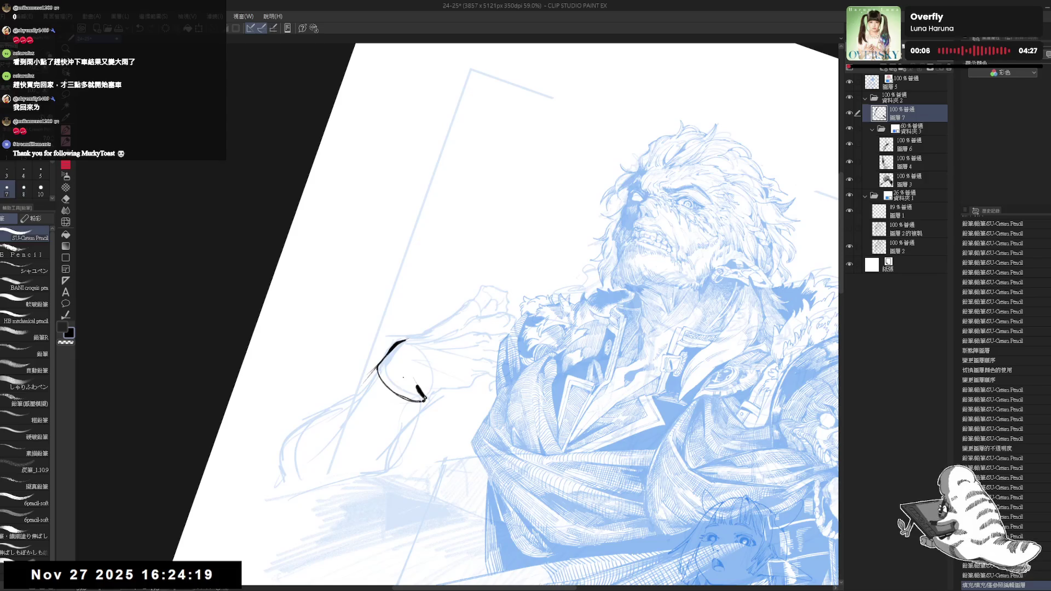
{"action": "left_click_drag", "start_coordinate": [405, 378], "coordinate": [424, 398]}
{"action": "key", "text": "r"}
{"action": "mouse_move", "coordinate": [383, 340]}
{"action": "left_mouse_down"}
{"action": "mouse_move", "coordinate": [376, 378]}
{"action": "mouse_move", "coordinate": [422, 401]}
{"action": "left_mouse_up"}
{"action": "scroll", "coordinate": [376, 385], "scroll_direction": "up", "scroll_amount": 2}
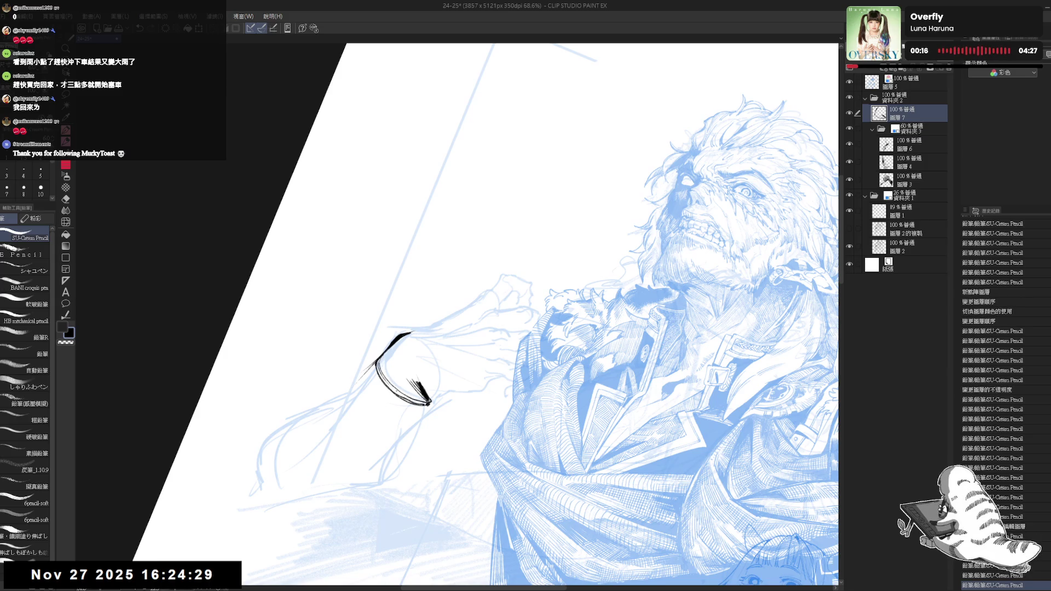
{"action": "left_click_drag", "start_coordinate": [416, 389], "coordinate": [426, 402]}
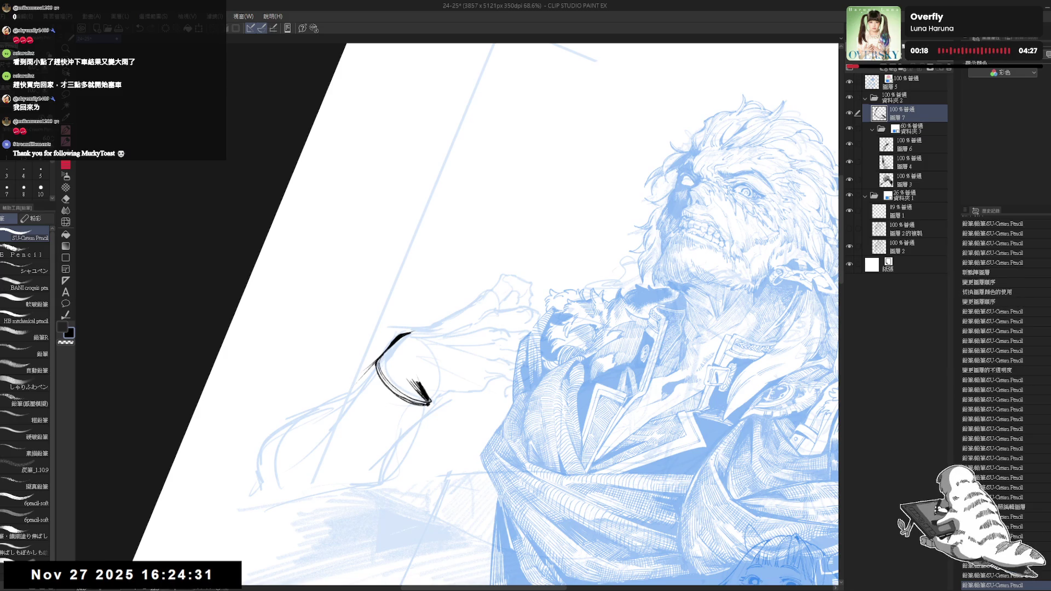
{"action": "scroll", "coordinate": [534, 314], "scroll_direction": "down", "scroll_amount": 1}
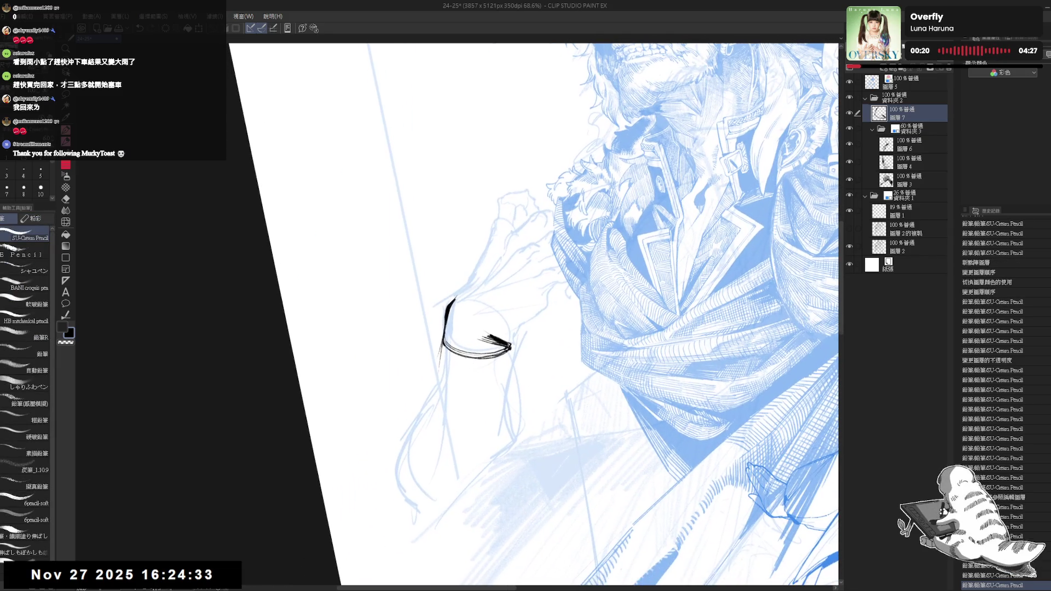
Ink the sleeve's long left contour running down from the cuff into a lower curve
{"action": "left_click_drag", "start_coordinate": [443, 357], "coordinate": [426, 406]}
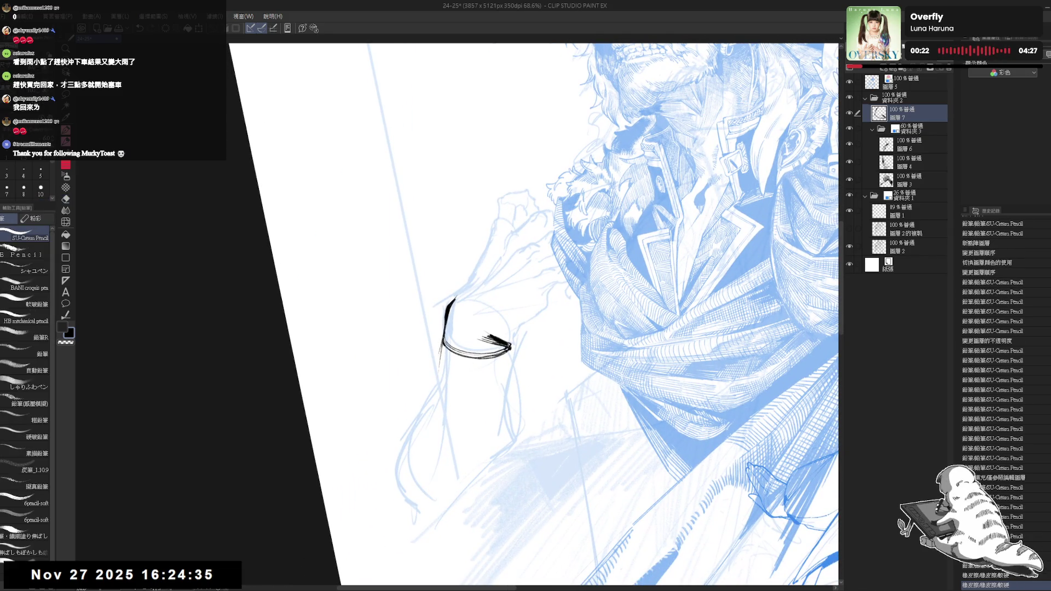
{"action": "left_click_drag", "start_coordinate": [441, 346], "coordinate": [415, 435]}
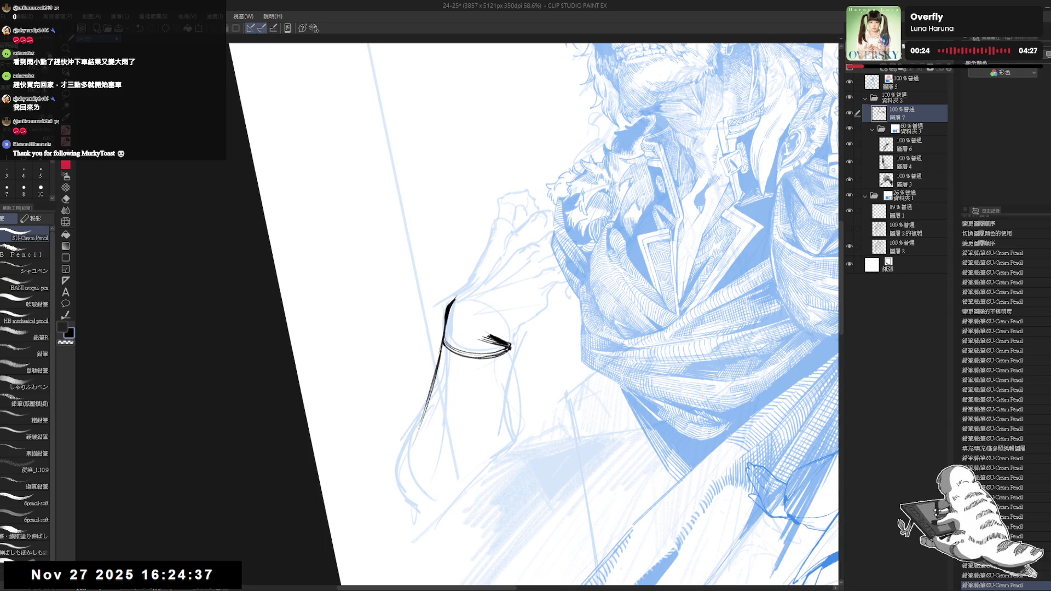
{"action": "left_click_drag", "start_coordinate": [436, 368], "coordinate": [421, 418]}
{"action": "left_click_drag", "start_coordinate": [443, 345], "coordinate": [443, 439]}
{"action": "key", "text": "minus"}
{"action": "key", "text": "e"}
{"action": "key", "text": "p"}
{"action": "mouse_move", "coordinate": [445, 388]}
{"action": "left_mouse_down"}
{"action": "mouse_move", "coordinate": [441, 438]}
{"action": "mouse_move", "coordinate": [464, 465]}
{"action": "left_mouse_up"}
{"action": "mouse_move", "coordinate": [450, 425]}
{"action": "left_mouse_down"}
{"action": "mouse_move", "coordinate": [440, 453]}
{"action": "mouse_move", "coordinate": [418, 465]}
{"action": "mouse_move", "coordinate": [434, 474]}
{"action": "left_mouse_up"}
{"action": "key", "text": "asciicircum"}
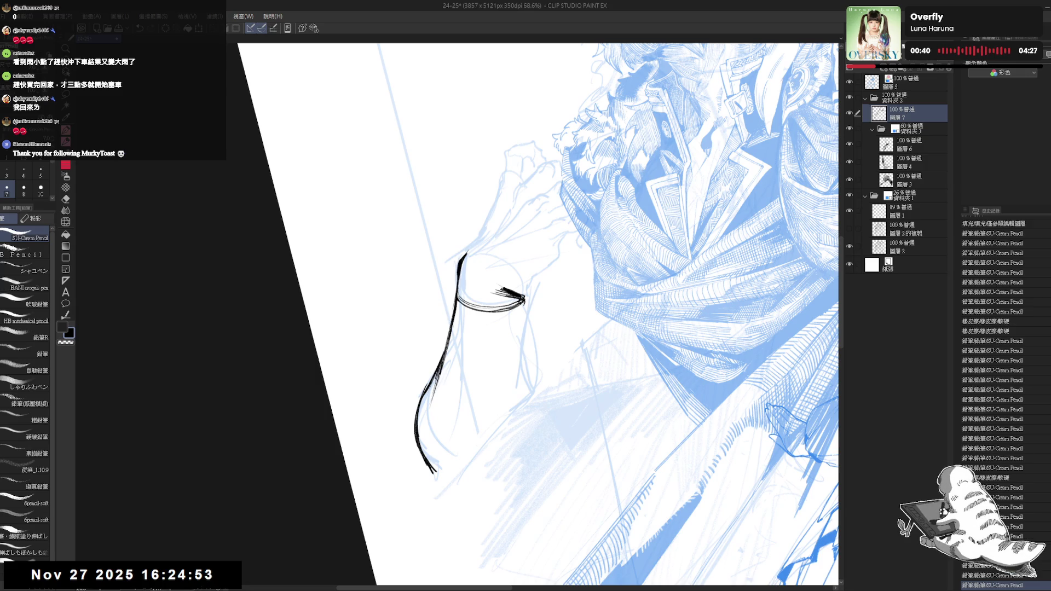
Ink the sleeve's right edge and several fold strokes under the cuff, erasing one stray mark
{"action": "left_click_drag", "start_coordinate": [524, 300], "coordinate": [516, 359]}
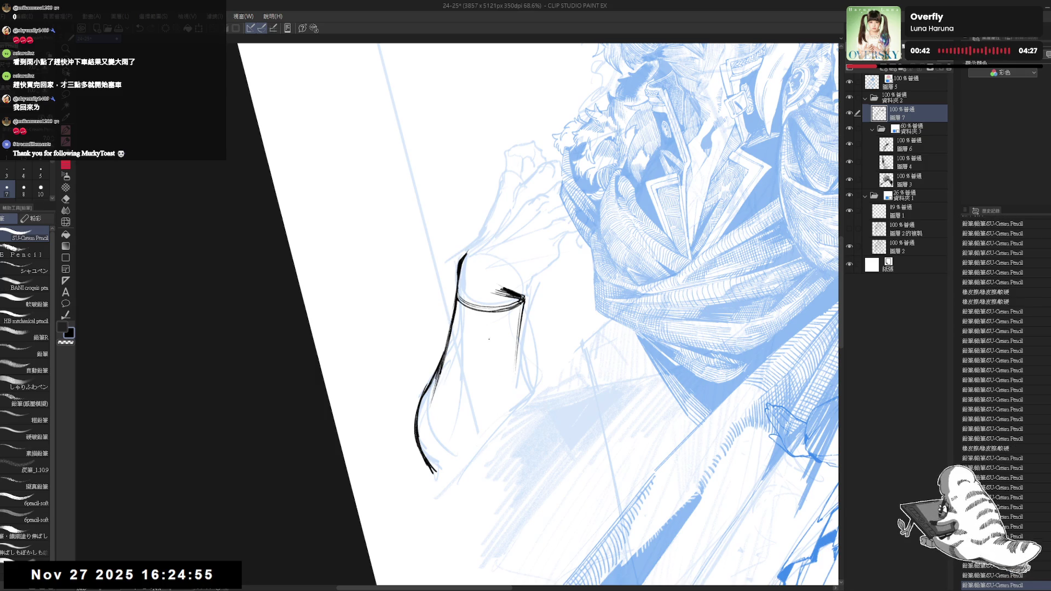
{"action": "mouse_move", "coordinate": [476, 312]}
{"action": "left_mouse_down"}
{"action": "mouse_move", "coordinate": [486, 405]}
{"action": "mouse_move", "coordinate": [478, 432]}
{"action": "left_mouse_up"}
{"action": "left_click", "coordinate": [464, 411]}
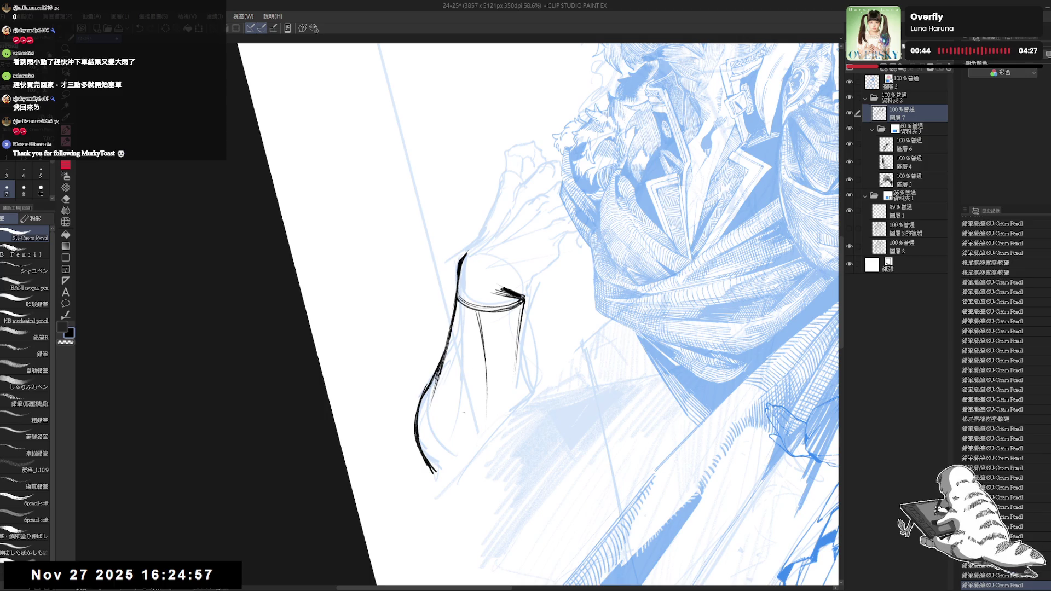
{"action": "left_click_drag", "start_coordinate": [477, 308], "coordinate": [498, 376]}
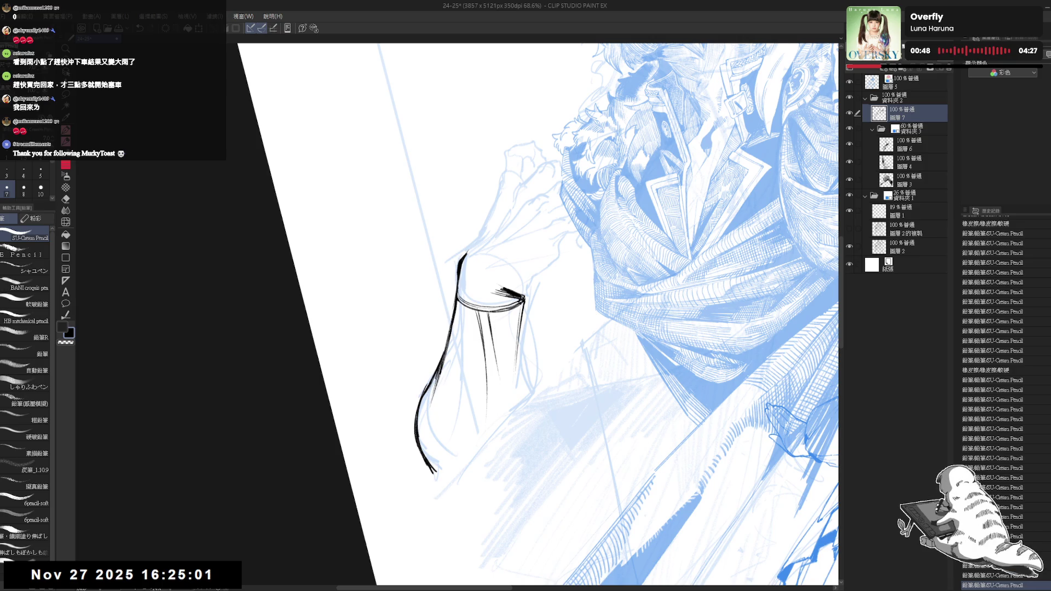
{"action": "key", "text": "e"}
{"action": "left_click_drag", "start_coordinate": [476, 305], "coordinate": [483, 310]}
{"action": "key", "text": "p"}
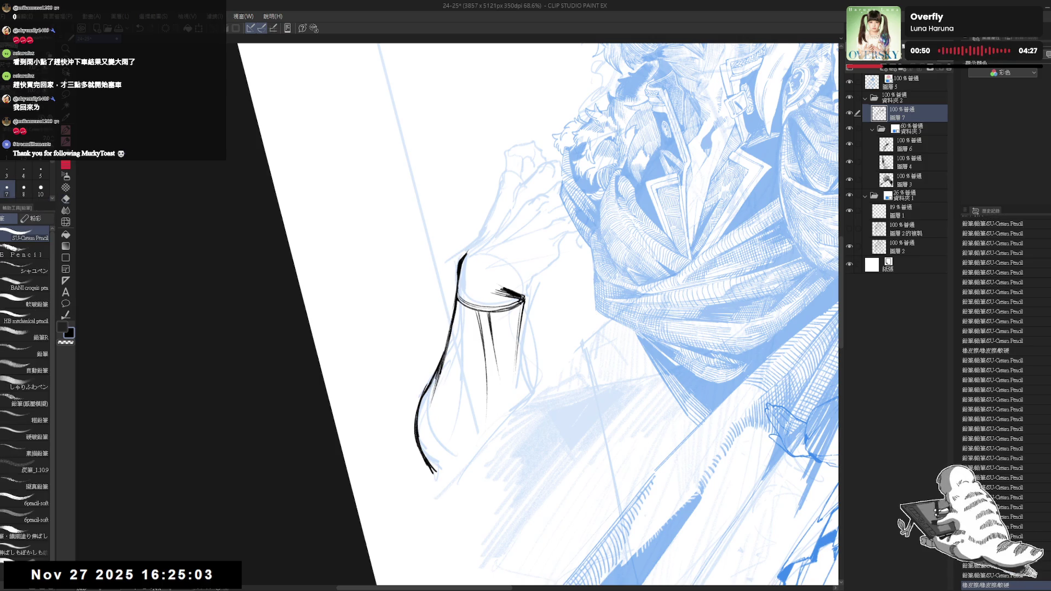
{"action": "left_click", "coordinate": [506, 407]}
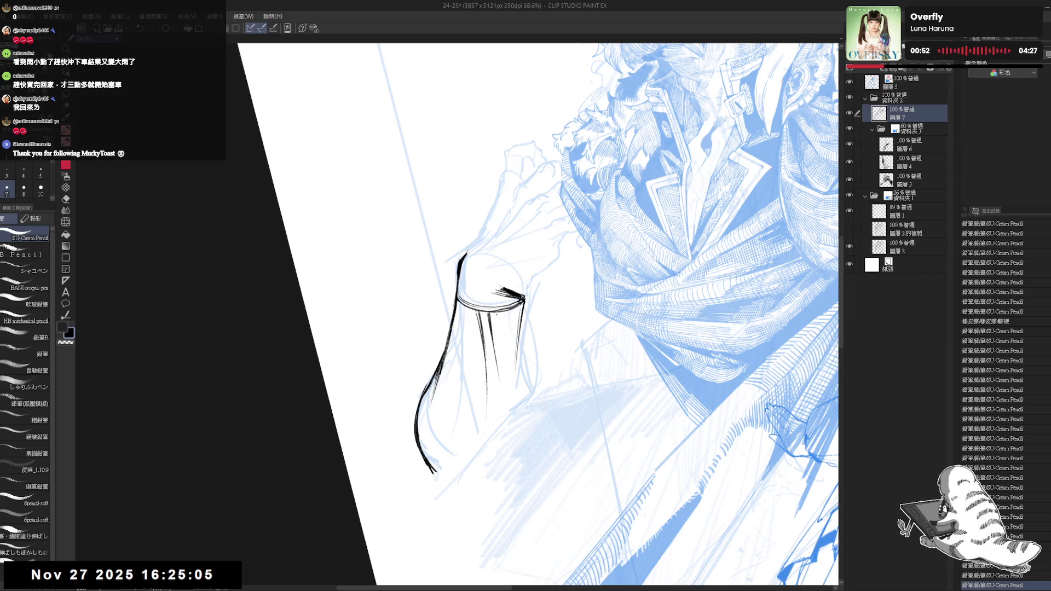
{"action": "left_click_drag", "start_coordinate": [495, 311], "coordinate": [499, 323]}
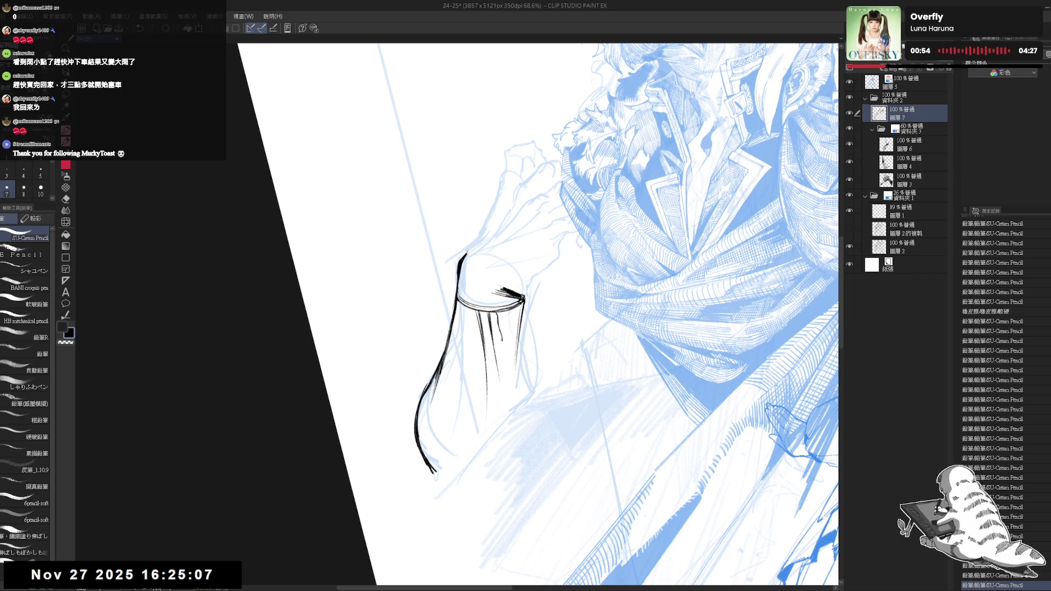
{"action": "left_click_drag", "start_coordinate": [504, 327], "coordinate": [508, 335]}
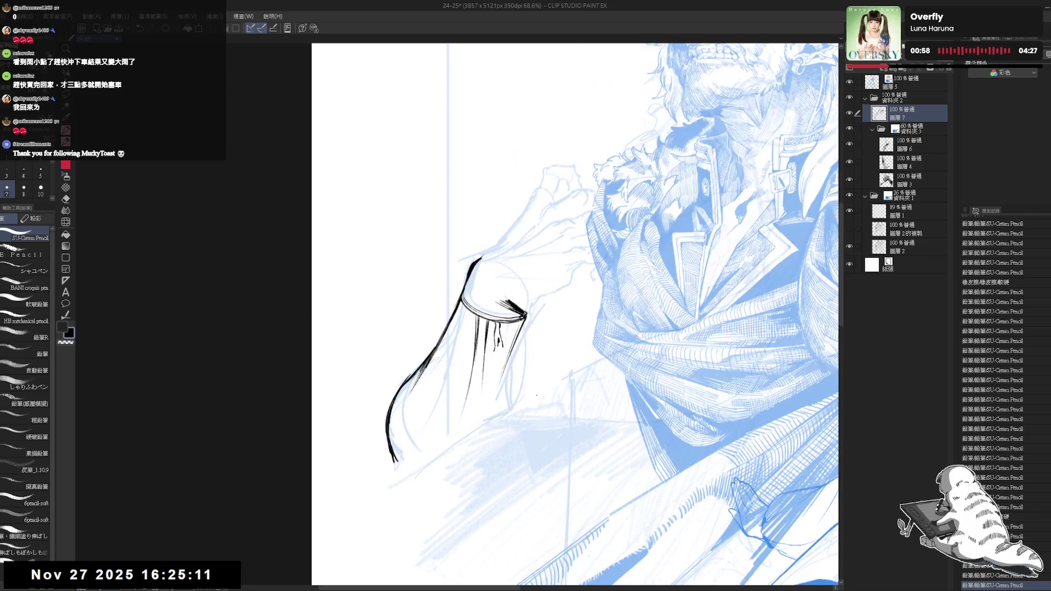
Darken the sleeve's left contour and add a small ink dot at its bottom
{"action": "key", "text": "h"}
{"action": "left_click", "coordinate": [485, 391]}
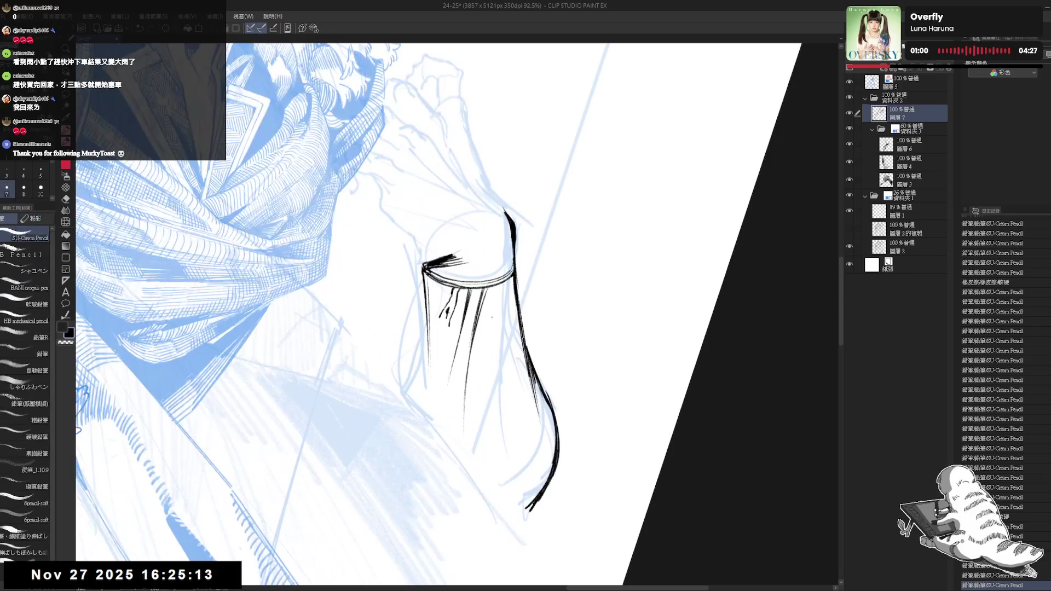
{"action": "key", "text": "h"}
{"action": "scroll", "coordinate": [381, 430], "scroll_direction": "down", "scroll_amount": 2}
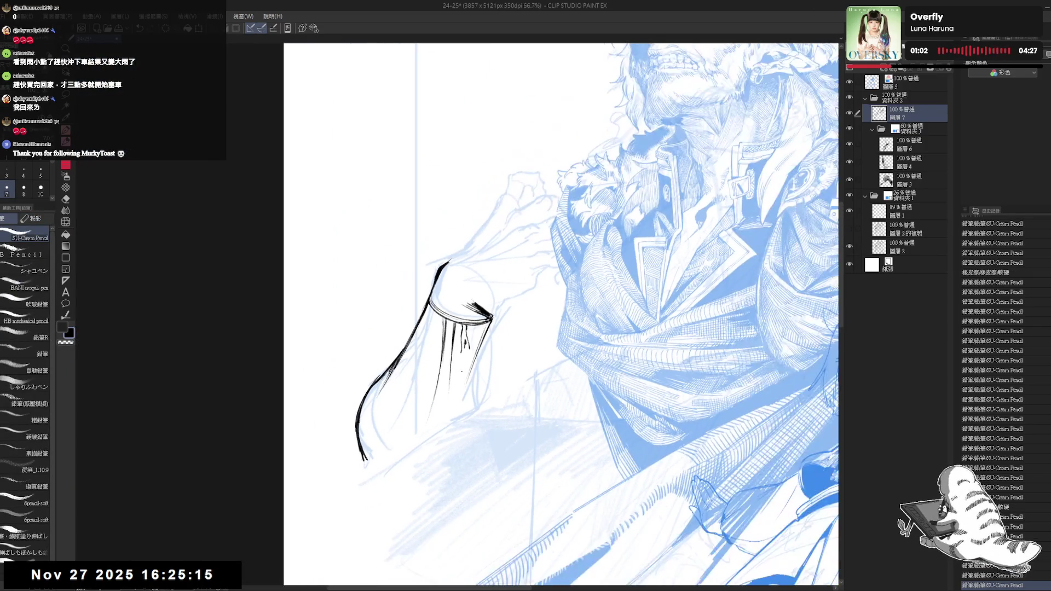
{"action": "left_click_drag", "start_coordinate": [382, 431], "coordinate": [416, 416]}
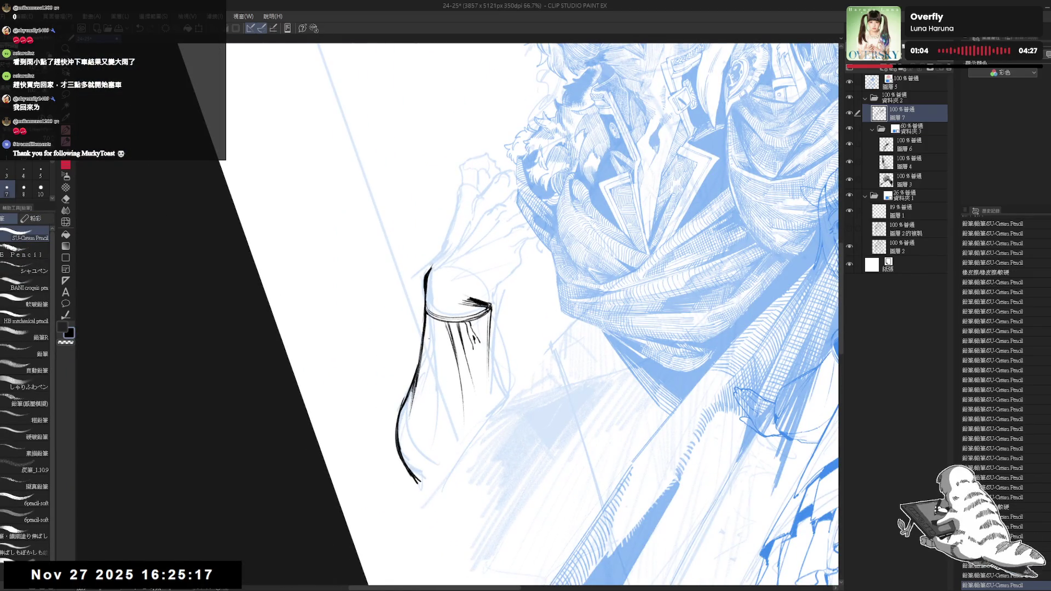
{"action": "mouse_move", "coordinate": [432, 335]}
{"action": "left_mouse_down"}
{"action": "mouse_move", "coordinate": [427, 361]}
{"action": "mouse_move", "coordinate": [460, 395]}
{"action": "mouse_move", "coordinate": [464, 453]}
{"action": "left_mouse_up"}
{"action": "left_click", "coordinate": [460, 472]}
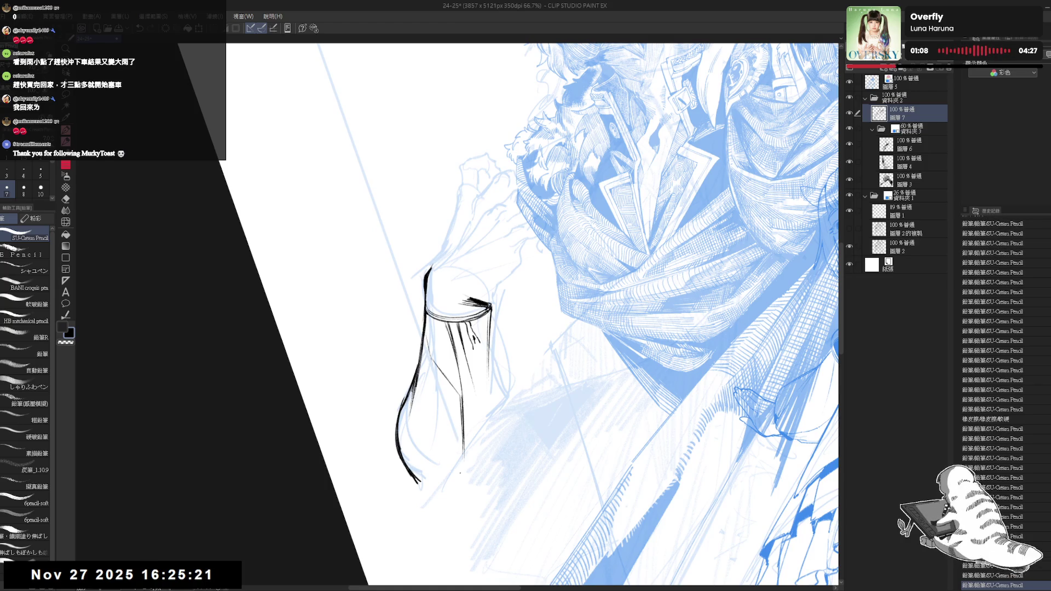
{"action": "scroll", "coordinate": [462, 471], "scroll_direction": "down", "scroll_amount": 3}
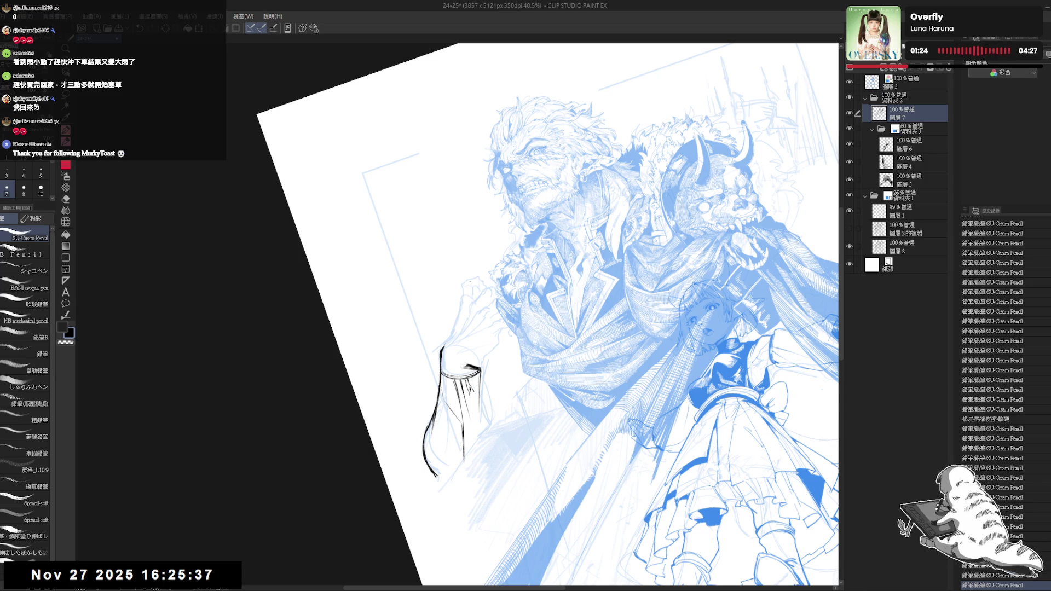
Draw a vertical line down the sleeve's left side and fill the lower-left shadow black
{"action": "scroll", "coordinate": [417, 511], "scroll_direction": "up", "scroll_amount": 1}
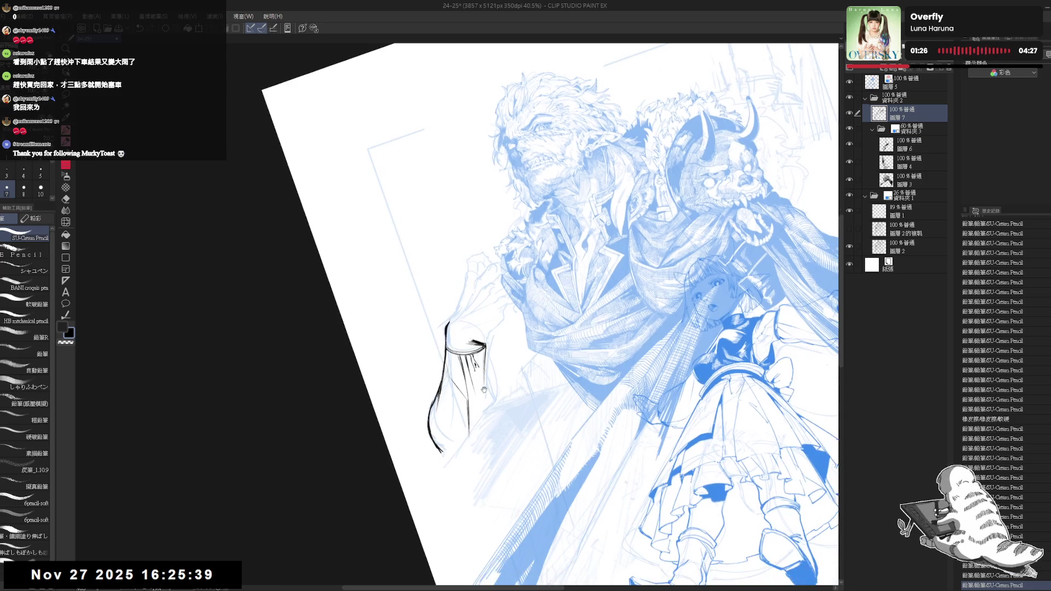
{"action": "scroll", "coordinate": [417, 510], "scroll_direction": "up", "scroll_amount": 1}
{"action": "scroll", "coordinate": [417, 510], "scroll_direction": "up", "scroll_amount": 1}
{"action": "mouse_move", "coordinate": [452, 364]}
{"action": "left_mouse_down"}
{"action": "mouse_move", "coordinate": [438, 405]}
{"action": "mouse_move", "coordinate": [420, 393]}
{"action": "mouse_move", "coordinate": [434, 456]}
{"action": "left_mouse_up"}
{"action": "key", "text": "ctrl+z"}
{"action": "key", "text": "ctrl+z"}
{"action": "key", "text": "ctrl+z"}
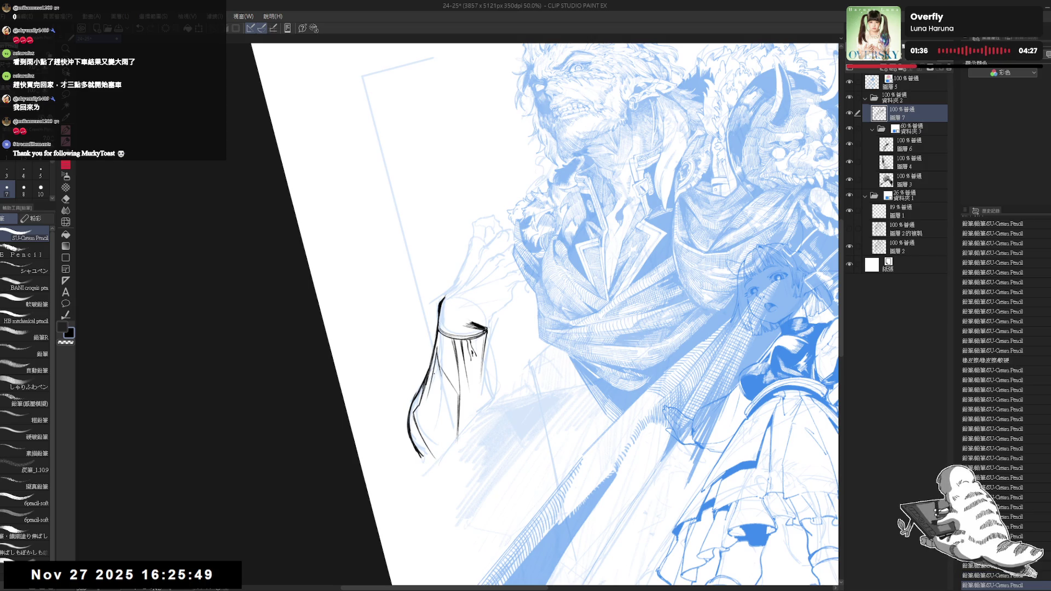
{"action": "left_click_drag", "start_coordinate": [444, 365], "coordinate": [436, 457]}
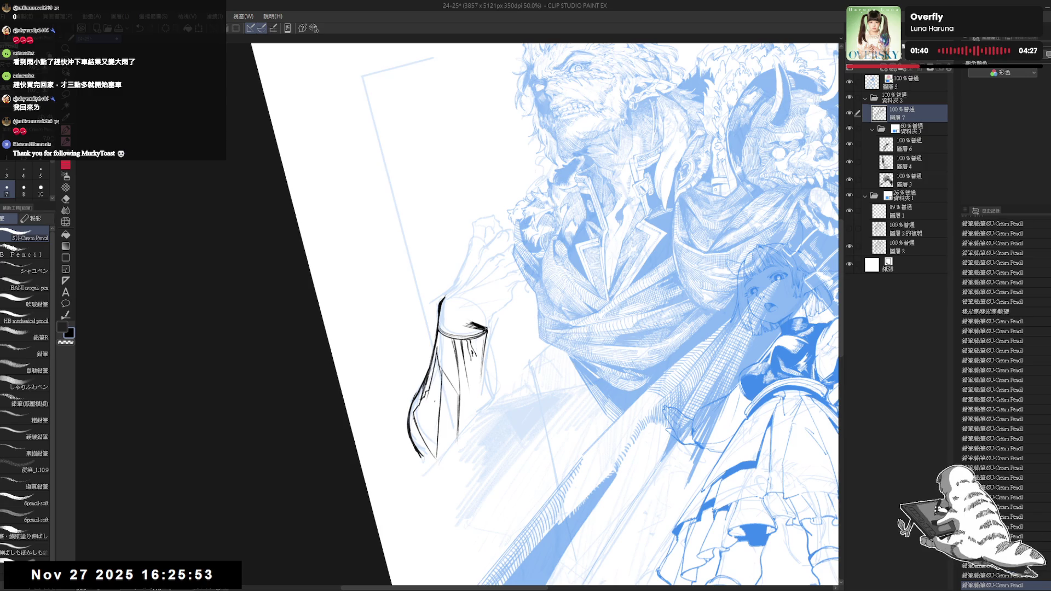
{"action": "key", "text": "g"}
{"action": "left_click", "coordinate": [429, 416]}
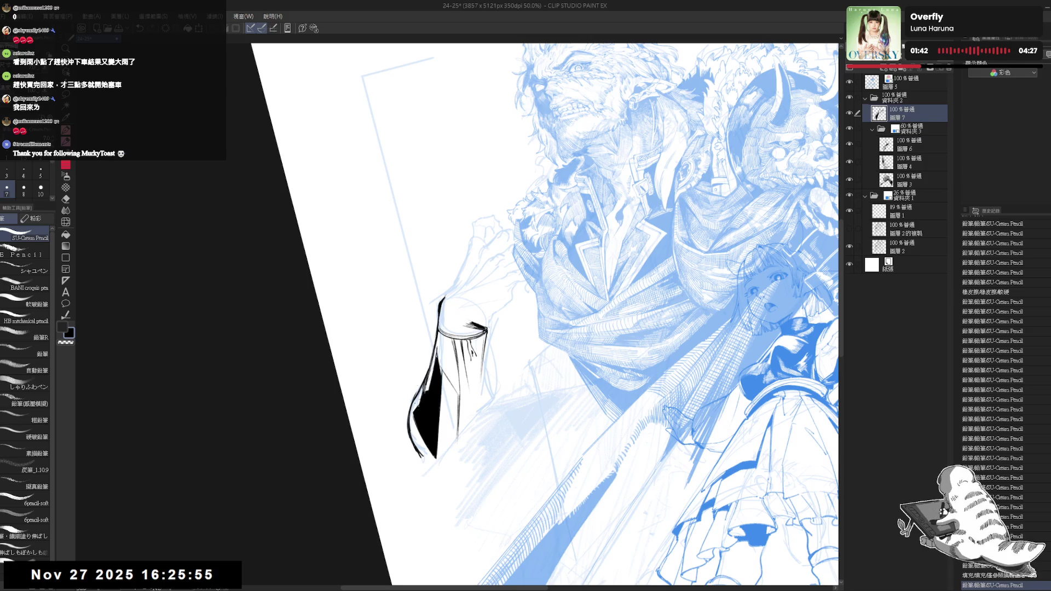
{"action": "left_click_drag", "start_coordinate": [434, 376], "coordinate": [376, 384]}
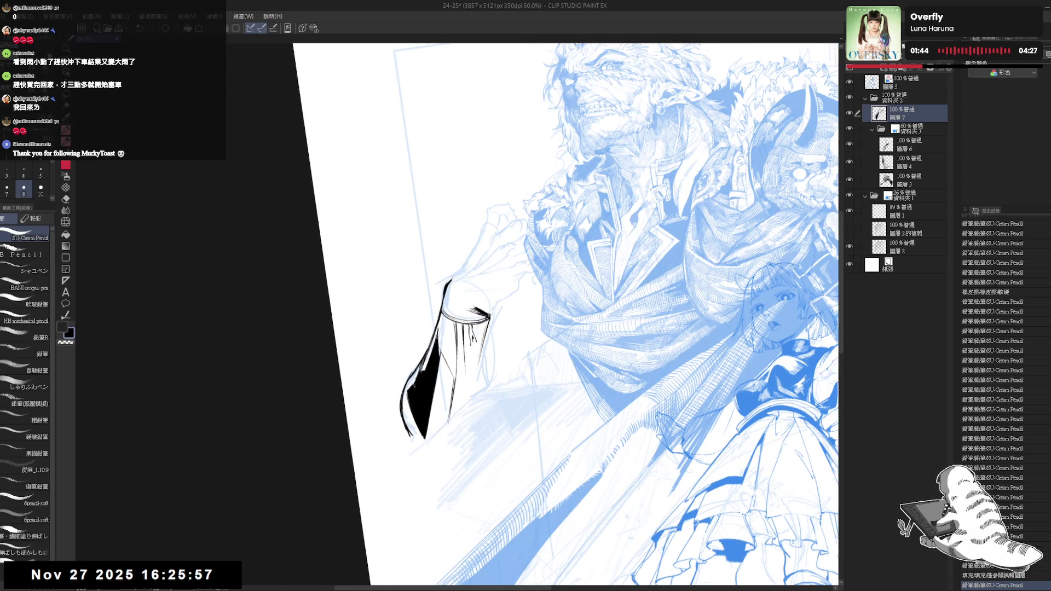
{"action": "key", "text": "ctrl+z"}
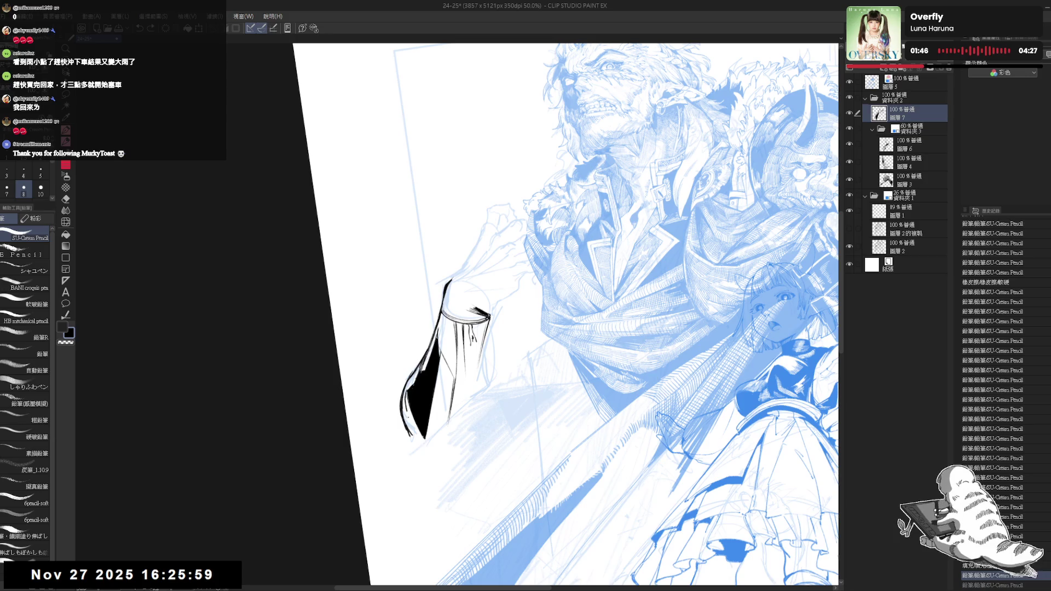
With a thicker pencil, ink more solid black into the sleeve's shadow
{"action": "left_click_drag", "start_coordinate": [547, 328], "coordinate": [539, 327]}
{"action": "key", "text": "bracketright"}
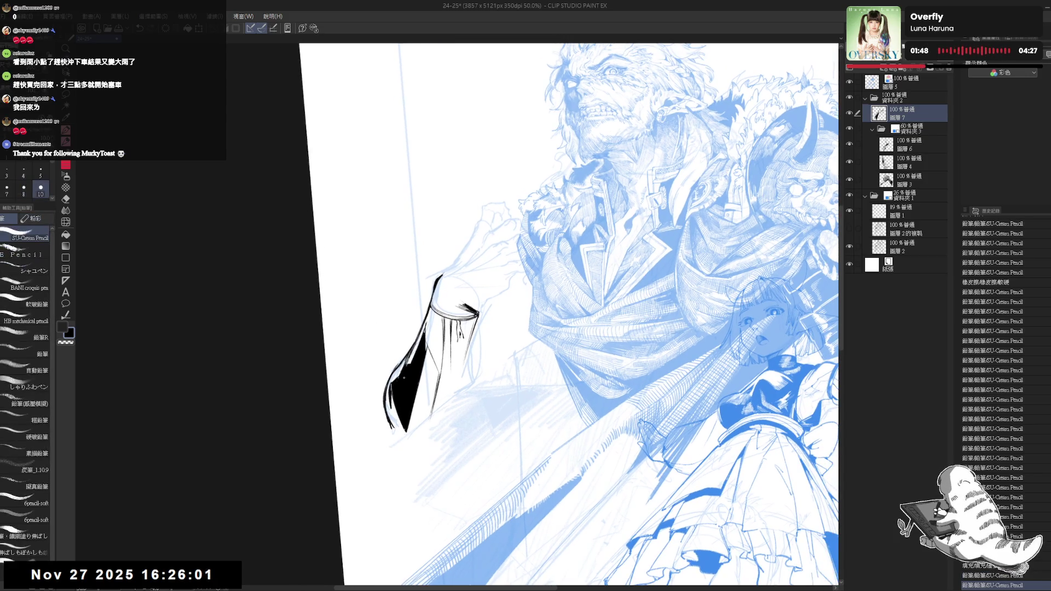
{"action": "mouse_move", "coordinate": [393, 396]}
{"action": "left_mouse_down"}
{"action": "mouse_move", "coordinate": [388, 421]}
{"action": "mouse_move", "coordinate": [410, 460]}
{"action": "mouse_move", "coordinate": [490, 376]}
{"action": "left_mouse_up"}
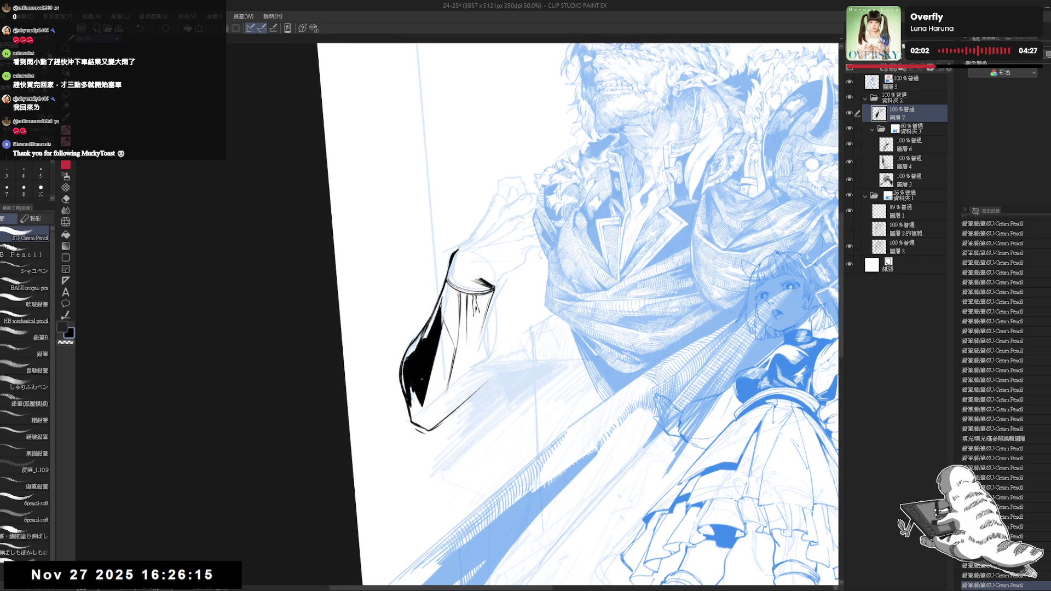
{"action": "mouse_move", "coordinate": [409, 383]}
{"action": "left_mouse_down"}
{"action": "mouse_move", "coordinate": [414, 414]}
{"action": "mouse_move", "coordinate": [426, 411]}
{"action": "mouse_move", "coordinate": [413, 427]}
{"action": "left_mouse_up"}
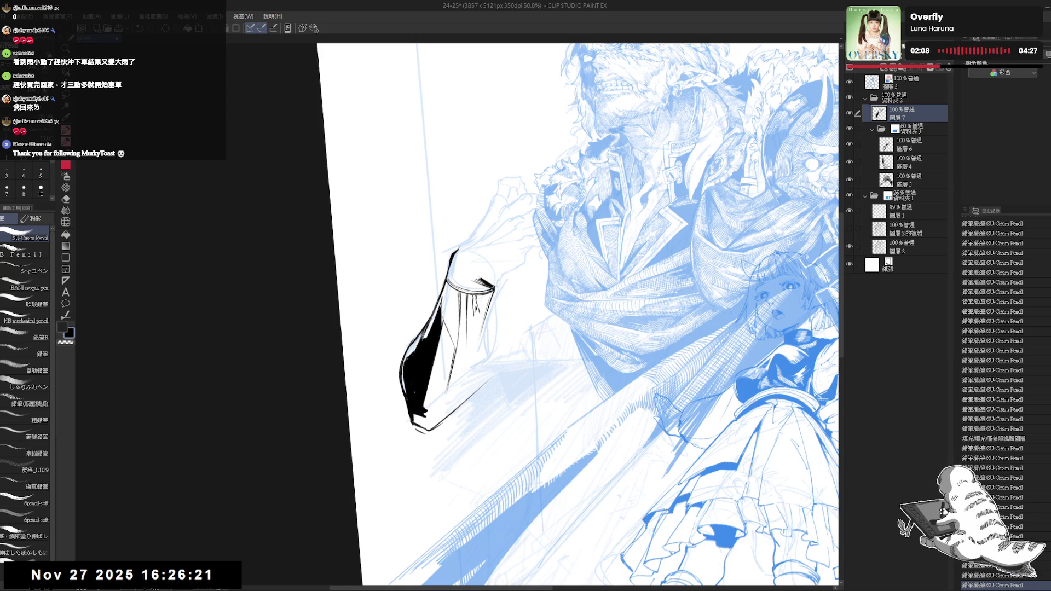
Erase stray marks along the shadow's lower edge, then flip and tilt the view to check
{"action": "key", "text": "e"}
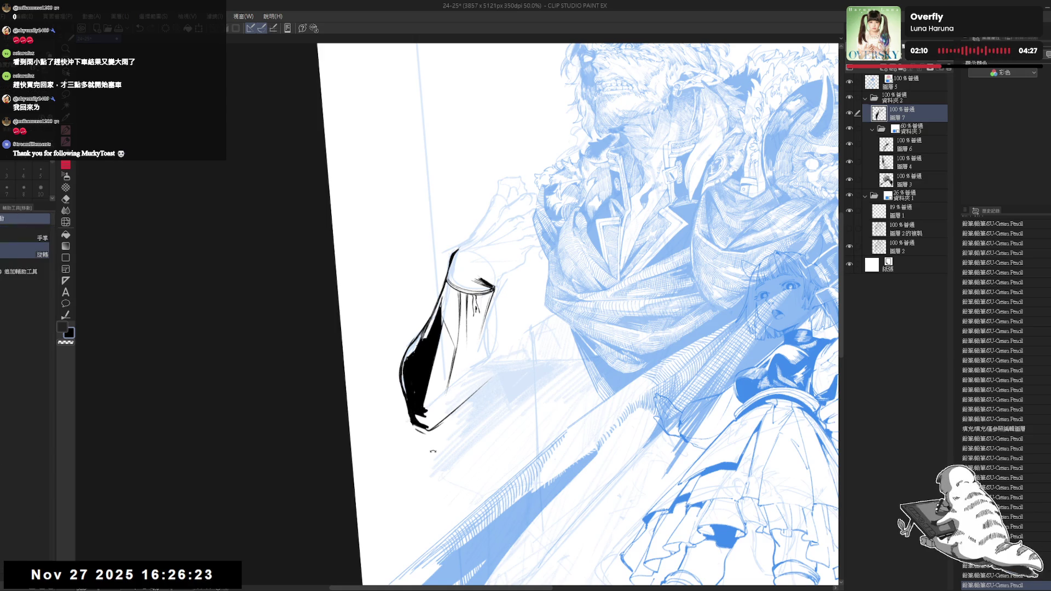
{"action": "left_click_drag", "start_coordinate": [444, 422], "coordinate": [446, 419]}
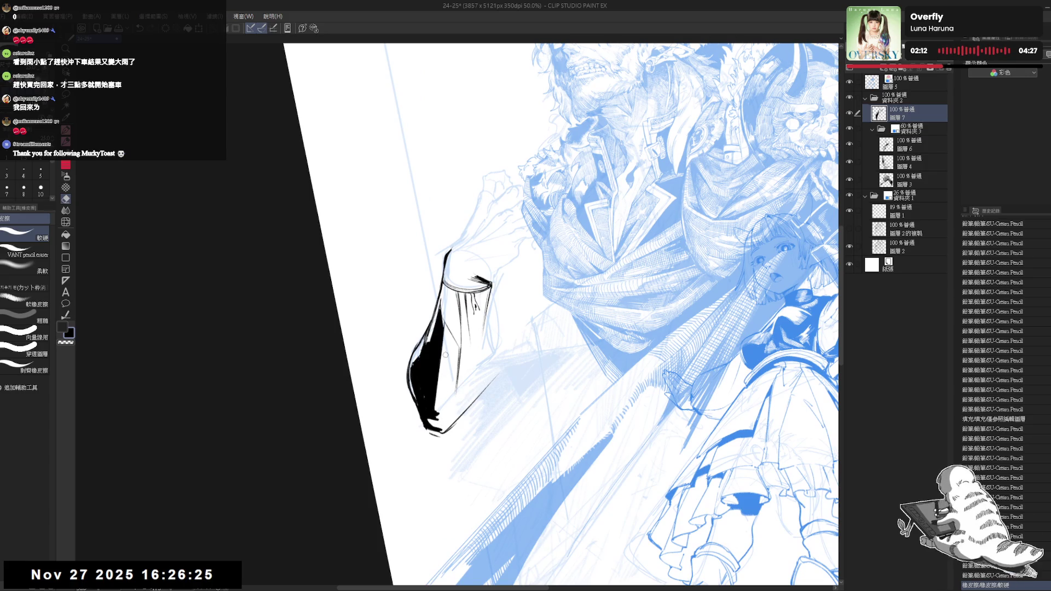
{"action": "key", "text": "space"}
{"action": "mouse_move", "coordinate": [445, 343]}
{"action": "left_mouse_down"}
{"action": "mouse_move", "coordinate": [440, 399]}
{"action": "mouse_move", "coordinate": [451, 349]}
{"action": "left_mouse_up"}
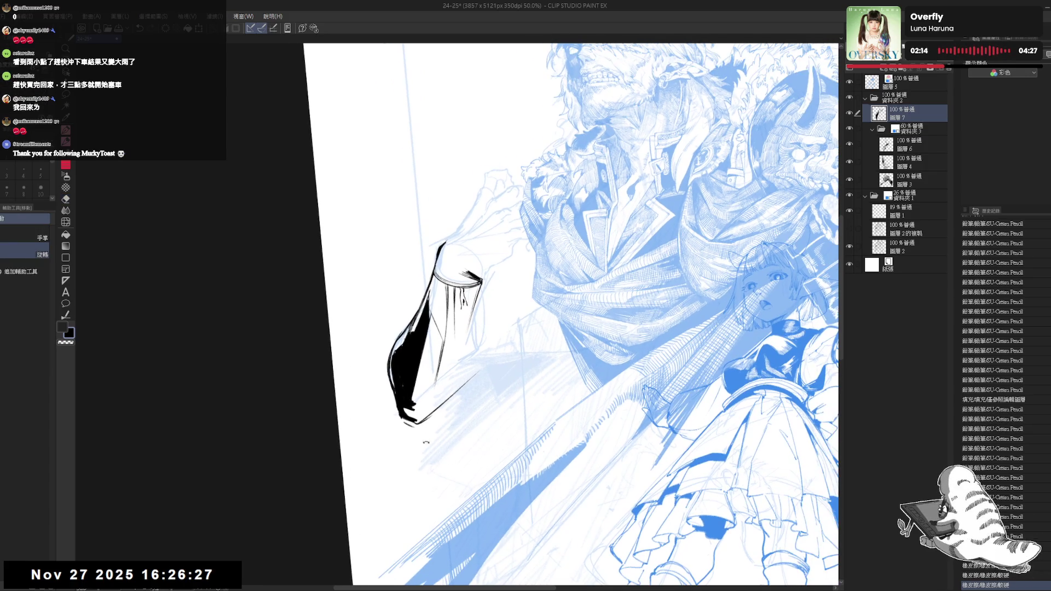
{"action": "mouse_move", "coordinate": [462, 469]}
{"action": "left_mouse_down"}
{"action": "mouse_move", "coordinate": [448, 302]}
{"action": "mouse_move", "coordinate": [458, 356]}
{"action": "left_mouse_up"}
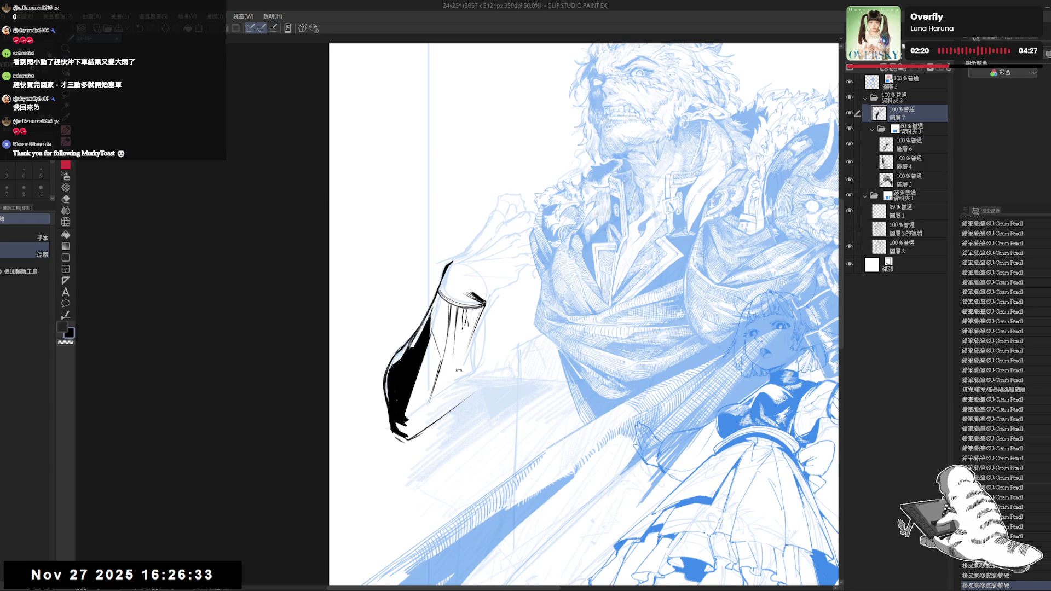
{"action": "key", "text": "h"}
{"action": "key", "text": "minus"}
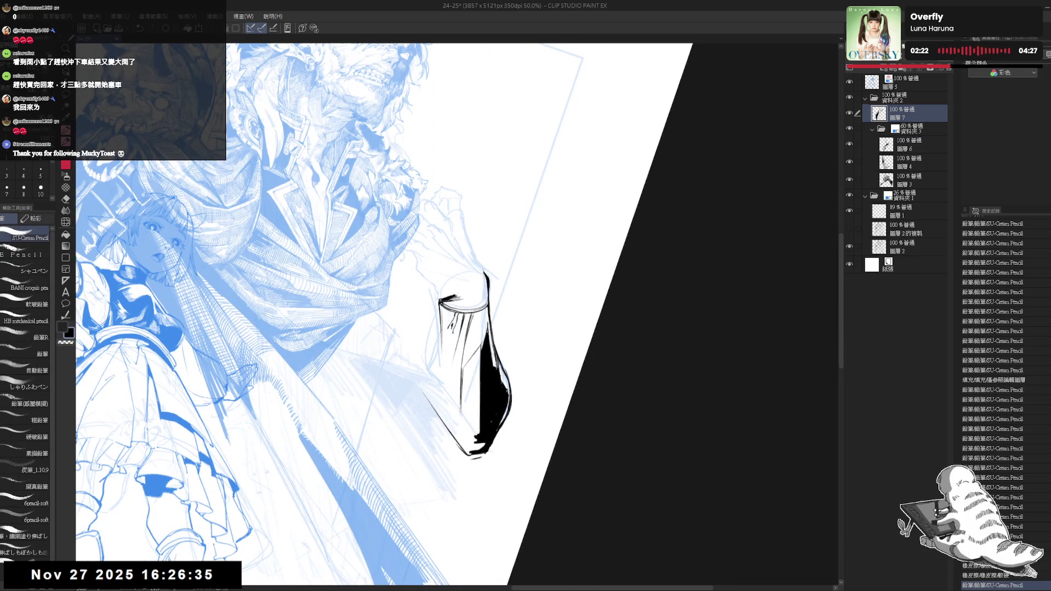
Ink firm strokes along the sleeve's left edge near its end with the pencil
{"action": "key", "text": "e"}
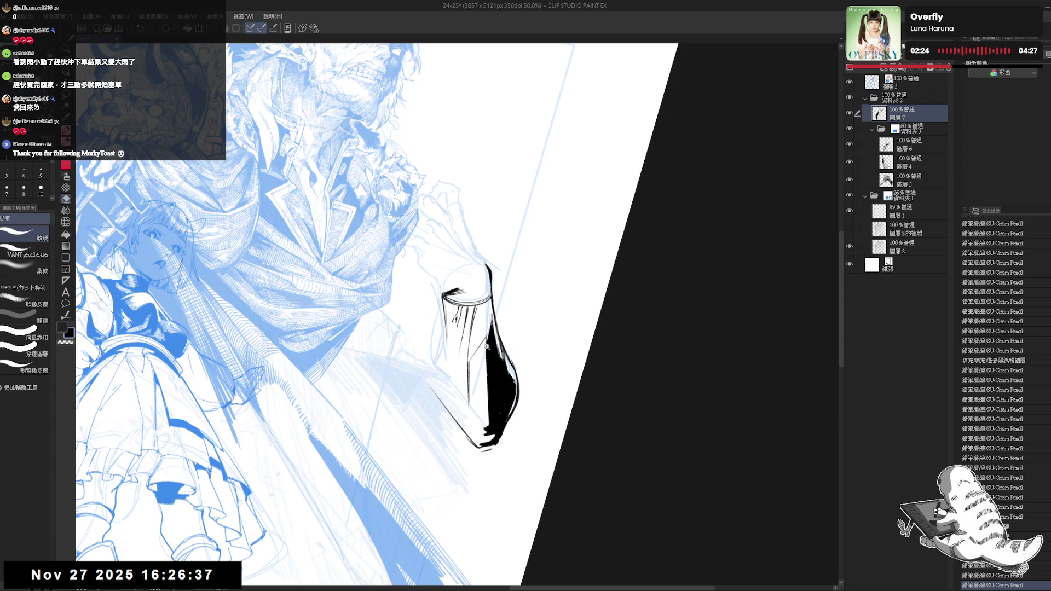
{"action": "scroll", "coordinate": [494, 375], "scroll_direction": "up", "scroll_amount": 2}
{"action": "key", "text": "p"}
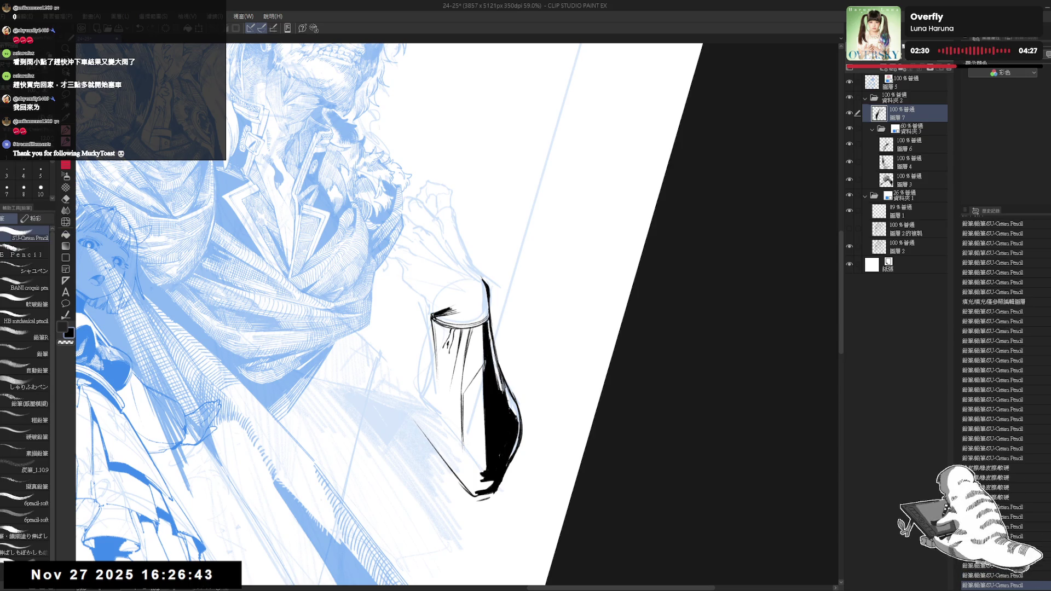
{"action": "mouse_move", "coordinate": [476, 470]}
{"action": "left_mouse_down"}
{"action": "mouse_move", "coordinate": [474, 419]}
{"action": "mouse_move", "coordinate": [514, 427]}
{"action": "mouse_move", "coordinate": [455, 434]}
{"action": "mouse_move", "coordinate": [435, 414]}
{"action": "left_mouse_up"}
{"action": "key", "text": "e"}
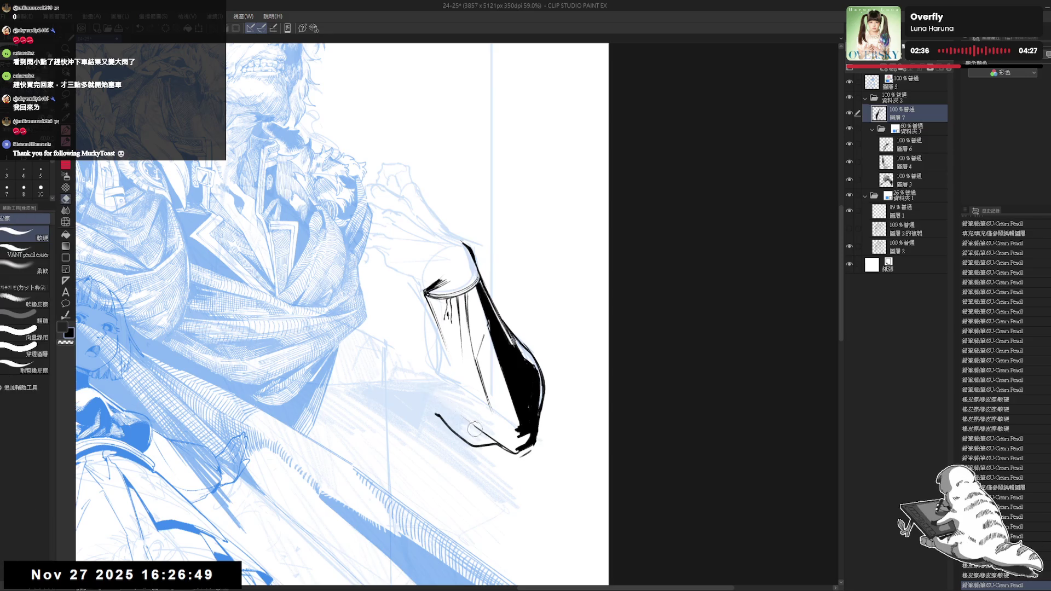
{"action": "key", "text": "p"}
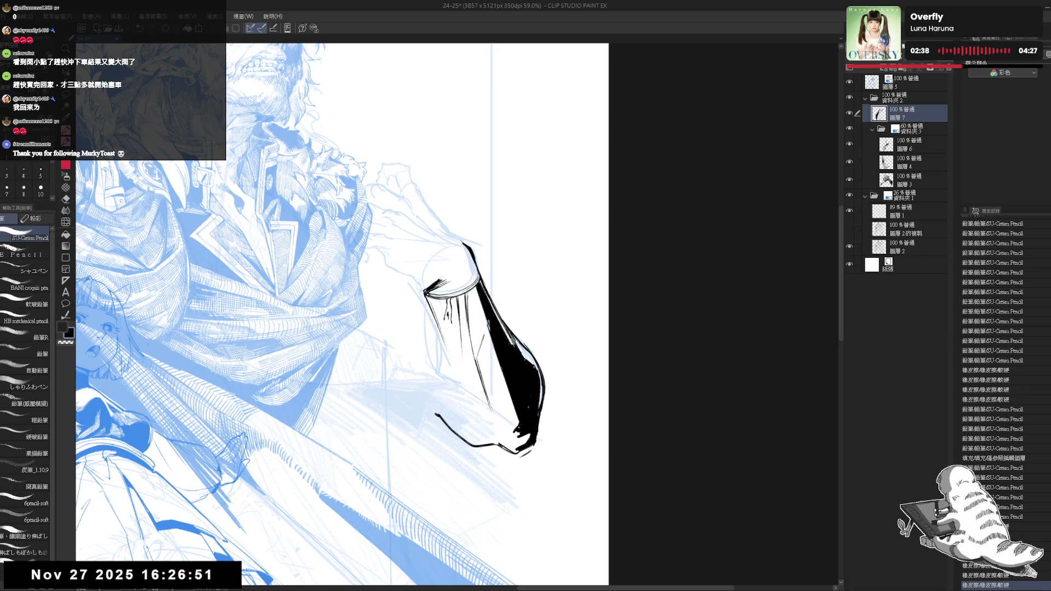
{"action": "left_click", "coordinate": [433, 330]}
{"action": "left_click_drag", "start_coordinate": [548, 164], "coordinate": [580, 230]}
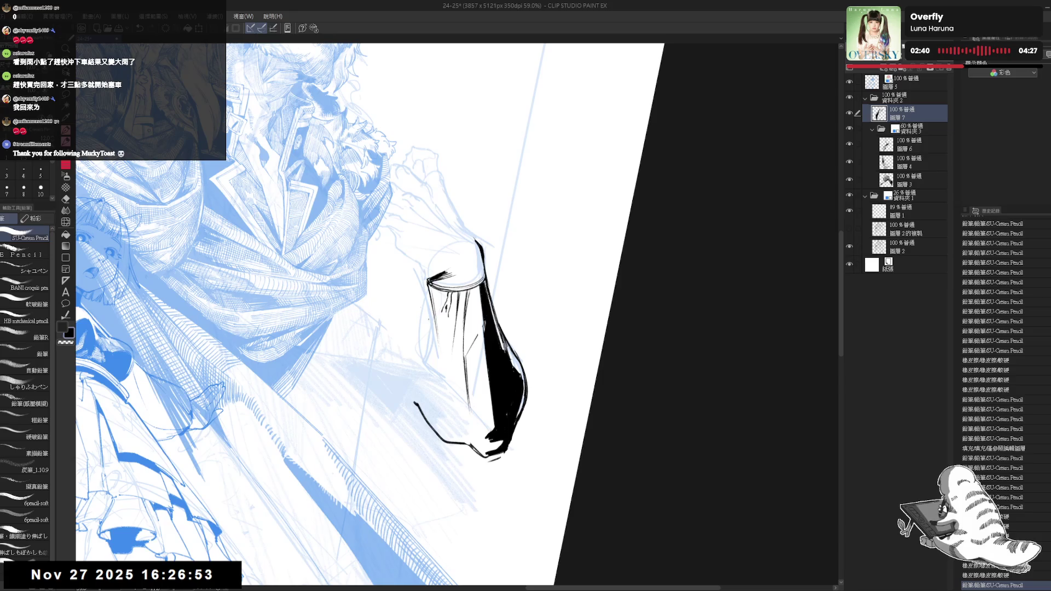
{"action": "left_click_drag", "start_coordinate": [432, 304], "coordinate": [441, 380]}
{"action": "left_click_drag", "start_coordinate": [437, 331], "coordinate": [440, 424]}
Erase the sleeve's interior lines, extend one down-right, and fill the enclosed gaps black
{"action": "key", "text": "e"}
{"action": "left_click_drag", "start_coordinate": [471, 338], "coordinate": [473, 453]}
{"action": "key", "text": "p"}
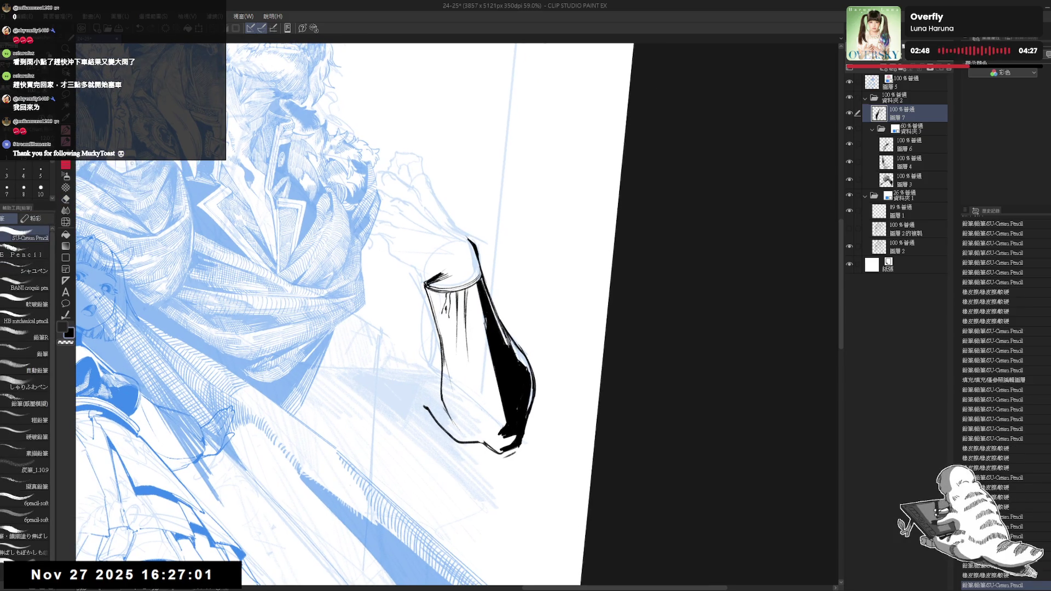
{"action": "left_click_drag", "start_coordinate": [475, 335], "coordinate": [490, 364]}
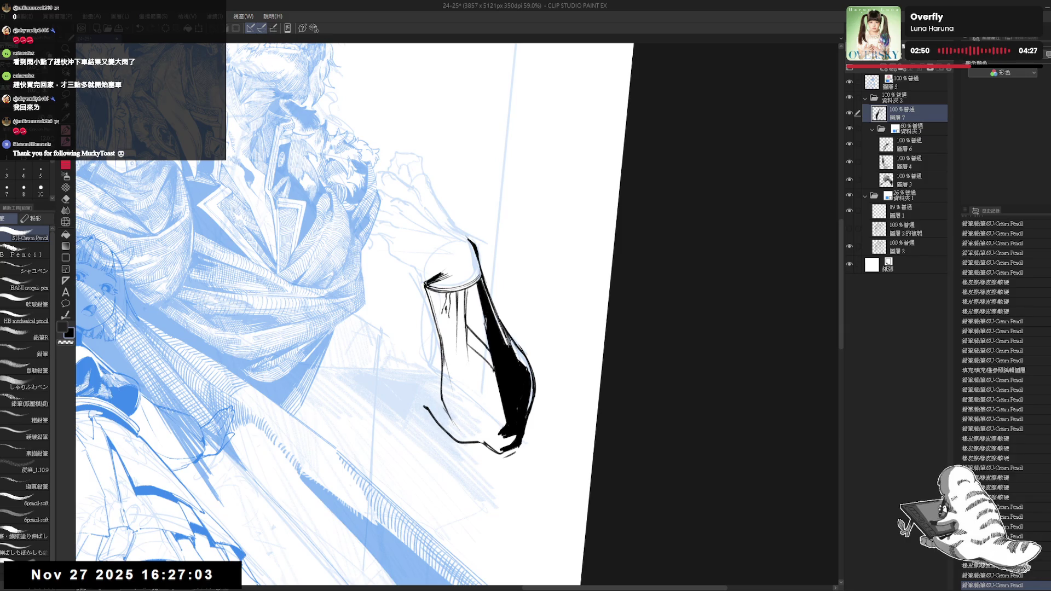
{"action": "key", "text": "g"}
{"action": "left_click", "coordinate": [491, 363]}
{"action": "key", "text": "p"}
{"action": "key", "text": "g"}
{"action": "left_click", "coordinate": [491, 363]}
{"action": "key", "text": "p"}
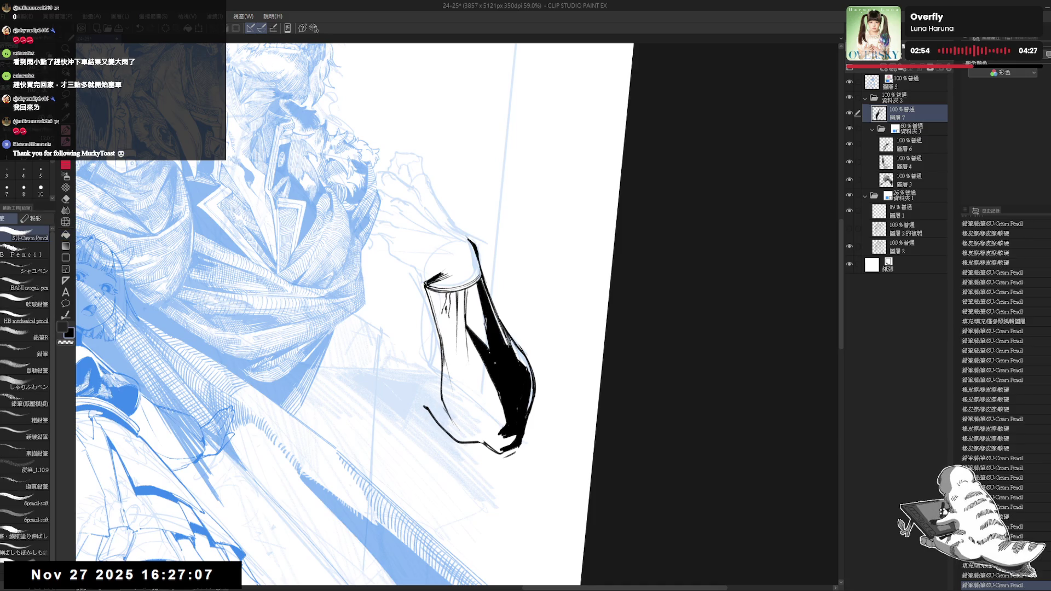
Thicken the sleeve's right edge, then trim and touch it up with the eraser
{"action": "key", "text": "e"}
{"action": "key", "text": "p"}
{"action": "left_click_drag", "start_coordinate": [481, 322], "coordinate": [496, 459]}
{"action": "key", "text": "p"}
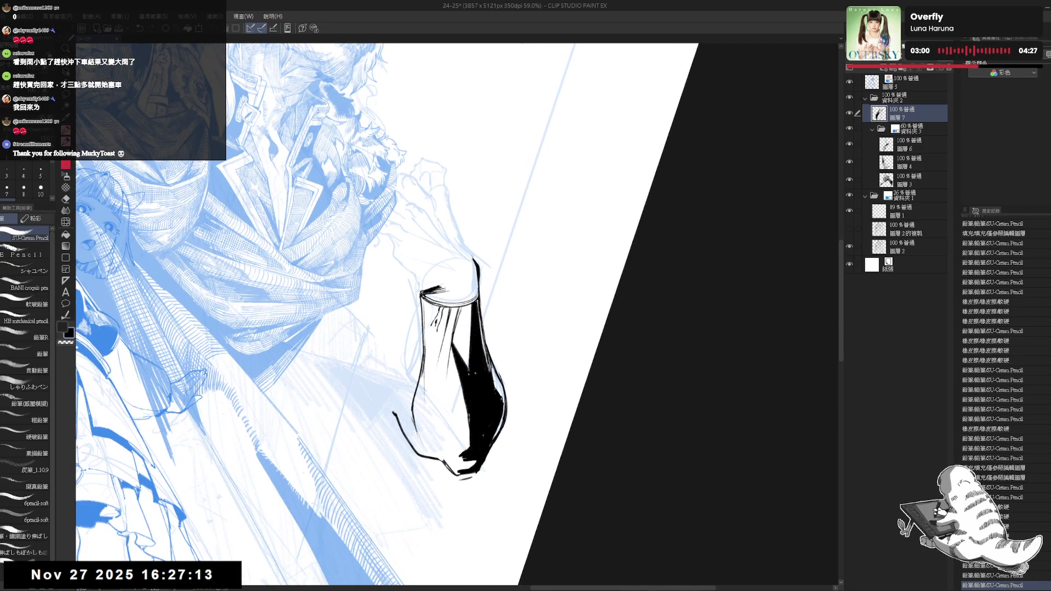
{"action": "left_click_drag", "start_coordinate": [490, 371], "coordinate": [500, 399]}
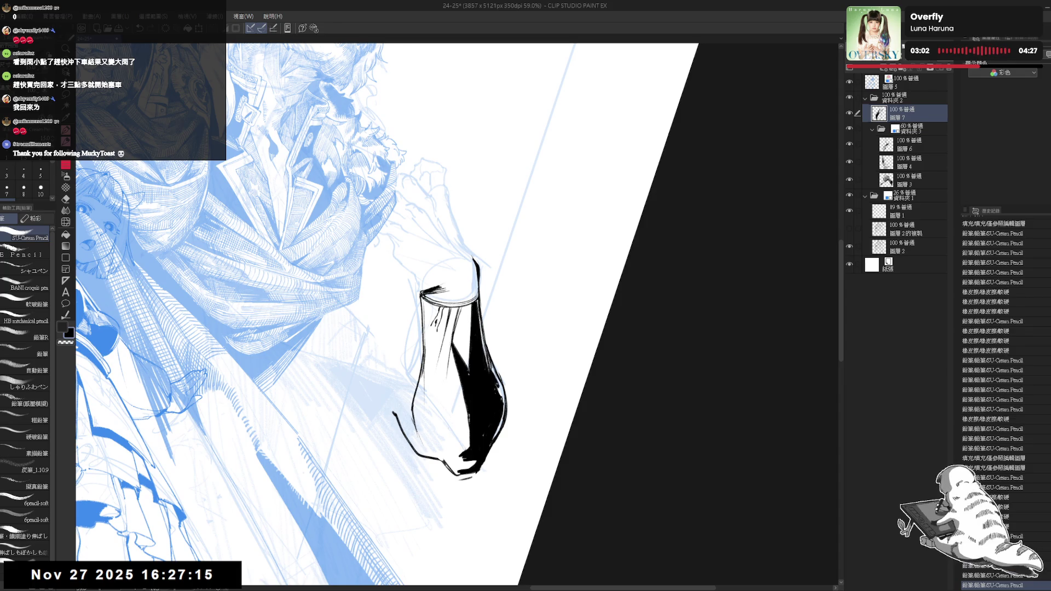
{"action": "key", "text": "e"}
{"action": "mouse_move", "coordinate": [491, 348]}
{"action": "left_mouse_down"}
{"action": "mouse_move", "coordinate": [487, 337]}
{"action": "mouse_move", "coordinate": [491, 375]}
{"action": "left_mouse_up"}
{"action": "key", "text": "p"}
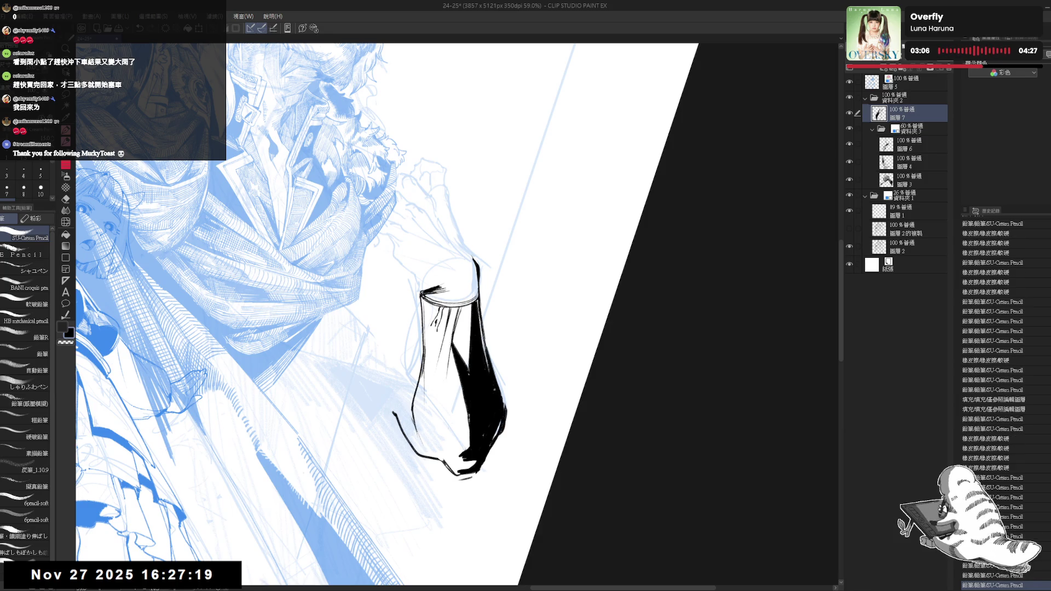
{"action": "key", "text": "e"}
{"action": "left_click_drag", "start_coordinate": [510, 409], "coordinate": [486, 459]}
{"action": "key", "text": "p"}
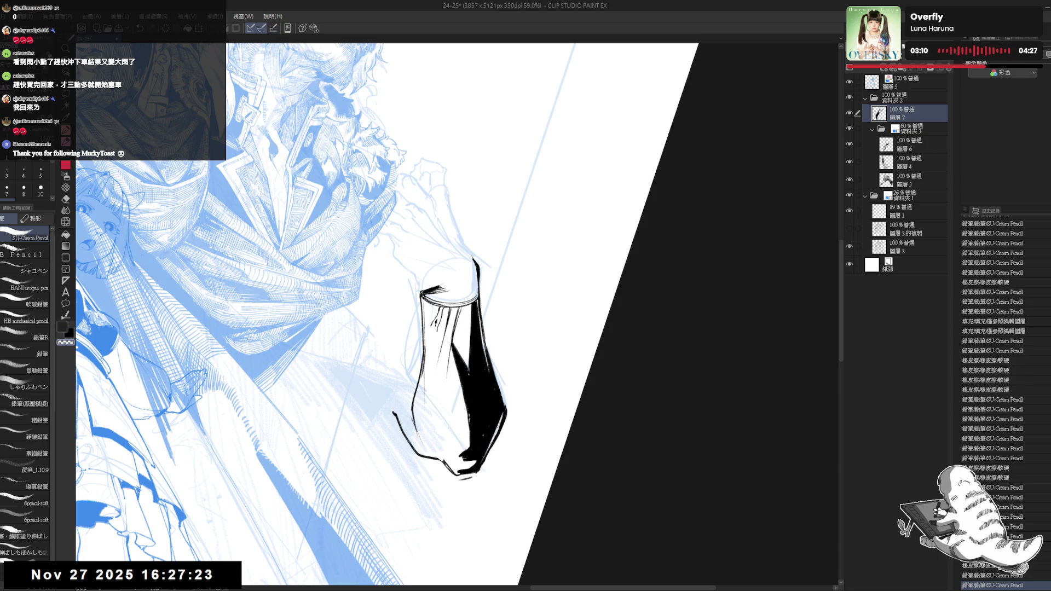
Outline the sleeve's lower-left corner and fill it solid black
{"action": "key", "text": "ctrl+at"}
{"action": "left_click_drag", "start_coordinate": [486, 431], "coordinate": [490, 437]}
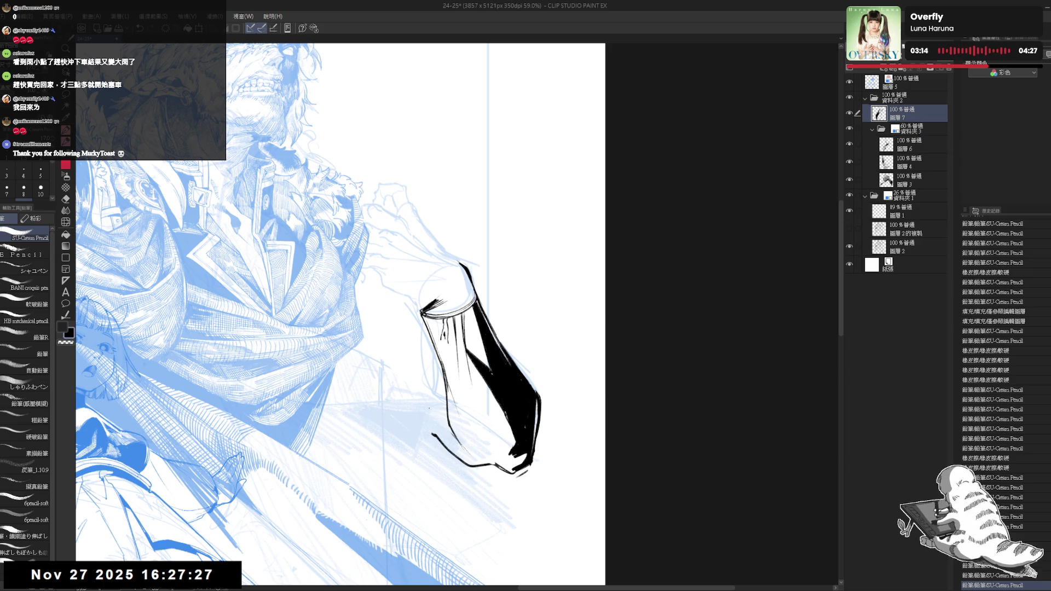
{"action": "mouse_move", "coordinate": [448, 427]}
{"action": "left_mouse_down"}
{"action": "mouse_move", "coordinate": [435, 434]}
{"action": "mouse_move", "coordinate": [470, 464]}
{"action": "left_mouse_up"}
{"action": "left_click_drag", "start_coordinate": [439, 441], "coordinate": [468, 464]}
{"action": "key", "text": "g"}
{"action": "left_click", "coordinate": [453, 440]}
{"action": "key", "text": "p"}
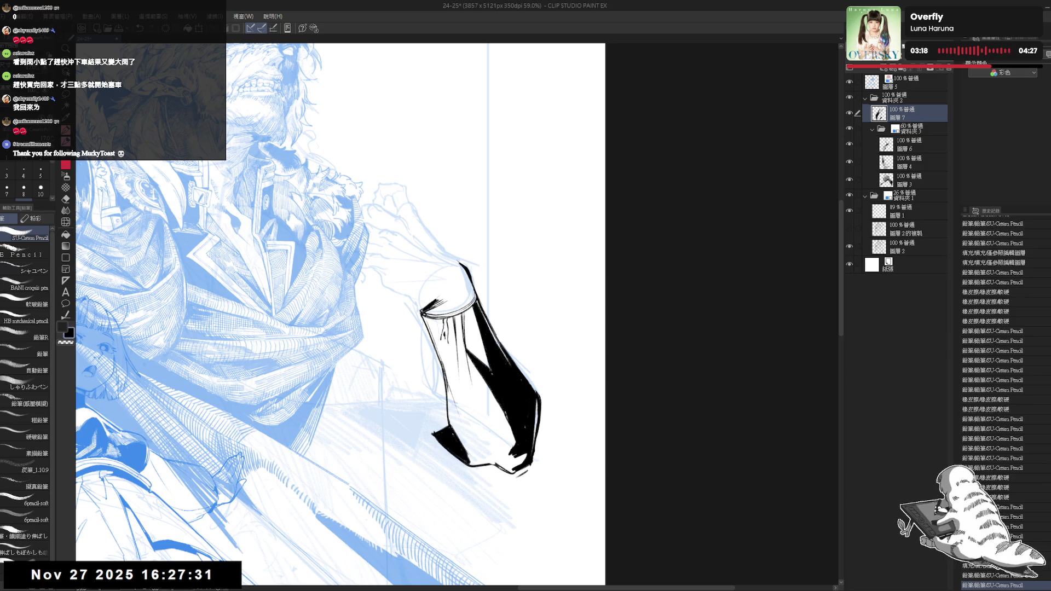
Rework the sleeve's left edge and inner line, erasing and redrawing strokes
{"action": "mouse_move", "coordinate": [497, 437]}
{"action": "left_mouse_down"}
{"action": "mouse_move", "coordinate": [471, 406]}
{"action": "mouse_move", "coordinate": [475, 439]}
{"action": "mouse_move", "coordinate": [468, 401]}
{"action": "mouse_move", "coordinate": [449, 387]}
{"action": "left_mouse_up"}
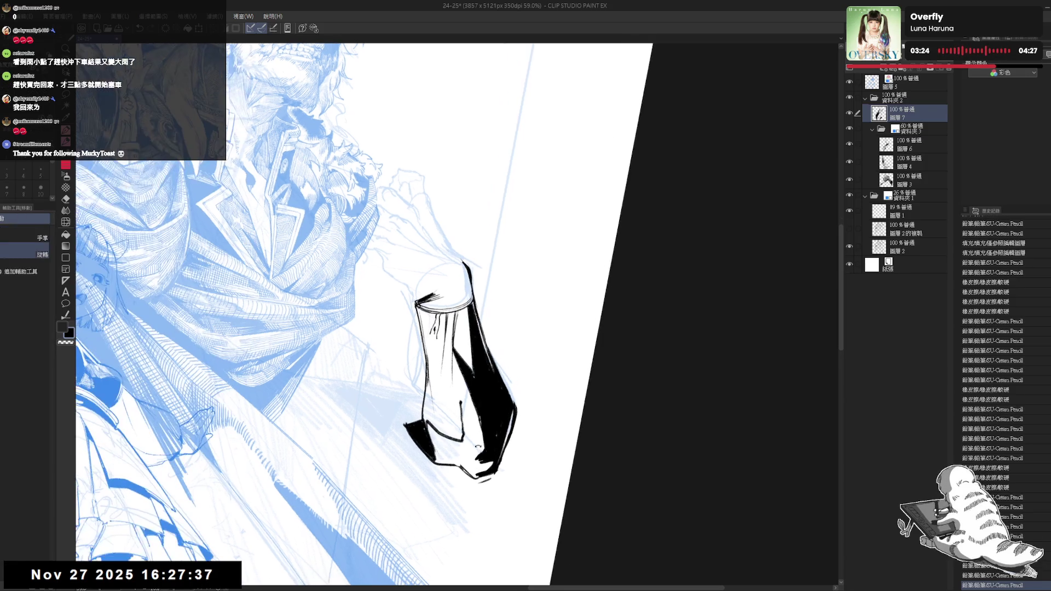
{"action": "key", "text": "e"}
{"action": "left_click_drag", "start_coordinate": [430, 350], "coordinate": [433, 413]}
{"action": "key", "text": "p"}
{"action": "mouse_move", "coordinate": [427, 326]}
{"action": "left_mouse_down"}
{"action": "mouse_move", "coordinate": [419, 415]}
{"action": "mouse_move", "coordinate": [419, 405]}
{"action": "left_mouse_up"}
{"action": "key", "text": "e"}
{"action": "key", "text": "p"}
{"action": "key", "text": "ctrl+z"}
{"action": "mouse_move", "coordinate": [456, 363]}
{"action": "left_mouse_down"}
{"action": "mouse_move", "coordinate": [442, 399]}
{"action": "mouse_move", "coordinate": [483, 455]}
{"action": "mouse_move", "coordinate": [470, 464]}
{"action": "left_mouse_up"}
Trim the sleeve's lower line and fill the white area inside the lower sleeve black
{"action": "left_click_drag", "start_coordinate": [418, 503], "coordinate": [415, 492]}
{"action": "key", "text": "p"}
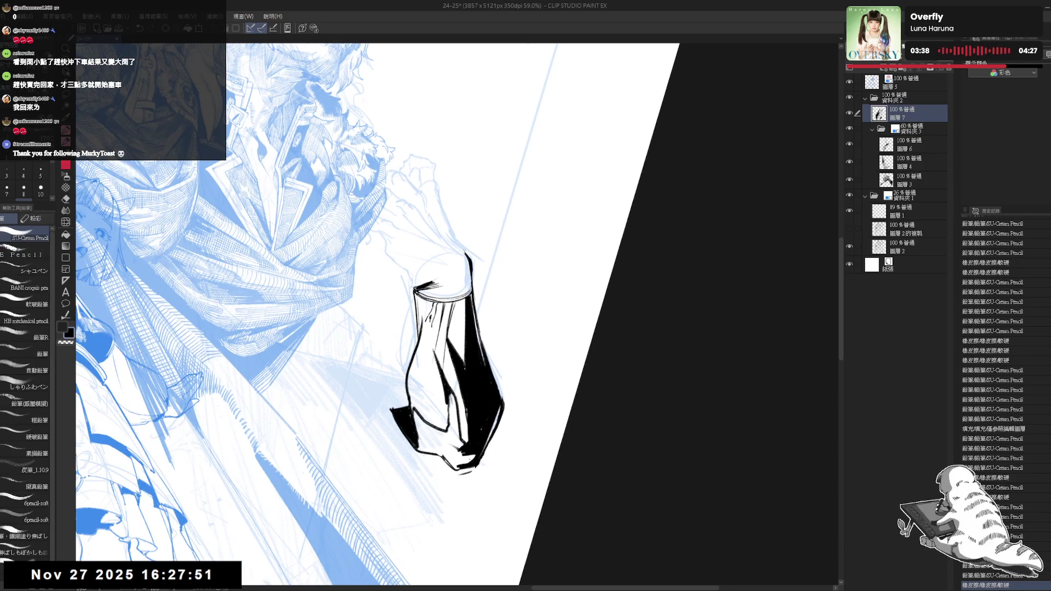
{"action": "left_click_drag", "start_coordinate": [445, 437], "coordinate": [464, 456]}
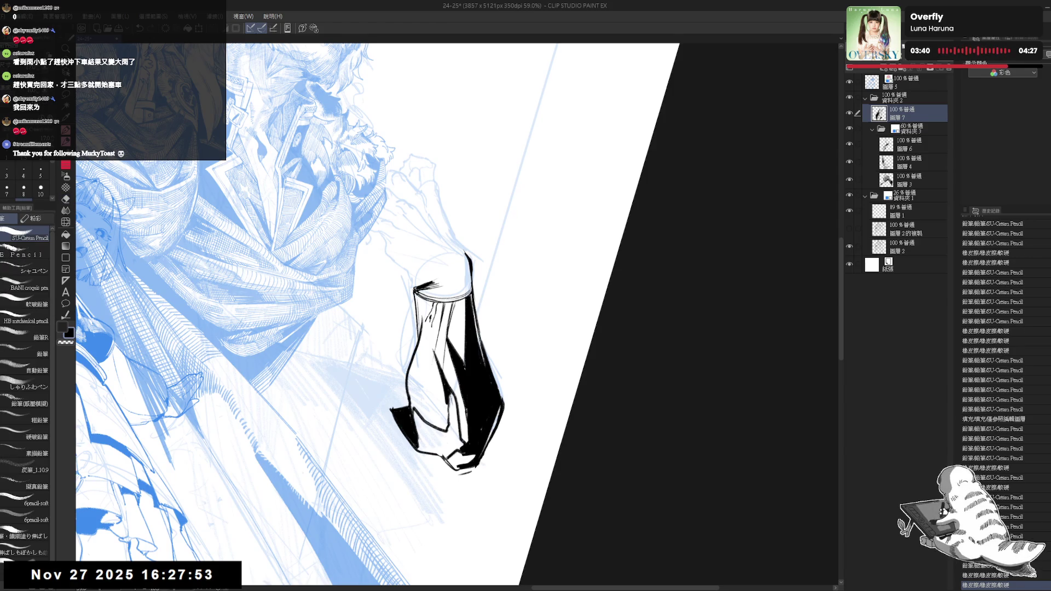
{"action": "key", "text": "g"}
{"action": "left_click", "coordinate": [438, 438]}
{"action": "key", "text": "p"}
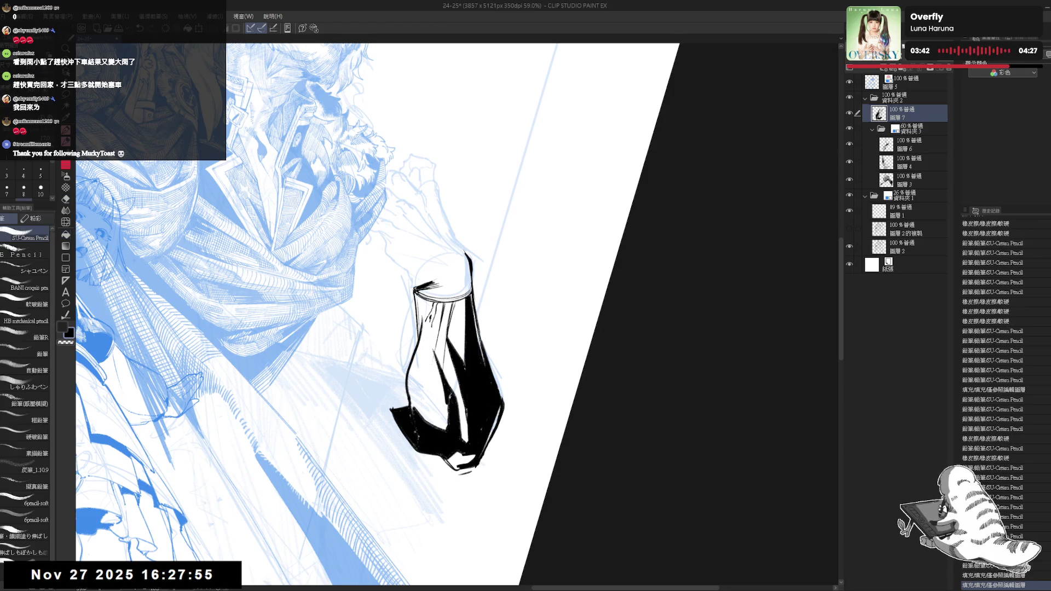
Flip the canvas view to check the sleeve, discarding a trial stroke
{"action": "key", "text": "ctrl+@"}
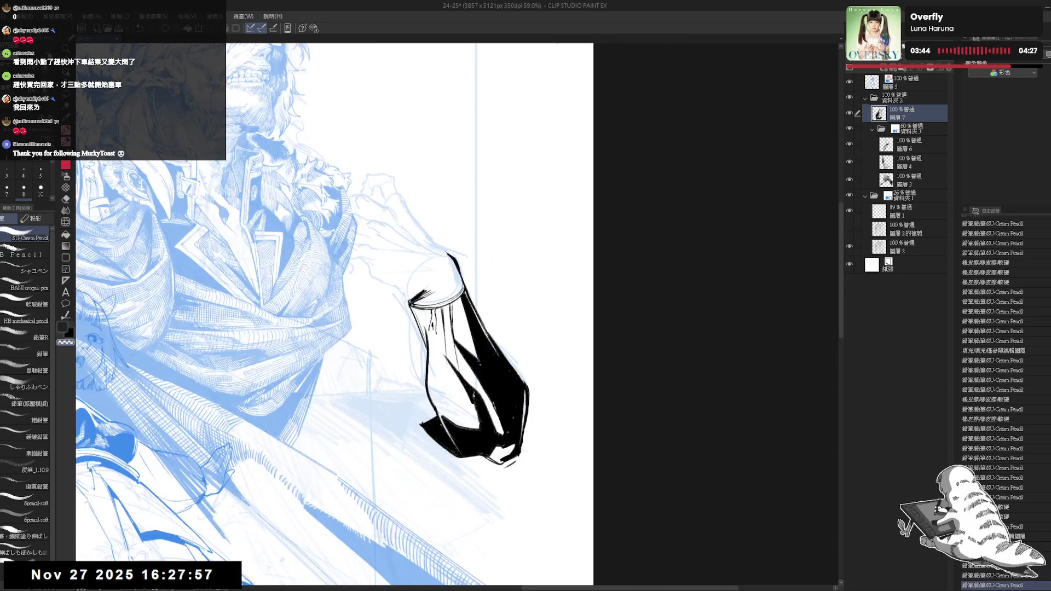
{"action": "key", "text": "h"}
{"action": "left_click_drag", "start_coordinate": [452, 352], "coordinate": [453, 344]}
{"action": "scroll", "coordinate": [454, 347], "scroll_direction": "down", "scroll_amount": 3}
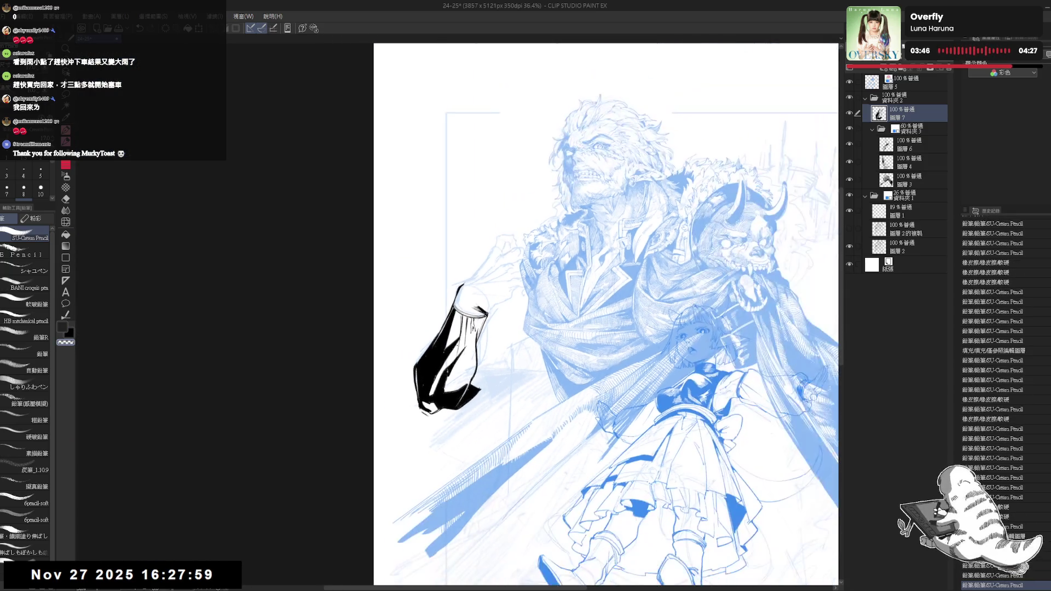
{"action": "scroll", "coordinate": [455, 347], "scroll_direction": "up", "scroll_amount": 3}
{"action": "key", "text": "-"}
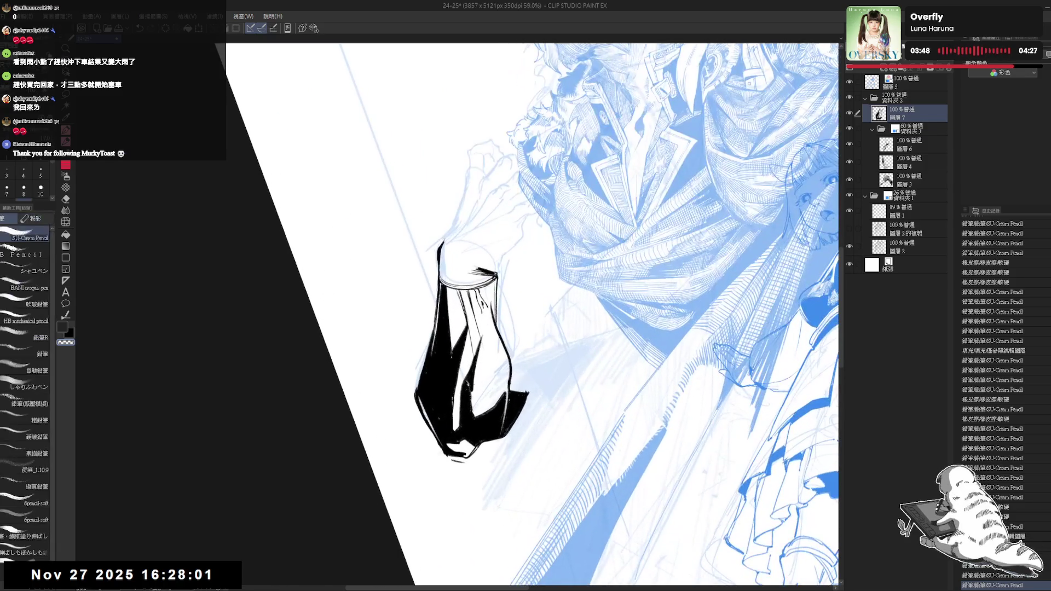
{"action": "left_click_drag", "start_coordinate": [465, 377], "coordinate": [466, 396]}
{"action": "key", "text": "ctrl+z"}
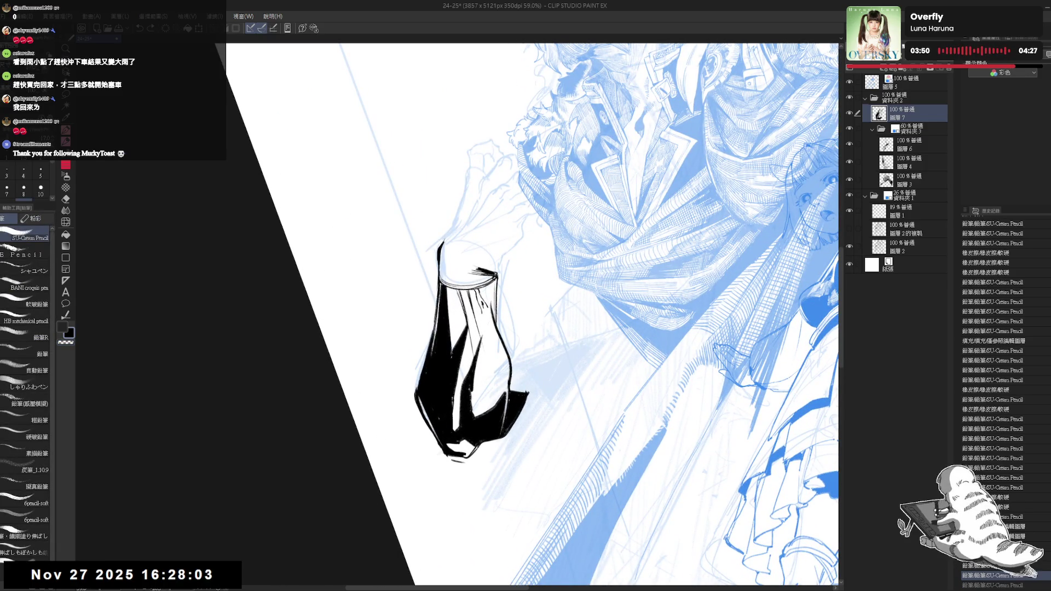
Erase two small marks and add thin highlight lines inside the black shadow
{"action": "key", "text": "^"}
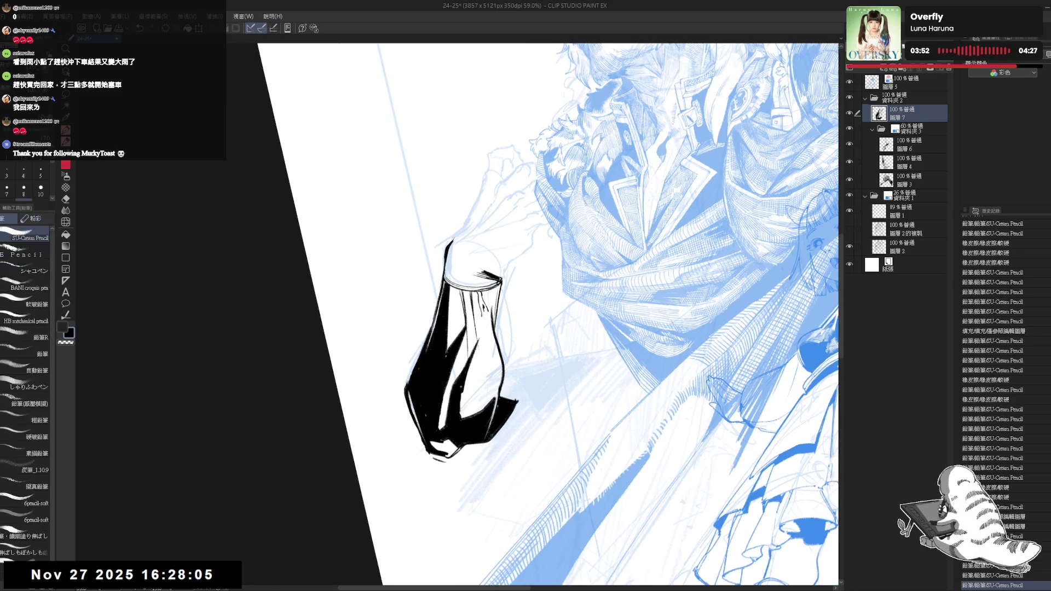
{"action": "left_click_drag", "start_coordinate": [491, 359], "coordinate": [465, 391]}
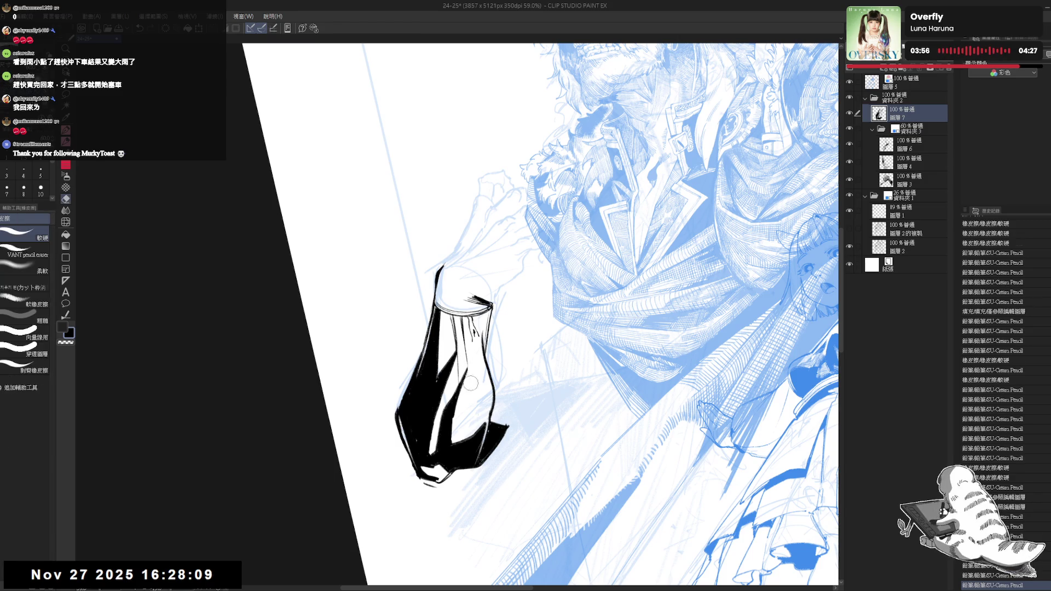
{"action": "left_click_drag", "start_coordinate": [470, 345], "coordinate": [455, 363]}
{"action": "left_click_drag", "start_coordinate": [466, 317], "coordinate": [466, 368]}
{"action": "key", "text": "ctrl+z"}
{"action": "key", "text": "ctrl+y"}
{"action": "key", "text": "ctrl+z"}
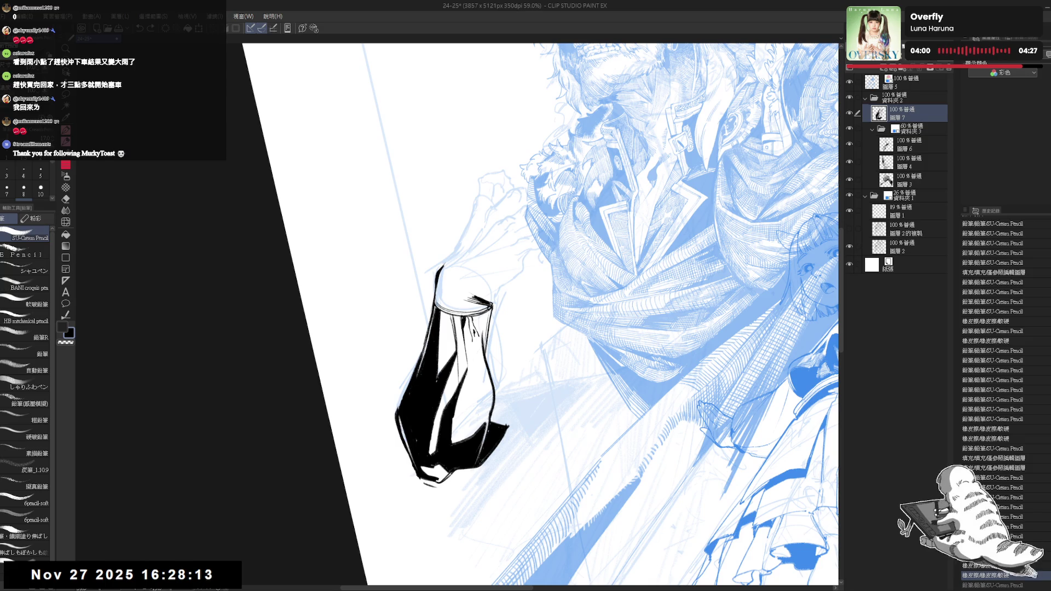
{"action": "left_click_drag", "start_coordinate": [451, 312], "coordinate": [455, 358]}
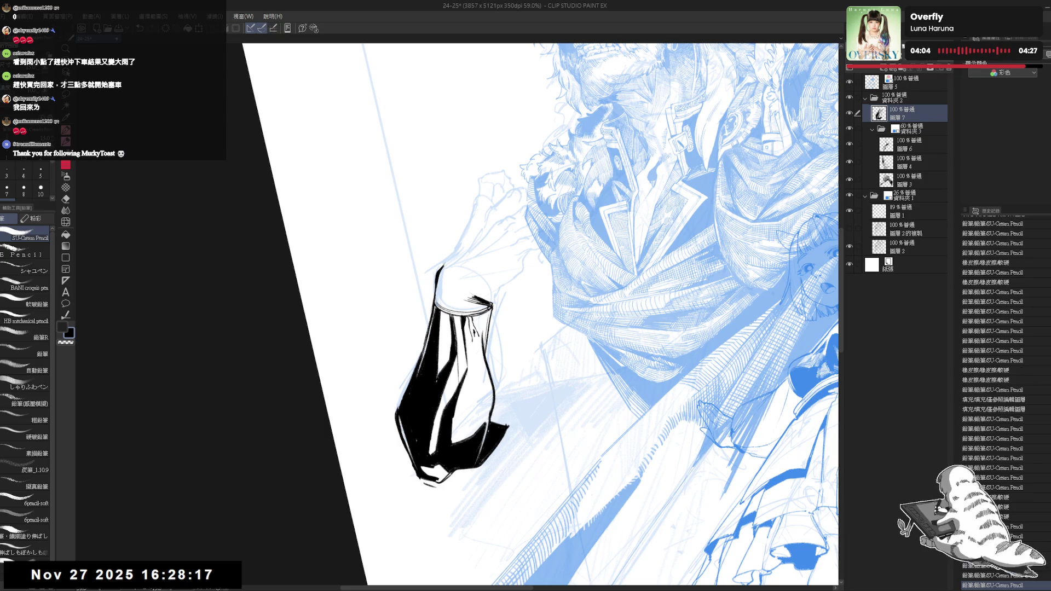
{"action": "key", "text": "ctrl+minus"}
{"action": "key", "text": "ctrl+minus"}
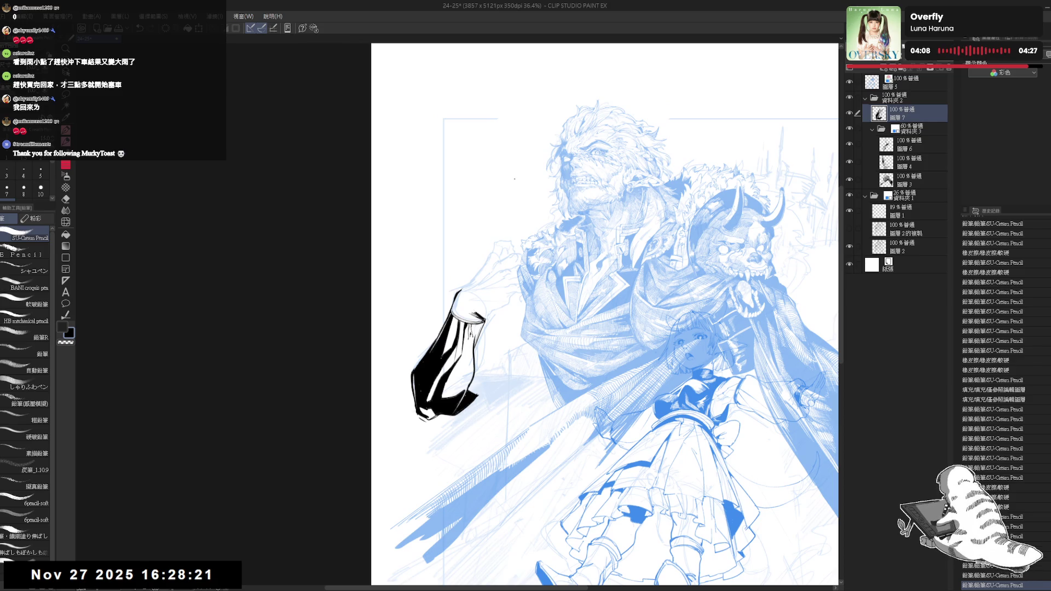
Erase the stray mark beside the sleeve and add strokes along its right edge
{"action": "scroll", "coordinate": [547, 340], "scroll_direction": "up", "scroll_amount": 3}
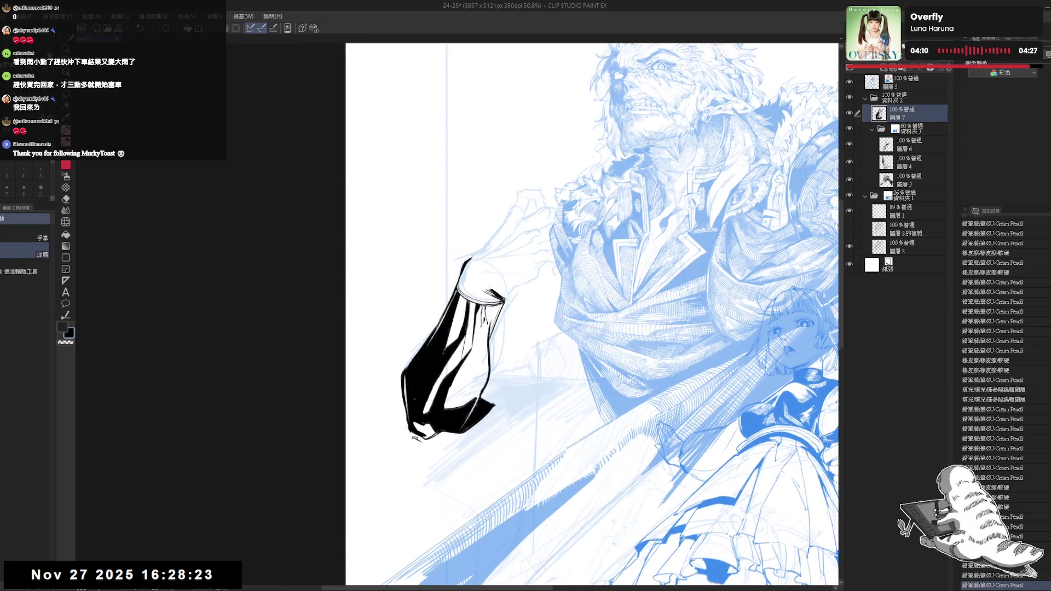
{"action": "key", "text": "e"}
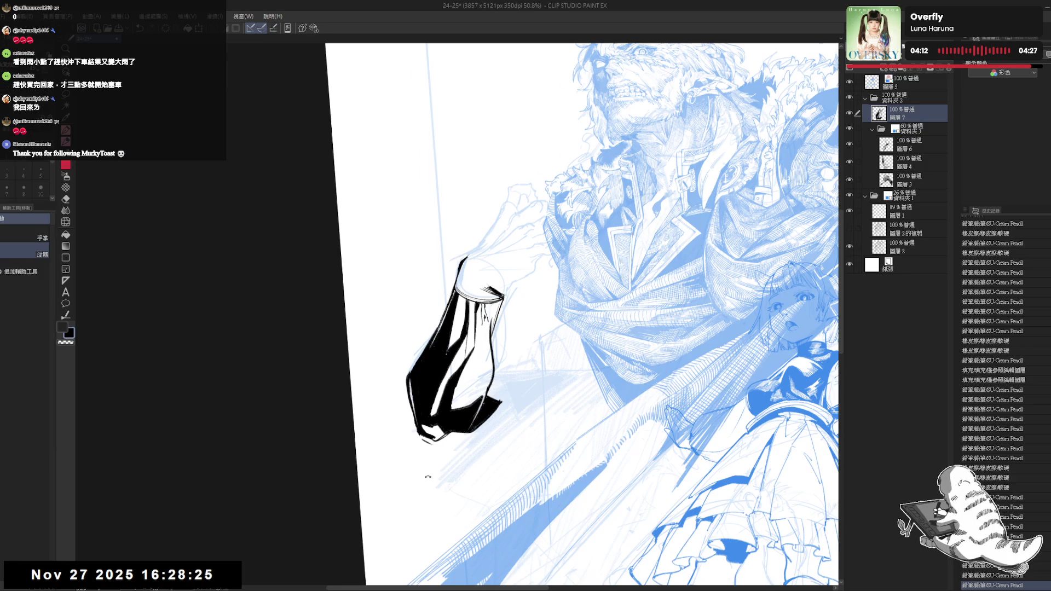
{"action": "key", "text": "minus"}
{"action": "key", "text": "p"}
{"action": "key", "text": "asciicircum"}
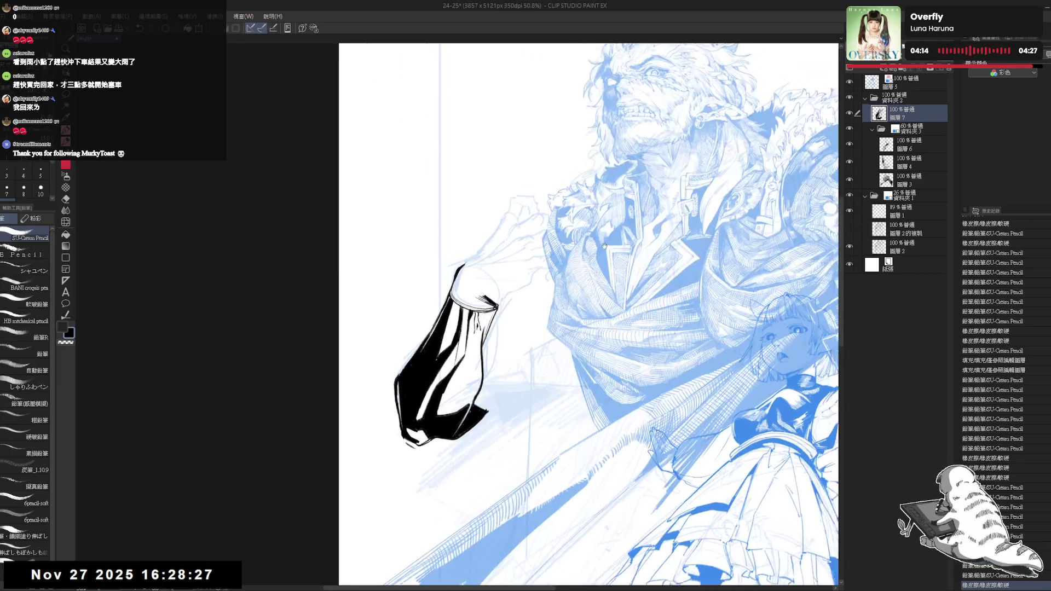
{"action": "left_click_drag", "start_coordinate": [556, 339], "coordinate": [519, 274]}
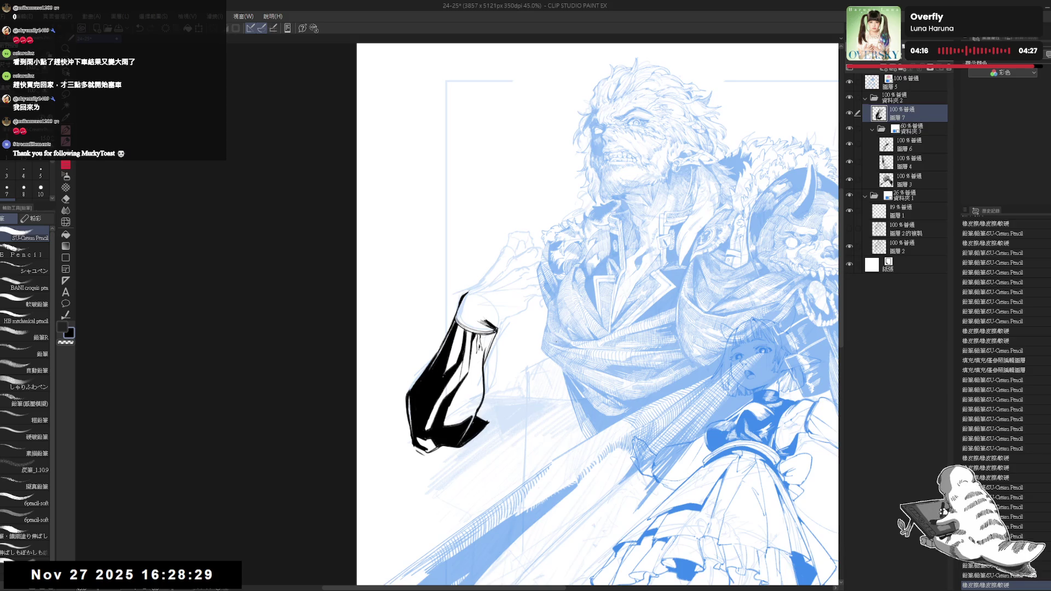
{"action": "scroll", "coordinate": [449, 334], "scroll_direction": "up", "scroll_amount": 3}
{"action": "key", "text": "e"}
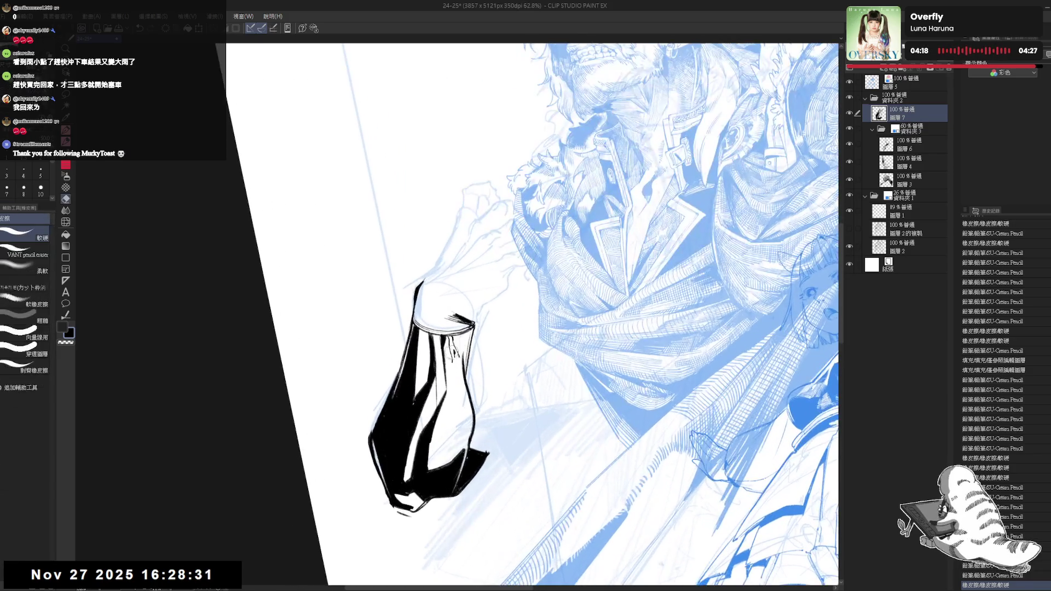
{"action": "left_click_drag", "start_coordinate": [453, 341], "coordinate": [456, 364]}
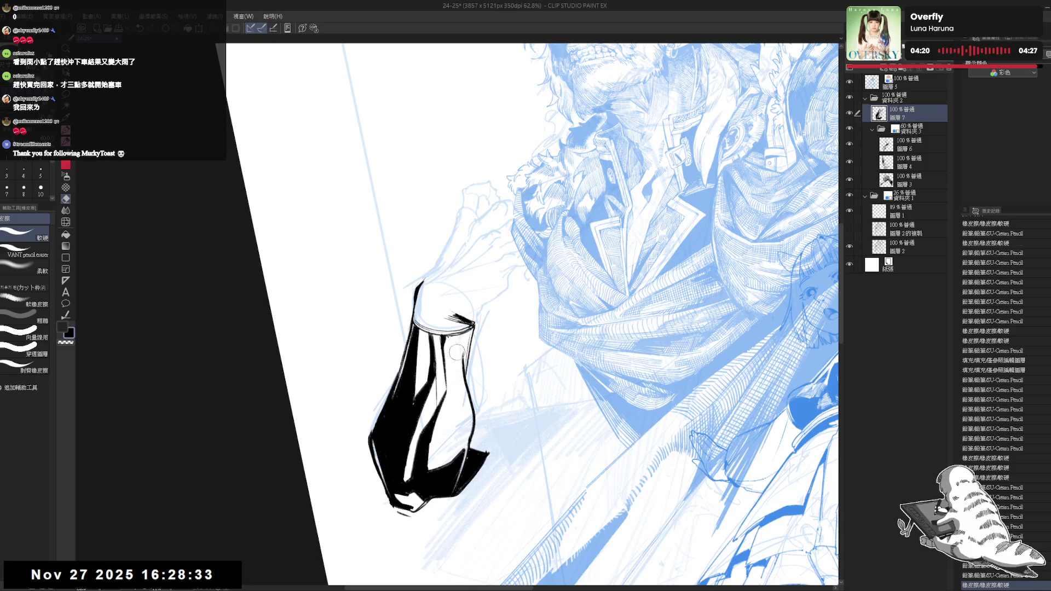
{"action": "key", "text": "p"}
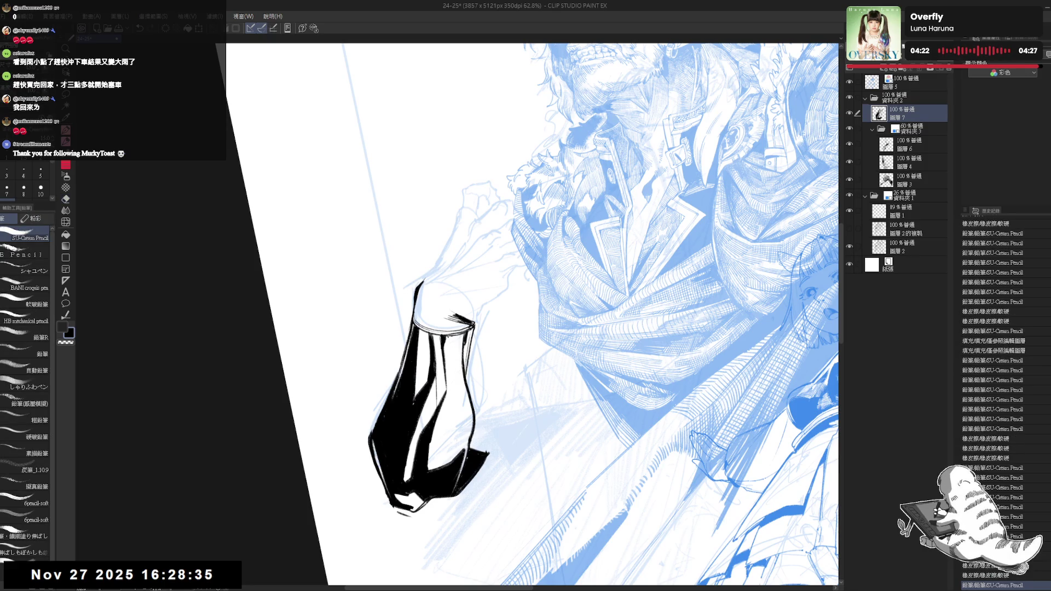
{"action": "left_click_drag", "start_coordinate": [467, 328], "coordinate": [469, 344]}
{"action": "left_click_drag", "start_coordinate": [469, 328], "coordinate": [470, 345]}
Fill an area of the sleeve black and add pencil strokes inside the sleeve
{"action": "key", "text": "r"}
{"action": "mouse_move", "coordinate": [452, 443]}
{"action": "left_mouse_down"}
{"action": "mouse_move", "coordinate": [437, 433]}
{"action": "mouse_move", "coordinate": [464, 333]}
{"action": "mouse_move", "coordinate": [461, 390]}
{"action": "left_mouse_up"}
{"action": "key", "text": "g"}
{"action": "left_click", "coordinate": [464, 327]}
{"action": "key", "text": "p"}
{"action": "left_click_drag", "start_coordinate": [458, 377], "coordinate": [461, 389]}
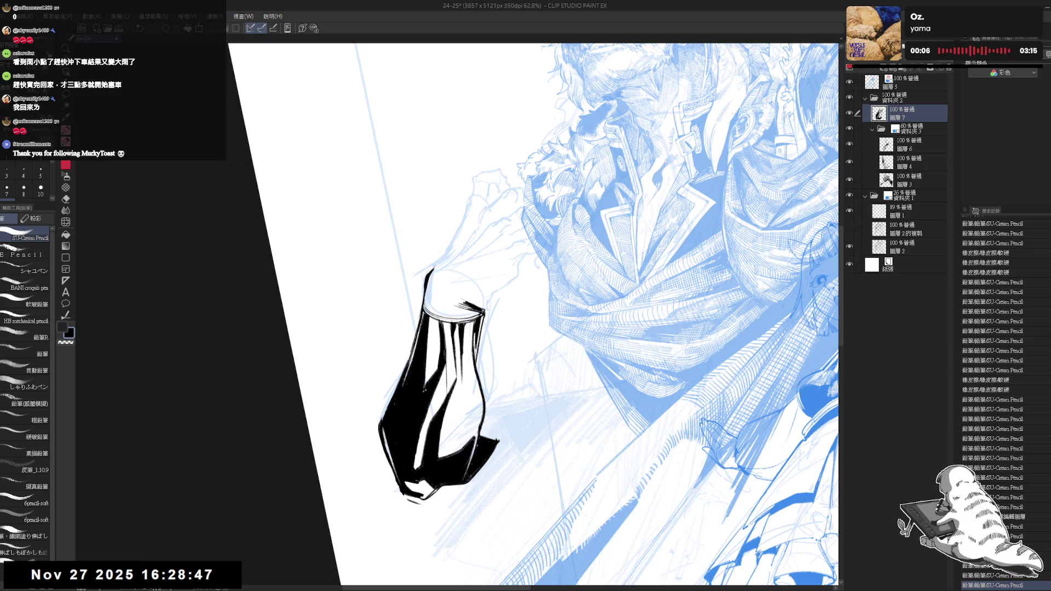
{"action": "scroll", "coordinate": [533, 314], "scroll_direction": "down", "scroll_amount": 2}
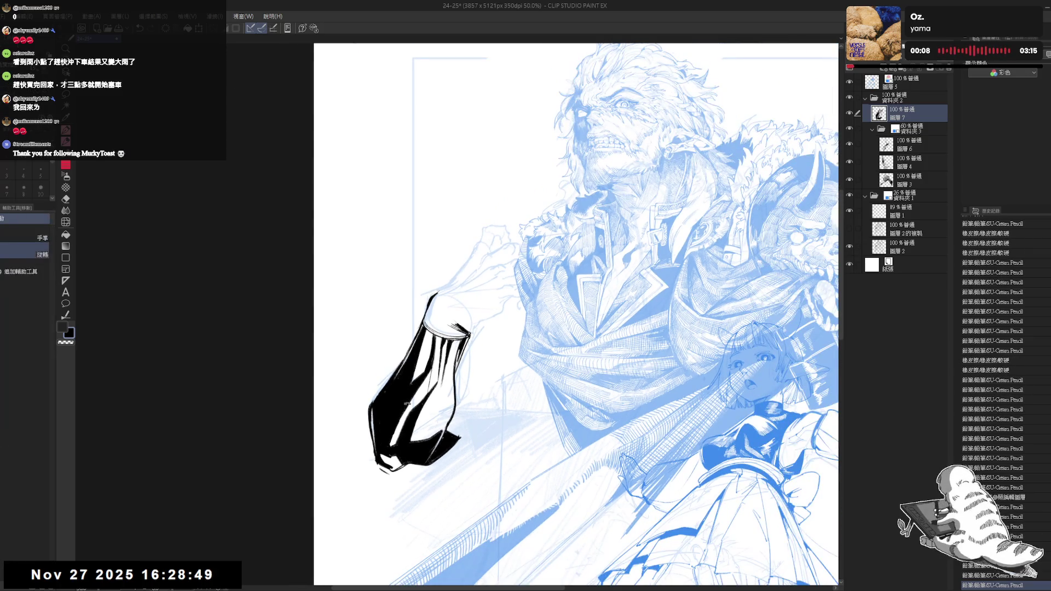
{"action": "left_click_drag", "start_coordinate": [437, 445], "coordinate": [443, 438]}
{"action": "left_click_drag", "start_coordinate": [453, 367], "coordinate": [456, 383]}
{"action": "key", "text": "e"}
{"action": "key", "text": "p"}
{"action": "left_click_drag", "start_coordinate": [452, 370], "coordinate": [456, 383]}
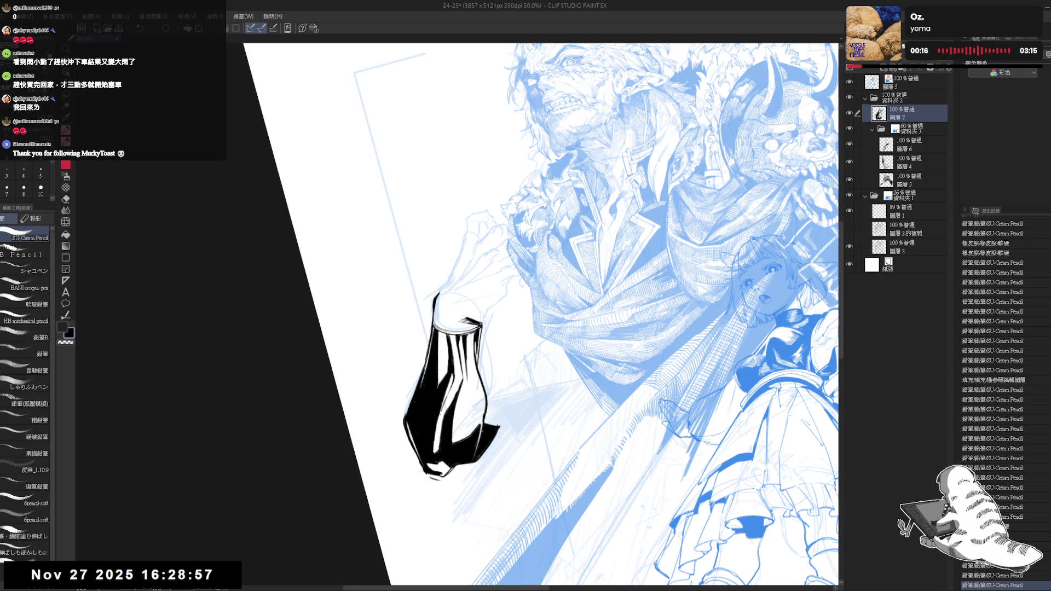
Shift, zoom and rotate the view until the arm points right
{"action": "left_click_drag", "start_coordinate": [465, 328], "coordinate": [481, 356]}
{"action": "key", "text": "e"}
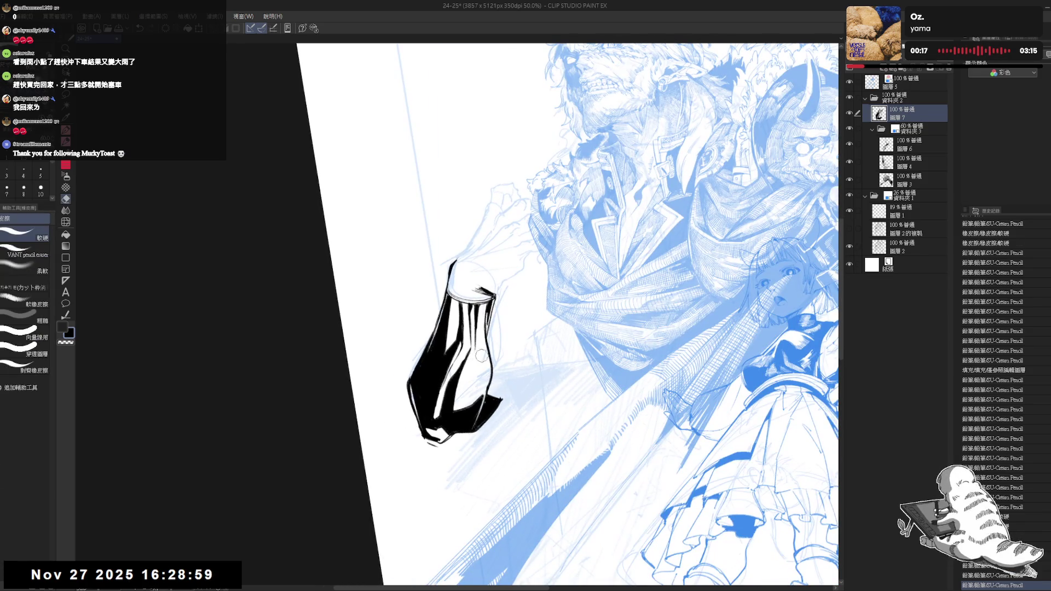
{"action": "key", "text": "p"}
{"action": "scroll", "coordinate": [502, 314], "scroll_direction": "down", "scroll_amount": 3}
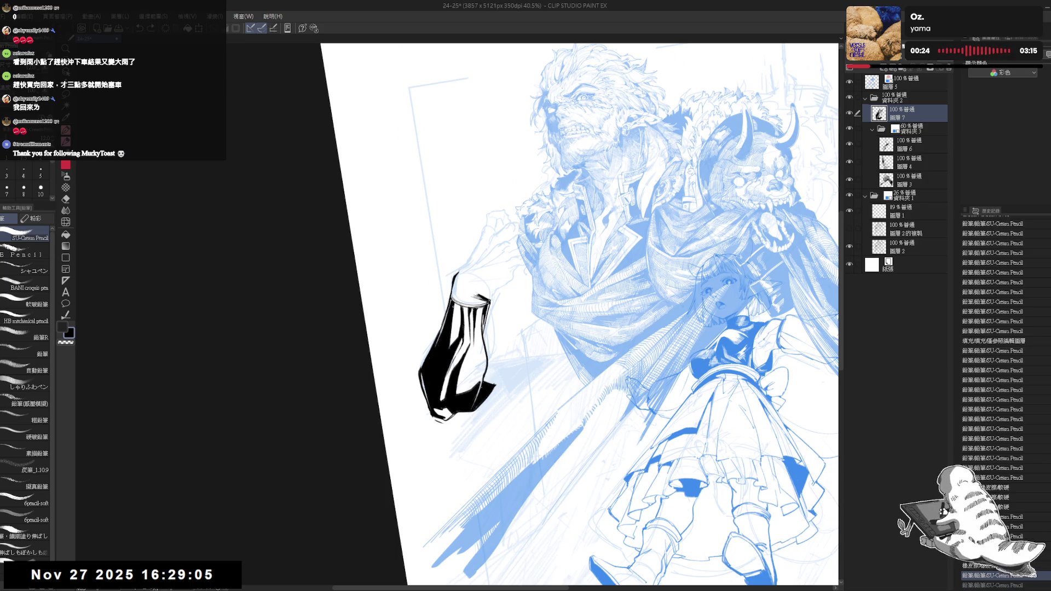
{"action": "left_click_drag", "start_coordinate": [515, 203], "coordinate": [497, 206]}
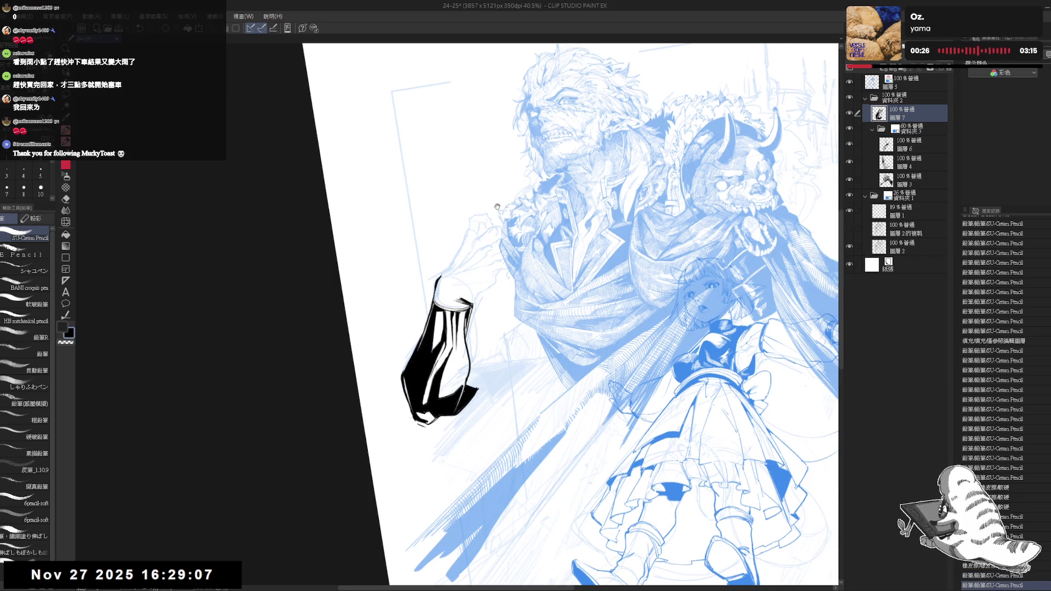
{"action": "scroll", "coordinate": [499, 203], "scroll_direction": "down", "scroll_amount": 1}
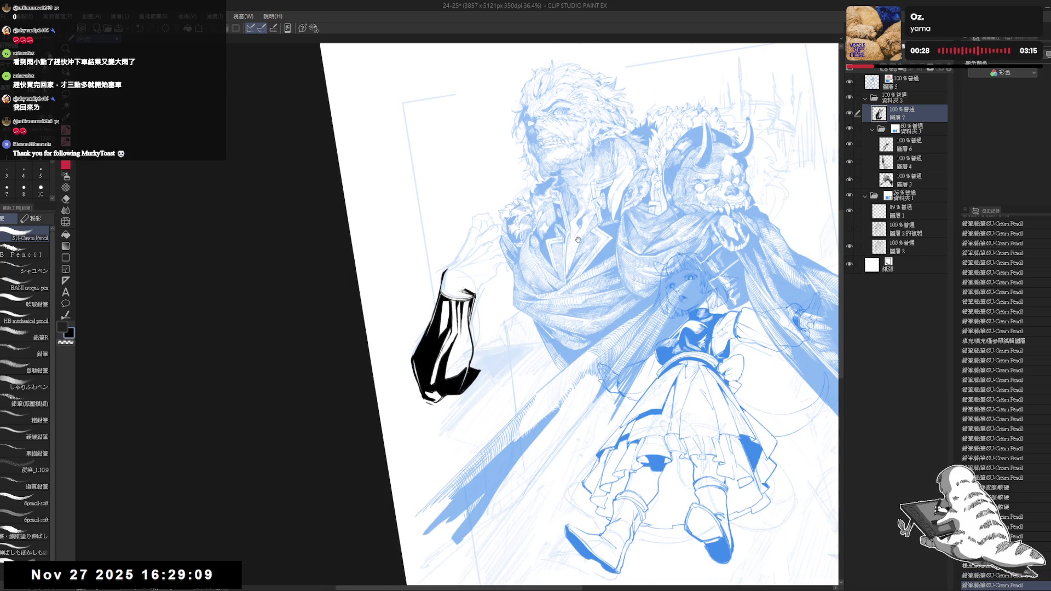
{"action": "left_click_drag", "start_coordinate": [578, 239], "coordinate": [555, 237]}
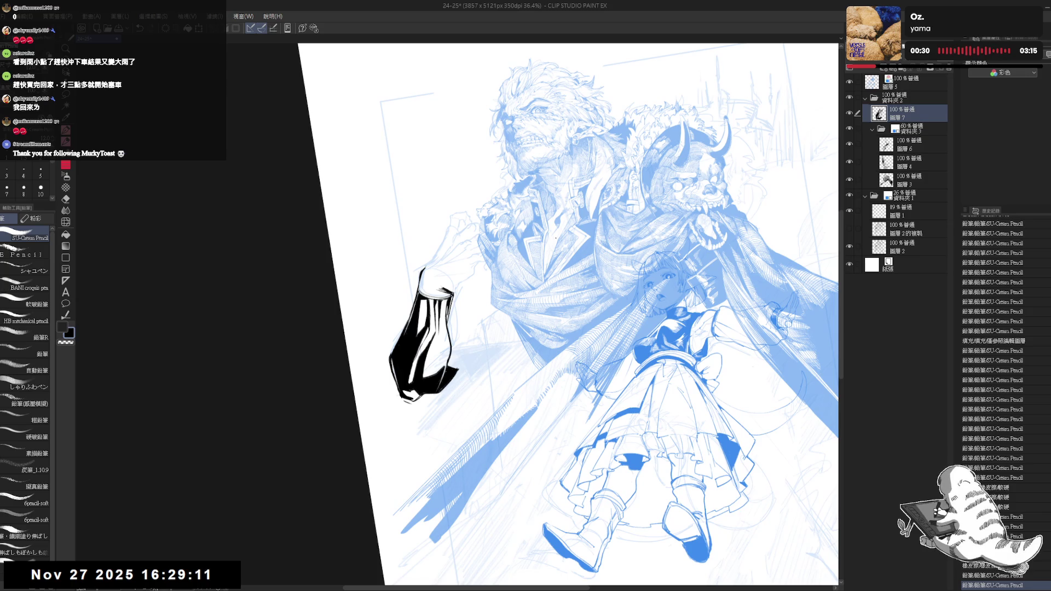
{"action": "scroll", "coordinate": [469, 312], "scroll_direction": "up", "scroll_amount": 1}
{"action": "mouse_move", "coordinate": [455, 260]}
{"action": "left_mouse_down"}
{"action": "mouse_move", "coordinate": [488, 258]}
{"action": "mouse_move", "coordinate": [490, 327]}
{"action": "mouse_move", "coordinate": [433, 322]}
{"action": "left_mouse_up"}
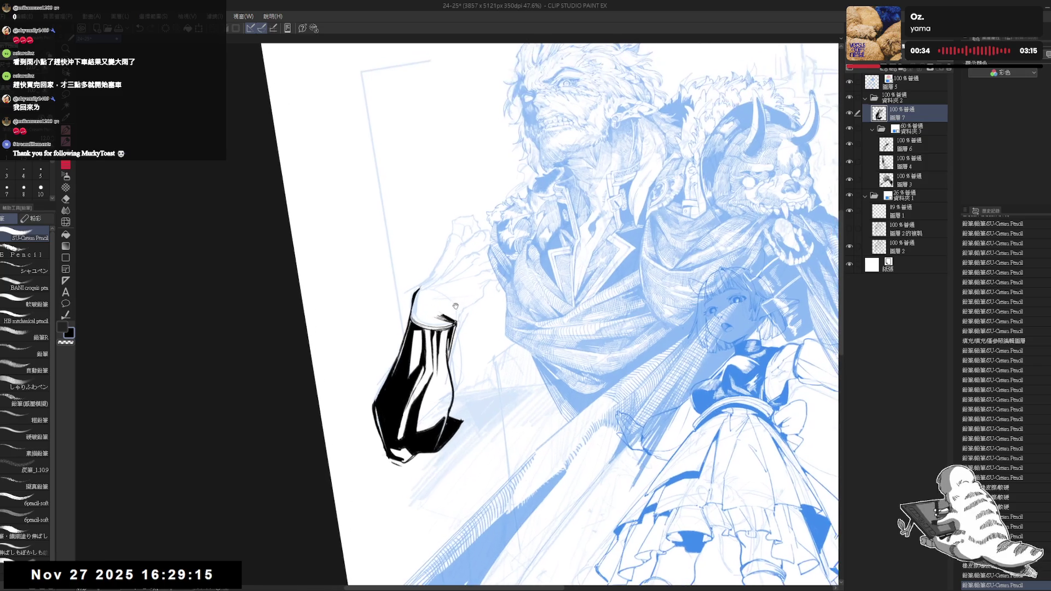
{"action": "scroll", "coordinate": [421, 306], "scroll_direction": "up", "scroll_amount": 1}
{"action": "key", "text": "e"}
{"action": "mouse_move", "coordinate": [484, 364]}
{"action": "left_mouse_down"}
{"action": "mouse_move", "coordinate": [443, 311]}
{"action": "mouse_move", "coordinate": [447, 337]}
{"action": "left_mouse_up"}
{"action": "scroll", "coordinate": [443, 311], "scroll_direction": "up", "scroll_amount": 2}
Erase white band gaps across the black sleeve top and touch up with pencil strokes
{"action": "mouse_move", "coordinate": [448, 301]}
{"action": "left_mouse_down"}
{"action": "mouse_move", "coordinate": [448, 339]}
{"action": "mouse_move", "coordinate": [443, 301]}
{"action": "mouse_move", "coordinate": [493, 285]}
{"action": "left_mouse_up"}
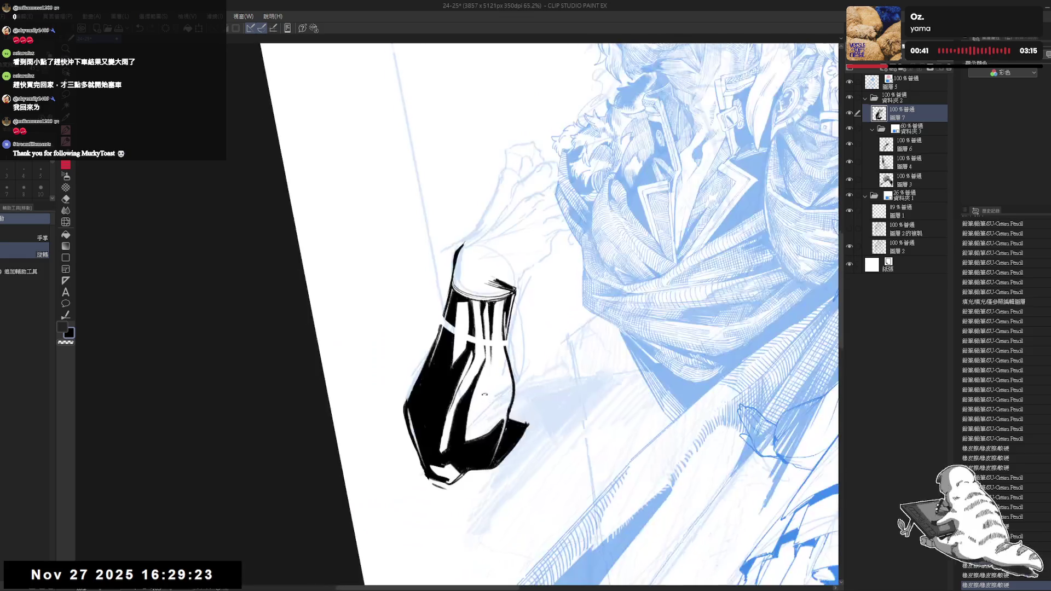
{"action": "key", "text": "e"}
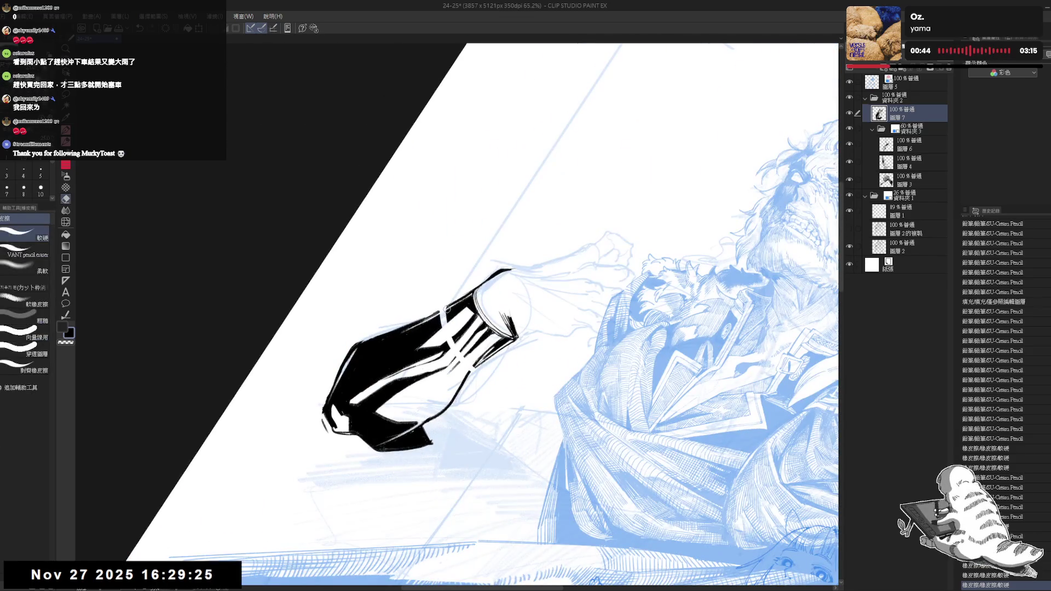
{"action": "left_click_drag", "start_coordinate": [448, 304], "coordinate": [453, 341]}
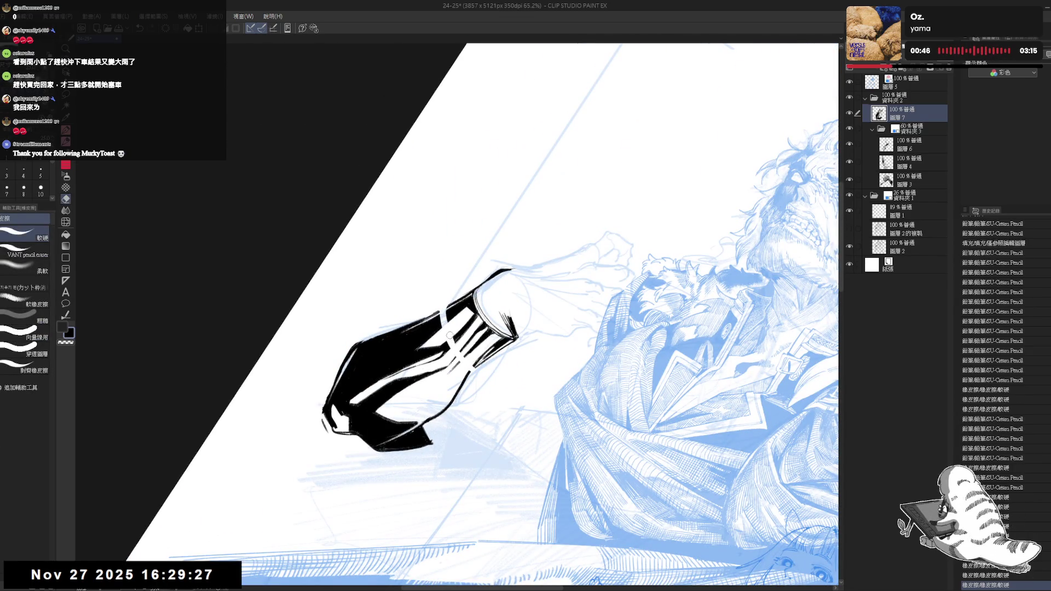
{"action": "key", "text": "p"}
{"action": "left_click_drag", "start_coordinate": [430, 298], "coordinate": [446, 309]}
Set the brush size to 10, undo the last stroke, and fit the upright page in view
{"action": "left_click", "coordinate": [41, 189]}
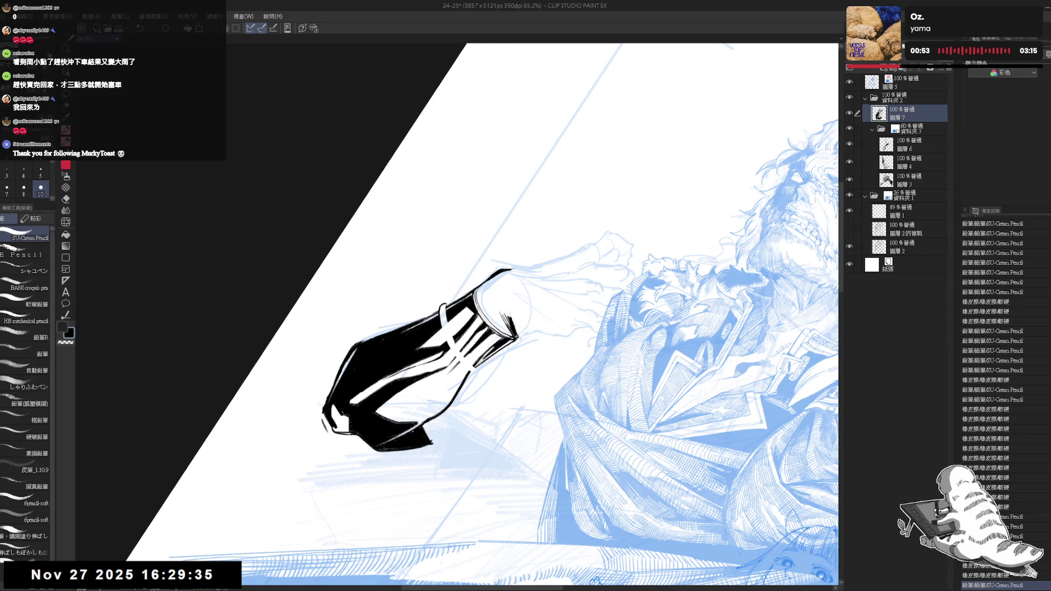
{"action": "key", "text": "ctrl+at"}
{"action": "key", "text": "ctrl+minus"}
{"action": "scroll", "coordinate": [438, 303], "scroll_direction": "down", "scroll_amount": 1}
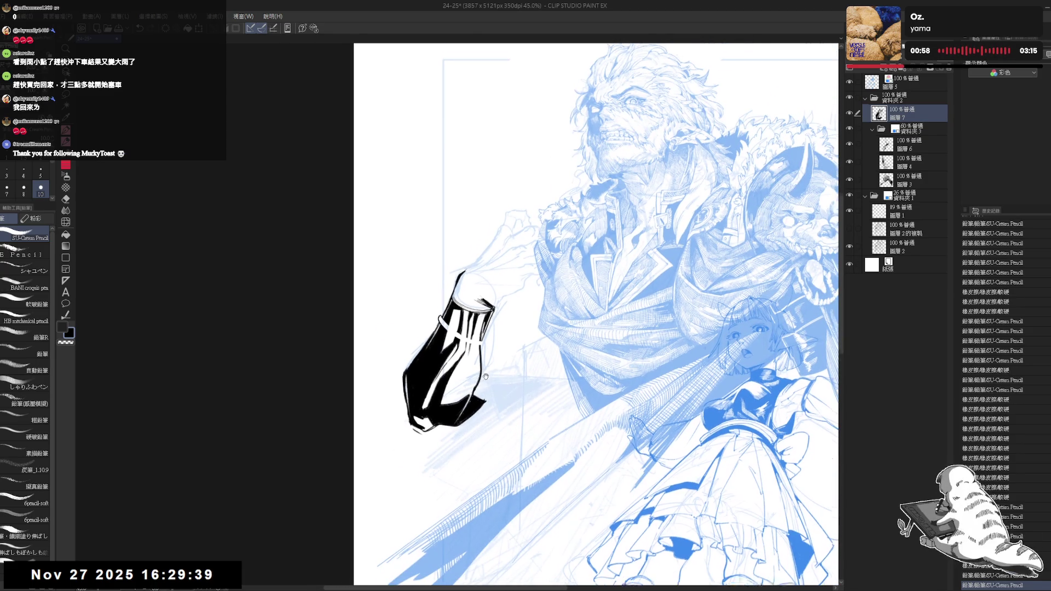
{"action": "mouse_move", "coordinate": [465, 413]}
{"action": "left_mouse_down"}
{"action": "mouse_move", "coordinate": [456, 465]}
{"action": "mouse_move", "coordinate": [451, 438]}
{"action": "left_mouse_up"}
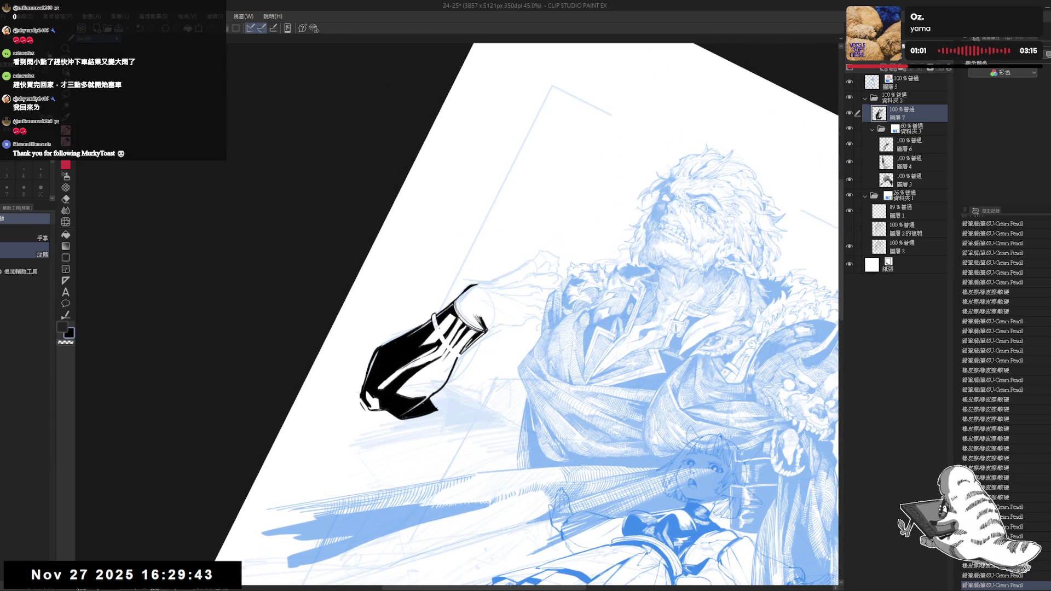
{"action": "key", "text": "ctrl+z"}
{"action": "key", "text": "ctrl+0"}
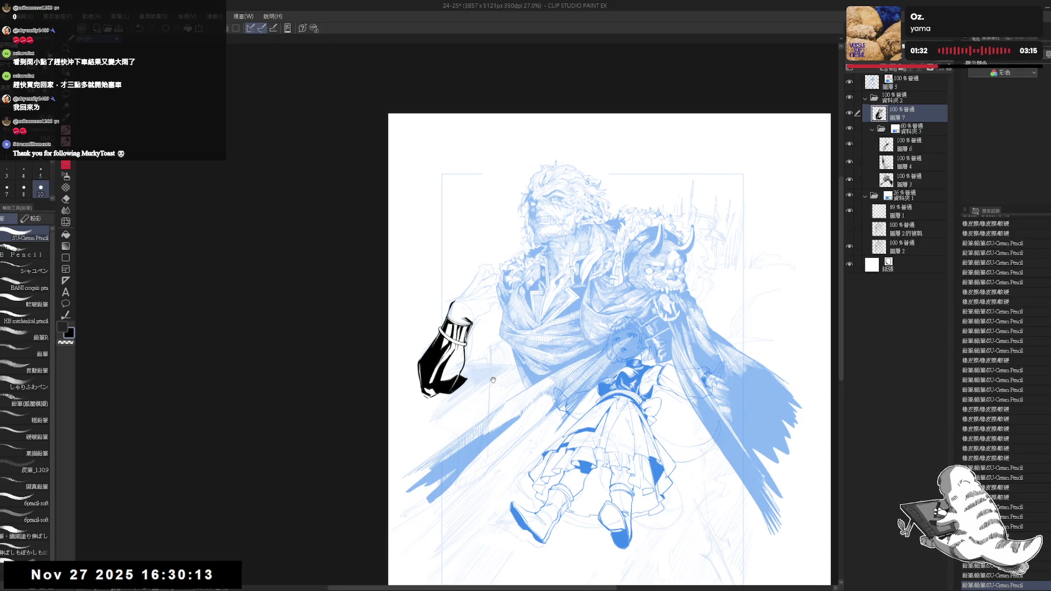
Rotate the view toward upright and erase stray lines near the sleeve
{"action": "left_click_drag", "start_coordinate": [478, 325], "coordinate": [489, 287]}
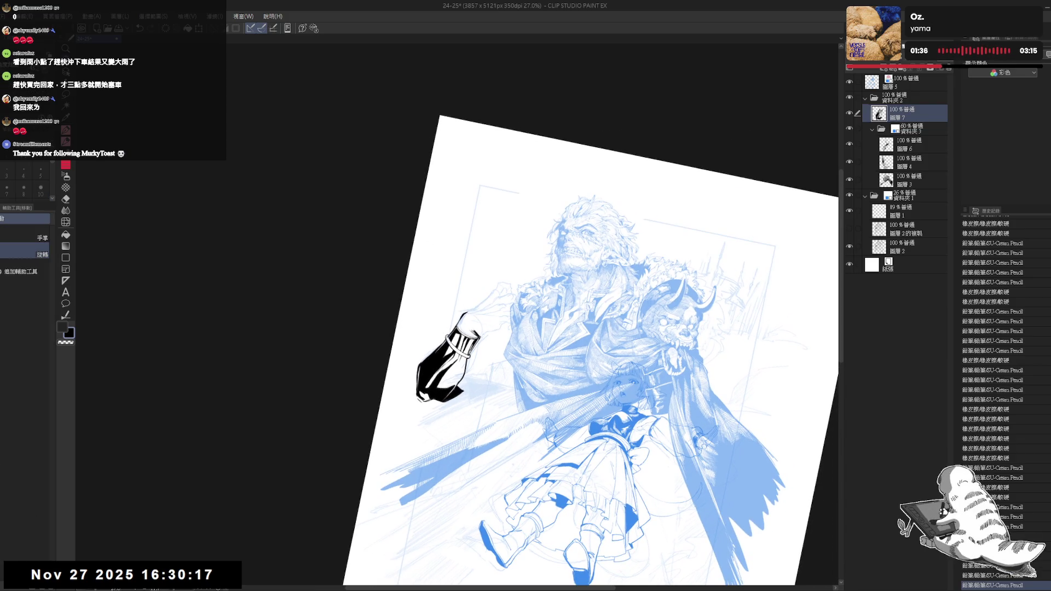
{"action": "left_click_drag", "start_coordinate": [467, 395], "coordinate": [449, 350]}
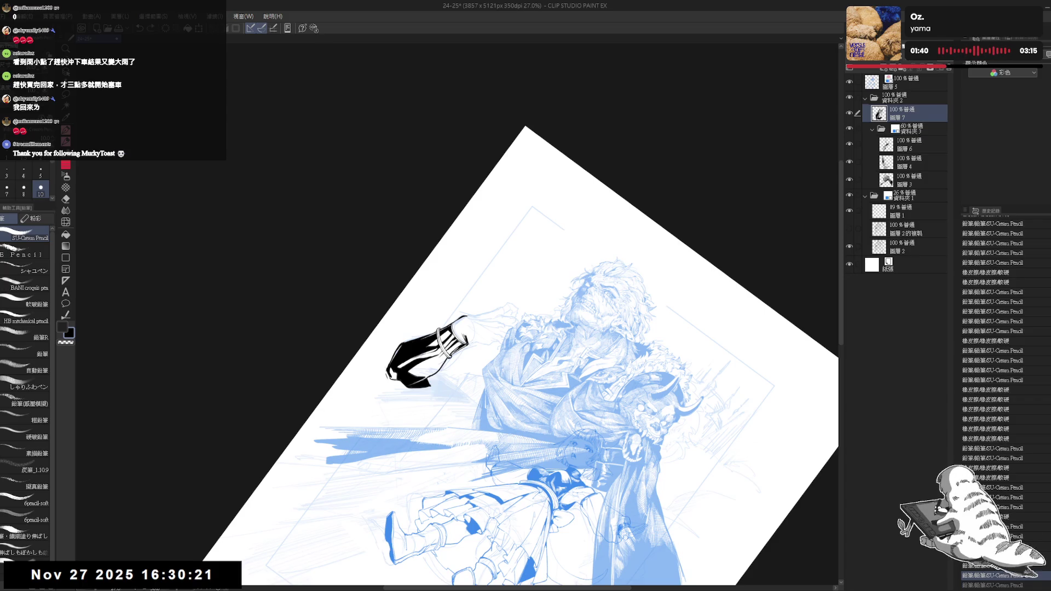
{"action": "left_click_drag", "start_coordinate": [466, 383], "coordinate": [449, 350]}
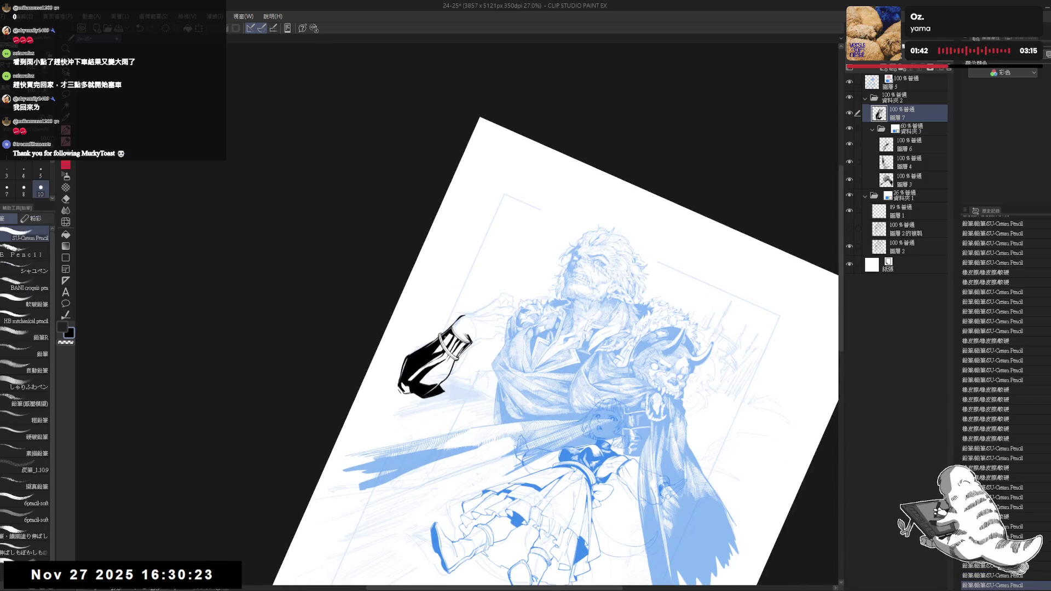
{"action": "mouse_move", "coordinate": [547, 356]}
{"action": "left_mouse_down"}
{"action": "mouse_move", "coordinate": [548, 329]}
{"action": "mouse_move", "coordinate": [525, 356]}
{"action": "mouse_move", "coordinate": [547, 340]}
{"action": "left_mouse_up"}
{"action": "key", "text": "e"}
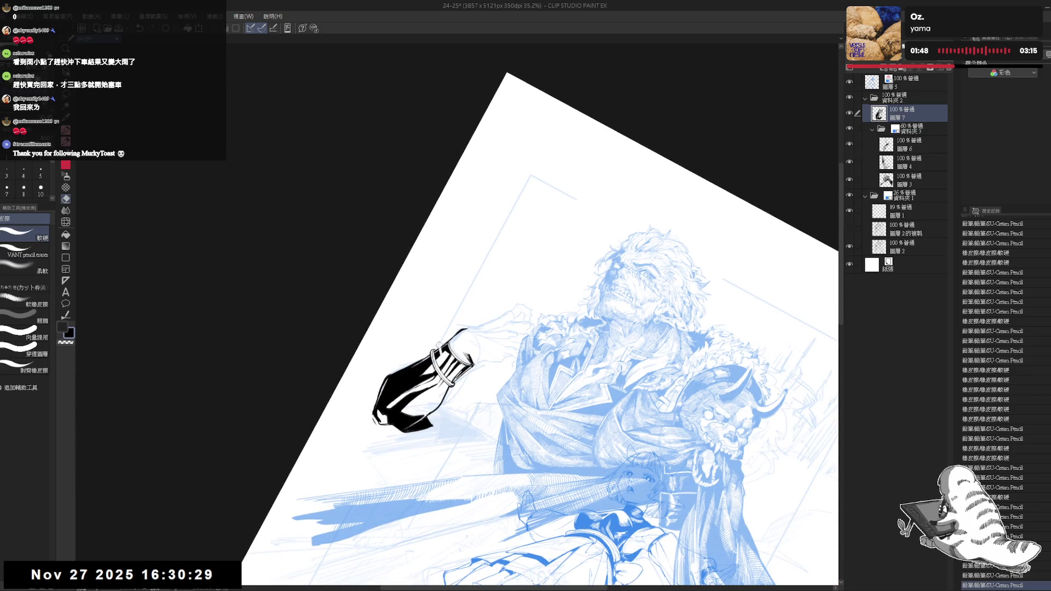
{"action": "left_click_drag", "start_coordinate": [442, 346], "coordinate": [438, 352]}
{"action": "key", "text": "p"}
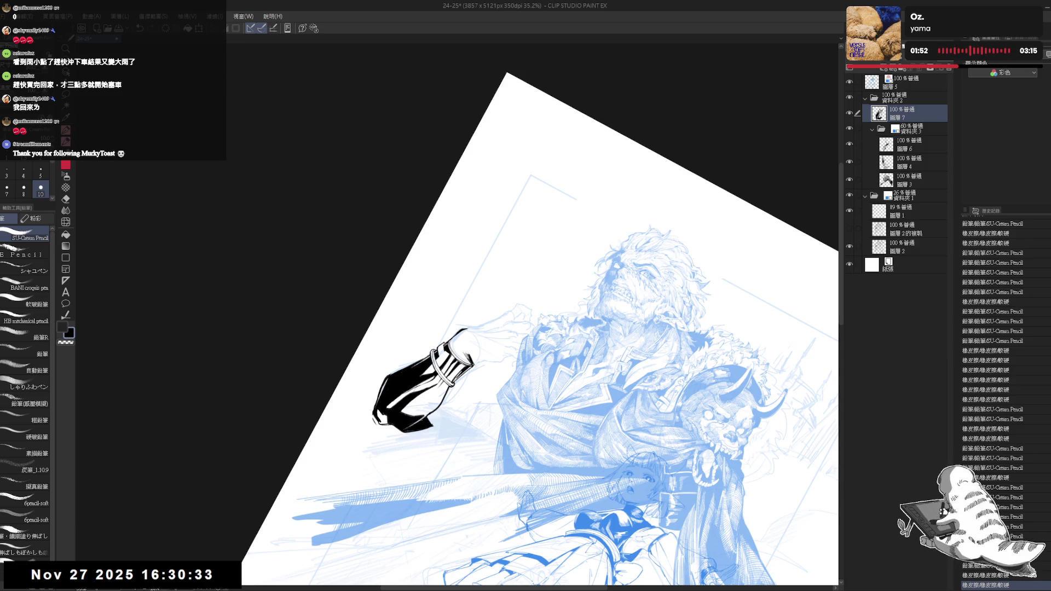
Erase sketch lines near the top of the arm and return the view upright
{"action": "key", "text": "ctrl+@"}
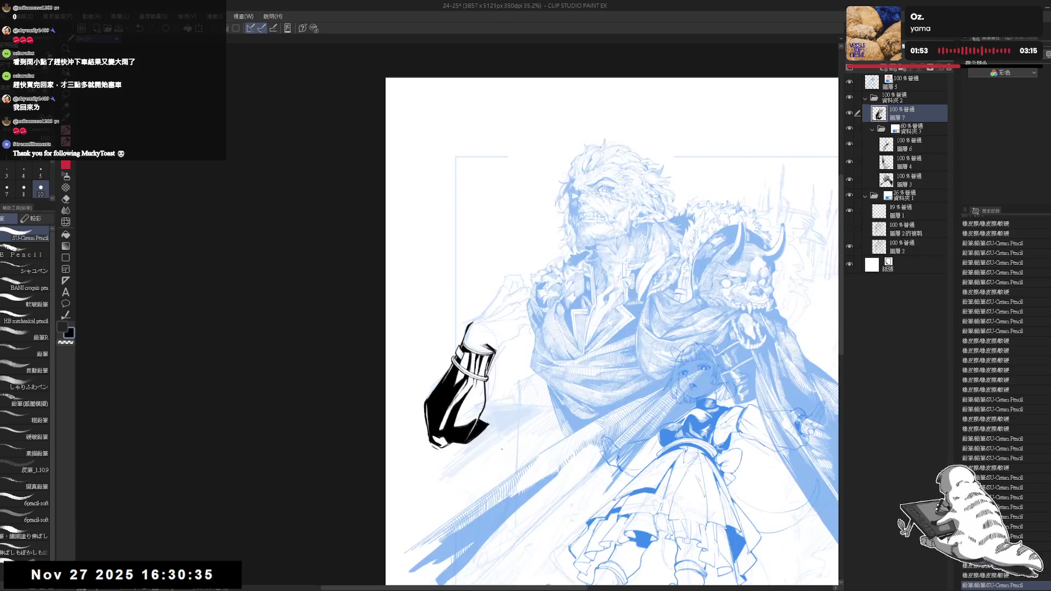
{"action": "key", "text": "minus"}
{"action": "key", "text": "e"}
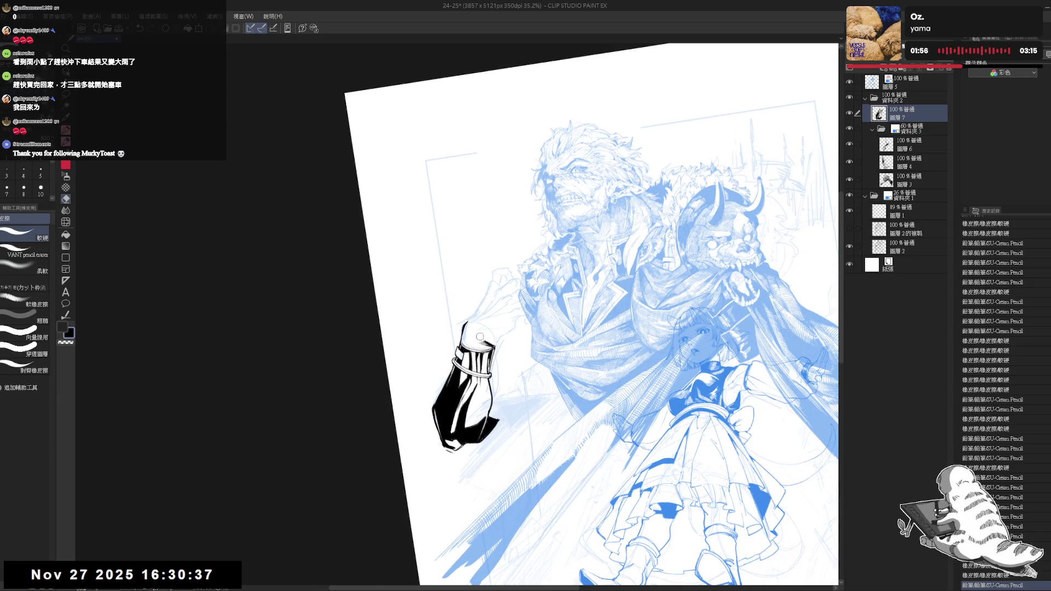
{"action": "mouse_move", "coordinate": [471, 333]}
{"action": "left_mouse_down"}
{"action": "mouse_move", "coordinate": [458, 359]}
{"action": "mouse_move", "coordinate": [463, 350]}
{"action": "left_mouse_up"}
{"action": "key", "text": "p"}
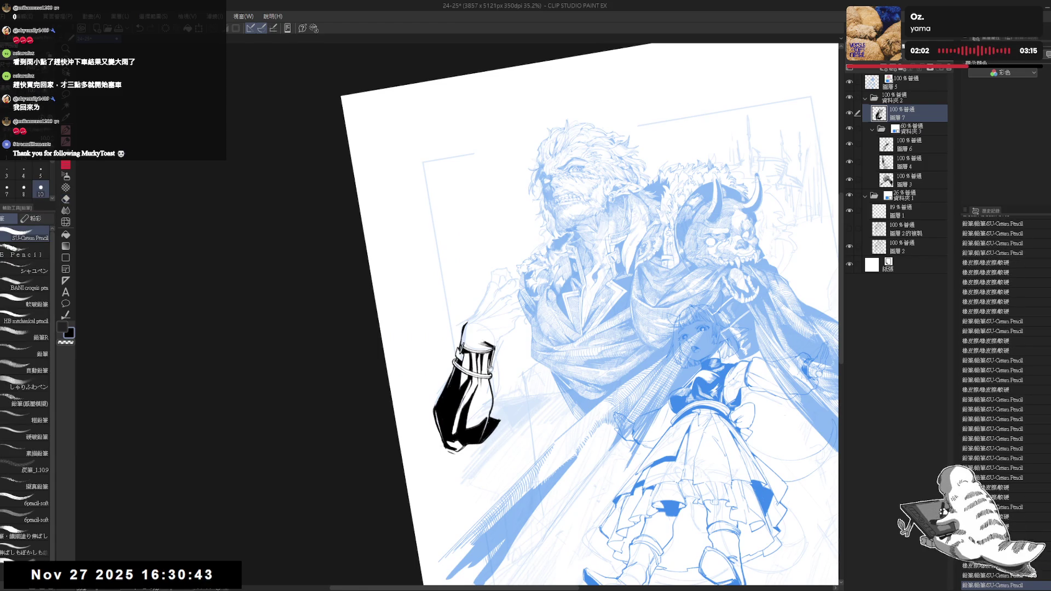
{"action": "key", "text": "ctrl+at"}
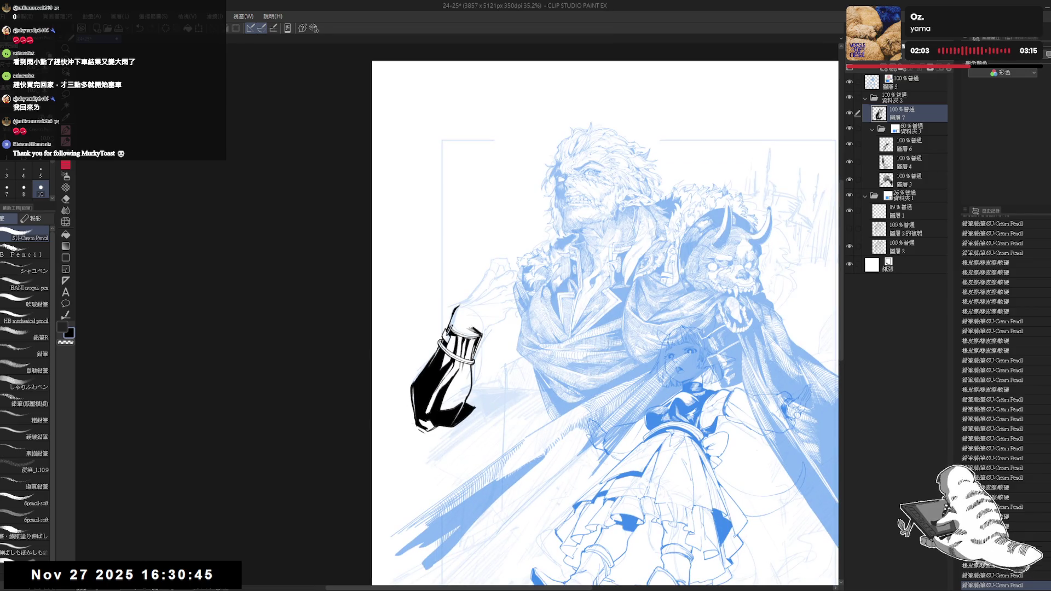
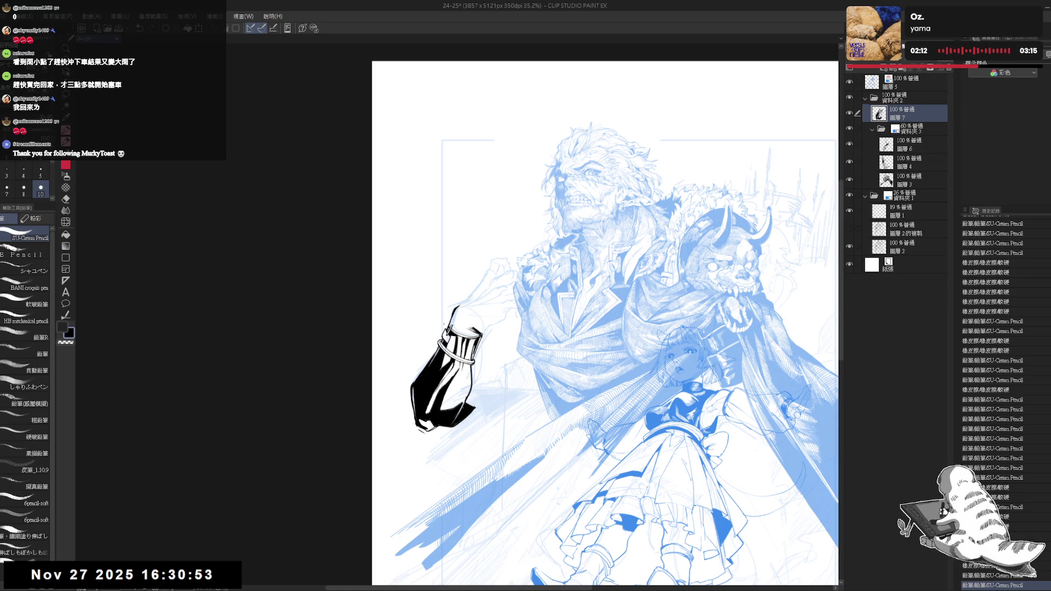
Ink the thin wrist contour rising from the solid-black sleeve cuff, redoing and erasing stray strokes
{"action": "scroll", "coordinate": [486, 338], "scroll_direction": "up", "scroll_amount": 3}
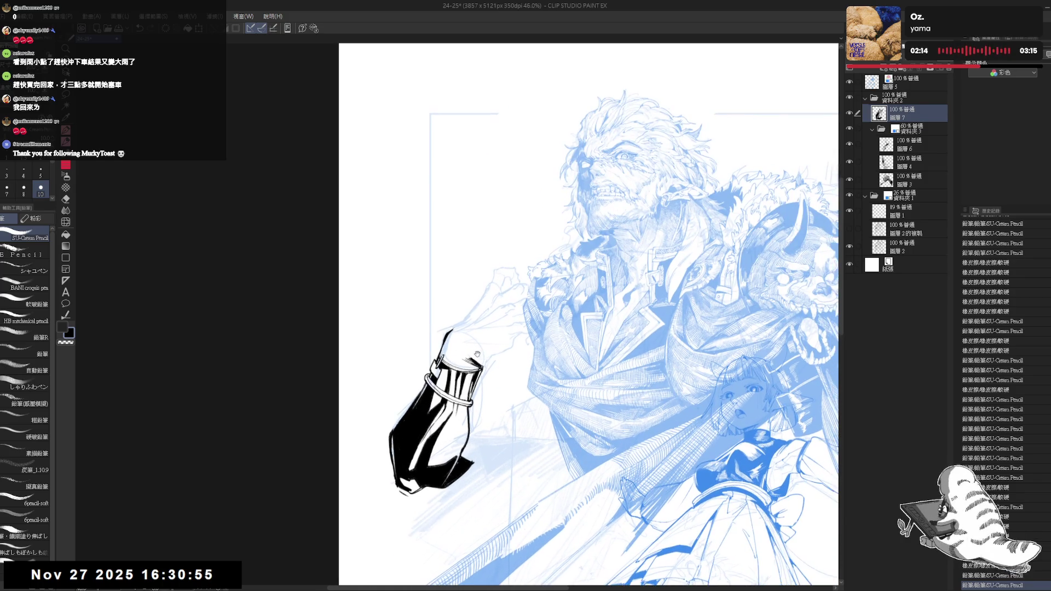
{"action": "left_click_drag", "start_coordinate": [547, 301], "coordinate": [591, 356]}
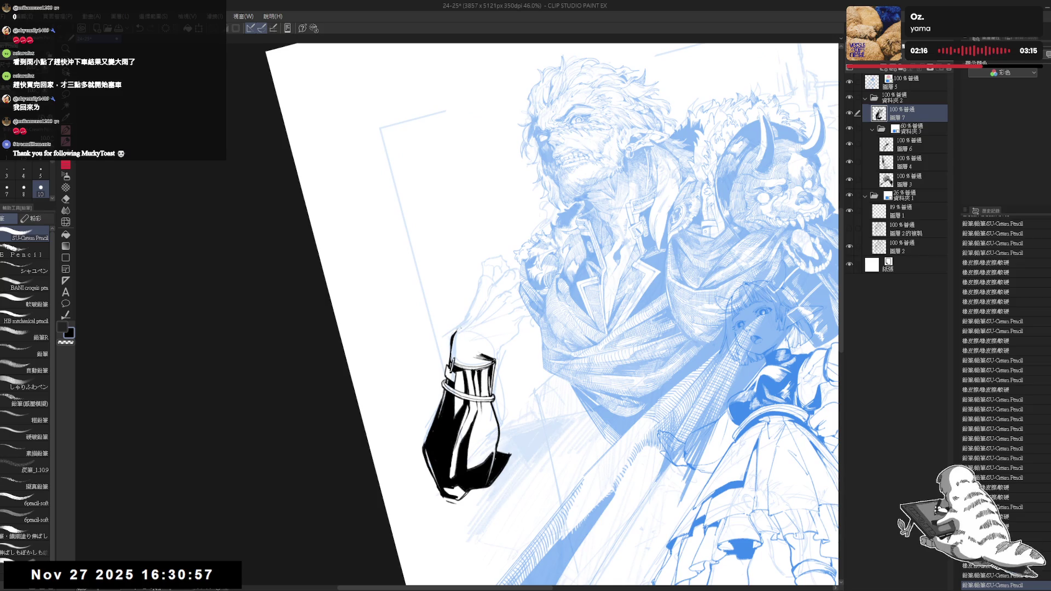
{"action": "left_click_drag", "start_coordinate": [446, 329], "coordinate": [459, 340]}
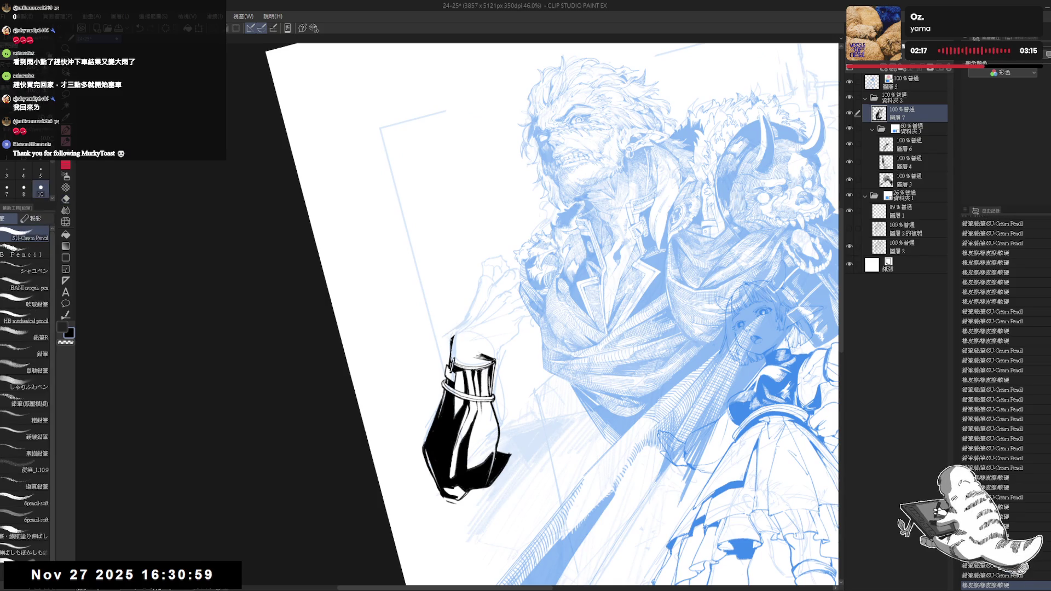
{"action": "left_click_drag", "start_coordinate": [451, 335], "coordinate": [471, 311]}
{"action": "key", "text": "ctrl+z"}
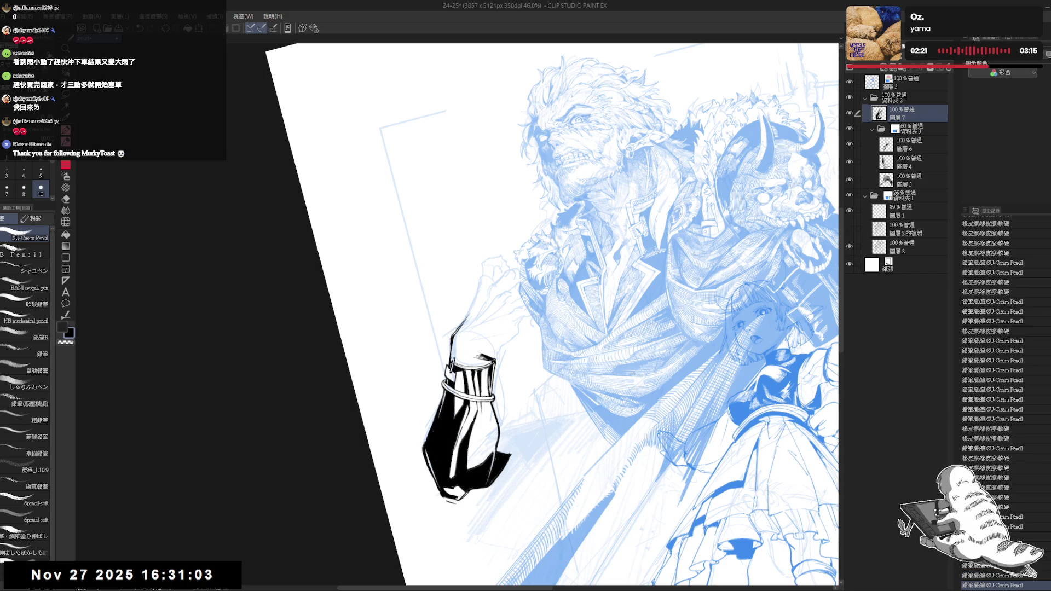
{"action": "key", "text": "-"}
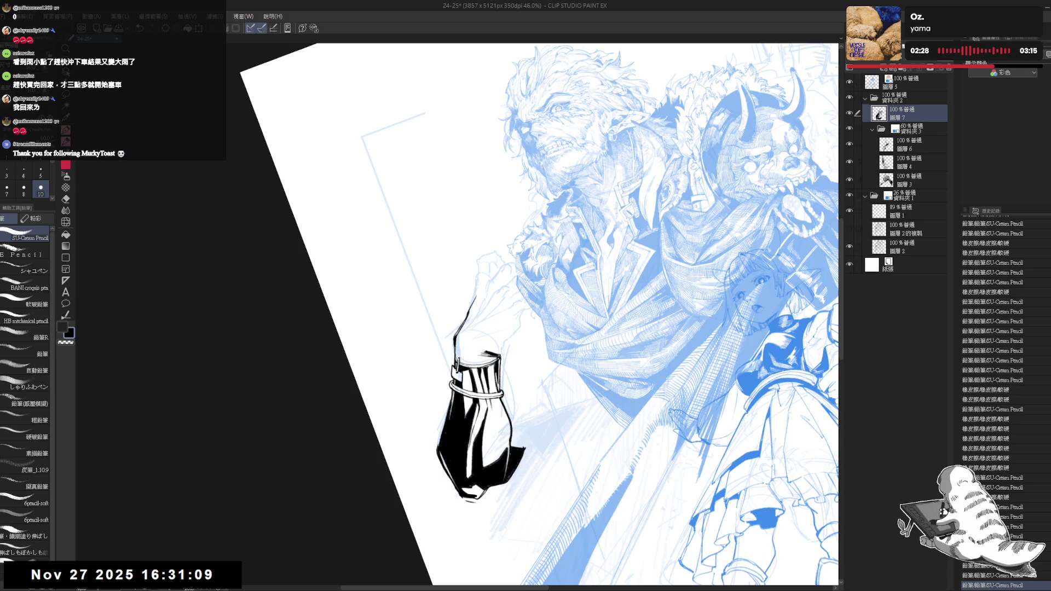
{"action": "left_click_drag", "start_coordinate": [471, 351], "coordinate": [482, 356]}
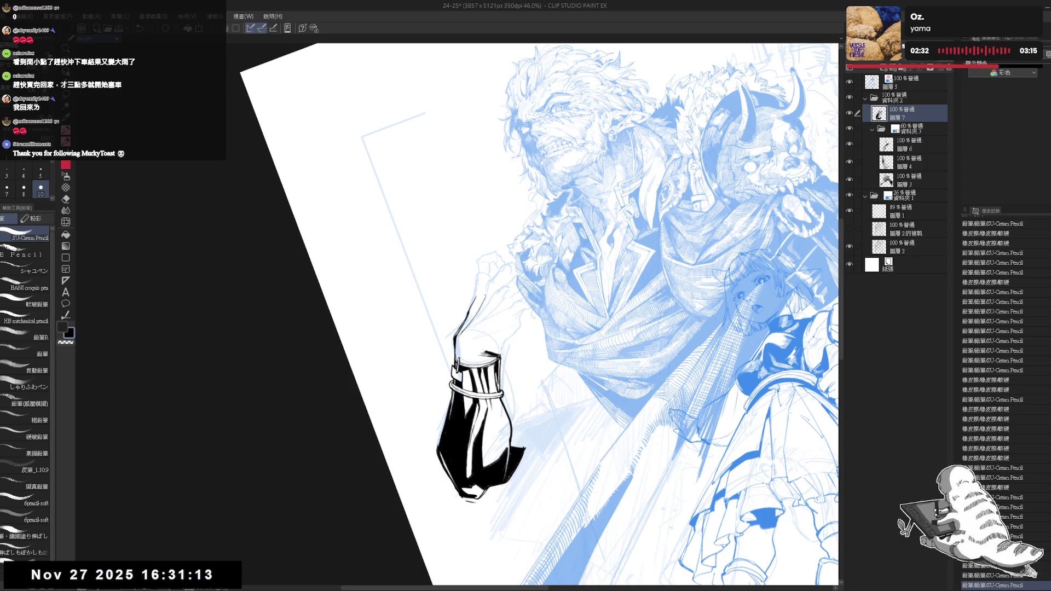
{"action": "left_click_drag", "start_coordinate": [473, 305], "coordinate": [476, 309]}
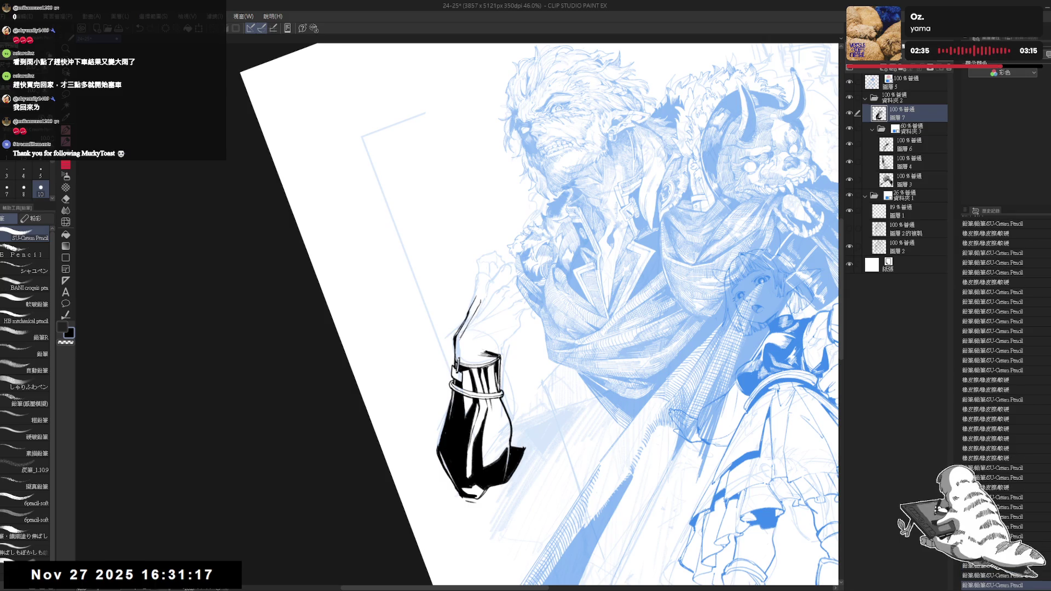
{"action": "left_click_drag", "start_coordinate": [518, 331], "coordinate": [531, 334]}
{"action": "scroll", "coordinate": [494, 284], "scroll_direction": "up", "scroll_amount": 1}
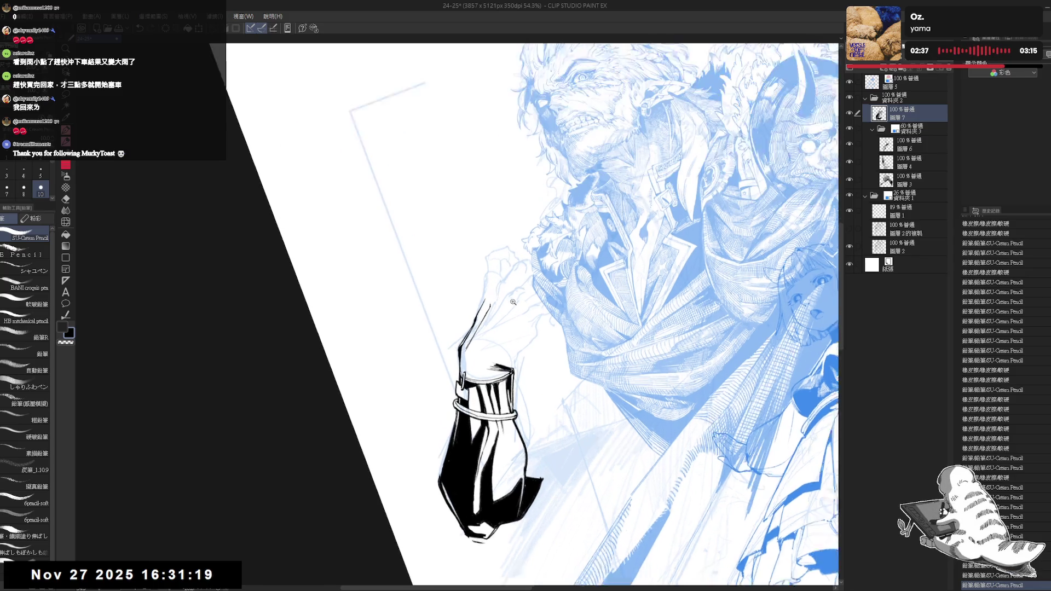
Reduce the pen to size 8 and ink the first short strokes of the bottle neck
{"action": "scroll", "coordinate": [494, 284], "scroll_direction": "up", "scroll_amount": 1}
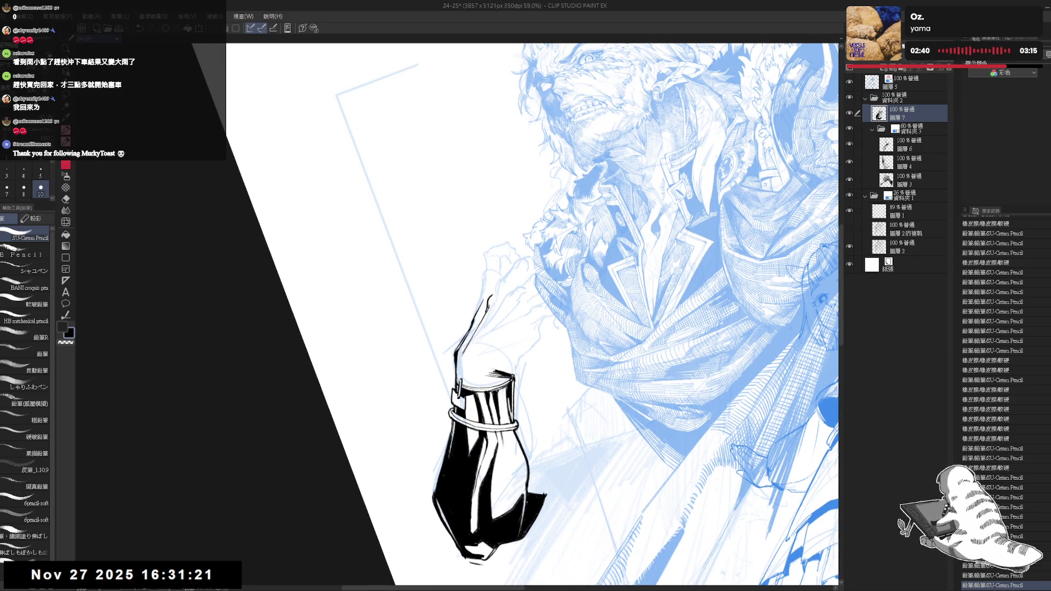
{"action": "left_click_drag", "start_coordinate": [490, 305], "coordinate": [495, 299]}
{"action": "key", "text": "ctrl+z"}
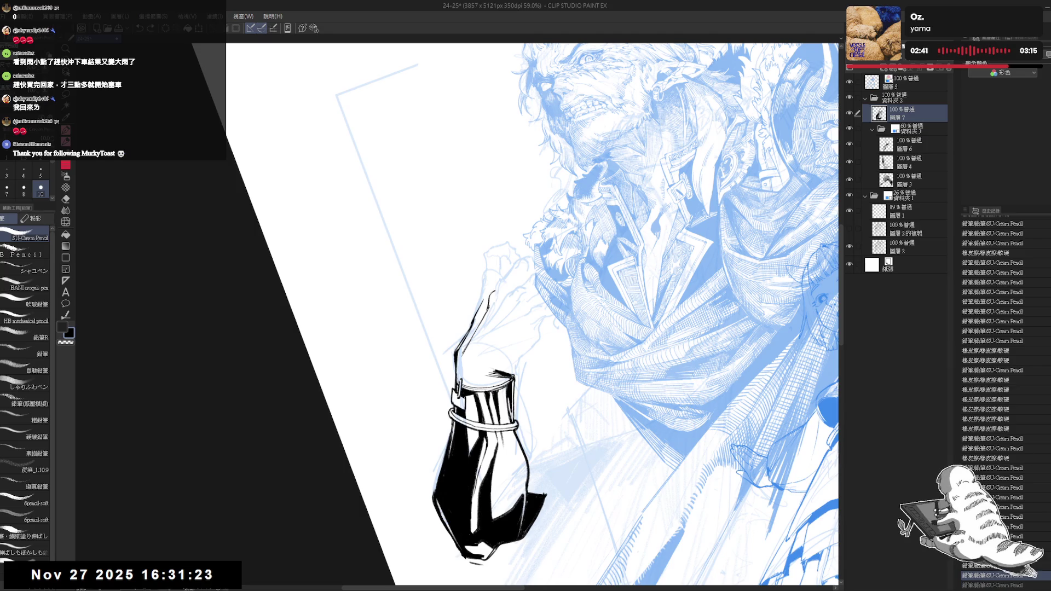
{"action": "key", "text": "ctrl+y"}
{"action": "left_click", "coordinate": [23, 189]}
{"action": "left_click_drag", "start_coordinate": [495, 293], "coordinate": [497, 288]}
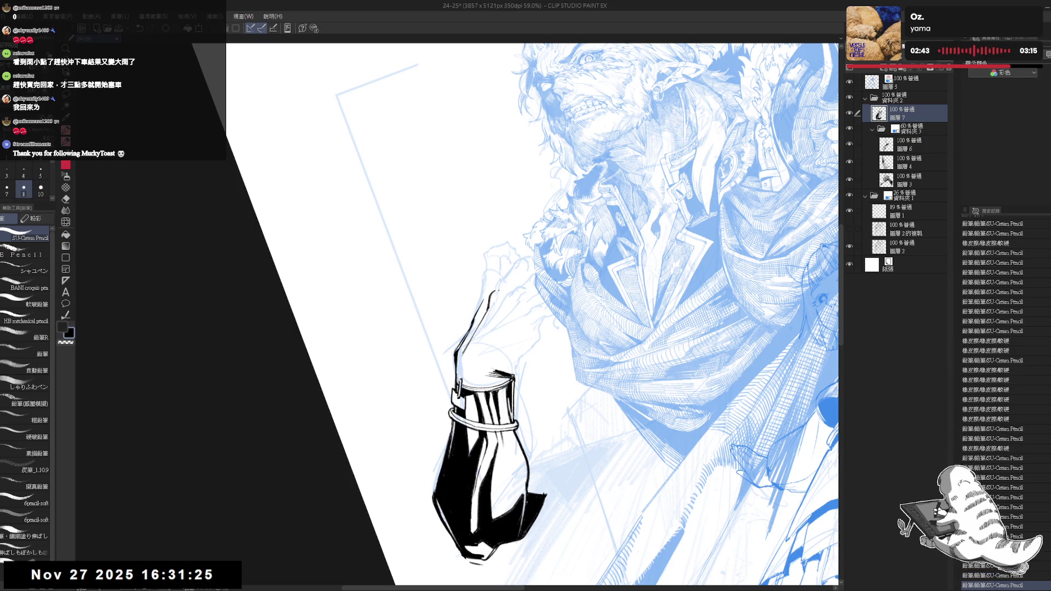
{"action": "left_click", "coordinate": [505, 294]}
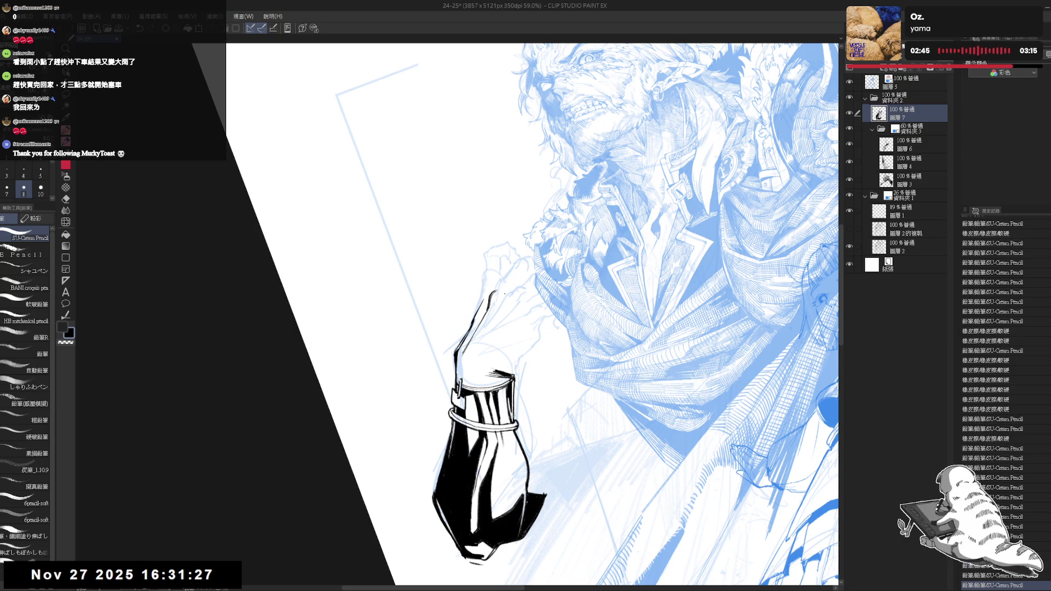
{"action": "left_click", "coordinate": [497, 284]}
{"action": "left_click_drag", "start_coordinate": [486, 289], "coordinate": [491, 307]}
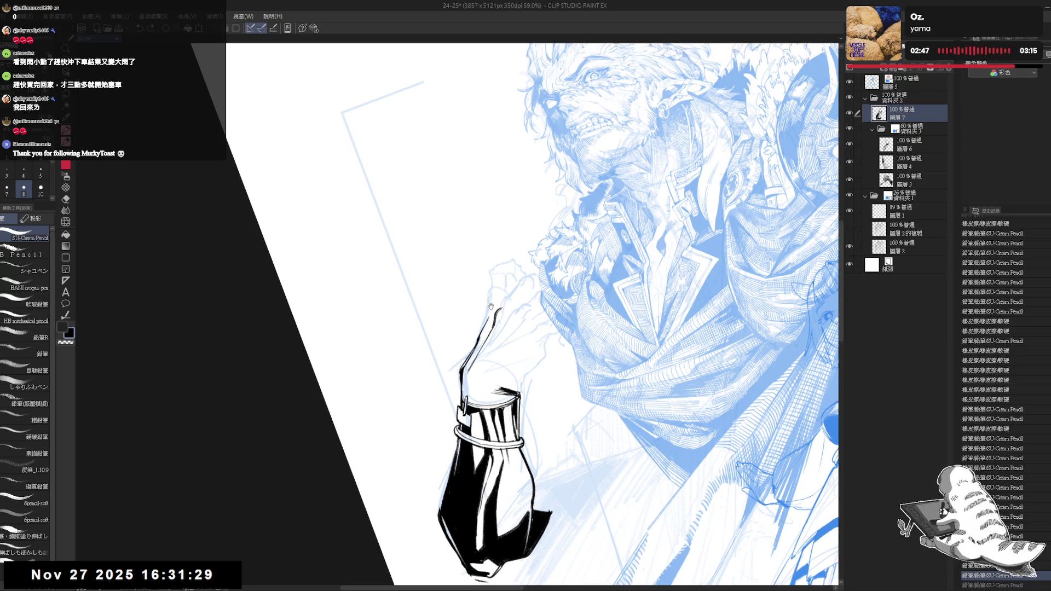
{"action": "left_click", "coordinate": [489, 306]}
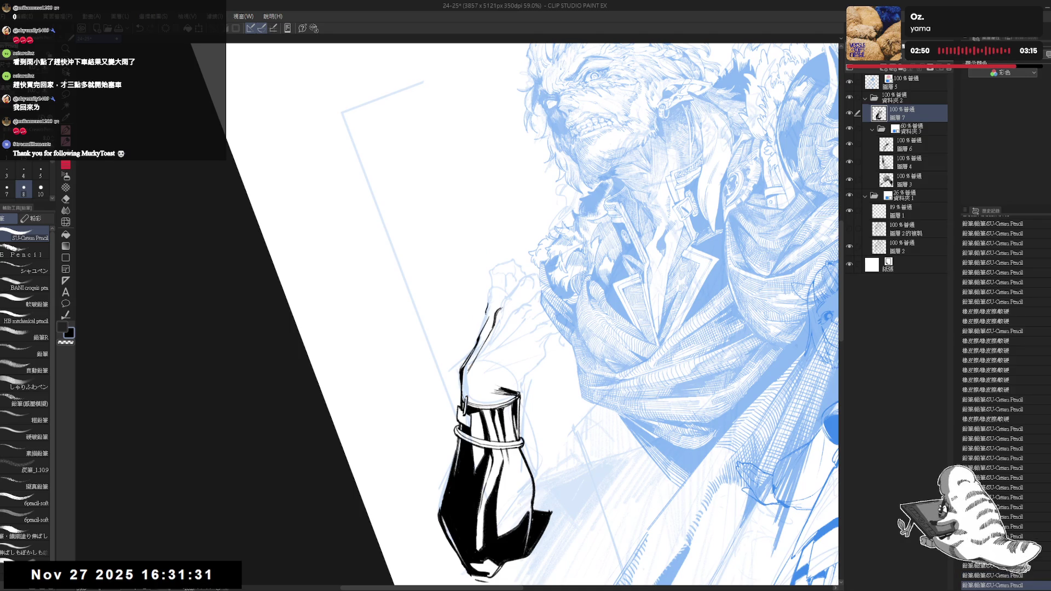
{"action": "key", "text": "ctrl+z"}
Build up and correct the bottle neck outline, alternating between pencil and eraser
{"action": "left_click", "coordinate": [489, 307]}
{"action": "left_click", "coordinate": [489, 307]}
{"action": "left_click", "coordinate": [488, 306]}
{"action": "left_click", "coordinate": [488, 307]}
{"action": "left_click", "coordinate": [489, 306]}
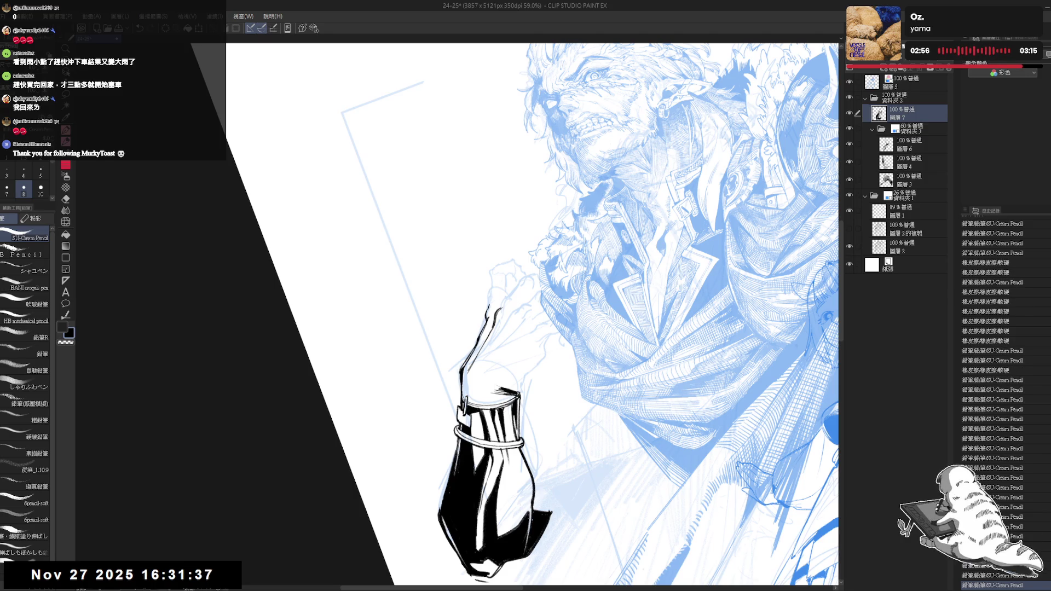
{"action": "left_click", "coordinate": [488, 306]}
{"action": "key", "text": "e"}
{"action": "left_click", "coordinate": [492, 298]}
{"action": "key", "text": "p"}
{"action": "left_click", "coordinate": [489, 306]}
{"action": "key", "text": "e"}
{"action": "left_click", "coordinate": [492, 298]}
{"action": "key", "text": "p"}
{"action": "left_click", "coordinate": [489, 306]}
{"action": "scroll", "coordinate": [487, 201], "scroll_direction": "up", "scroll_amount": 2}
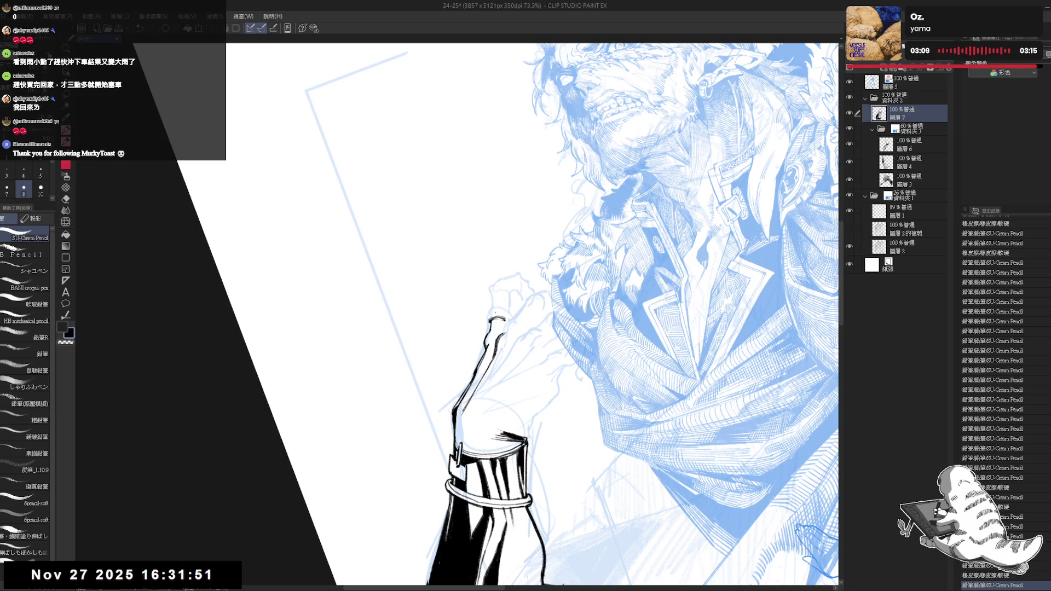
Ink and refine the small ellipse capping the bottle neck
{"action": "mouse_move", "coordinate": [490, 317]}
{"action": "left_mouse_down"}
{"action": "mouse_move", "coordinate": [507, 315]}
{"action": "mouse_move", "coordinate": [490, 320]}
{"action": "left_mouse_up"}
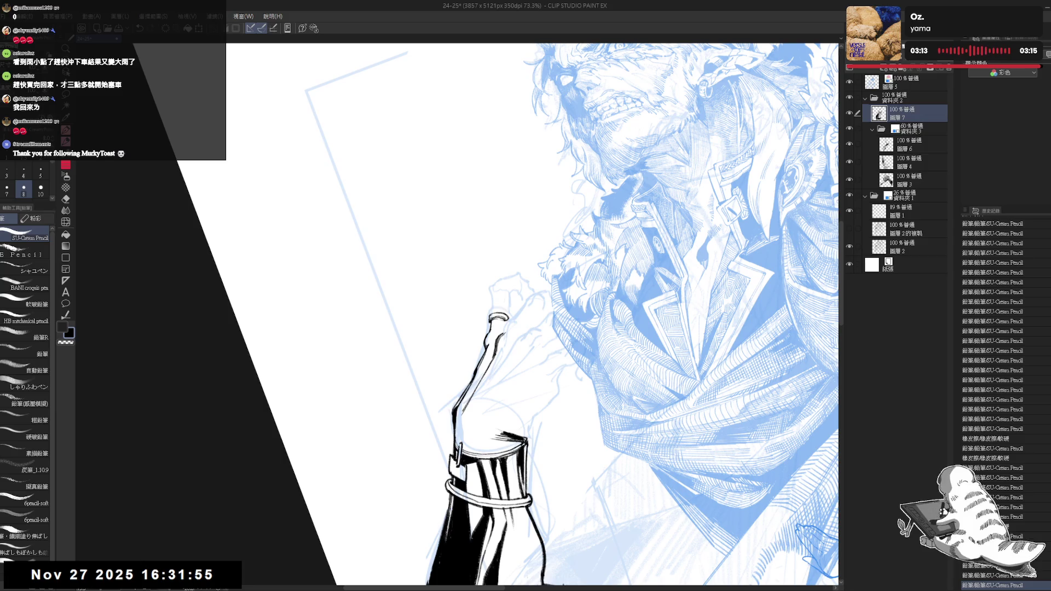
{"action": "mouse_move", "coordinate": [498, 316]}
{"action": "left_mouse_down"}
{"action": "mouse_move", "coordinate": [506, 324]}
{"action": "mouse_move", "coordinate": [490, 301]}
{"action": "mouse_move", "coordinate": [511, 305]}
{"action": "left_mouse_up"}
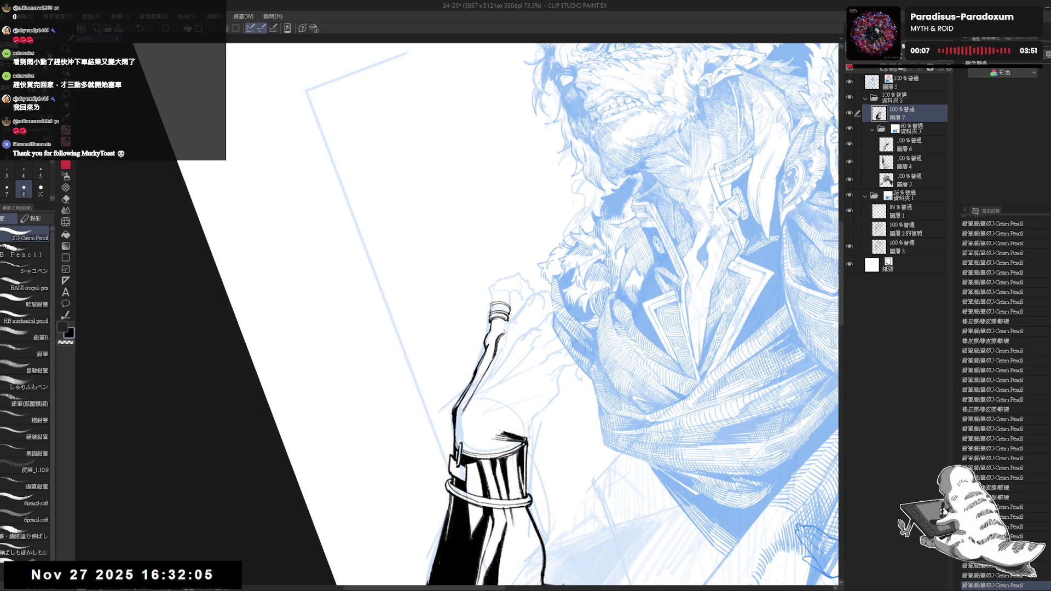
{"action": "key", "text": "ctrl+at"}
{"action": "key", "text": "h"}
{"action": "key", "text": "h"}
{"action": "key", "text": "minus"}
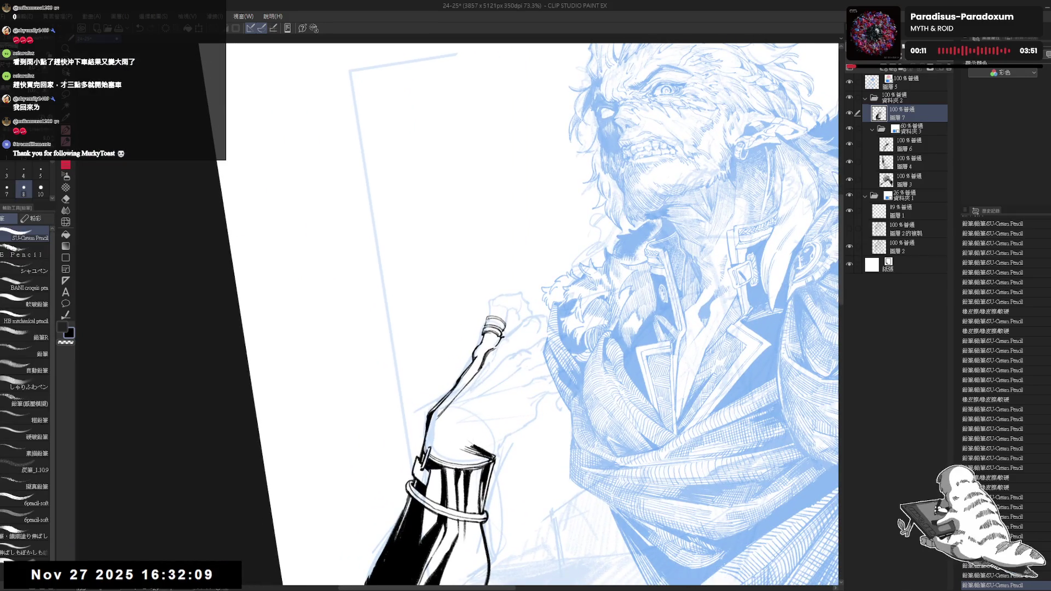
{"action": "key", "text": "minus"}
{"action": "key", "text": "minus"}
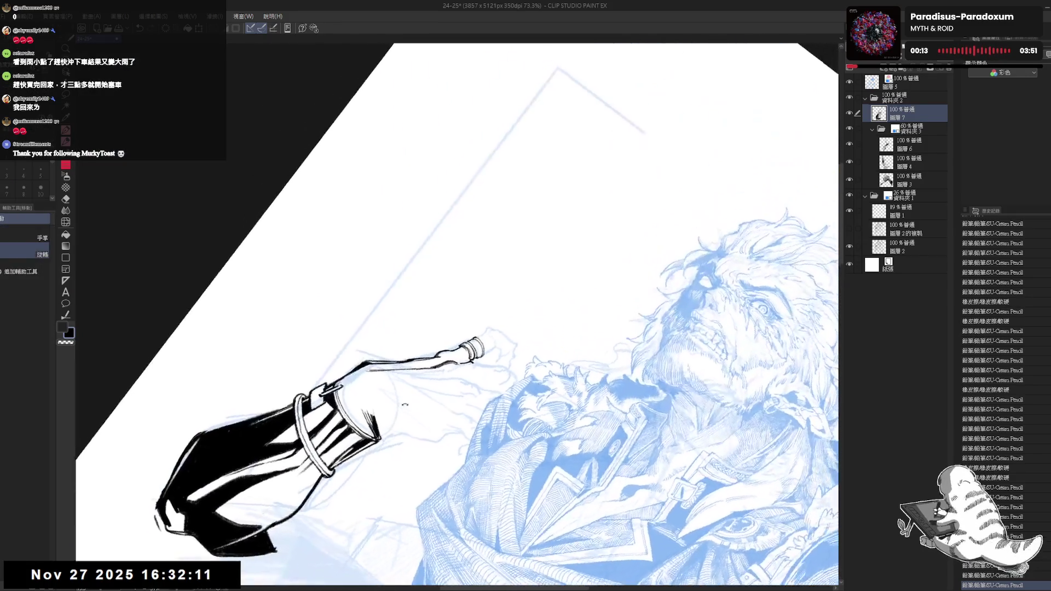
Tidy the ink at the bottle top, erasing stray marks and undoing the extra curl
{"action": "left_click", "coordinate": [230, 454]}
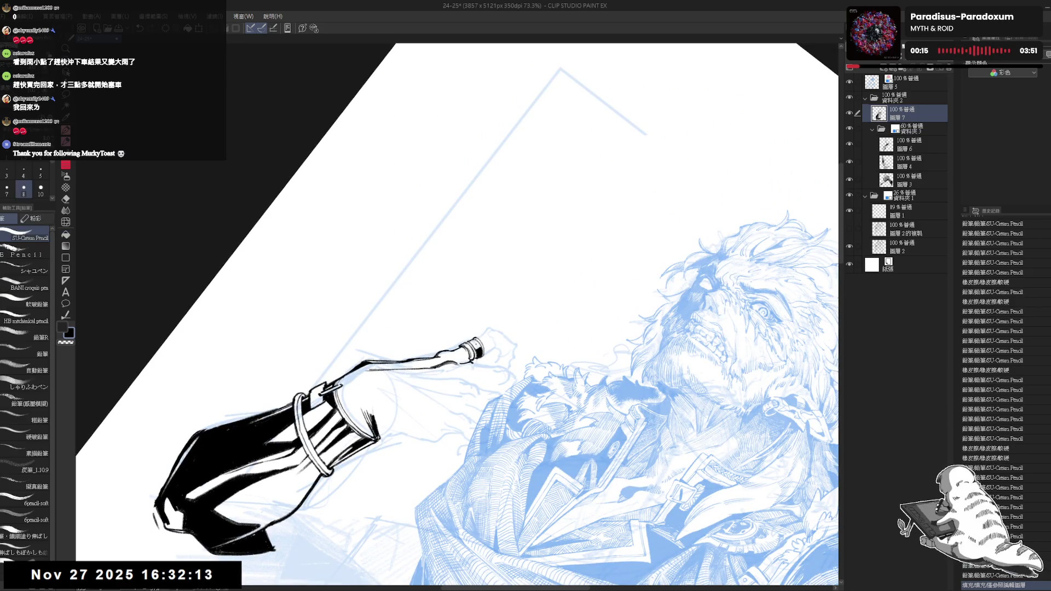
{"action": "key", "text": "asciicircum"}
{"action": "key", "text": "asciicircum"}
{"action": "key", "text": "asciicircum"}
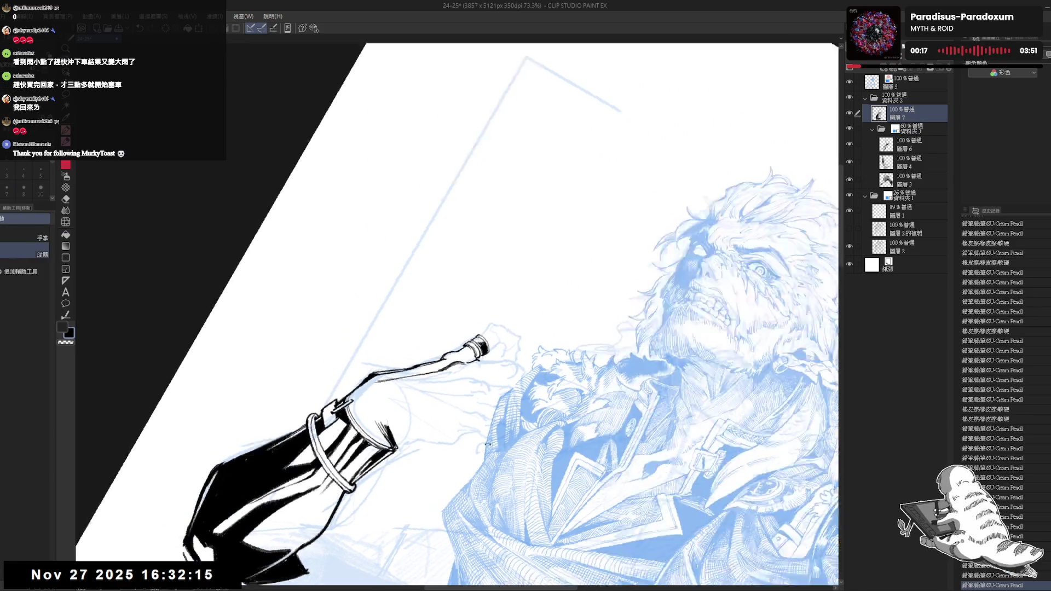
{"action": "key", "text": "p"}
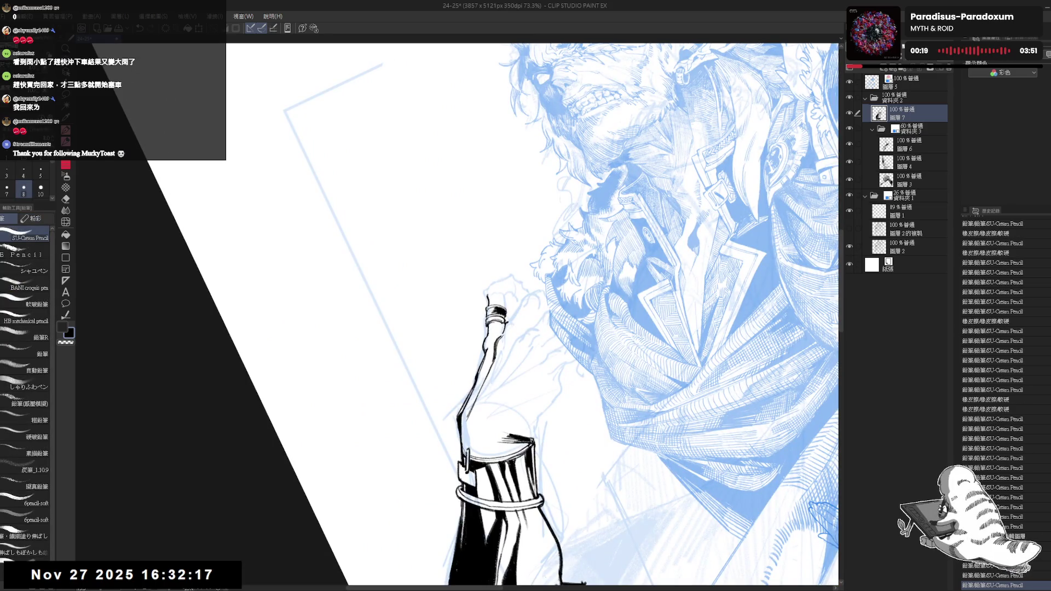
{"action": "left_click_drag", "start_coordinate": [489, 296], "coordinate": [490, 311]}
{"action": "key", "text": "ctrl+z"}
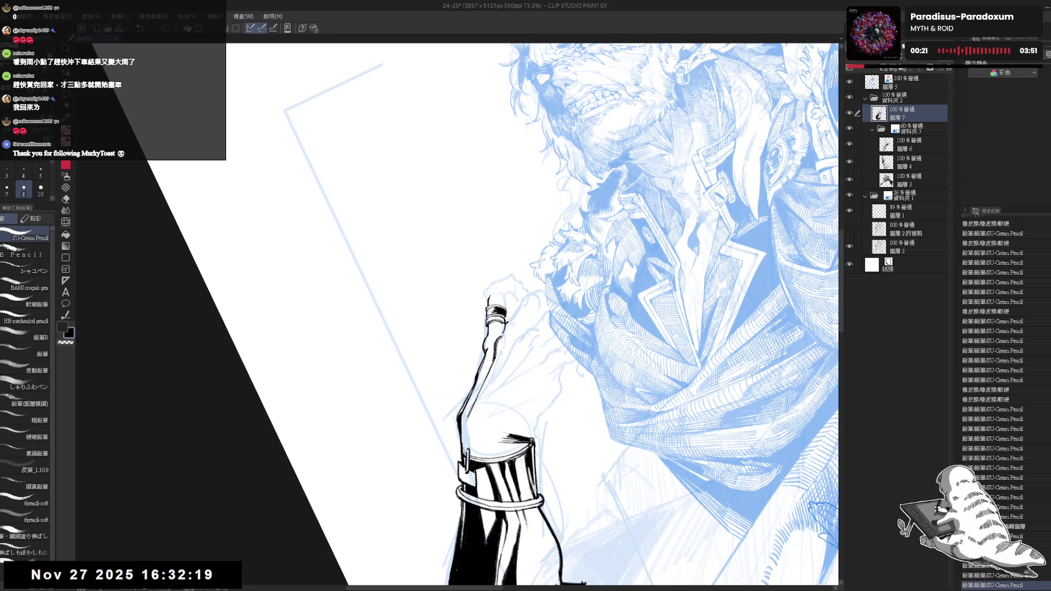
{"action": "key", "text": "e"}
{"action": "left_click", "coordinate": [489, 298]}
{"action": "key", "text": "p"}
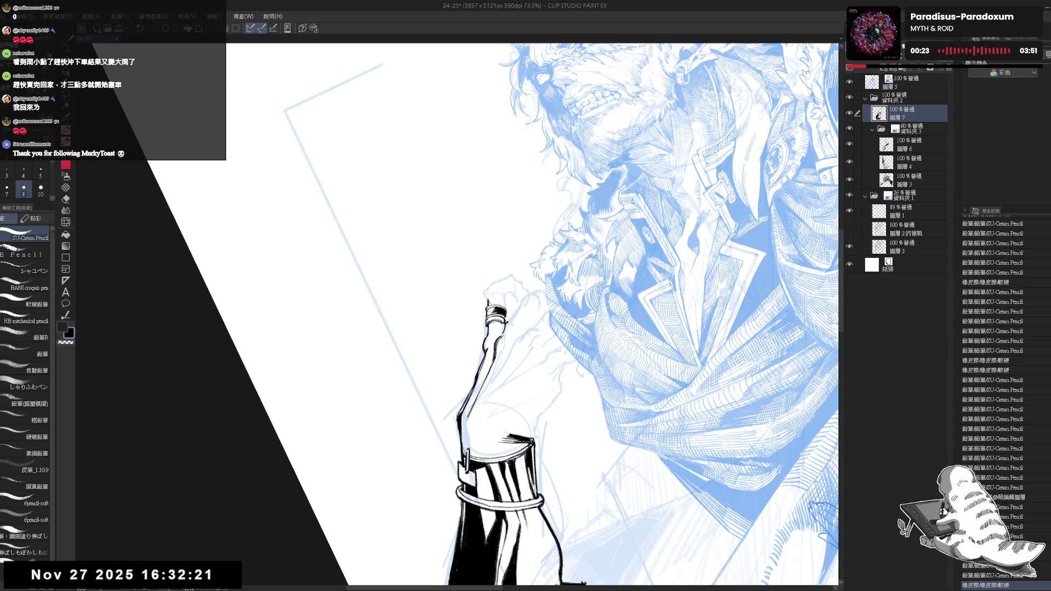
{"action": "mouse_move", "coordinate": [489, 295]}
{"action": "left_mouse_down"}
{"action": "mouse_move", "coordinate": [491, 306]}
{"action": "mouse_move", "coordinate": [512, 290]}
{"action": "left_mouse_up"}
{"action": "key", "text": "ctrl+at"}
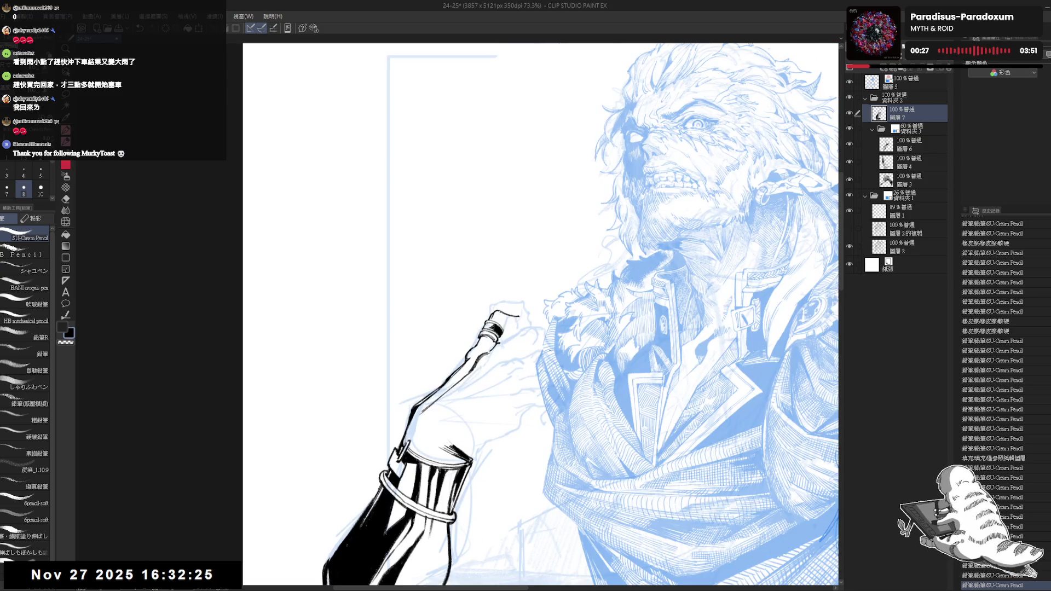
{"action": "key", "text": "^"}
{"action": "key", "text": "e"}
{"action": "left_click_drag", "start_coordinate": [496, 319], "coordinate": [519, 335]}
{"action": "key", "text": "p"}
{"action": "key", "text": "ctrl+z"}
{"action": "key", "text": "ctrl+z"}
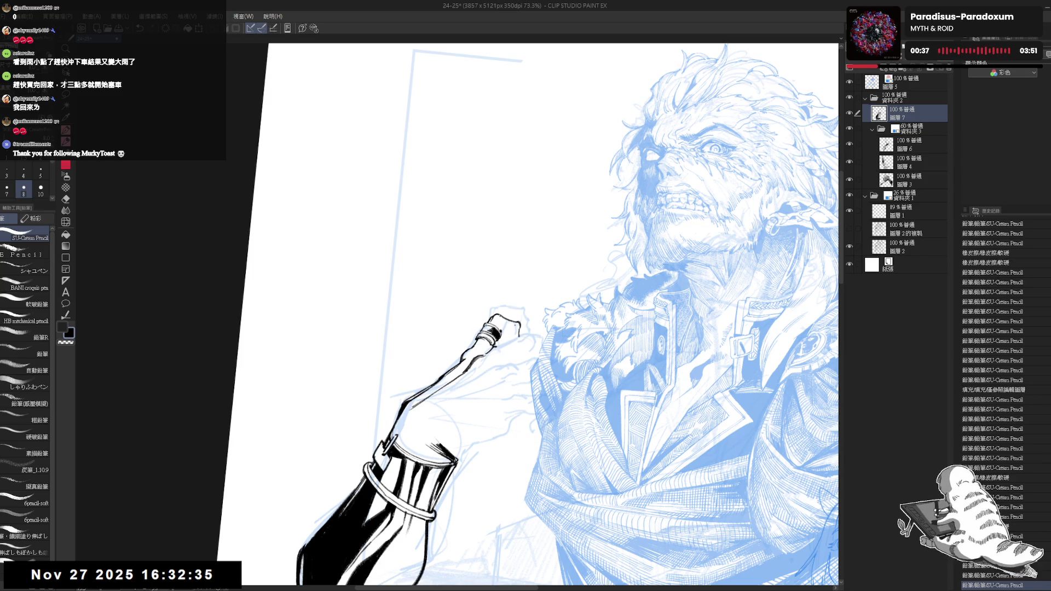
{"action": "scroll", "coordinate": [520, 280], "scroll_direction": "down", "scroll_amount": 2}
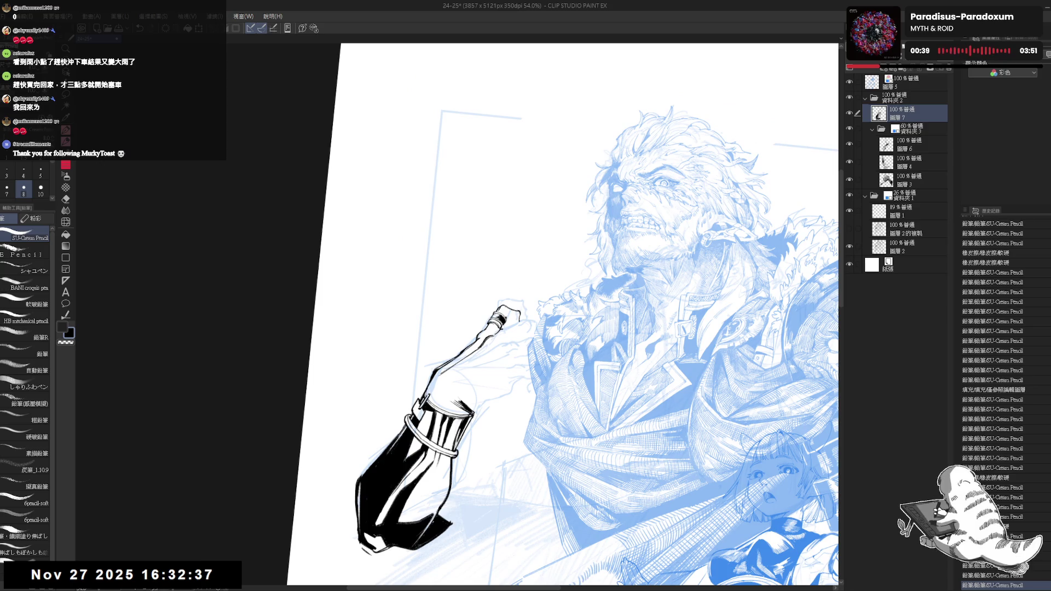
Add small strokes near the bottle neck and clean up the marks at the top of the fist
{"action": "left_click", "coordinate": [510, 323]}
{"action": "left_click", "coordinate": [510, 323]}
{"action": "key", "text": "ctrl+z"}
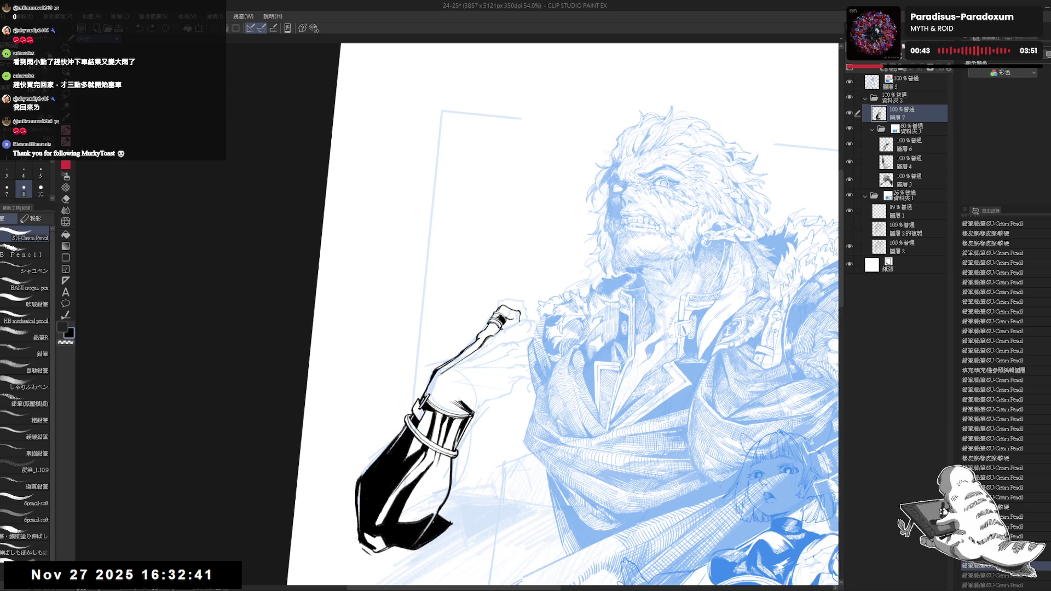
{"action": "left_click", "coordinate": [510, 324]}
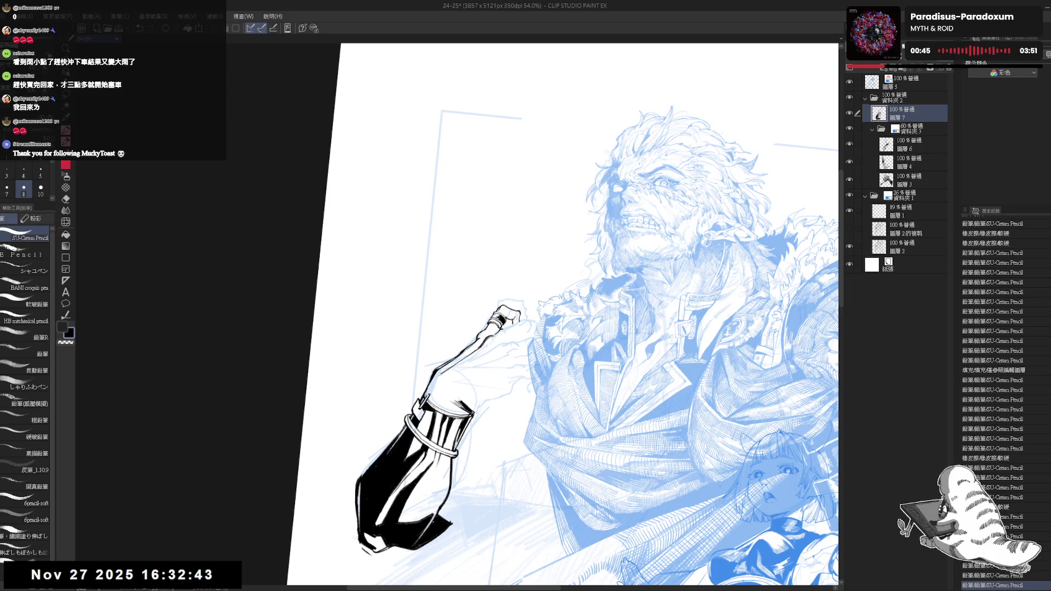
{"action": "key", "text": "h"}
{"action": "key", "text": "h"}
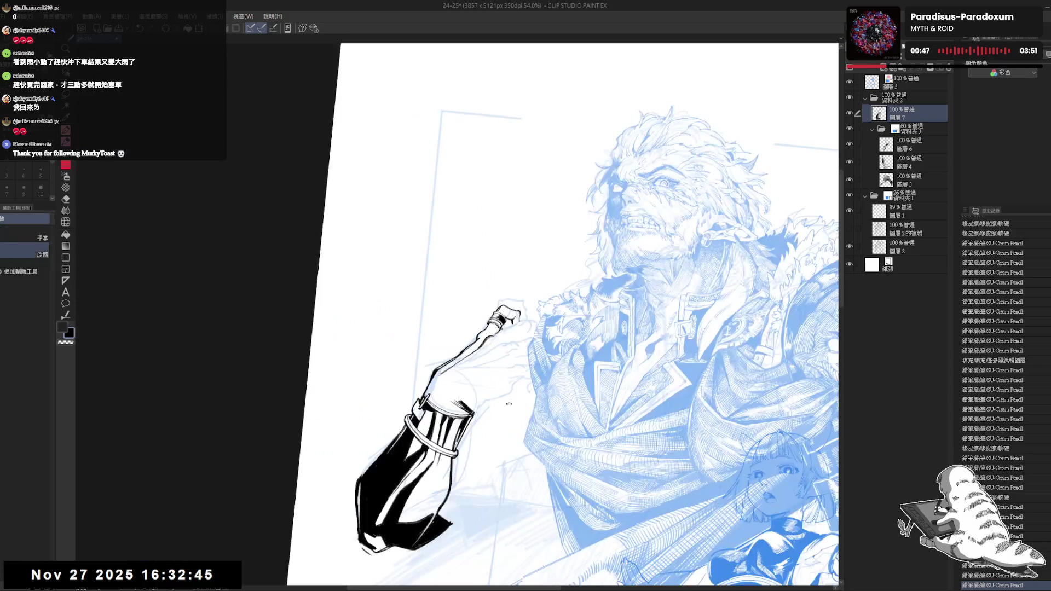
{"action": "key", "text": "e"}
{"action": "left_click", "coordinate": [513, 316]}
{"action": "key", "text": "p"}
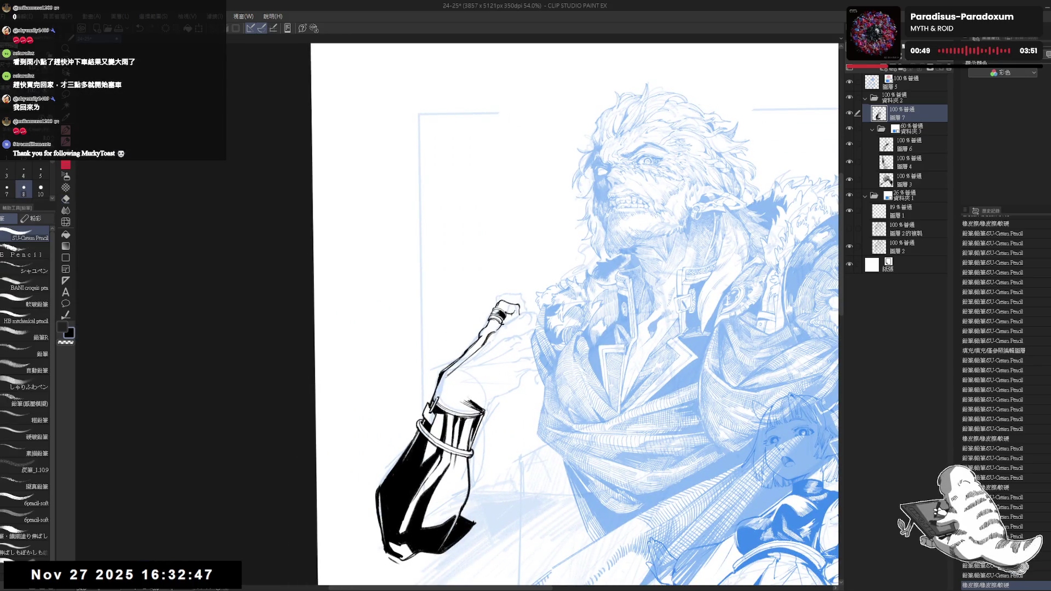
{"action": "key", "text": "-"}
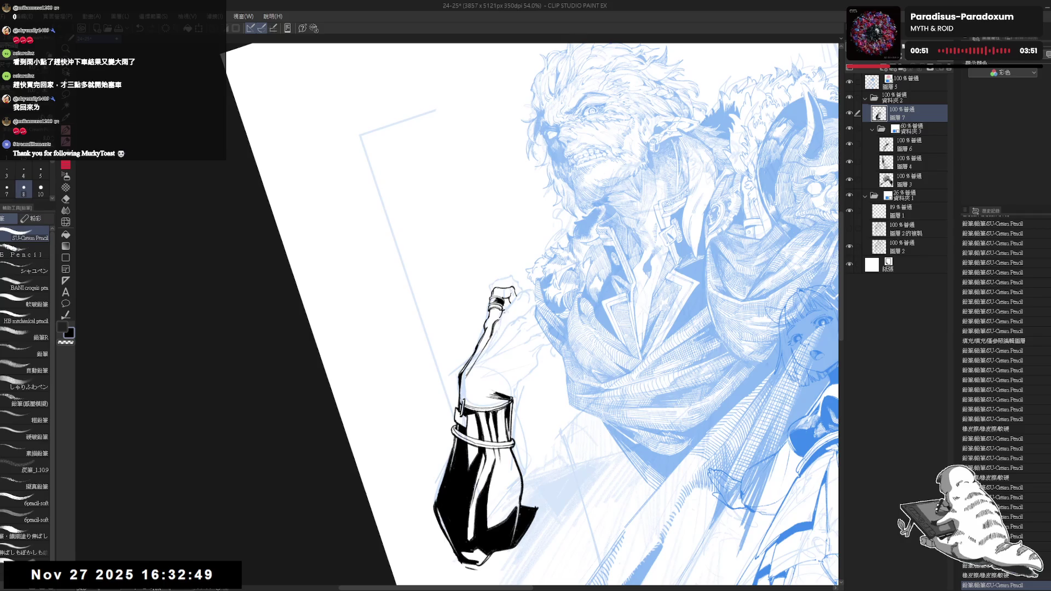
{"action": "key", "text": "e"}
{"action": "left_click", "coordinate": [504, 309]}
{"action": "key", "text": "p"}
{"action": "left_click", "coordinate": [505, 306]}
{"action": "key", "text": "e"}
{"action": "left_click", "coordinate": [502, 314]}
{"action": "key", "text": "p"}
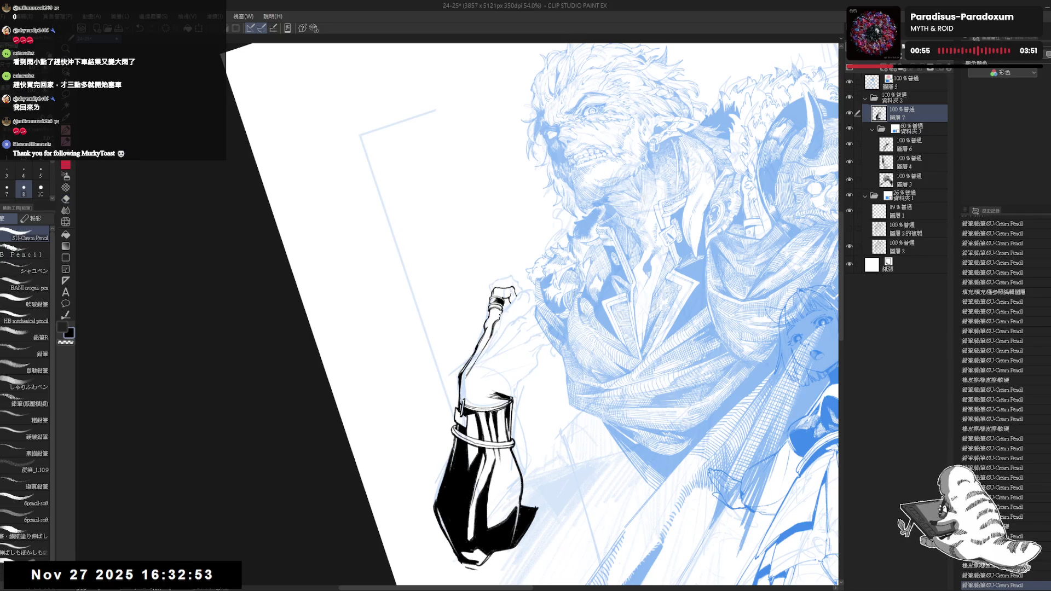
{"action": "key", "text": "e"}
{"action": "left_click", "coordinate": [502, 314]}
{"action": "key", "text": "p"}
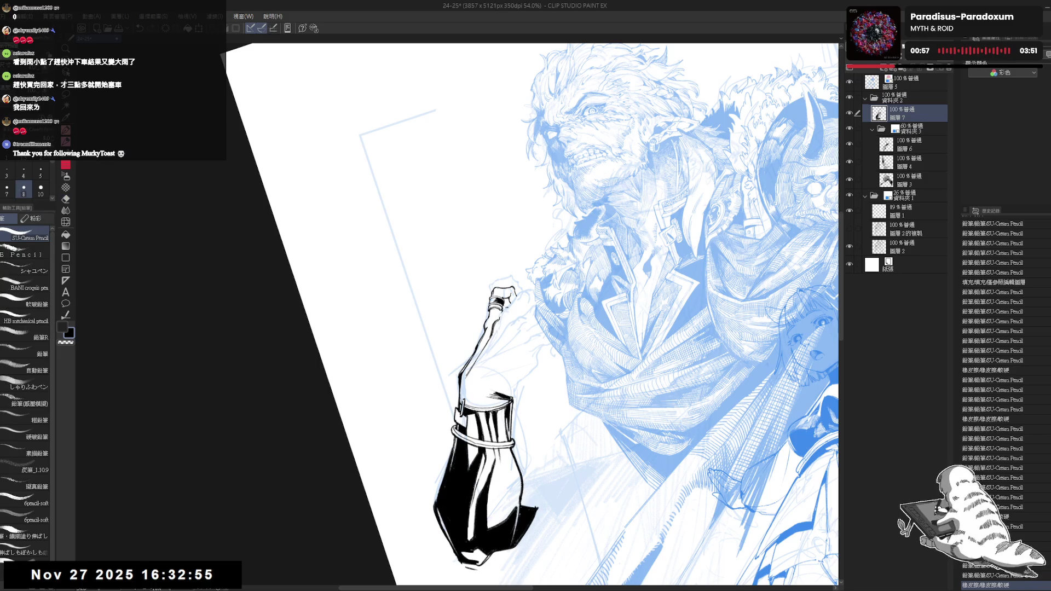
{"action": "key", "text": "asciicircum"}
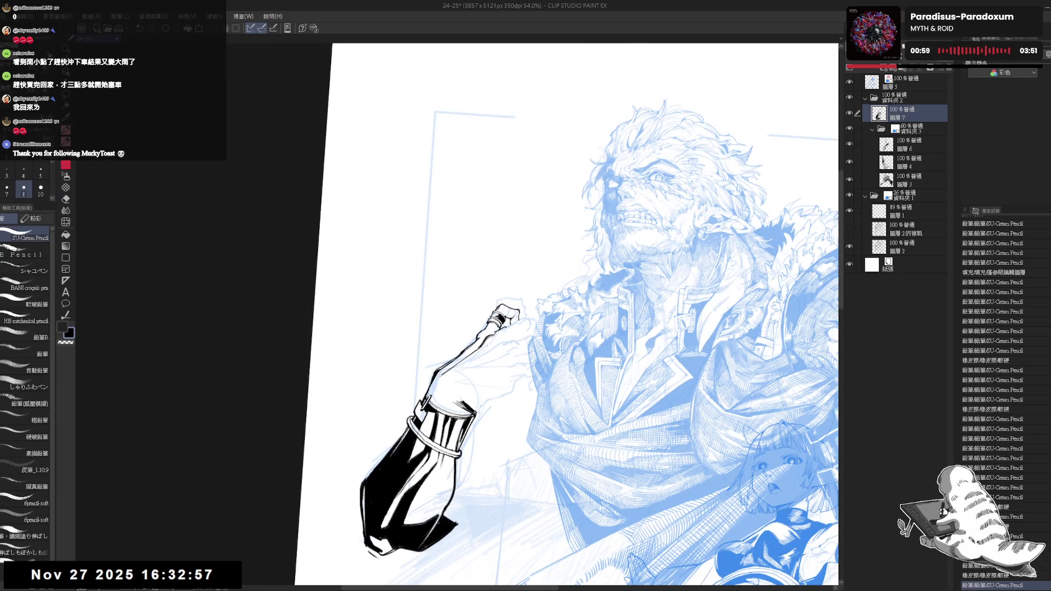
Draw a short line on top of the fist and add small detail strokes, erasing strays
{"action": "left_click_drag", "start_coordinate": [502, 330], "coordinate": [500, 337]}
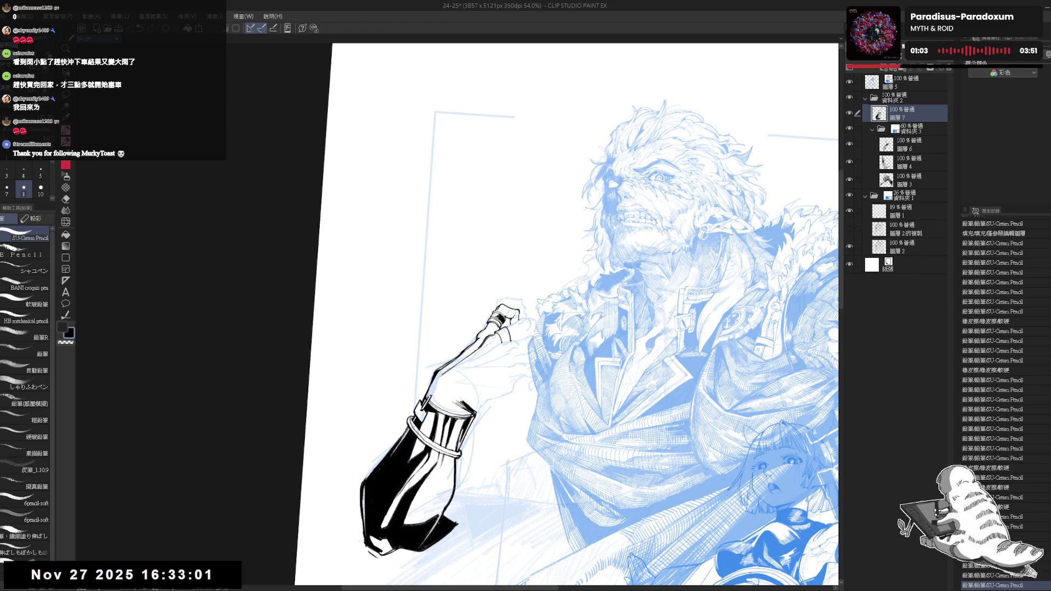
{"action": "key", "text": "minus"}
{"action": "key", "text": "e"}
{"action": "left_click_drag", "start_coordinate": [514, 327], "coordinate": [512, 331]}
{"action": "key", "text": "p"}
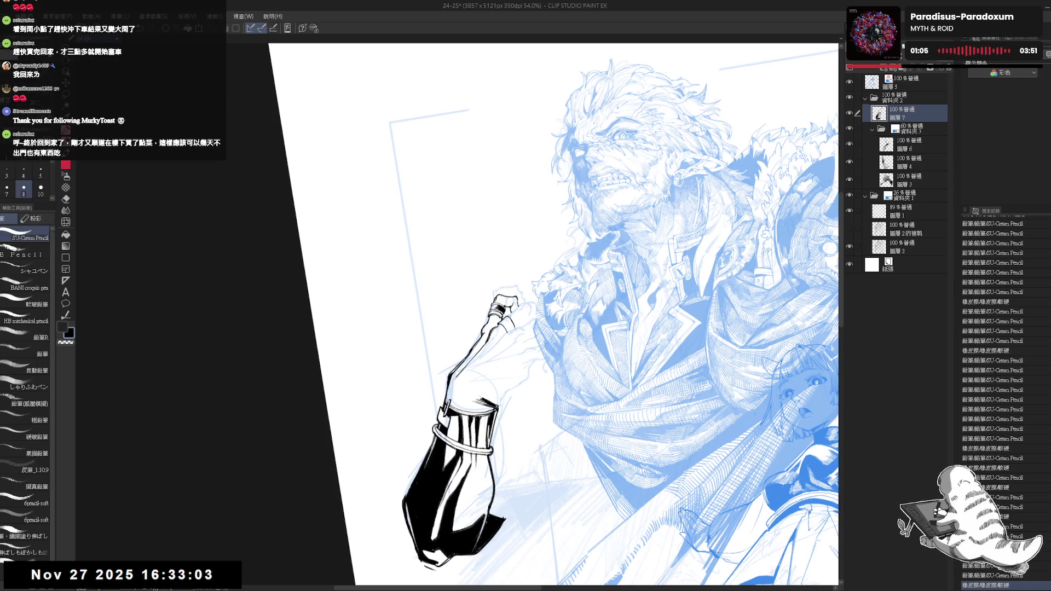
{"action": "left_click", "coordinate": [535, 274]}
{"action": "key", "text": "asciicircum"}
{"action": "key", "text": "ctrl+minus"}
{"action": "scroll", "coordinate": [535, 274], "scroll_direction": "down", "scroll_amount": 1}
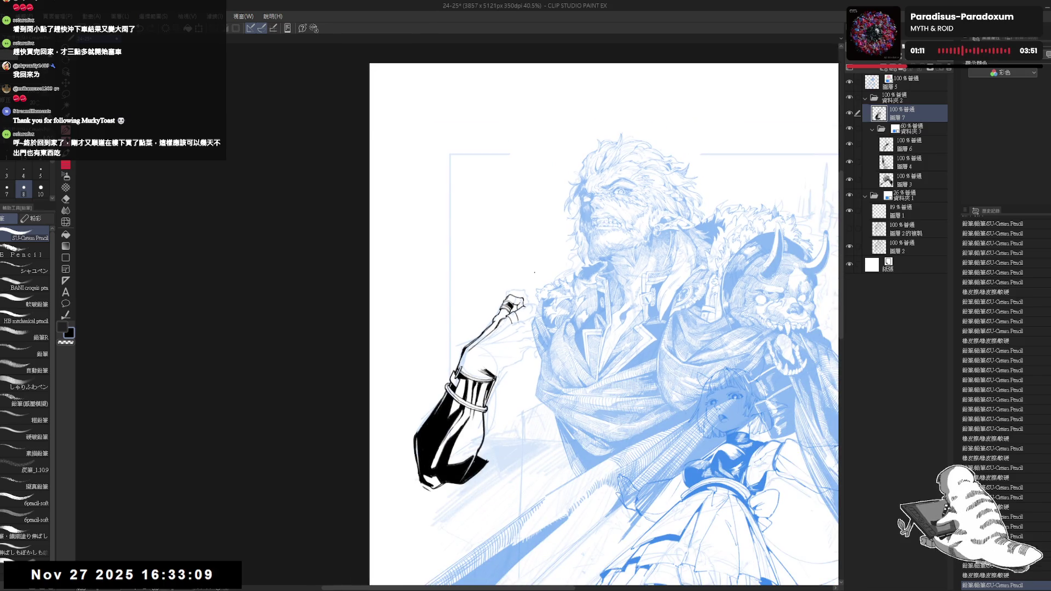
{"action": "scroll", "coordinate": [507, 283], "scroll_direction": "up", "scroll_amount": 3}
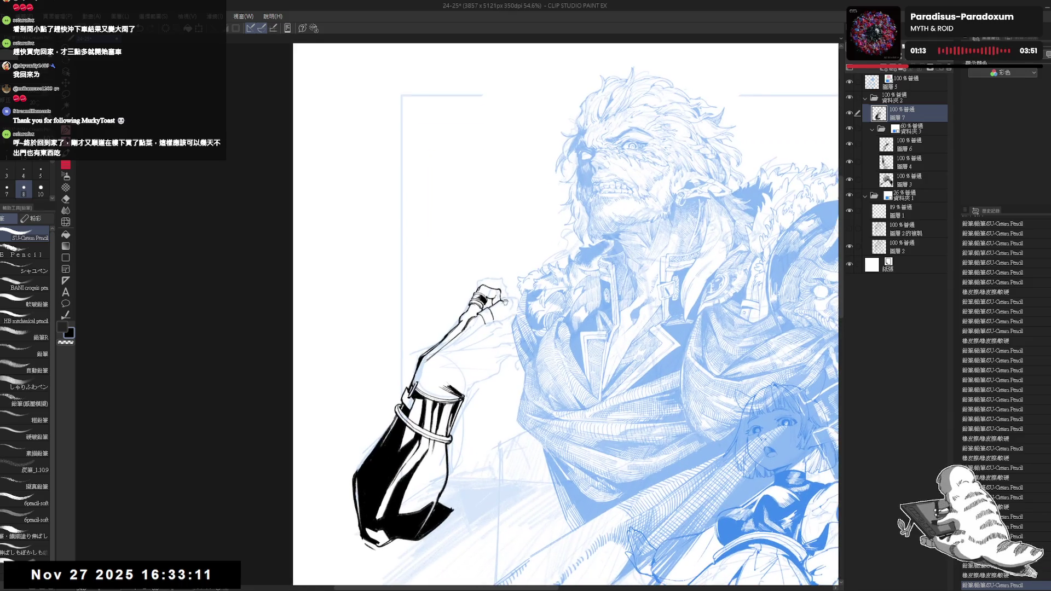
{"action": "key", "text": "e"}
{"action": "left_click", "coordinate": [499, 302]}
{"action": "key", "text": "p"}
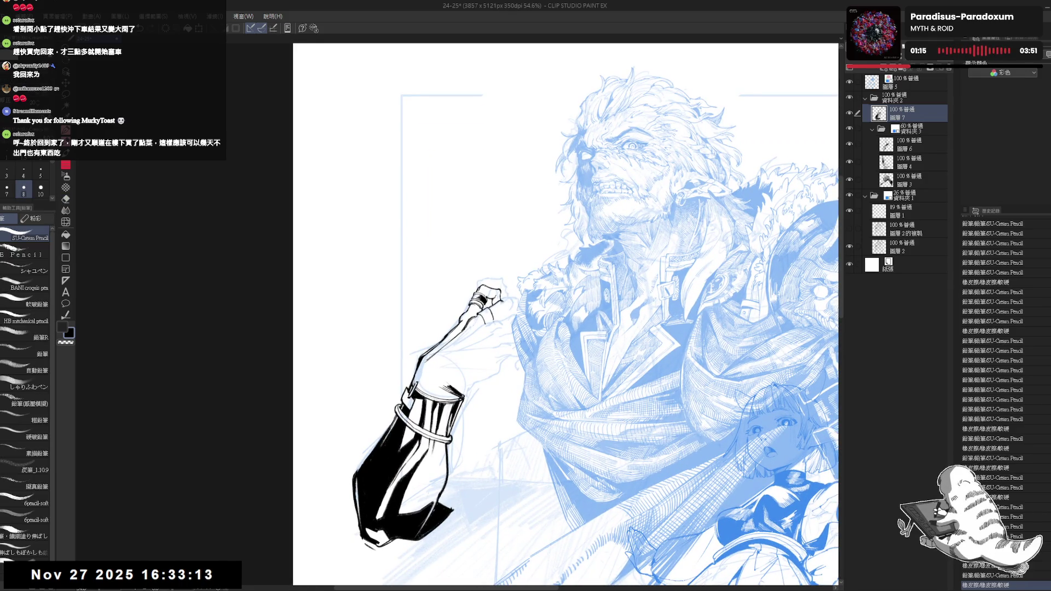
{"action": "mouse_move", "coordinate": [502, 301]}
{"action": "left_mouse_down"}
{"action": "mouse_move", "coordinate": [491, 321]}
{"action": "mouse_move", "coordinate": [511, 313]}
{"action": "mouse_move", "coordinate": [498, 313]}
{"action": "mouse_move", "coordinate": [471, 441]}
{"action": "mouse_move", "coordinate": [463, 347]}
{"action": "left_mouse_up"}
Touch up the fist outline and add short motion lines beside the fist
{"action": "key", "text": "e"}
{"action": "key", "text": "p"}
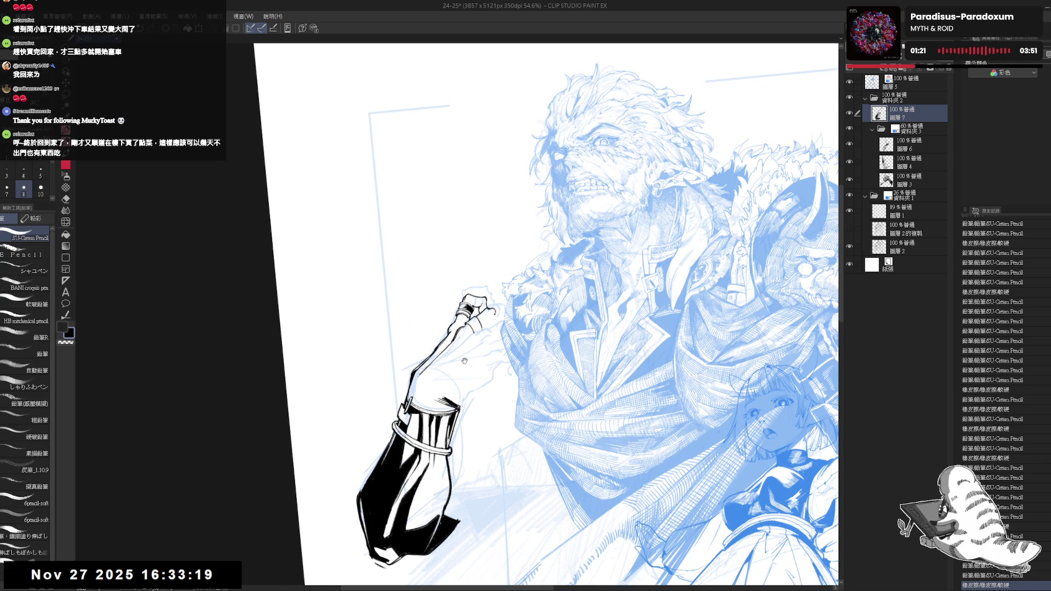
{"action": "scroll", "coordinate": [465, 331], "scroll_direction": "up", "scroll_amount": 1}
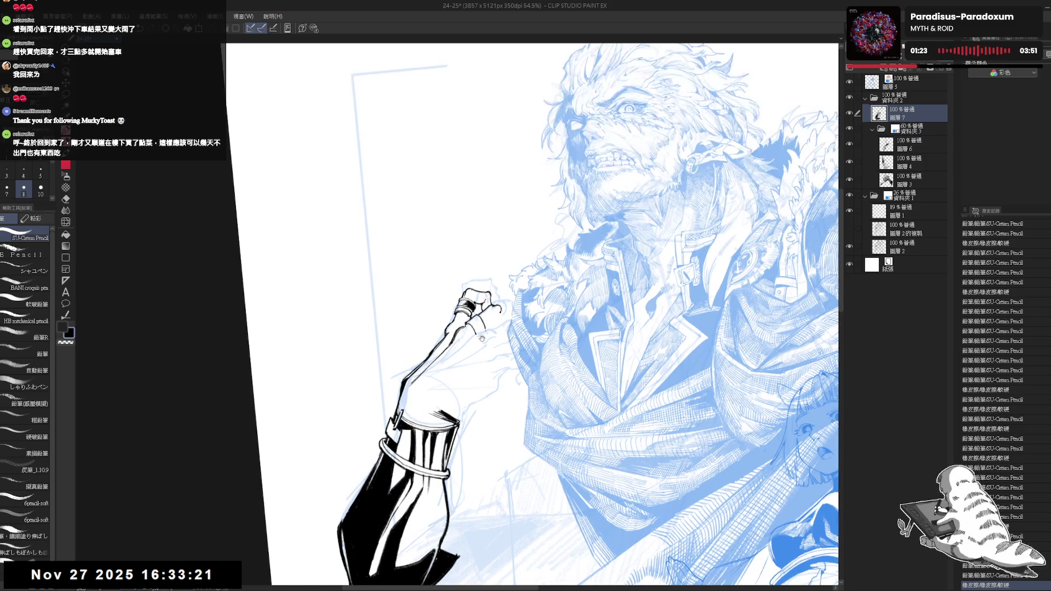
{"action": "key", "text": "e"}
{"action": "key", "text": "p"}
{"action": "key", "text": "e"}
{"action": "left_click", "coordinate": [499, 310]}
{"action": "key", "text": "p"}
{"action": "left_click_drag", "start_coordinate": [497, 307], "coordinate": [501, 310]}
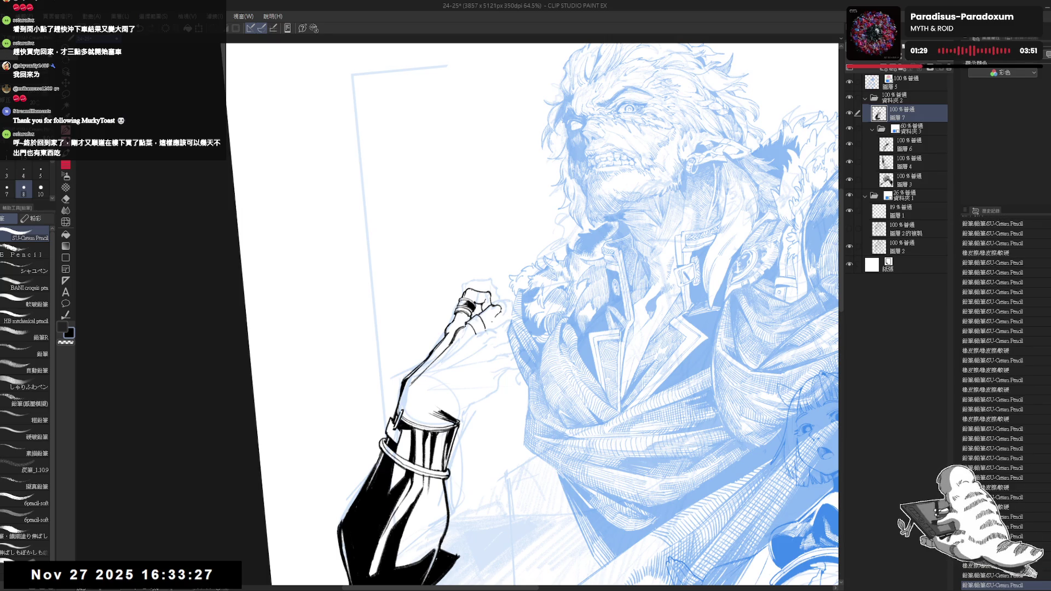
{"action": "left_click_drag", "start_coordinate": [497, 307], "coordinate": [510, 323]}
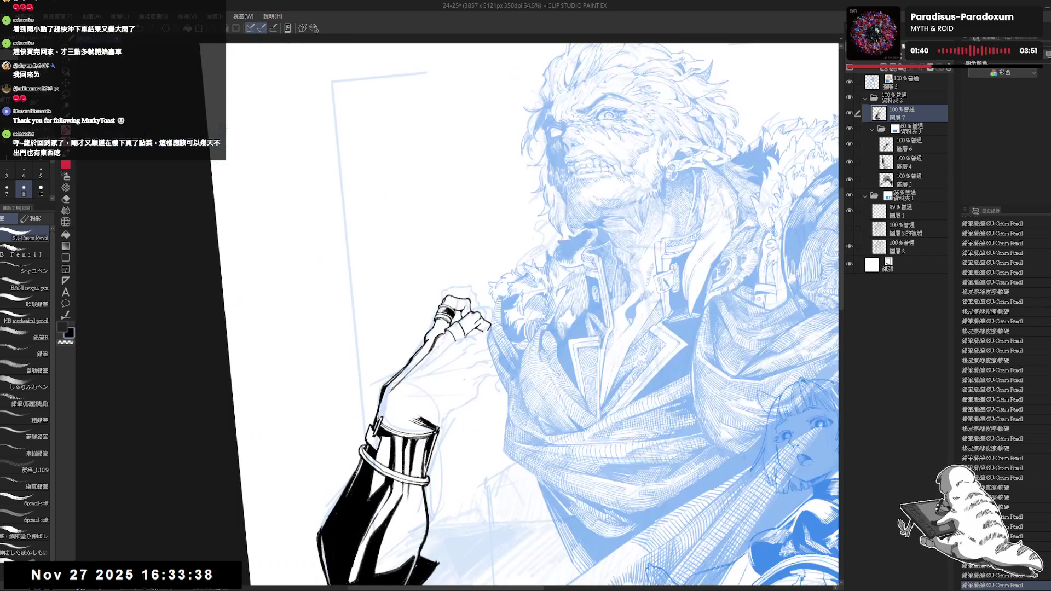
{"action": "mouse_move", "coordinate": [525, 315]}
{"action": "left_mouse_down"}
{"action": "mouse_move", "coordinate": [479, 340]}
{"action": "mouse_move", "coordinate": [470, 368]}
{"action": "left_mouse_up"}
{"action": "scroll", "coordinate": [480, 335], "scroll_direction": "up", "scroll_amount": 1}
{"action": "left_click", "coordinate": [430, 403]}
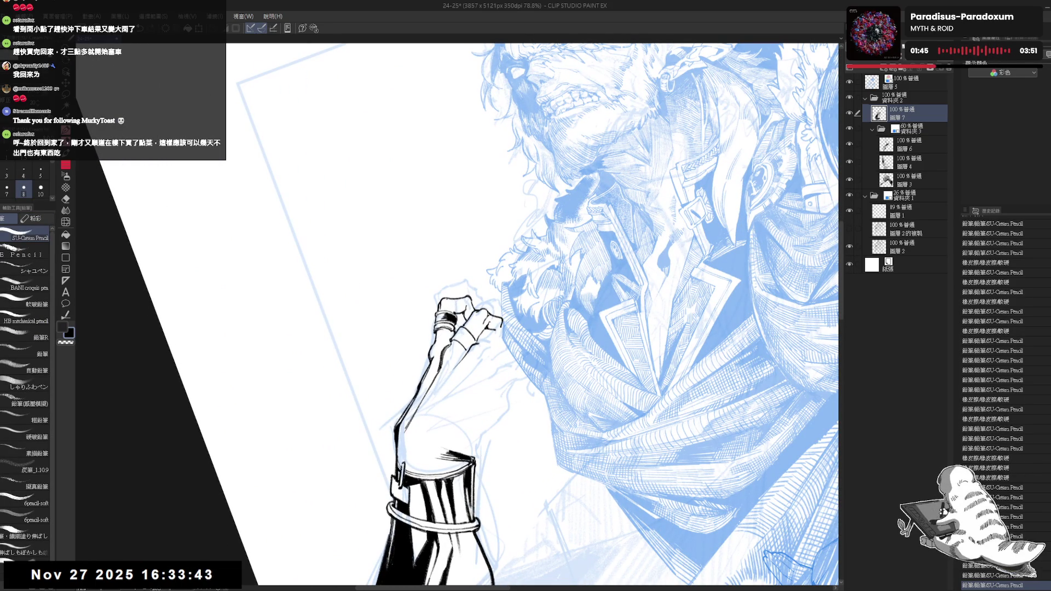
{"action": "key", "text": "ctrl+z"}
{"action": "key", "text": "ctrl+z"}
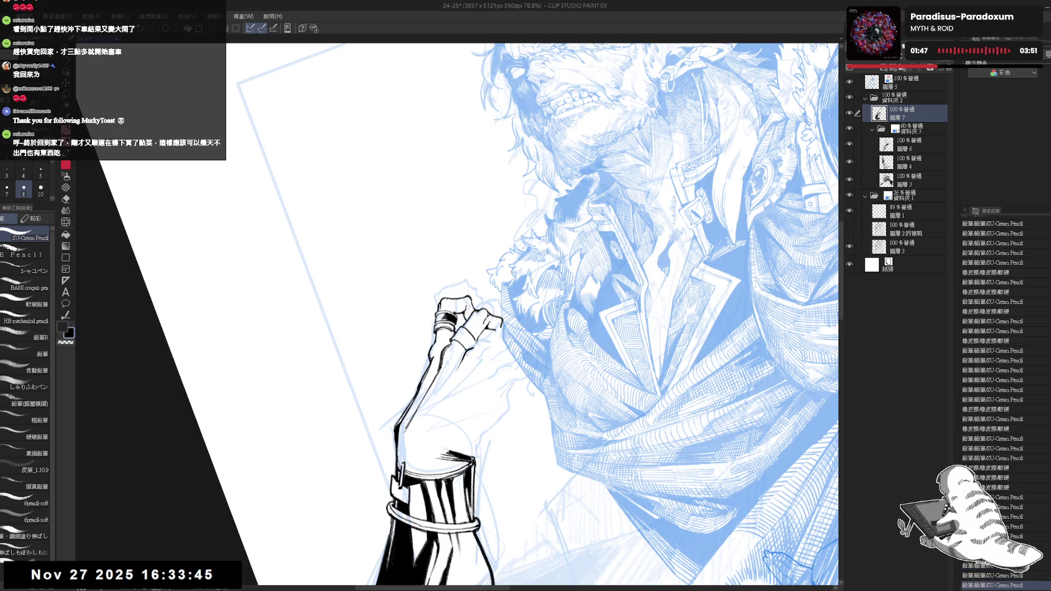
Draw streak lines along the forearm and a short motion line near the fist
{"action": "key", "text": "e"}
{"action": "left_click_drag", "start_coordinate": [474, 329], "coordinate": [483, 377]}
{"action": "key", "text": "r"}
{"action": "key", "text": "p"}
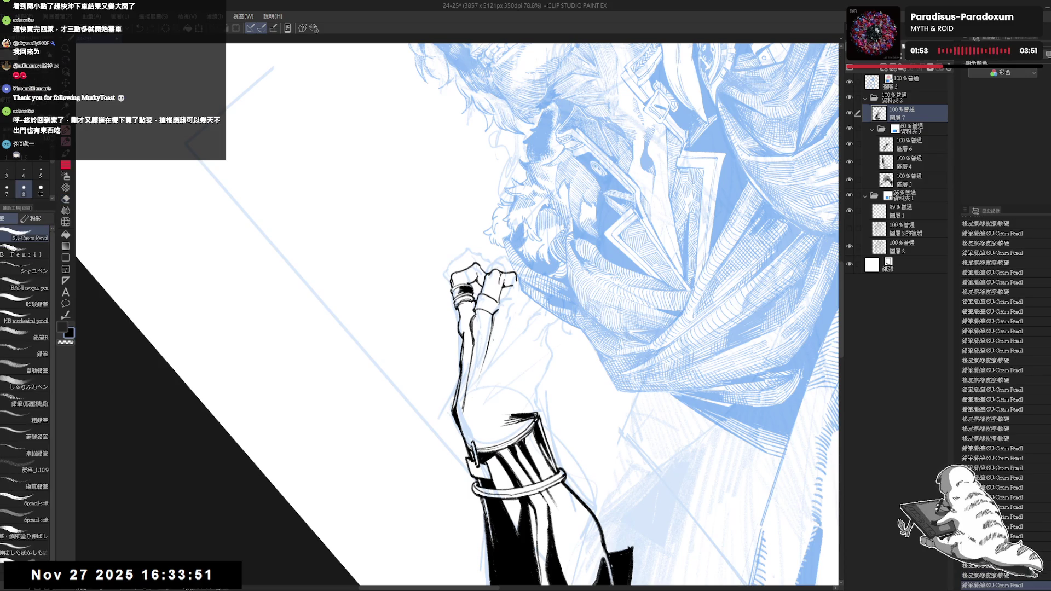
{"action": "left_click_drag", "start_coordinate": [491, 336], "coordinate": [469, 412]}
{"action": "key", "text": "ctrl+z"}
{"action": "left_click_drag", "start_coordinate": [492, 326], "coordinate": [480, 381]}
{"action": "left_click_drag", "start_coordinate": [508, 324], "coordinate": [483, 393]}
{"action": "key", "text": "ctrl+z"}
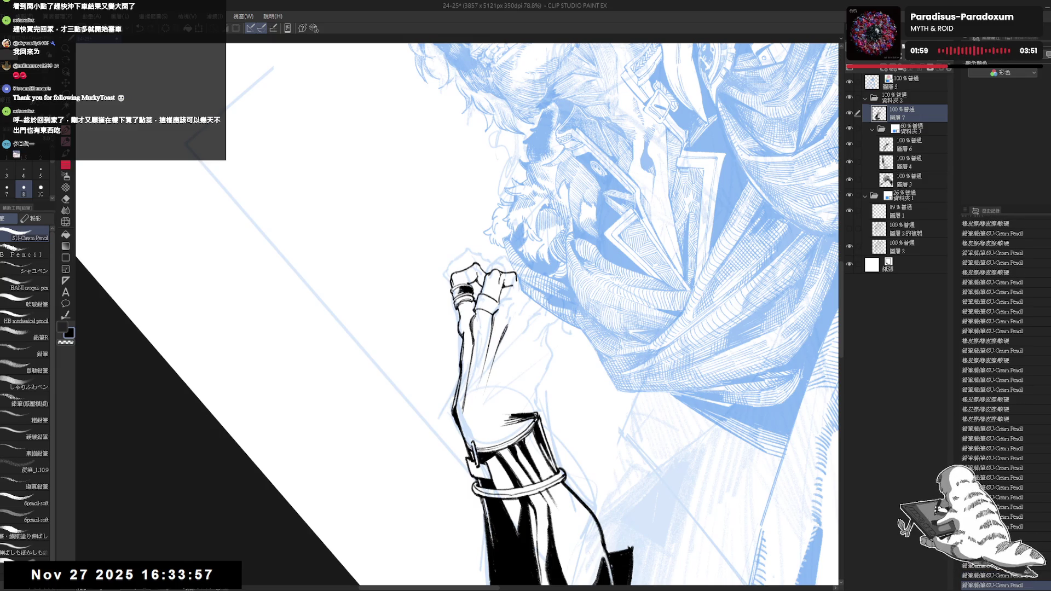
{"action": "key", "text": "ctrl+at"}
{"action": "left_click_drag", "start_coordinate": [504, 348], "coordinate": [494, 356]}
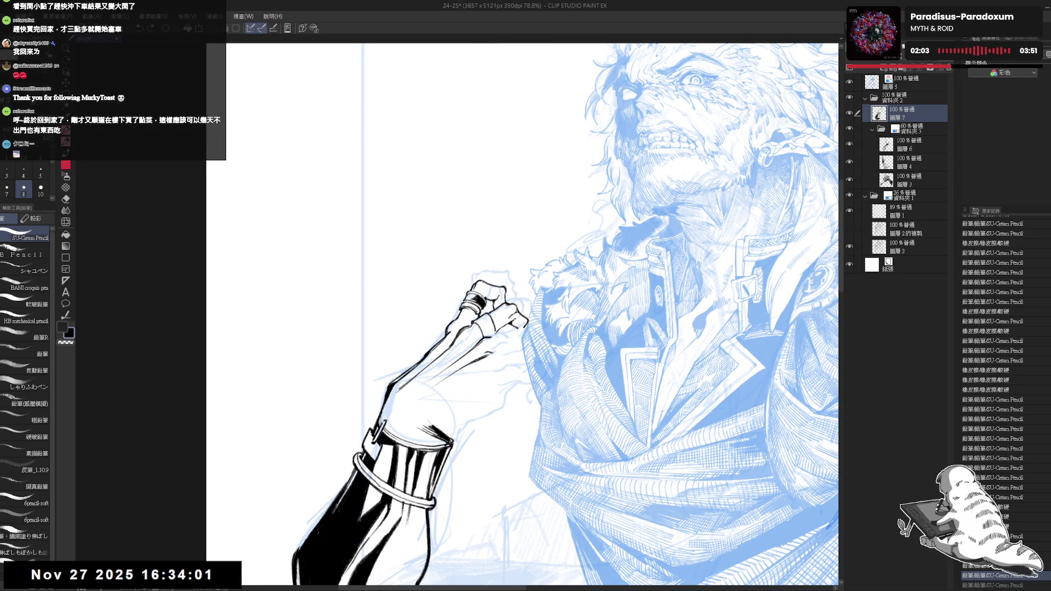
{"action": "key", "text": "h"}
{"action": "key", "text": "h"}
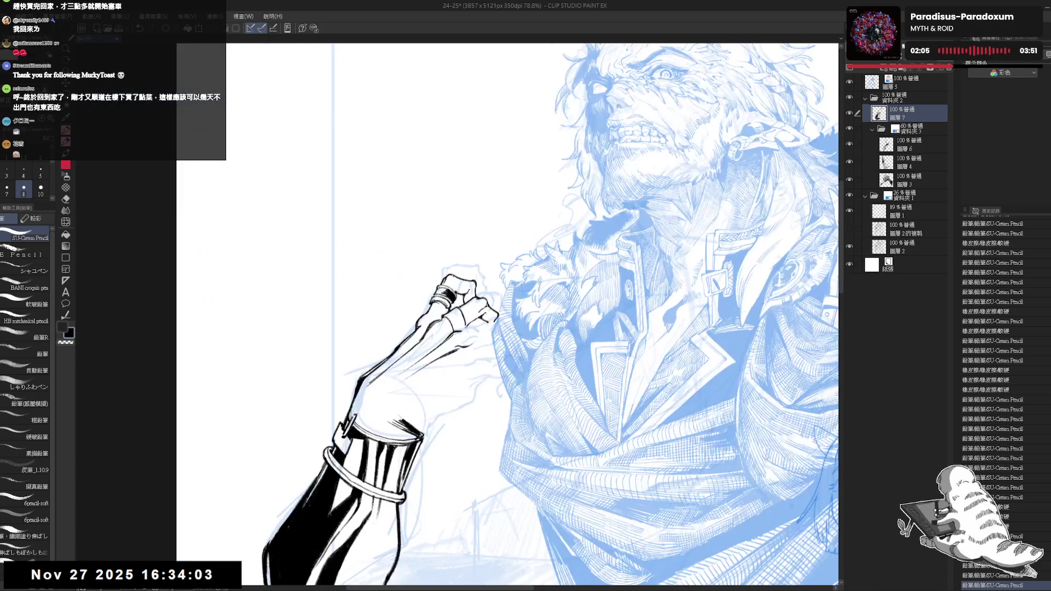
{"action": "key", "text": "asciicircum"}
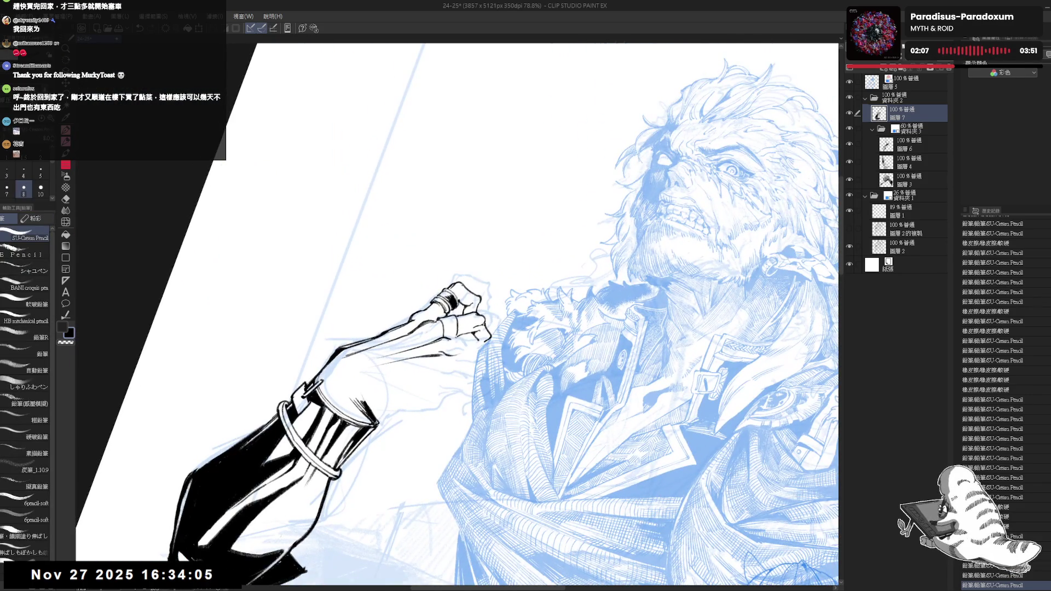
{"action": "key", "text": "minus"}
{"action": "left_click_drag", "start_coordinate": [478, 408], "coordinate": [481, 400]}
Lasso the forearm and finger lines and rotate them slightly with Ctrl+T, then deselect
{"action": "key", "text": "m"}
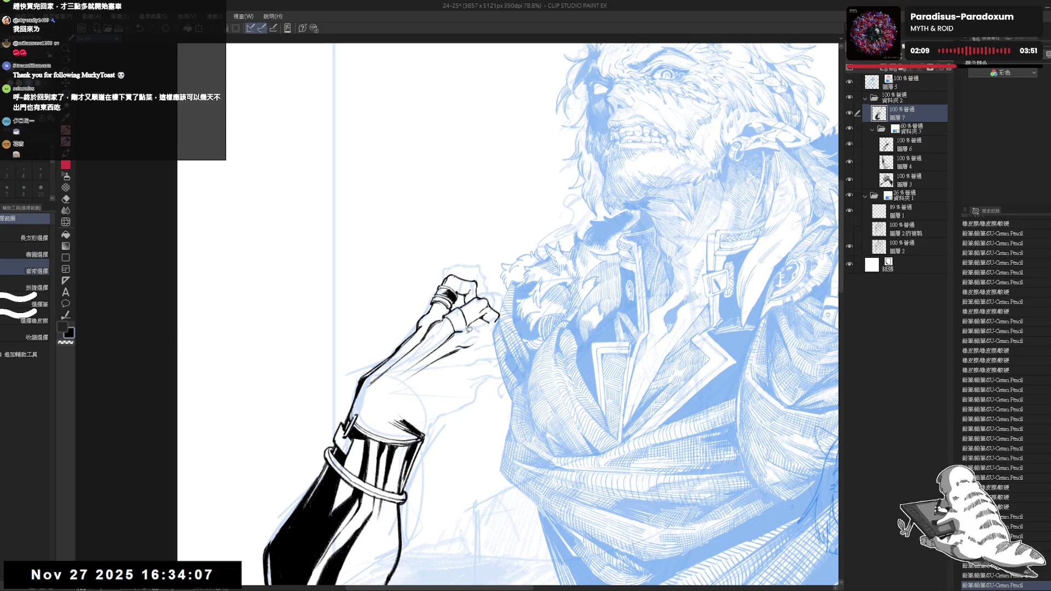
{"action": "left_click_drag", "start_coordinate": [411, 362], "coordinate": [472, 354]}
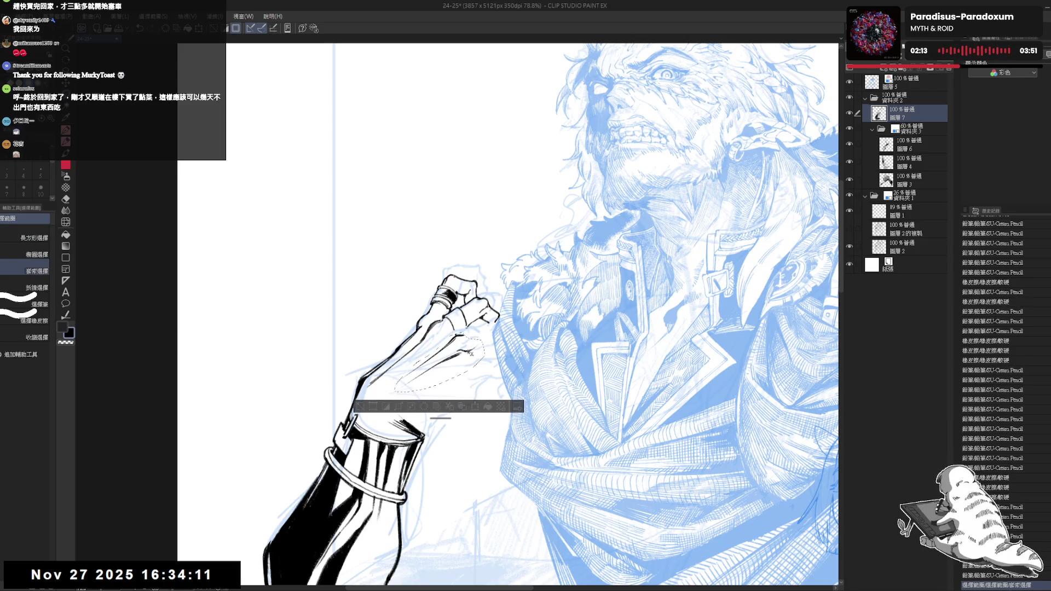
{"action": "key", "text": "ctrl+t"}
{"action": "left_click_drag", "start_coordinate": [471, 355], "coordinate": [474, 356]}
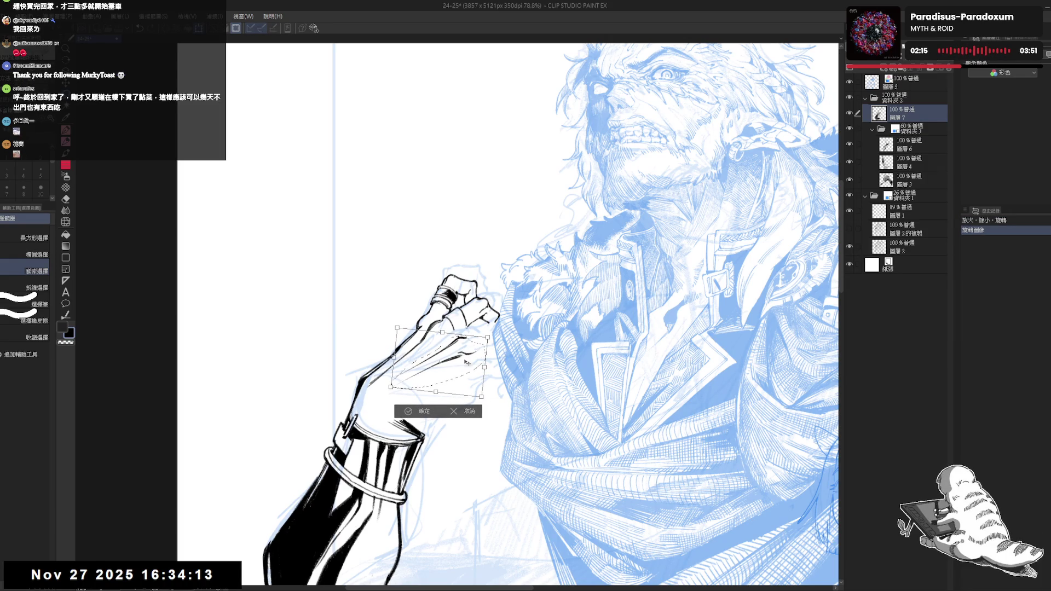
{"action": "left_click", "coordinate": [407, 411]}
{"action": "key", "text": "ctrl+d"}
Erase a small bit near the fist and add a couple of pencil strokes there
{"action": "key", "text": "e"}
{"action": "left_click", "coordinate": [458, 335]}
{"action": "key", "text": "p"}
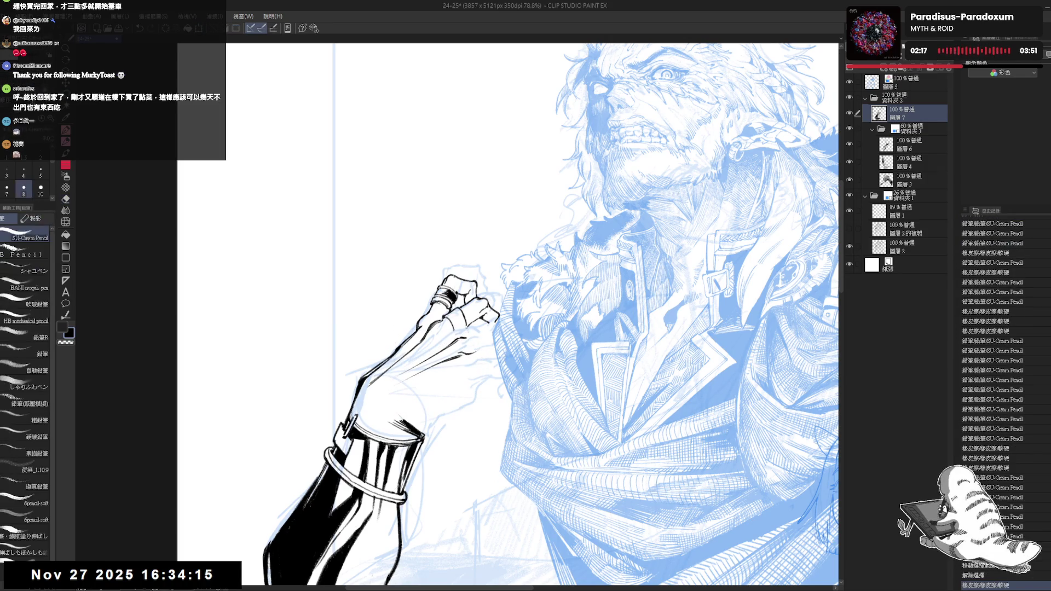
{"action": "key", "text": "e"}
{"action": "key", "text": "p"}
{"action": "left_click", "coordinate": [460, 328]}
{"action": "left_click", "coordinate": [459, 328]}
Rotate the view and ink a short line beside the fist, switching between pencil and eraser
{"action": "key", "text": "r"}
{"action": "mouse_move", "coordinate": [492, 383]}
{"action": "left_mouse_down"}
{"action": "mouse_move", "coordinate": [500, 463]}
{"action": "mouse_move", "coordinate": [465, 519]}
{"action": "left_mouse_up"}
{"action": "key", "text": "p"}
{"action": "key", "text": "r"}
{"action": "key", "text": "p"}
{"action": "mouse_move", "coordinate": [489, 309]}
{"action": "left_mouse_down"}
{"action": "mouse_move", "coordinate": [474, 333]}
{"action": "mouse_move", "coordinate": [481, 325]}
{"action": "mouse_move", "coordinate": [469, 323]}
{"action": "left_mouse_up"}
{"action": "key", "text": "e"}
{"action": "key", "text": "p"}
{"action": "key", "text": "e"}
{"action": "key", "text": "p"}
{"action": "key", "text": "ctrl+y"}
{"action": "key", "text": "ctrl+y"}
{"action": "key", "text": "ctrl+@"}
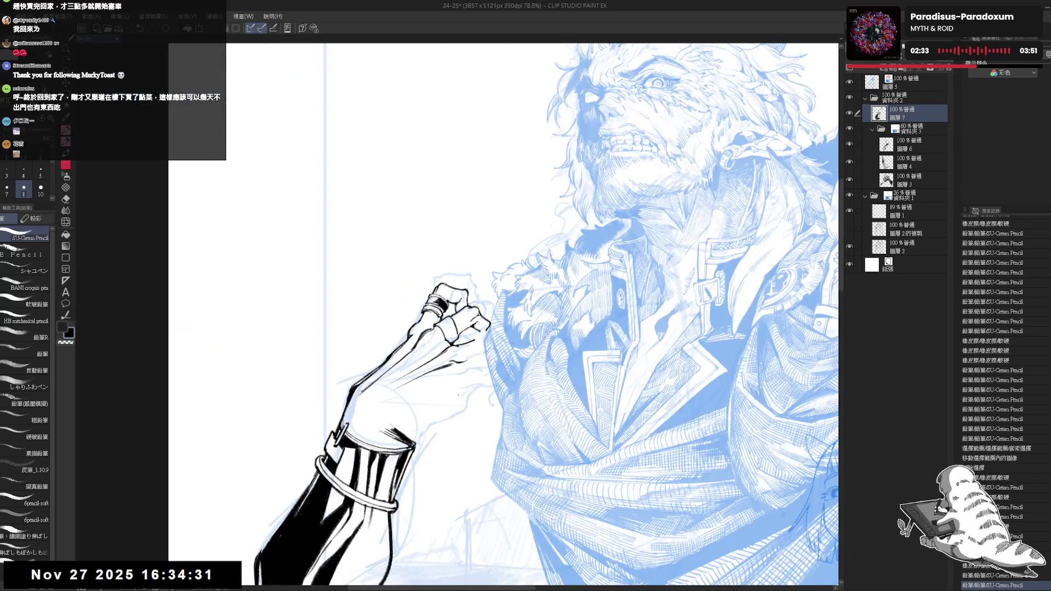
Mirror and tilt the view, then redo the undone pencil strokes near the fist
{"action": "left_click_drag", "start_coordinate": [480, 415], "coordinate": [485, 332]}
{"action": "key", "text": "e"}
{"action": "key", "text": "ctrl+y"}
{"action": "key", "text": "ctrl+y"}
{"action": "key", "text": "p"}
{"action": "key", "text": "ctrl+y"}
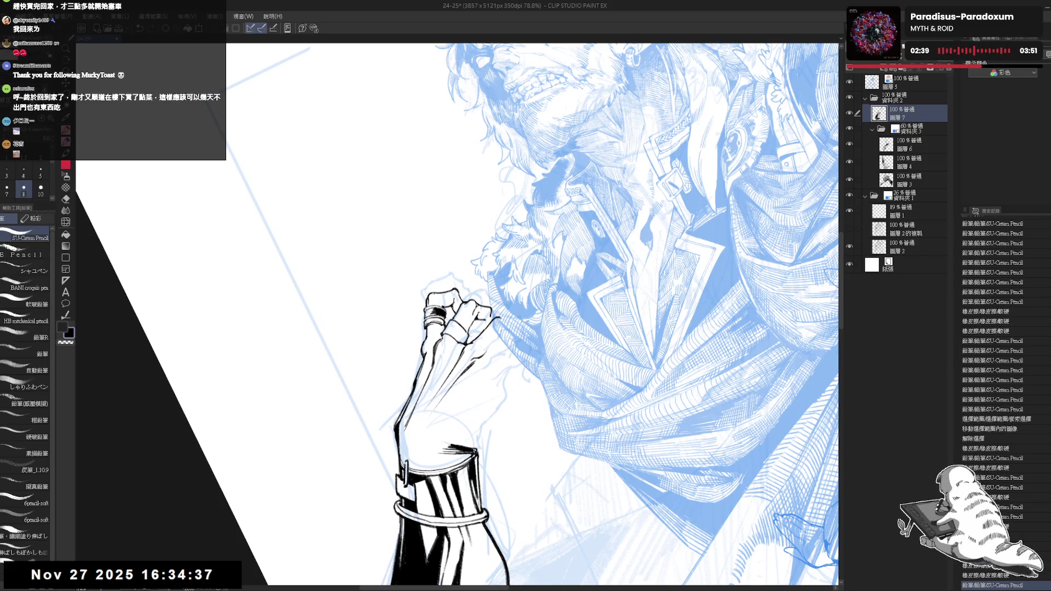
{"action": "key", "text": "ctrl+y"}
{"action": "key", "text": "e"}
{"action": "key", "text": "ctrl+y"}
{"action": "key", "text": "p"}
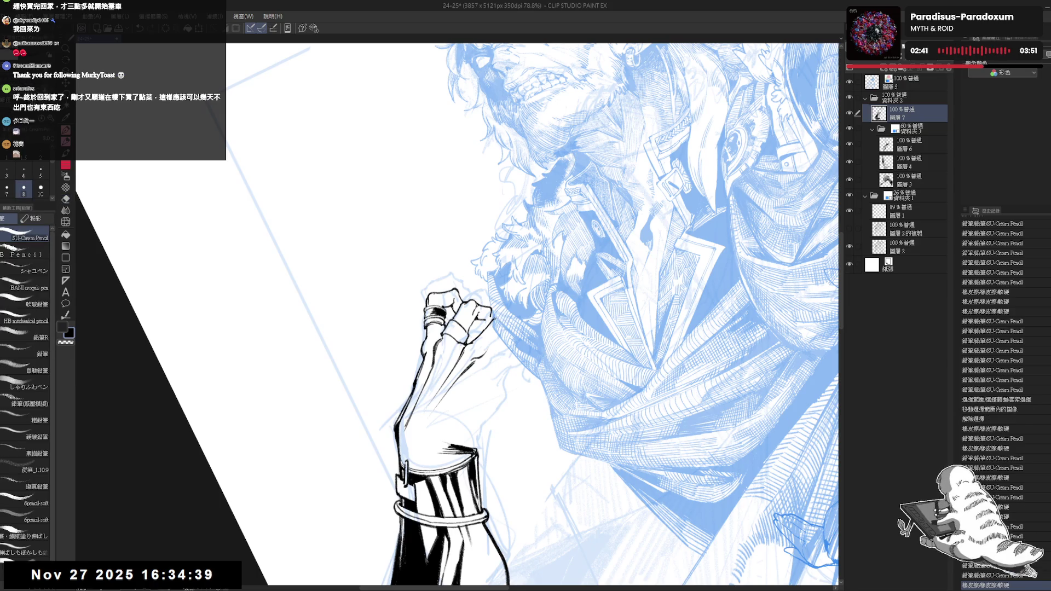
{"action": "key", "text": "ctrl+y"}
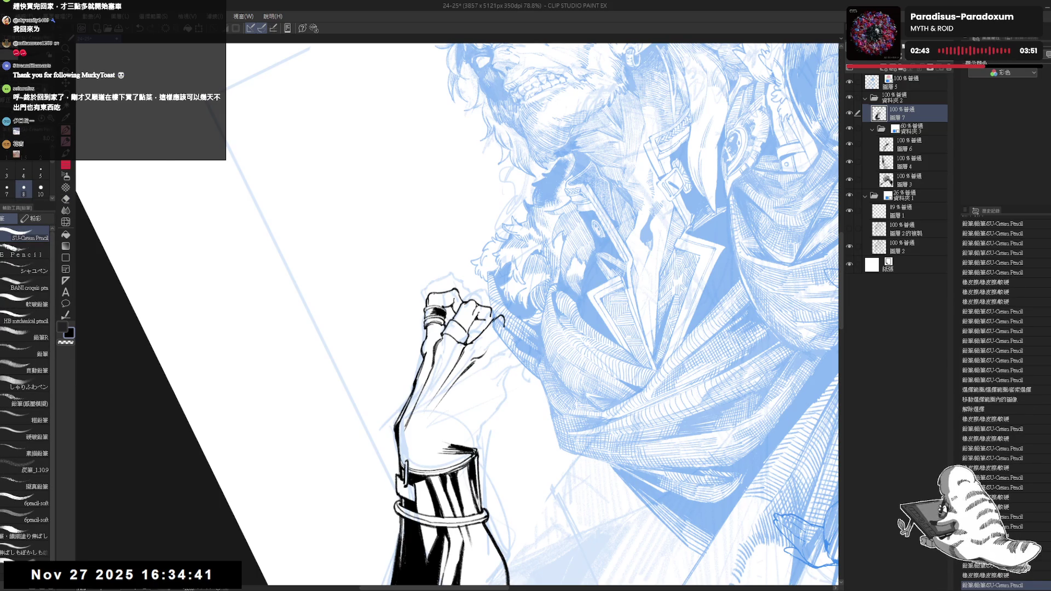
{"action": "key", "text": "ctrl+y"}
{"action": "key", "text": "ctrl+y"}
{"action": "key", "text": "ctrl+@"}
Erase a small stray mark and retouch the short strokes beside the fist
{"action": "key", "text": "h"}
{"action": "key", "text": "h"}
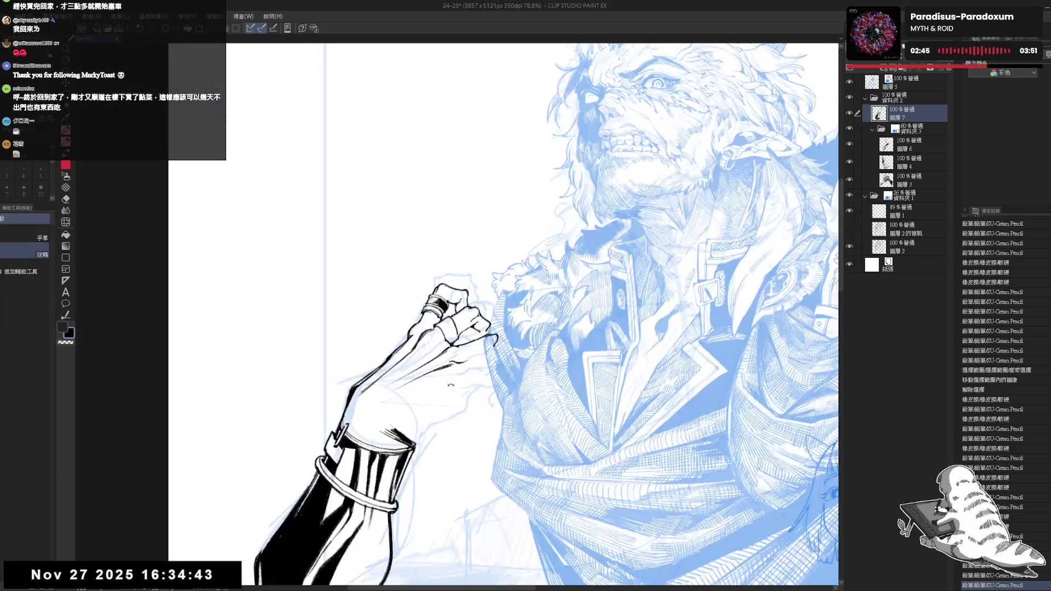
{"action": "key", "text": "r"}
{"action": "key", "text": "p"}
{"action": "key", "text": "e"}
{"action": "key", "text": "p"}
{"action": "mouse_move", "coordinate": [481, 319]}
{"action": "left_mouse_down"}
{"action": "mouse_move", "coordinate": [488, 335]}
{"action": "mouse_move", "coordinate": [413, 411]}
{"action": "left_mouse_up"}
{"action": "key", "text": "r"}
{"action": "key", "text": "p"}
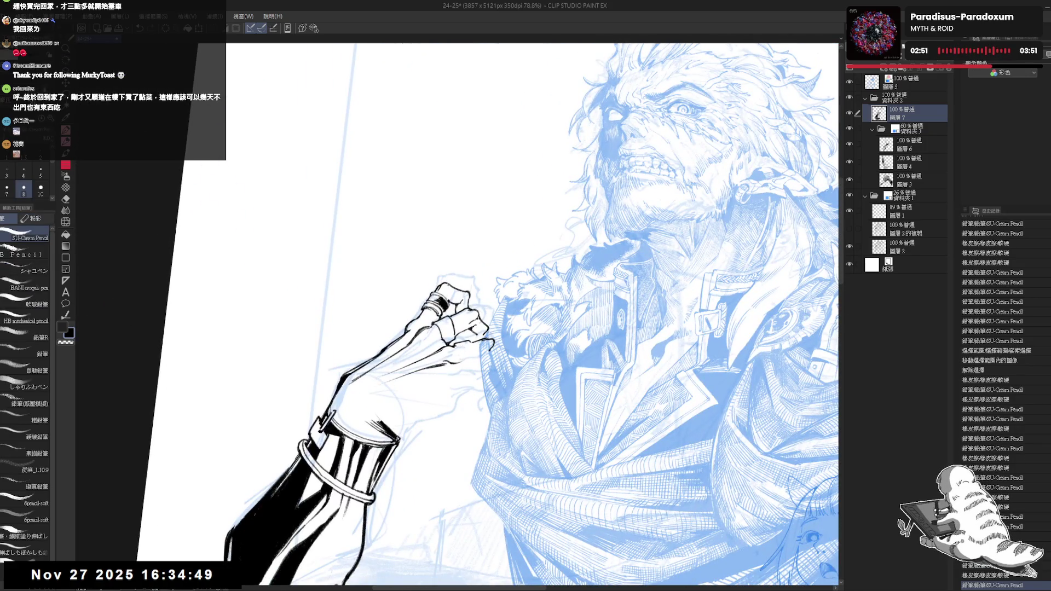
{"action": "left_click_drag", "start_coordinate": [455, 353], "coordinate": [462, 345]}
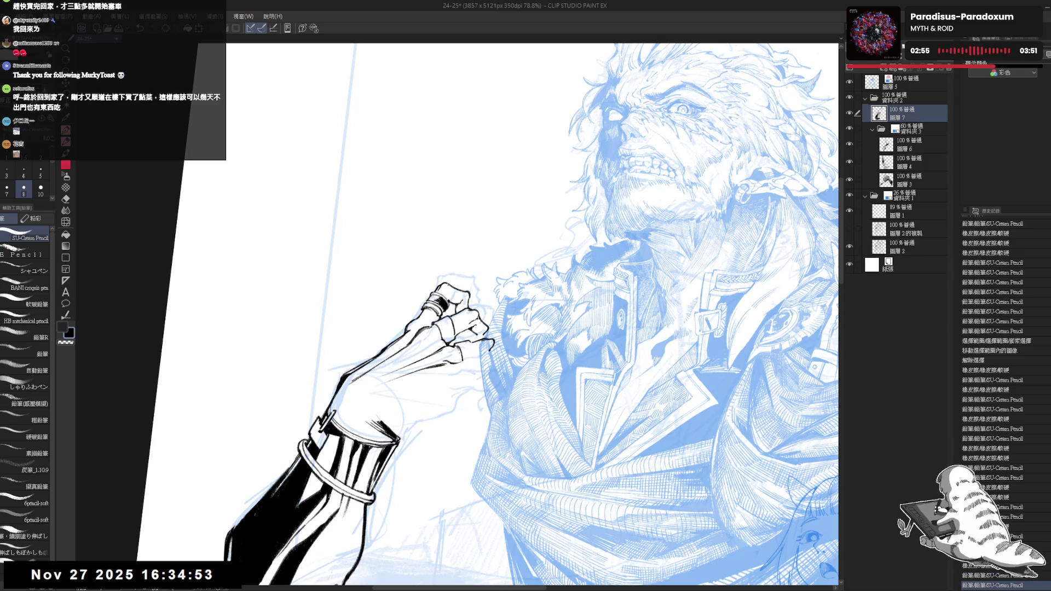
{"action": "key", "text": "e"}
{"action": "left_click_drag", "start_coordinate": [465, 340], "coordinate": [473, 360]}
{"action": "key", "text": "p"}
{"action": "scroll", "coordinate": [472, 367], "scroll_direction": "down", "scroll_amount": 2}
{"action": "scroll", "coordinate": [471, 367], "scroll_direction": "down", "scroll_amount": 1}
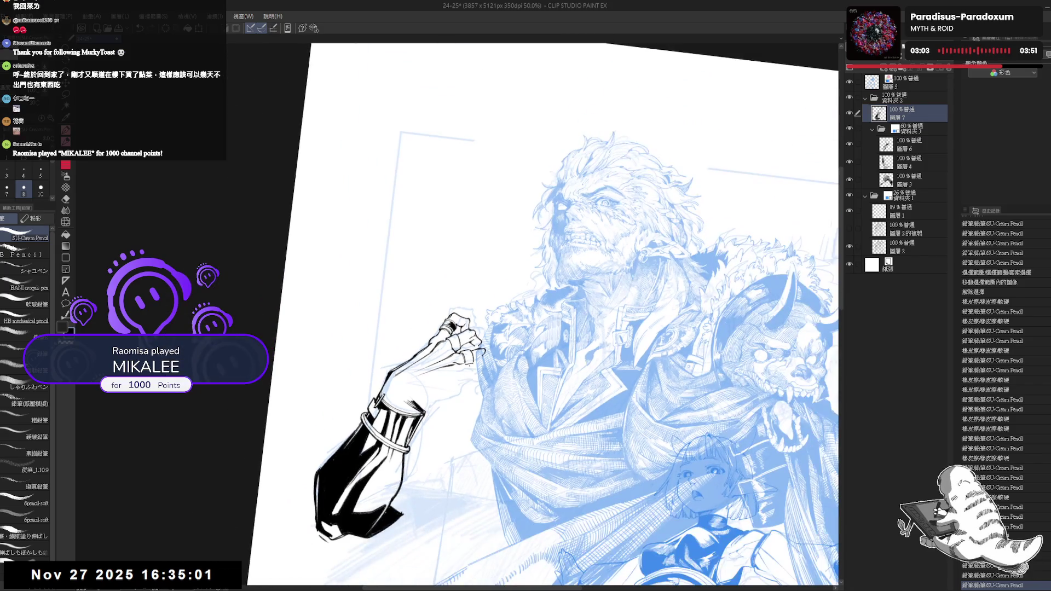
Zoom and tilt the view over the fist, then undo the stray knuckle stroke
{"action": "key", "text": "h"}
{"action": "key", "text": "h"}
{"action": "scroll", "coordinate": [496, 326], "scroll_direction": "up", "scroll_amount": 1}
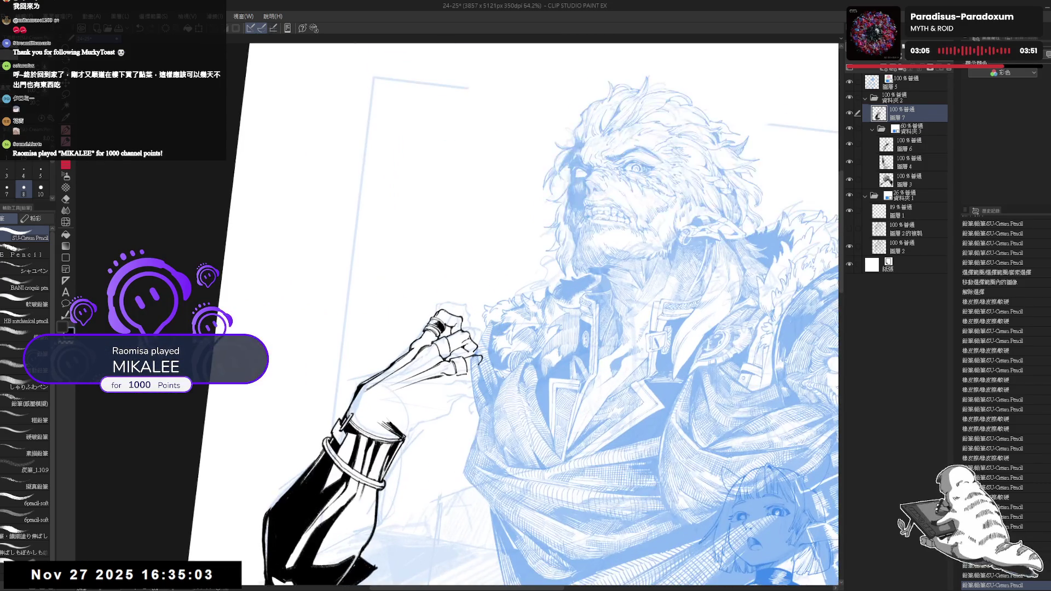
{"action": "scroll", "coordinate": [494, 339], "scroll_direction": "up", "scroll_amount": 1}
{"action": "scroll", "coordinate": [492, 357], "scroll_direction": "up", "scroll_amount": 1}
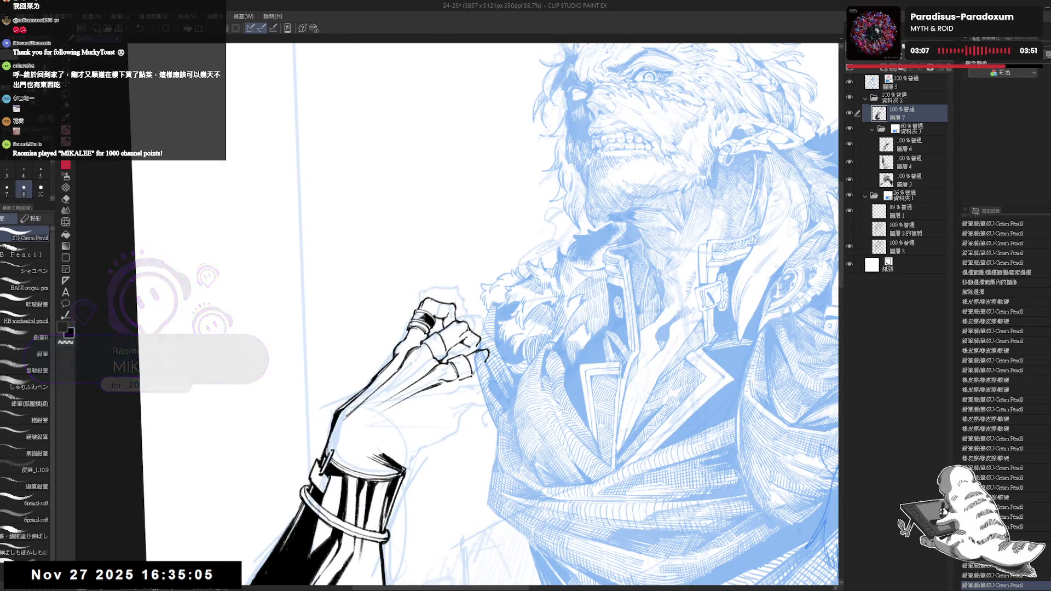
{"action": "key", "text": "^"}
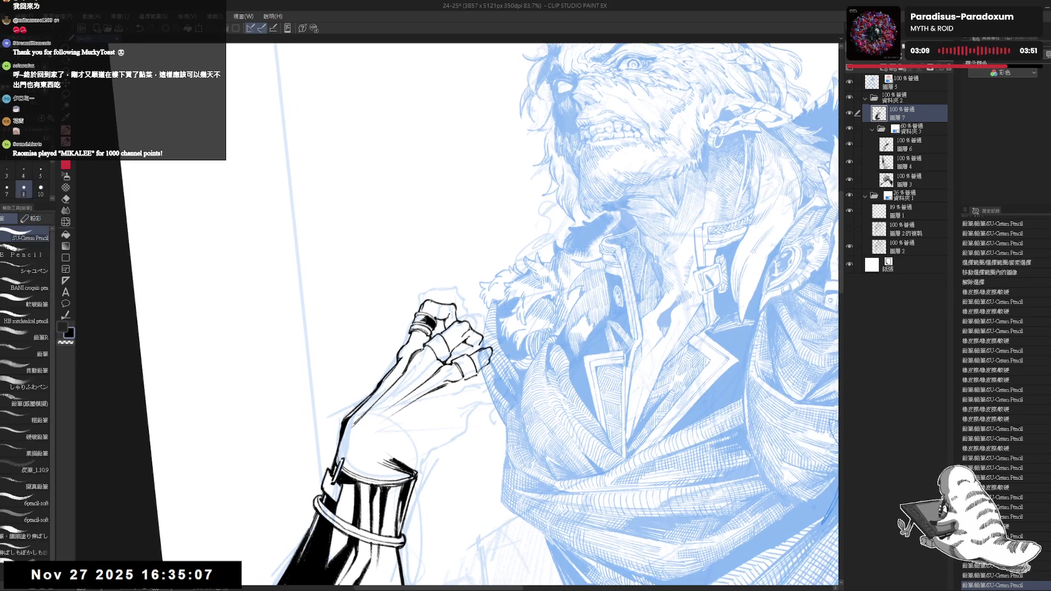
{"action": "key", "text": "ctrl+z"}
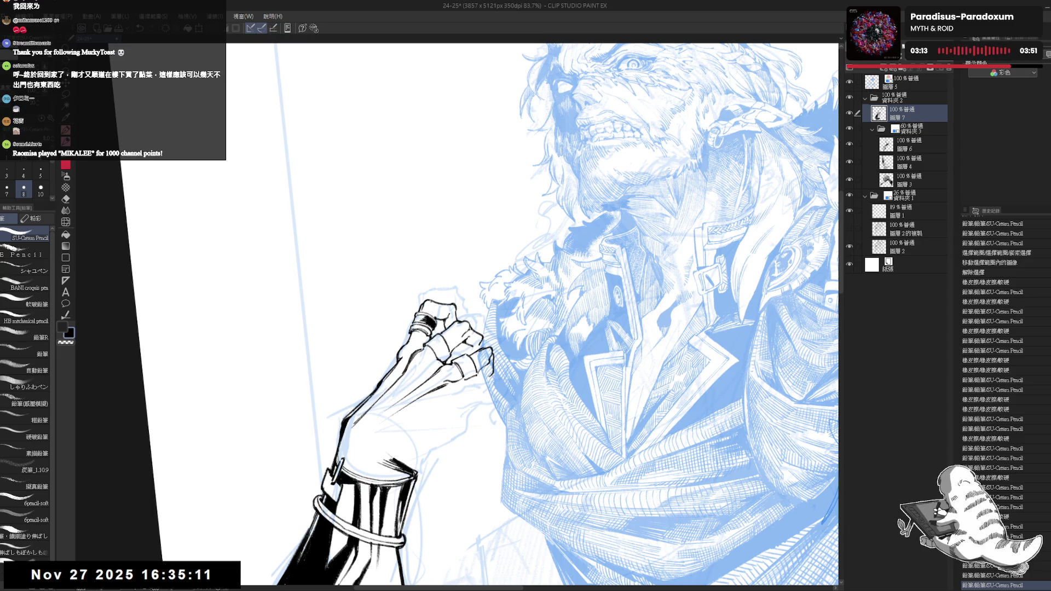
{"action": "key", "text": "ctrl+minus"}
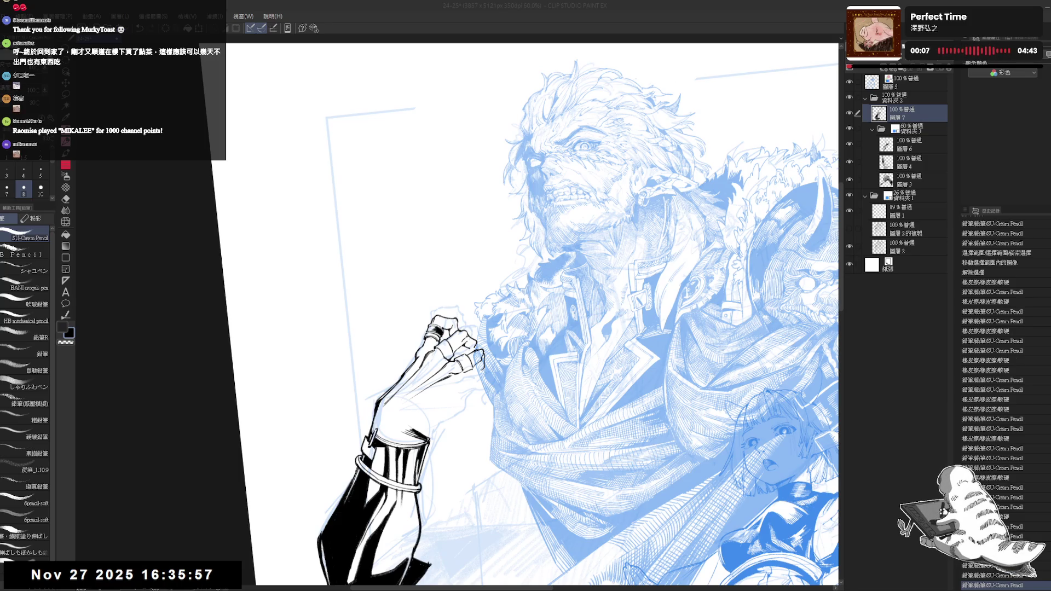
Ink a couple of strokes on the fist, then undo three unwanted hand strokes
{"action": "left_click_drag", "start_coordinate": [547, 328], "coordinate": [492, 383]}
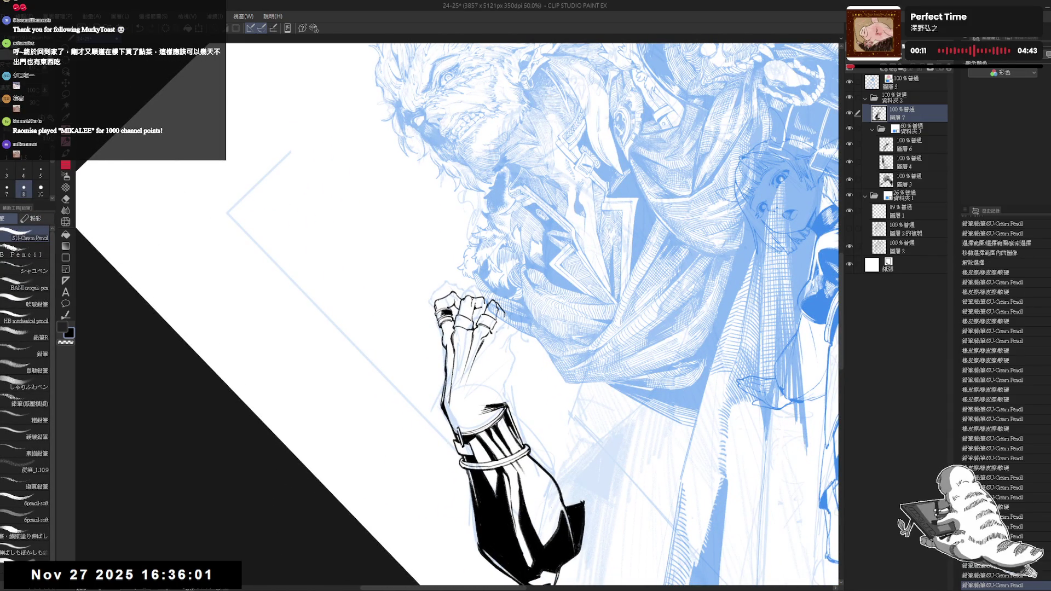
{"action": "left_click_drag", "start_coordinate": [488, 344], "coordinate": [475, 372]}
{"action": "left_click_drag", "start_coordinate": [493, 335], "coordinate": [484, 355]}
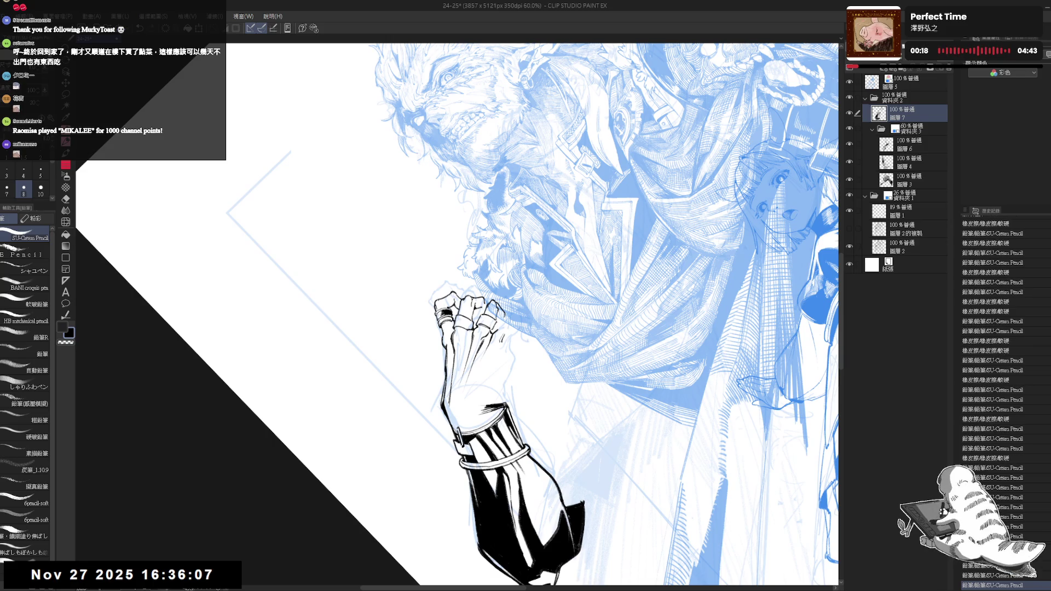
{"action": "key", "text": "ctrl+@"}
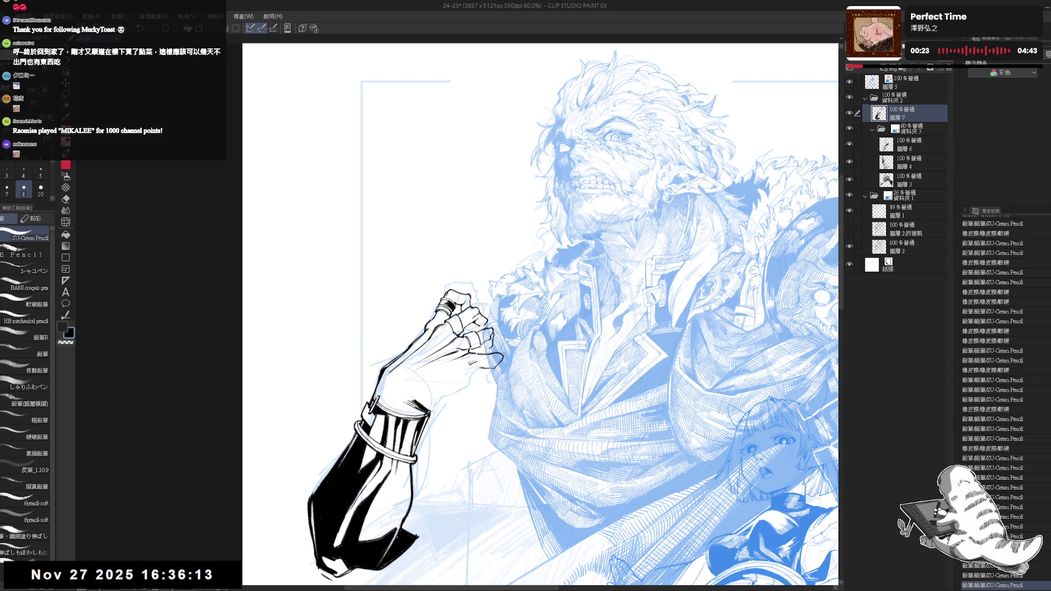
{"action": "key", "text": "h"}
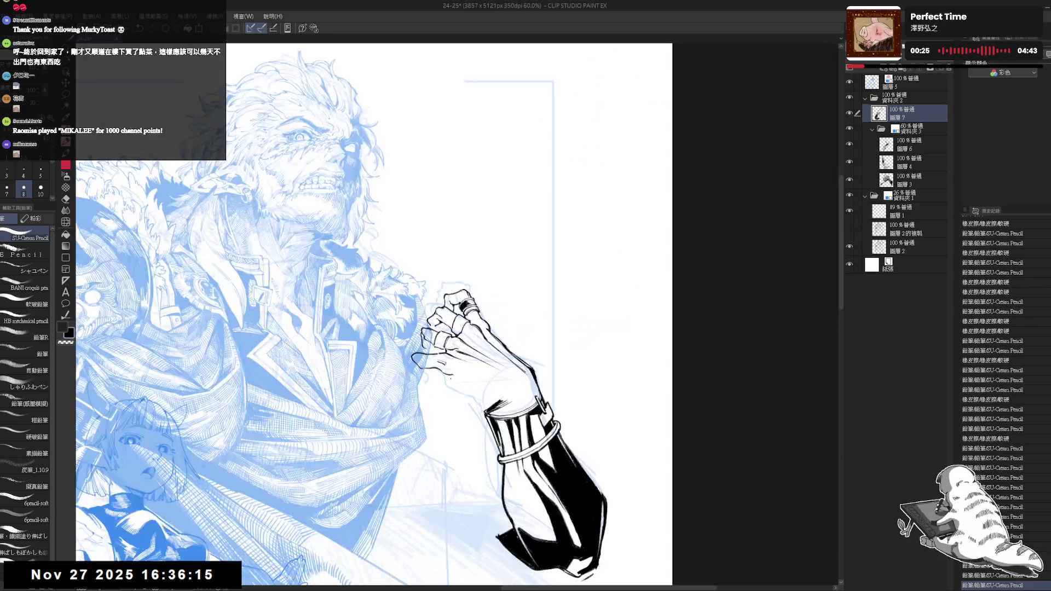
{"action": "left_click_drag", "start_coordinate": [461, 362], "coordinate": [475, 344]}
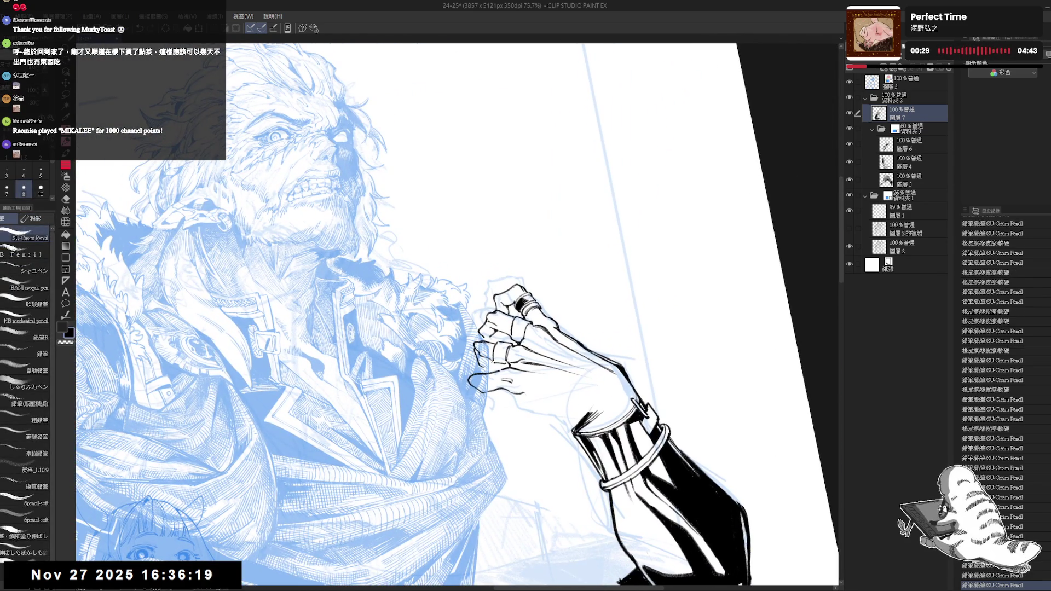
{"action": "key", "text": "ctrl+z"}
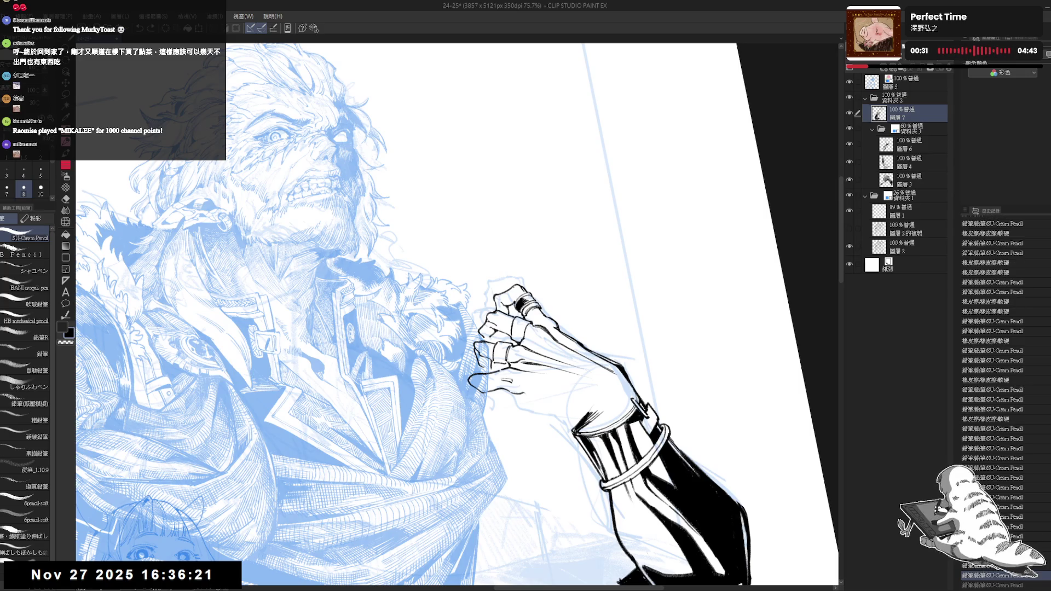
{"action": "key", "text": "ctrl+z"}
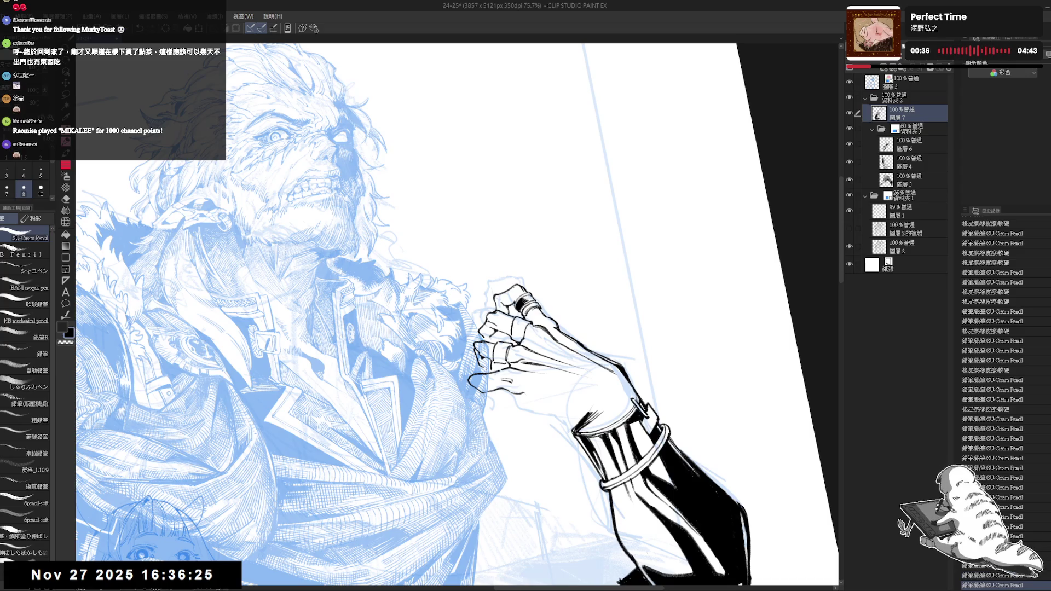
{"action": "key", "text": "ctrl+z"}
Erase small marks near the hand and part of the stroke by the fingers
{"action": "key", "text": "e"}
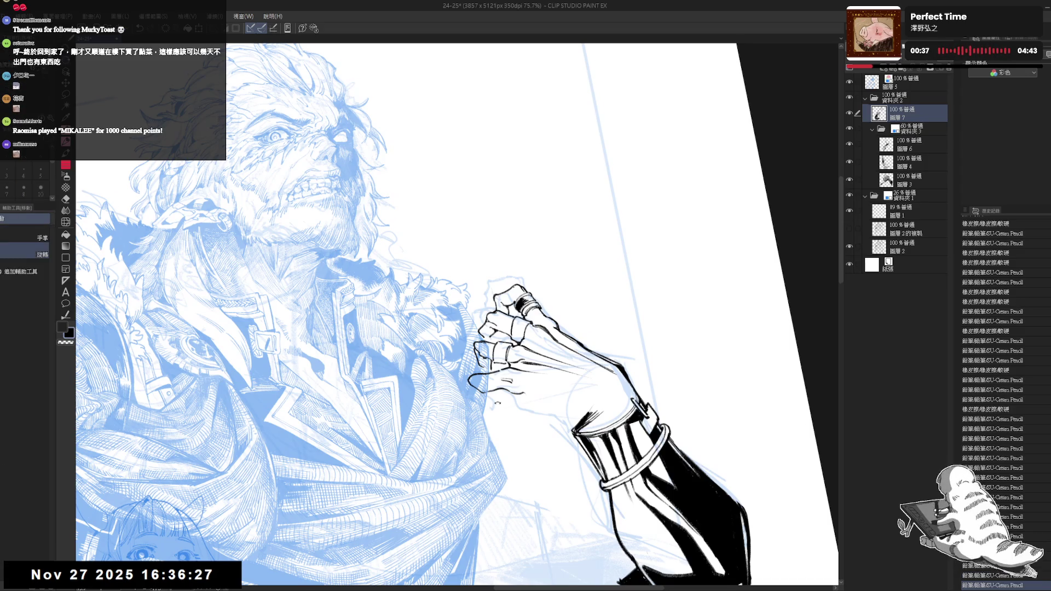
{"action": "key", "text": "asciicircum"}
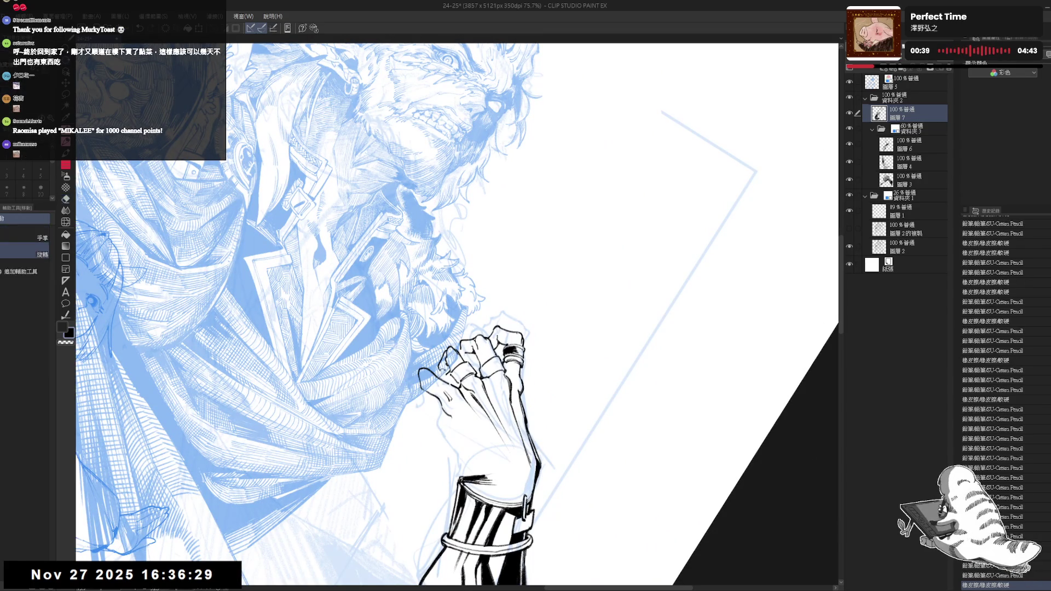
{"action": "key", "text": "minus"}
{"action": "key", "text": "minus"}
{"action": "key", "text": "asciicircum"}
{"action": "left_click_drag", "start_coordinate": [445, 369], "coordinate": [461, 377]}
{"action": "key", "text": "p"}
{"action": "key", "text": "e"}
{"action": "key", "text": "p"}
{"action": "key", "text": "ctrl+shift+r"}
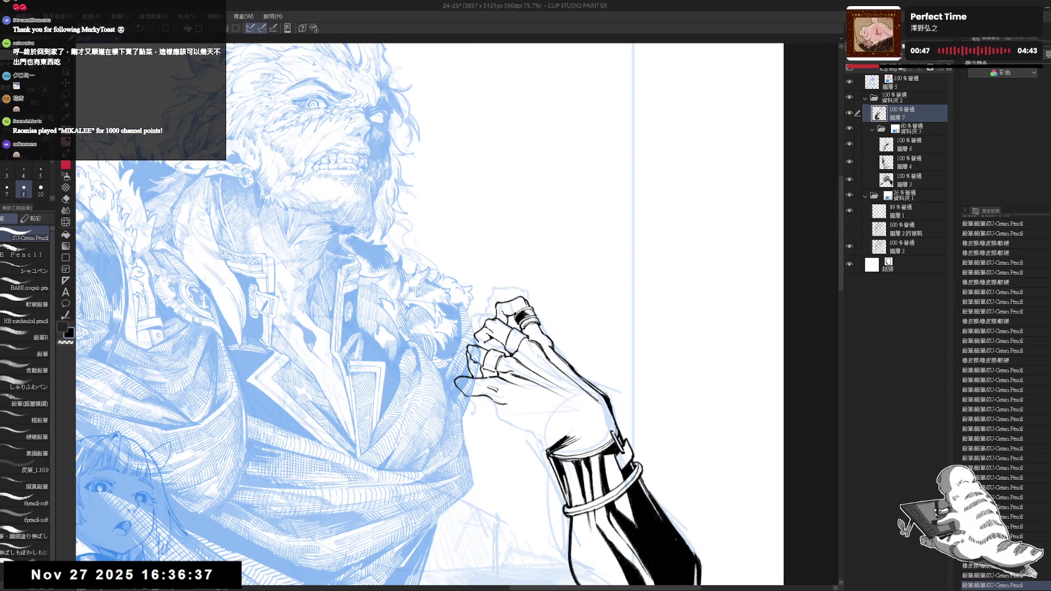
{"action": "key", "text": "h"}
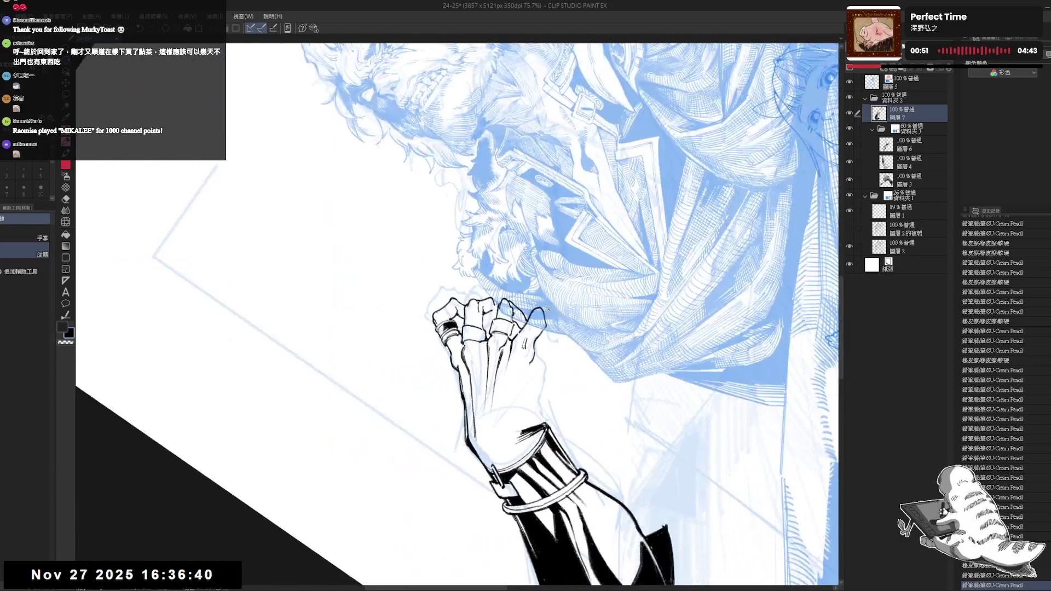
{"action": "key", "text": "e"}
{"action": "left_click_drag", "start_coordinate": [544, 305], "coordinate": [532, 317]}
{"action": "key", "text": "p"}
{"action": "key", "text": "e"}
{"action": "key", "text": "p"}
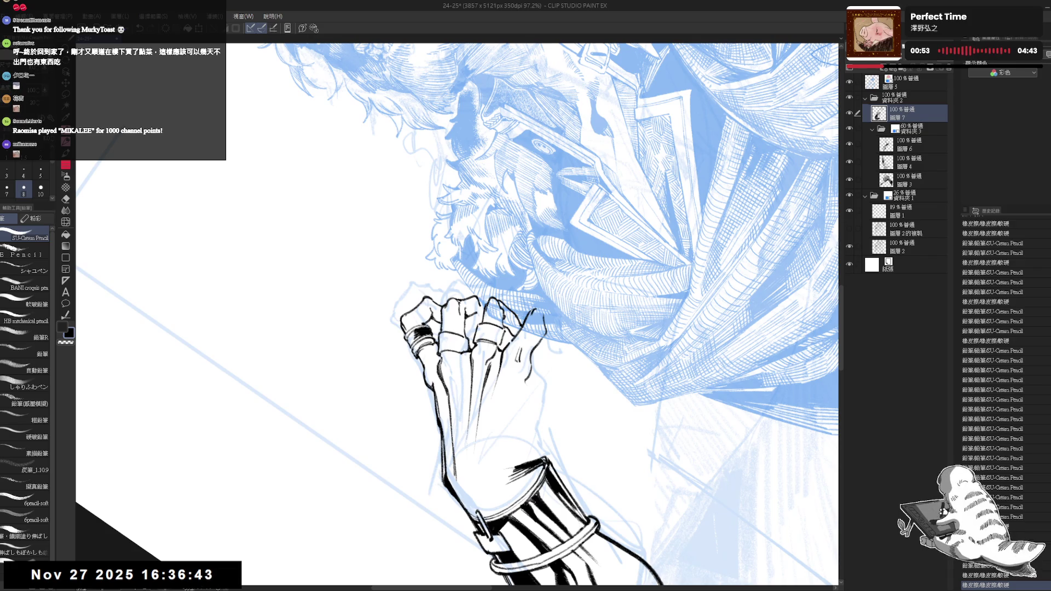
Rework the fingertip stroke and ink a short line across the hand
{"action": "key", "text": "ctrl+@"}
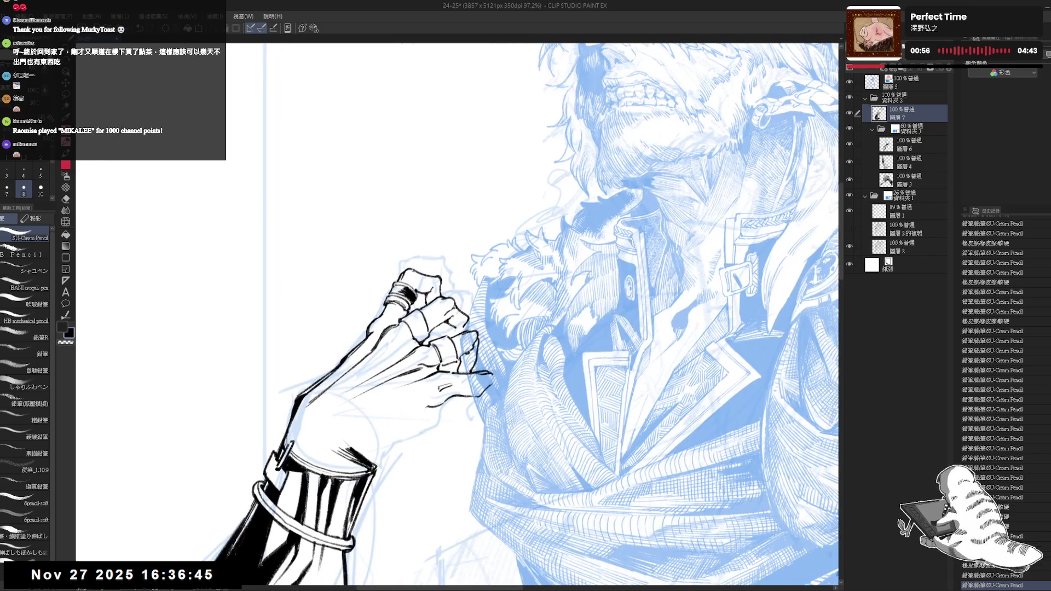
{"action": "key", "text": "minus"}
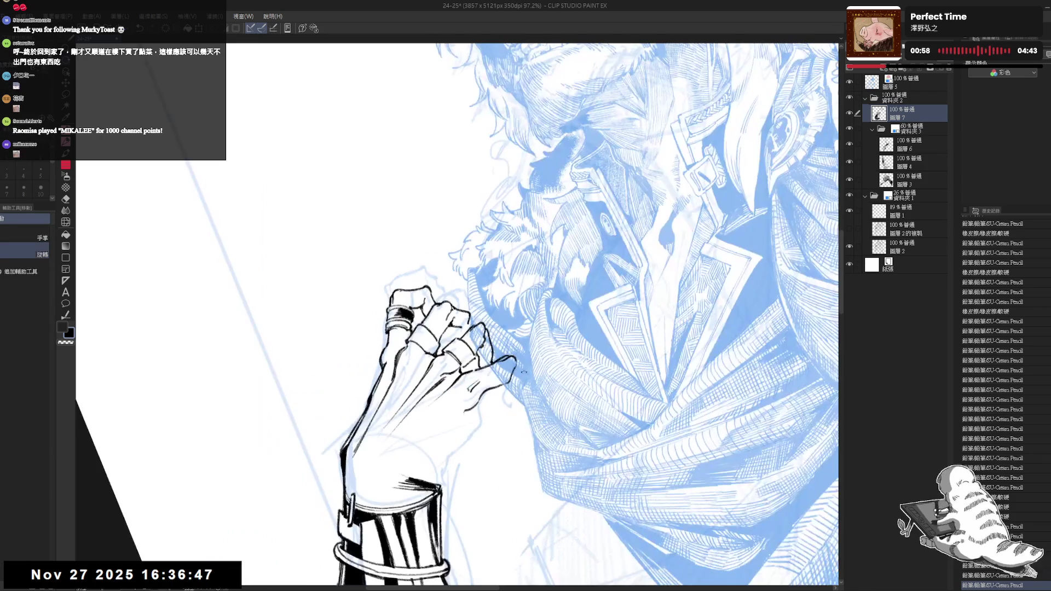
{"action": "mouse_move", "coordinate": [514, 374]}
{"action": "left_mouse_down"}
{"action": "mouse_move", "coordinate": [509, 389]}
{"action": "mouse_move", "coordinate": [485, 392]}
{"action": "left_mouse_up"}
{"action": "key", "text": "ctrl+z"}
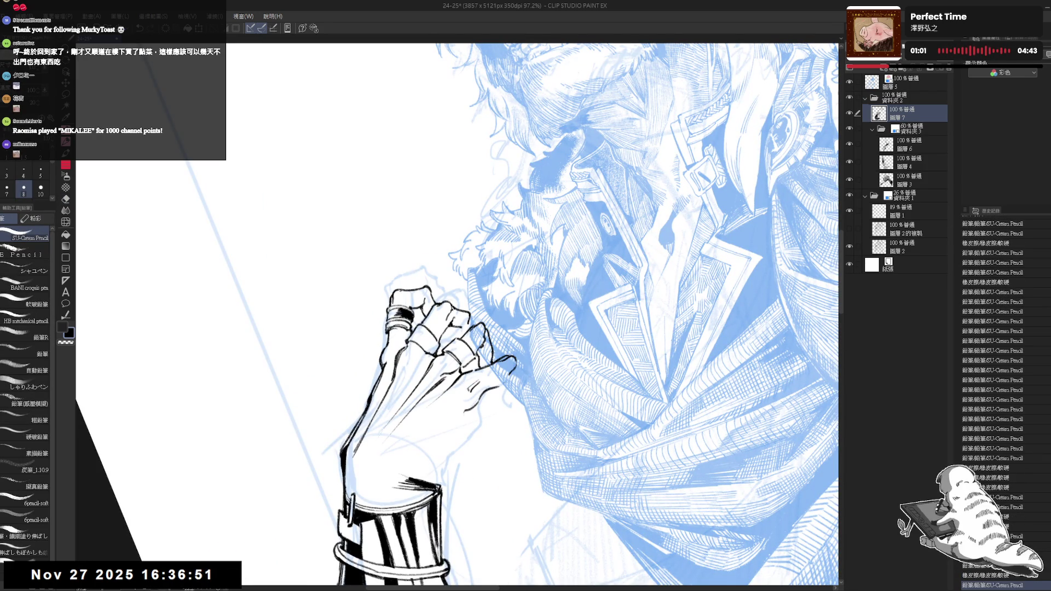
{"action": "mouse_move", "coordinate": [498, 383]}
{"action": "left_mouse_down"}
{"action": "mouse_move", "coordinate": [489, 390]}
{"action": "mouse_move", "coordinate": [508, 383]}
{"action": "left_mouse_up"}
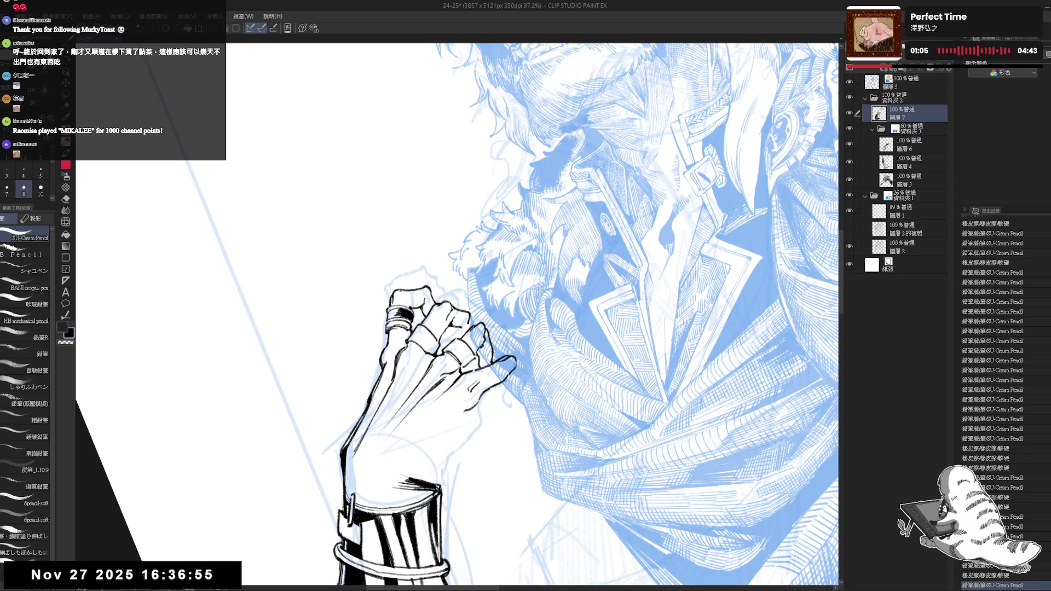
{"action": "key", "text": "ctrl+z"}
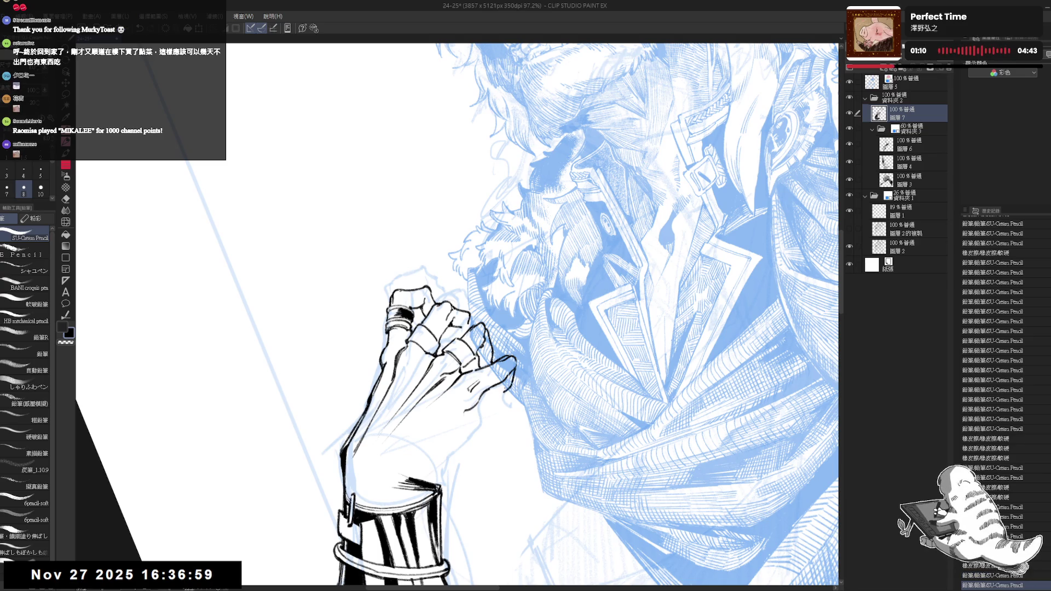
{"action": "key", "text": "e"}
{"action": "left_click_drag", "start_coordinate": [509, 369], "coordinate": [510, 367]}
{"action": "key", "text": "p"}
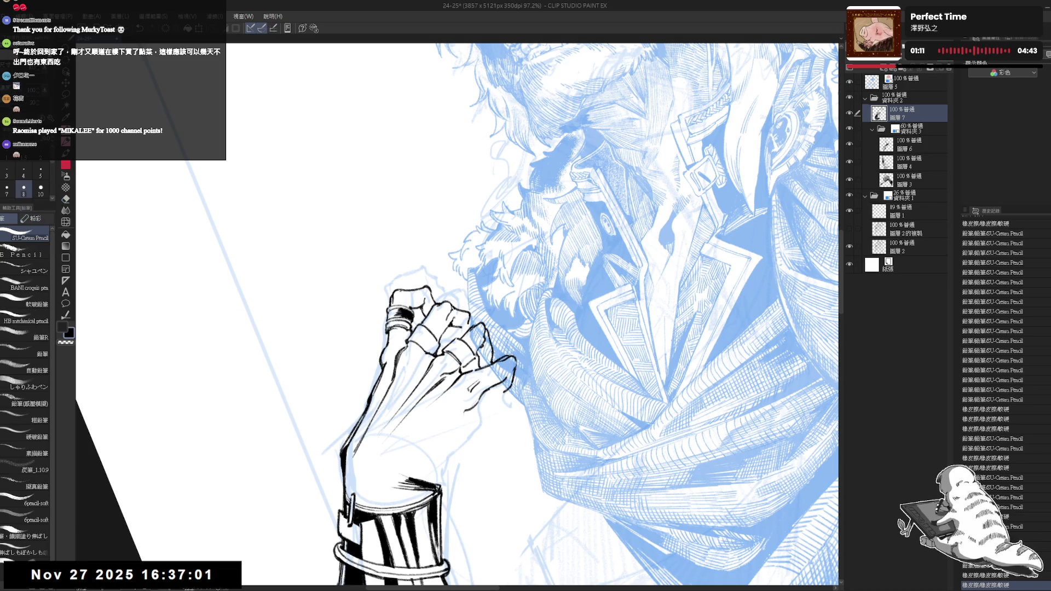
{"action": "mouse_move", "coordinate": [512, 373]}
{"action": "left_mouse_down"}
{"action": "mouse_move", "coordinate": [490, 407]}
{"action": "mouse_move", "coordinate": [494, 372]}
{"action": "left_mouse_up"}
{"action": "key", "text": "e"}
{"action": "key", "text": "p"}
{"action": "key", "text": "e"}
{"action": "key", "text": "p"}
Add several more ink strokes on the hand and a faint stroke on the cuff
{"action": "key", "text": "ctrl+0"}
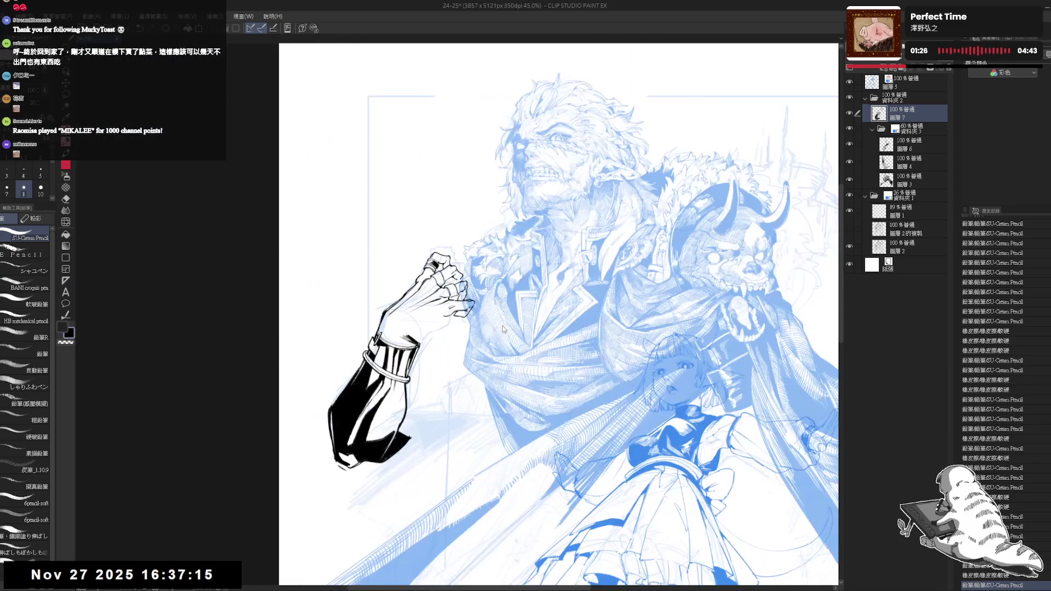
{"action": "scroll", "coordinate": [502, 329], "scroll_direction": "up", "scroll_amount": 3}
{"action": "mouse_move", "coordinate": [502, 328]}
{"action": "left_mouse_down"}
{"action": "mouse_move", "coordinate": [481, 432]}
{"action": "mouse_move", "coordinate": [478, 383]}
{"action": "mouse_move", "coordinate": [524, 347]}
{"action": "left_mouse_up"}
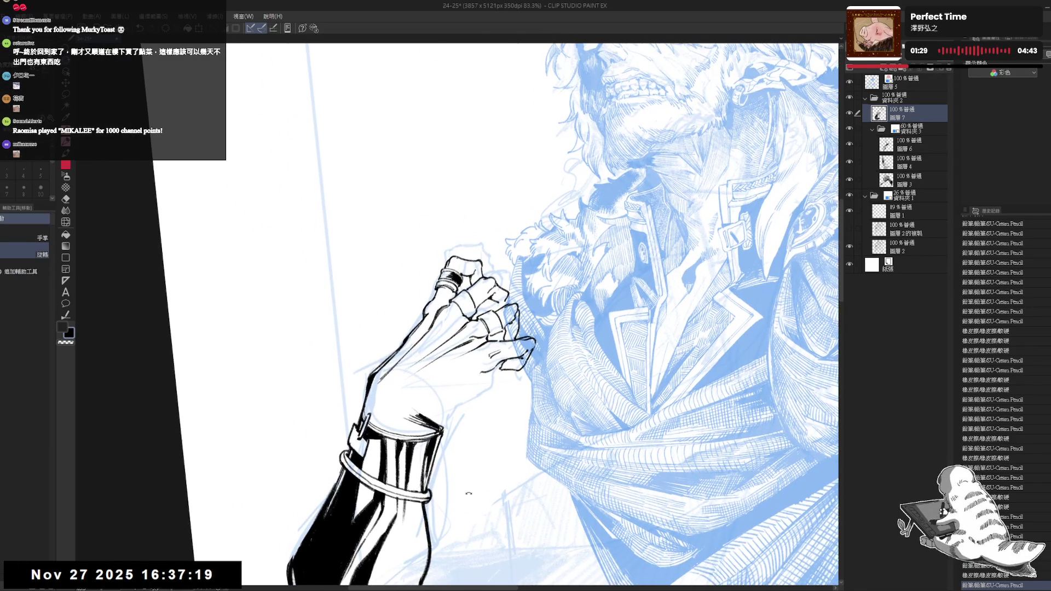
{"action": "left_click", "coordinate": [509, 355]}
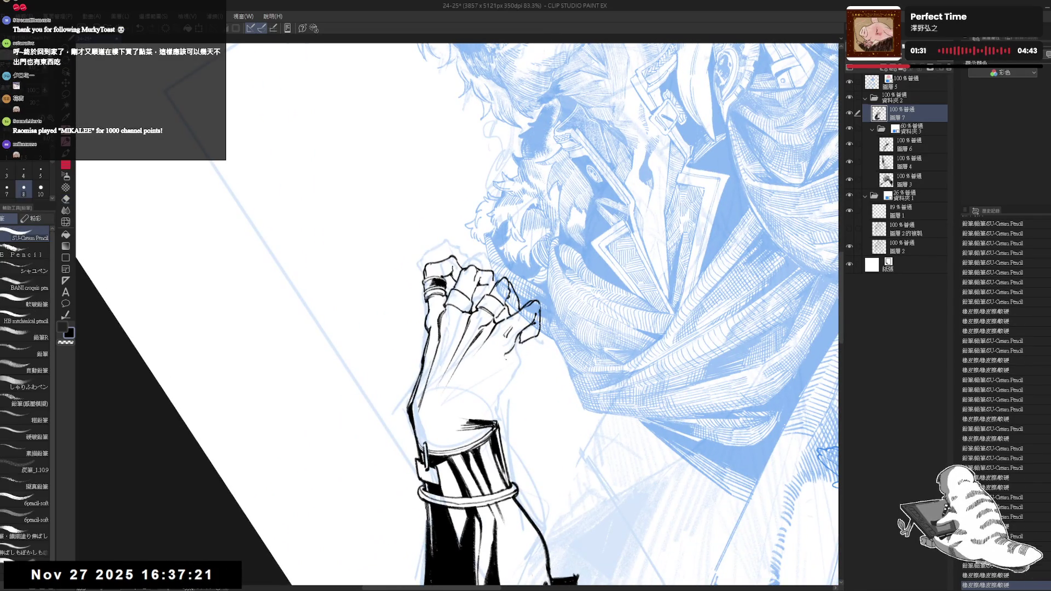
{"action": "left_click_drag", "start_coordinate": [492, 361], "coordinate": [498, 365]}
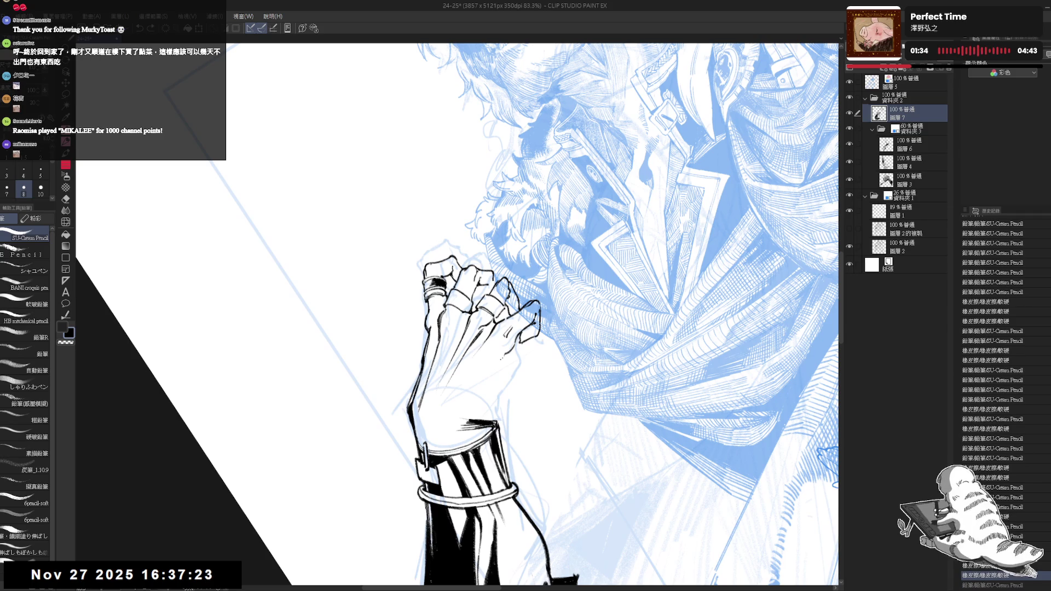
{"action": "key", "text": "ctrl+y"}
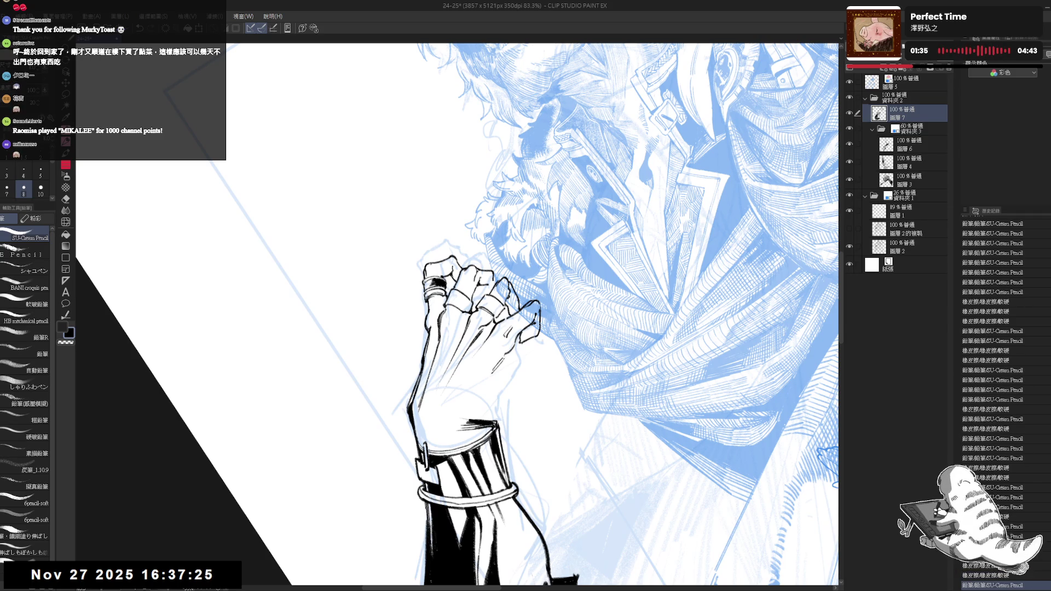
{"action": "mouse_move", "coordinate": [493, 361]}
{"action": "left_mouse_down"}
{"action": "mouse_move", "coordinate": [514, 382]}
{"action": "mouse_move", "coordinate": [492, 411]}
{"action": "mouse_move", "coordinate": [500, 401]}
{"action": "left_mouse_up"}
{"action": "left_click_drag", "start_coordinate": [493, 329], "coordinate": [526, 350]}
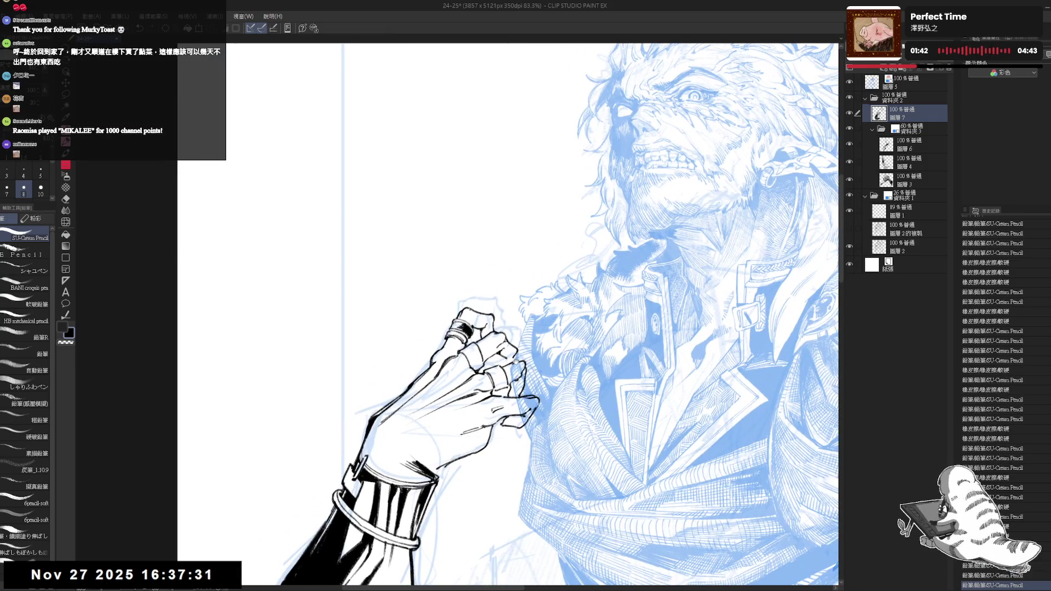
{"action": "scroll", "coordinate": [558, 315], "scroll_direction": "down", "scroll_amount": 4}
{"action": "key", "text": "e"}
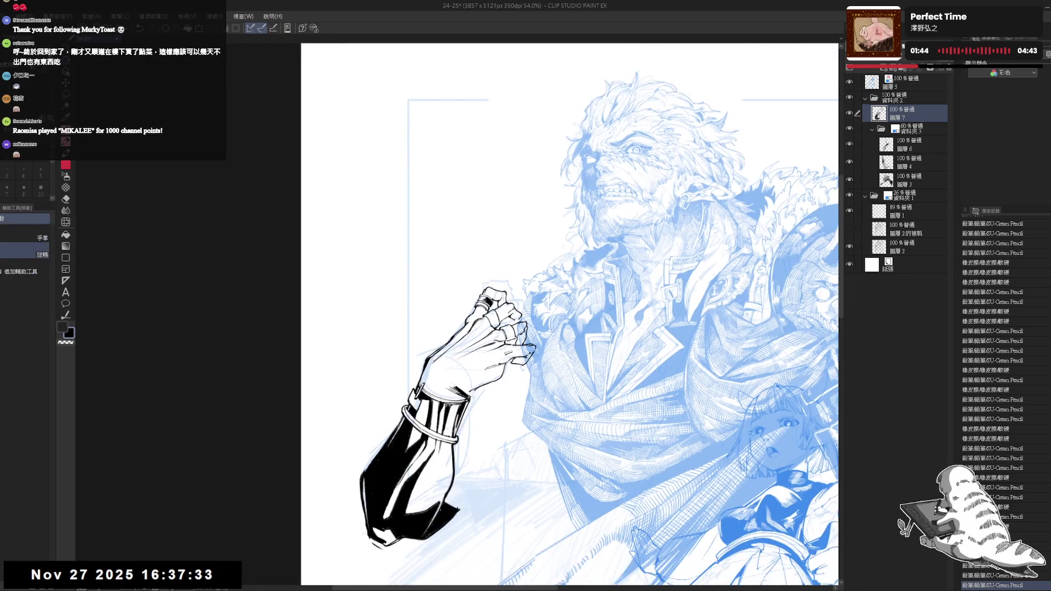
{"action": "left_click_drag", "start_coordinate": [493, 356], "coordinate": [485, 385]}
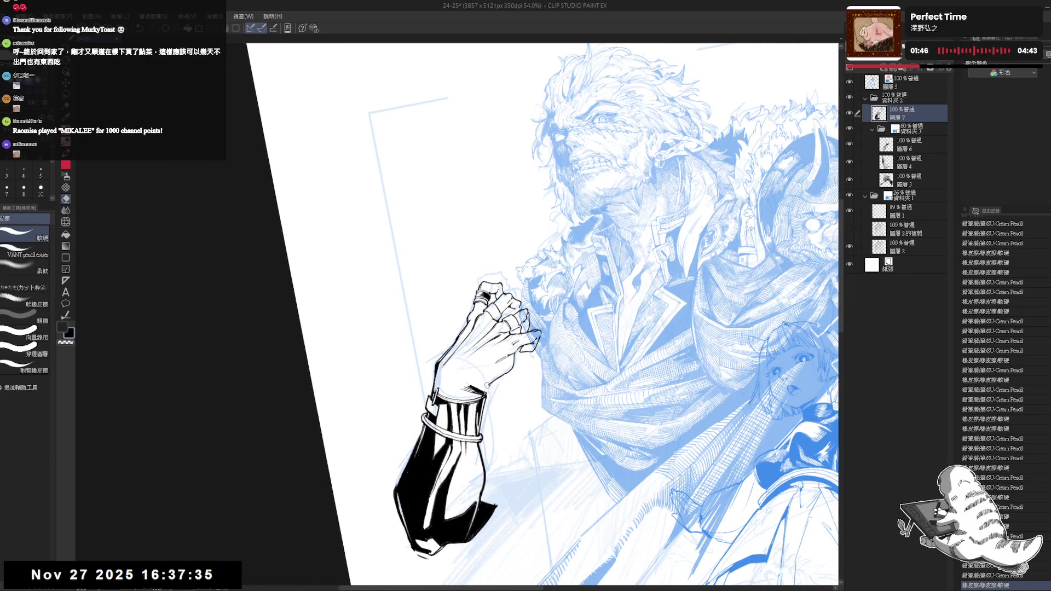
{"action": "key", "text": "p"}
{"action": "left_click_drag", "start_coordinate": [474, 407], "coordinate": [462, 430]}
{"action": "left_click_drag", "start_coordinate": [481, 383], "coordinate": [487, 380]}
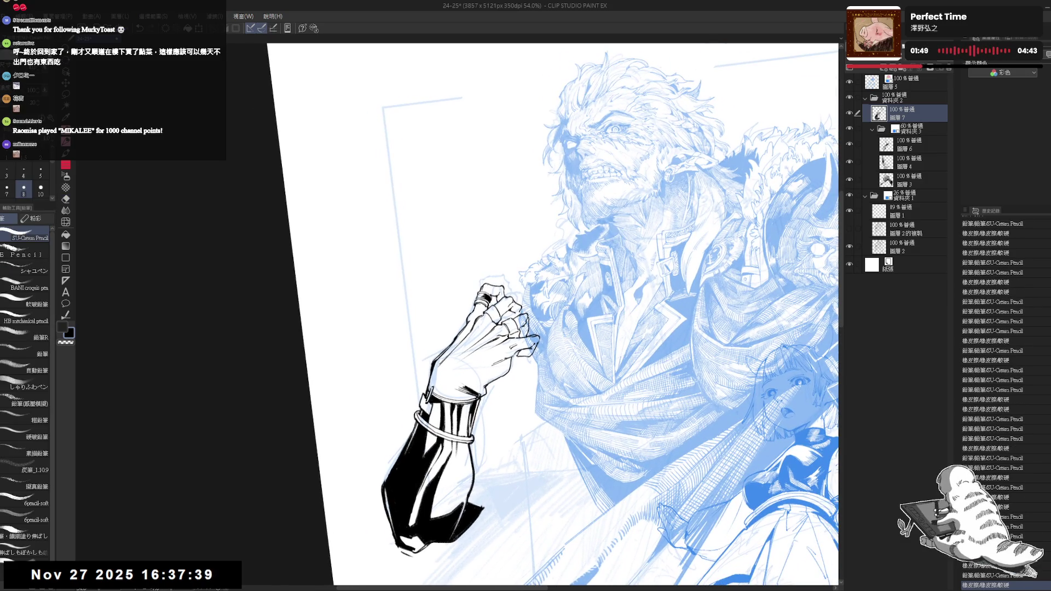
{"action": "scroll", "coordinate": [449, 246], "scroll_direction": "up", "scroll_amount": 1}
Try short finger strokes on the hand, undoing the ones that don't fit
{"action": "scroll", "coordinate": [496, 306], "scroll_direction": "up", "scroll_amount": 1}
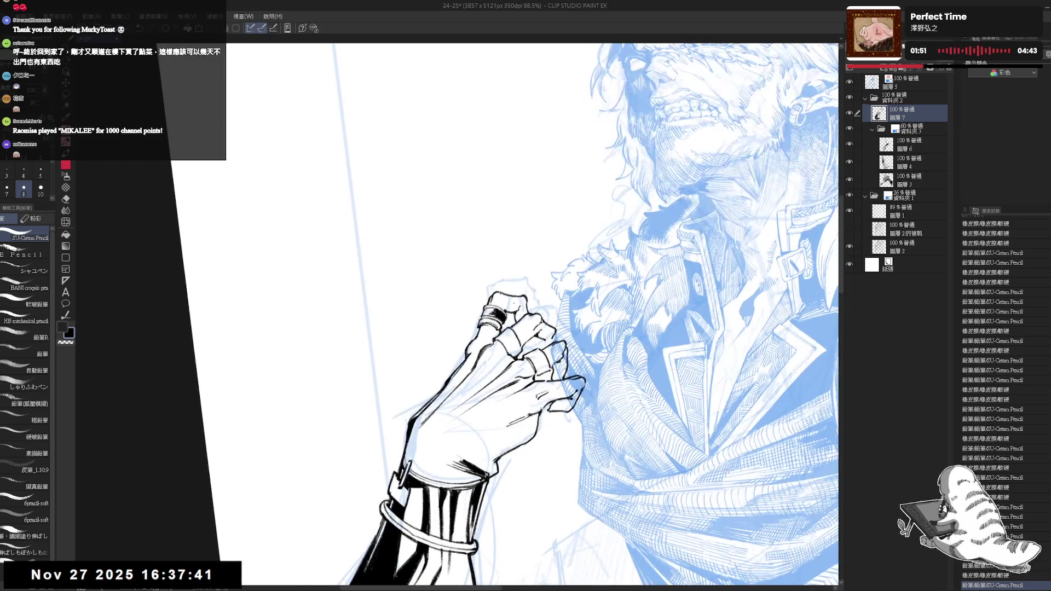
{"action": "left_click_drag", "start_coordinate": [484, 306], "coordinate": [488, 311]}
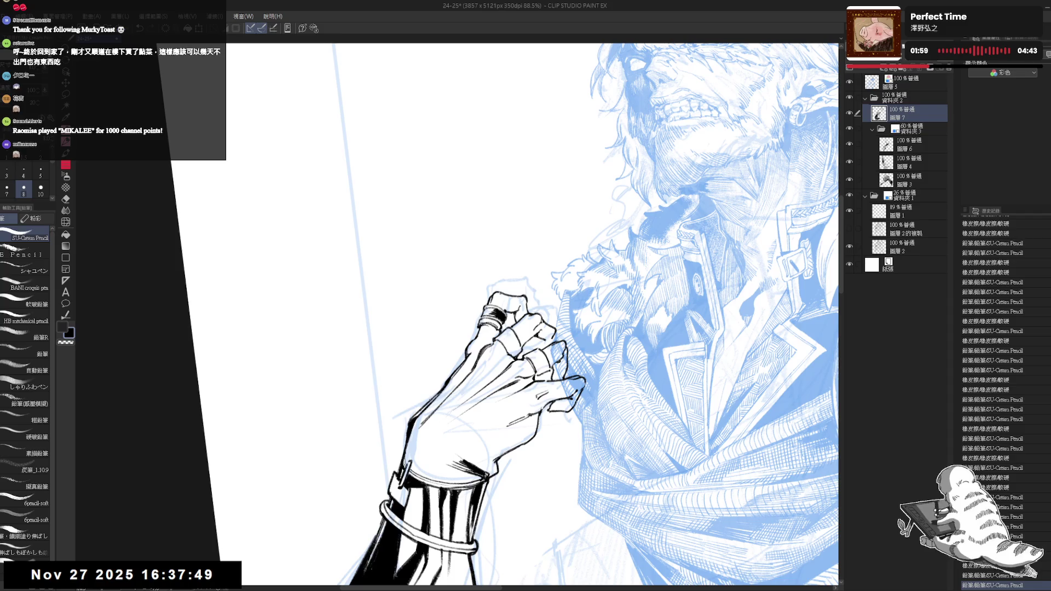
{"action": "left_click_drag", "start_coordinate": [426, 404], "coordinate": [461, 323]}
{"action": "key", "text": "ctrl+z"}
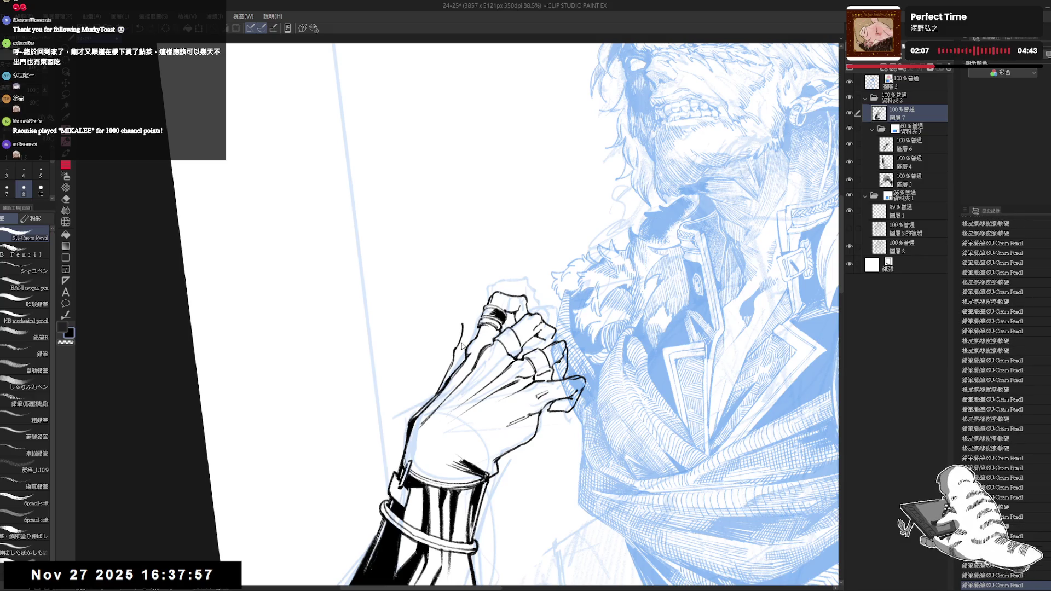
{"action": "key", "text": "ctrl+z"}
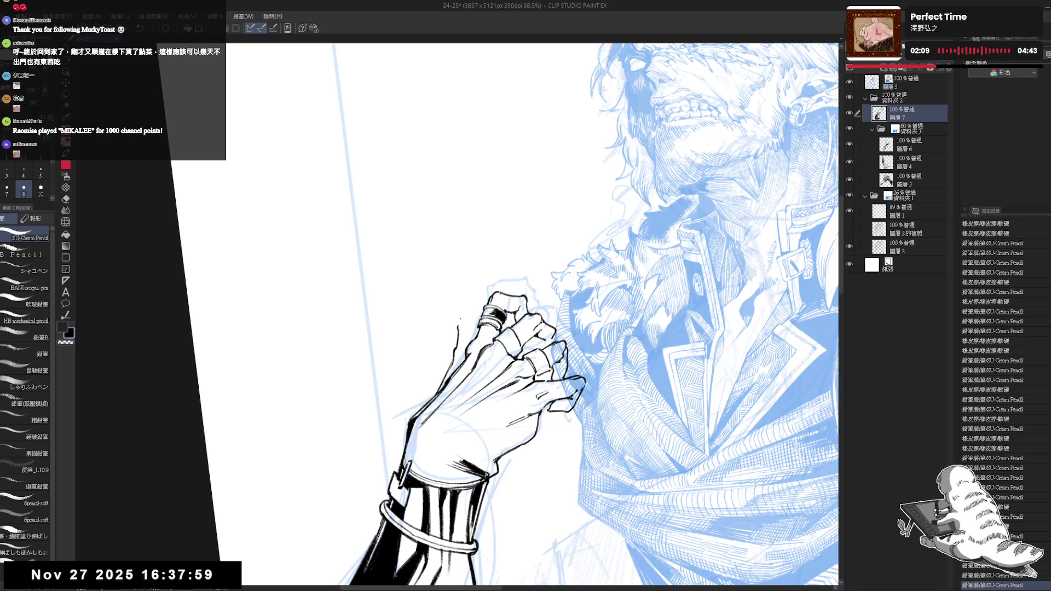
{"action": "left_click_drag", "start_coordinate": [461, 321], "coordinate": [457, 348]}
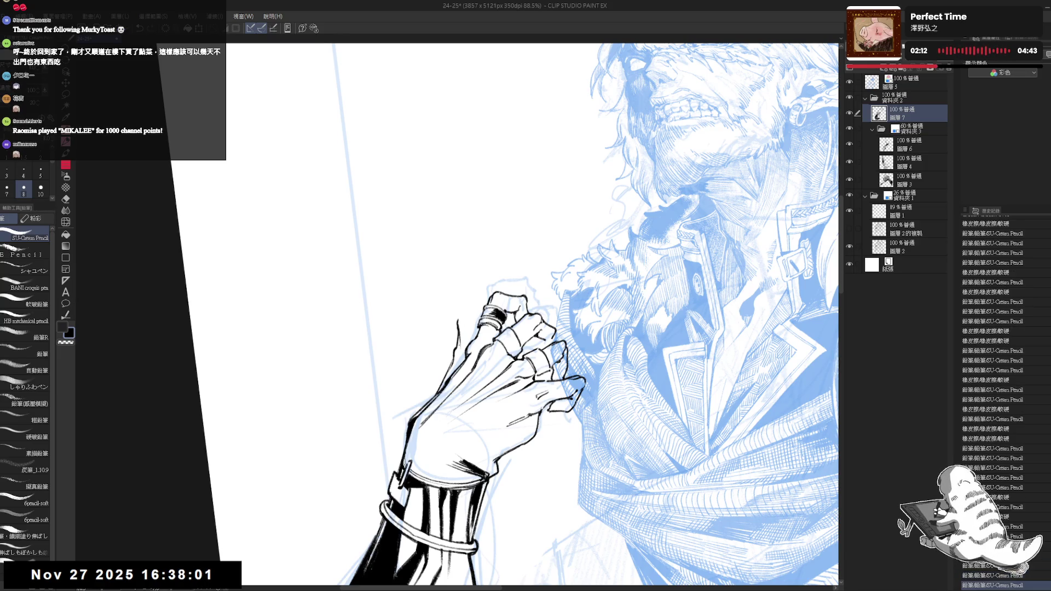
{"action": "left_click", "coordinate": [458, 311]}
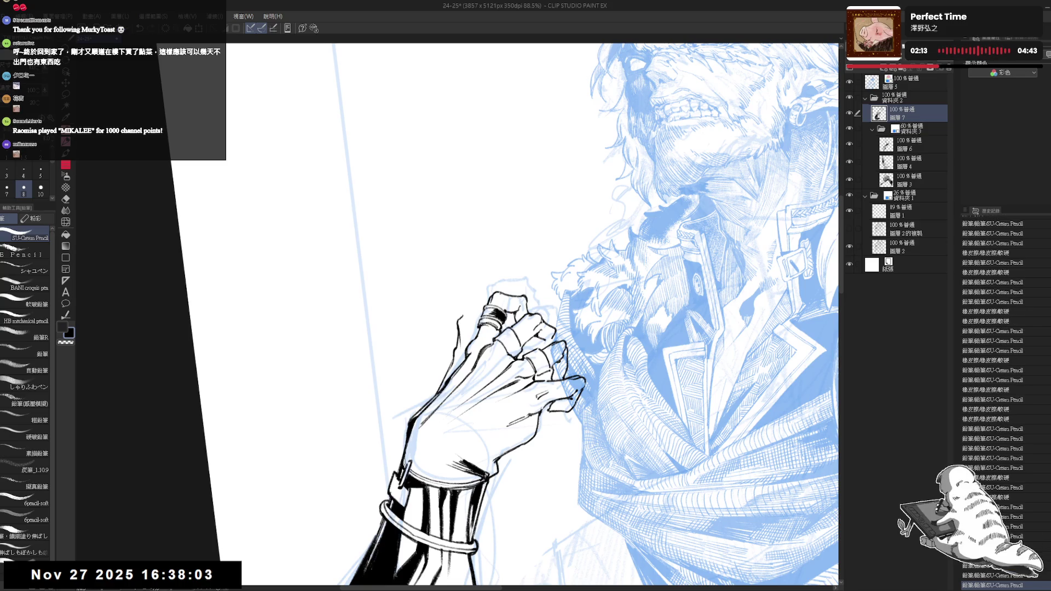
{"action": "left_click_drag", "start_coordinate": [464, 331], "coordinate": [457, 348]}
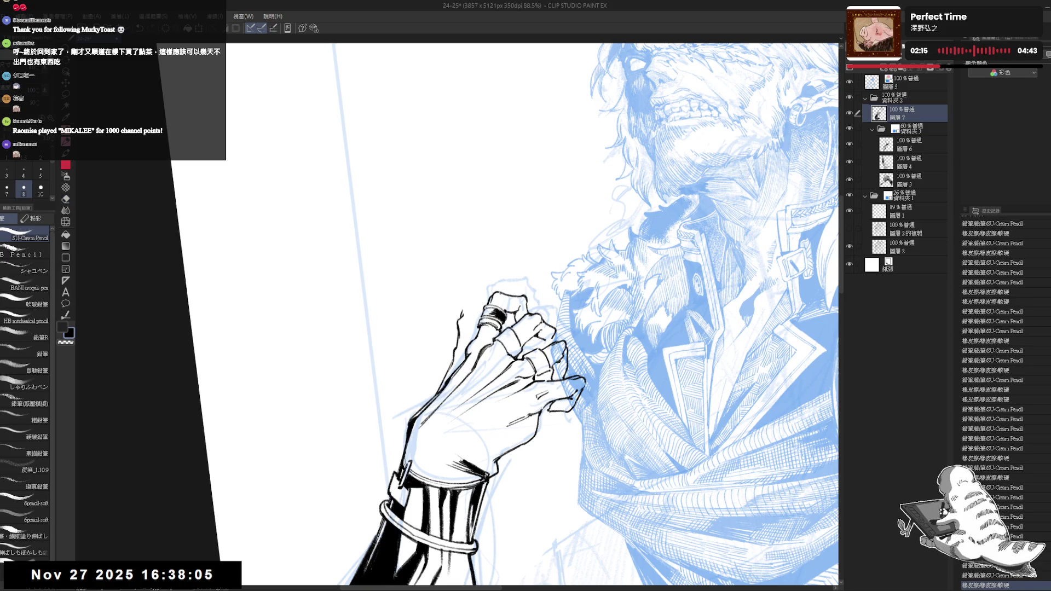
{"action": "key", "text": "ctrl+z"}
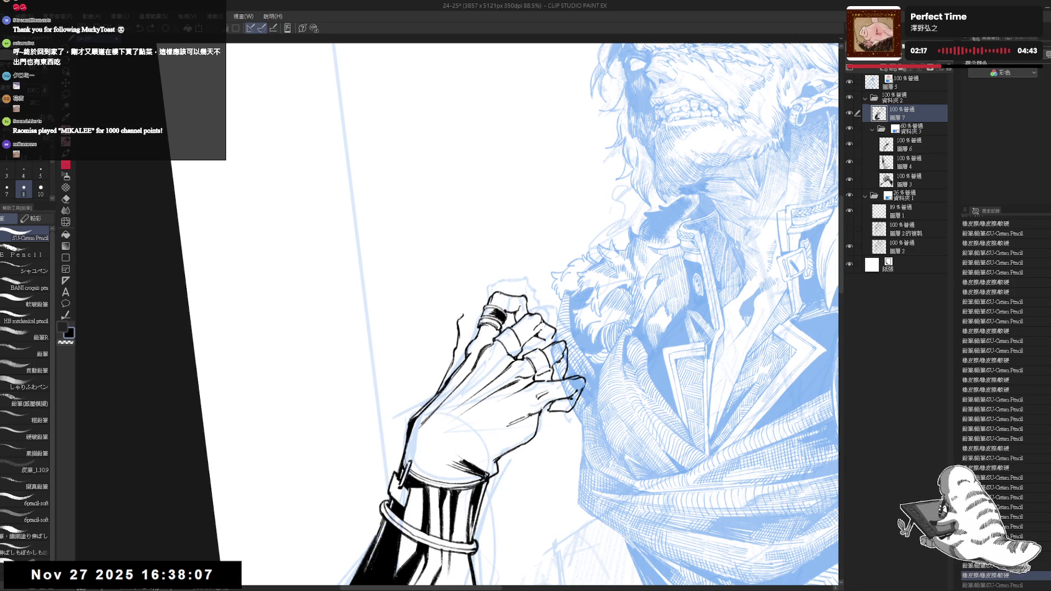
Draw the raised finger's outline, a top-knuckle stroke and the hand's edge line
{"action": "left_click_drag", "start_coordinate": [463, 313], "coordinate": [480, 283]}
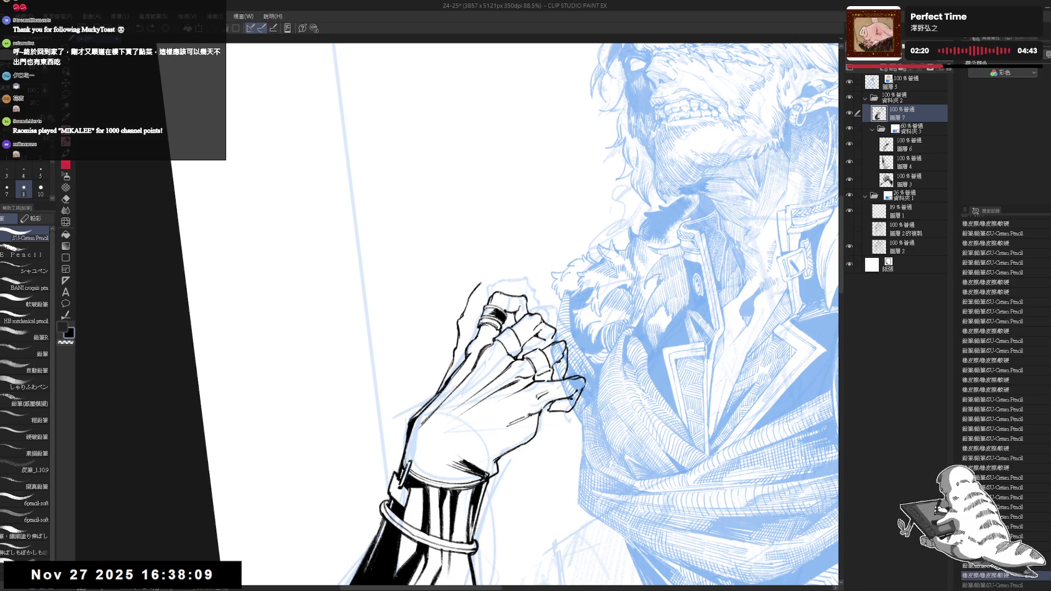
{"action": "key", "text": "e"}
{"action": "key", "text": "p"}
{"action": "left_click_drag", "start_coordinate": [489, 305], "coordinate": [495, 294]}
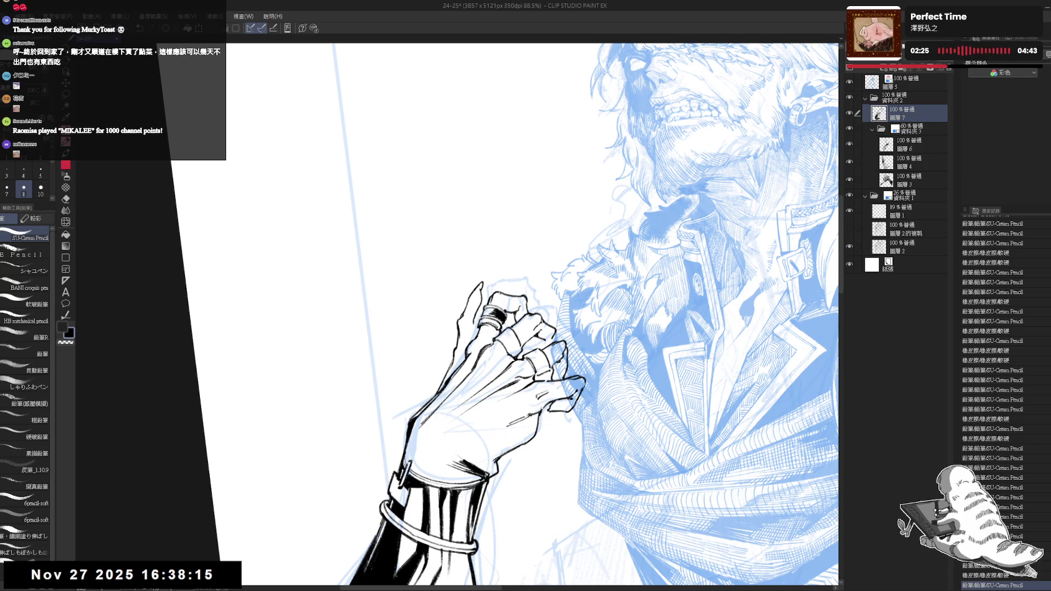
{"action": "left_click_drag", "start_coordinate": [482, 288], "coordinate": [473, 338]}
{"action": "key", "text": "ctrl+z"}
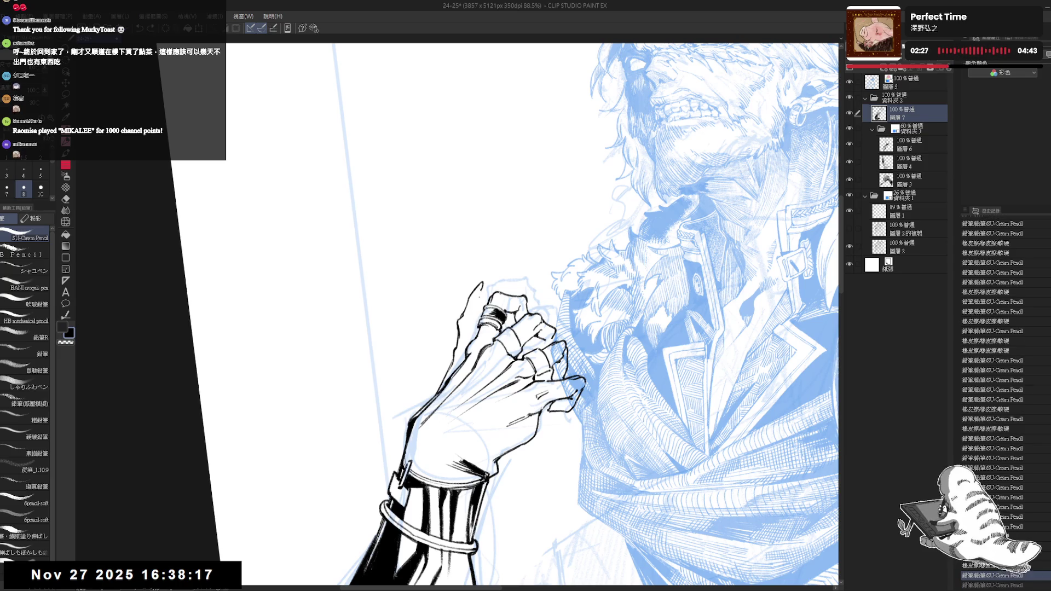
{"action": "left_click_drag", "start_coordinate": [482, 292], "coordinate": [476, 312]}
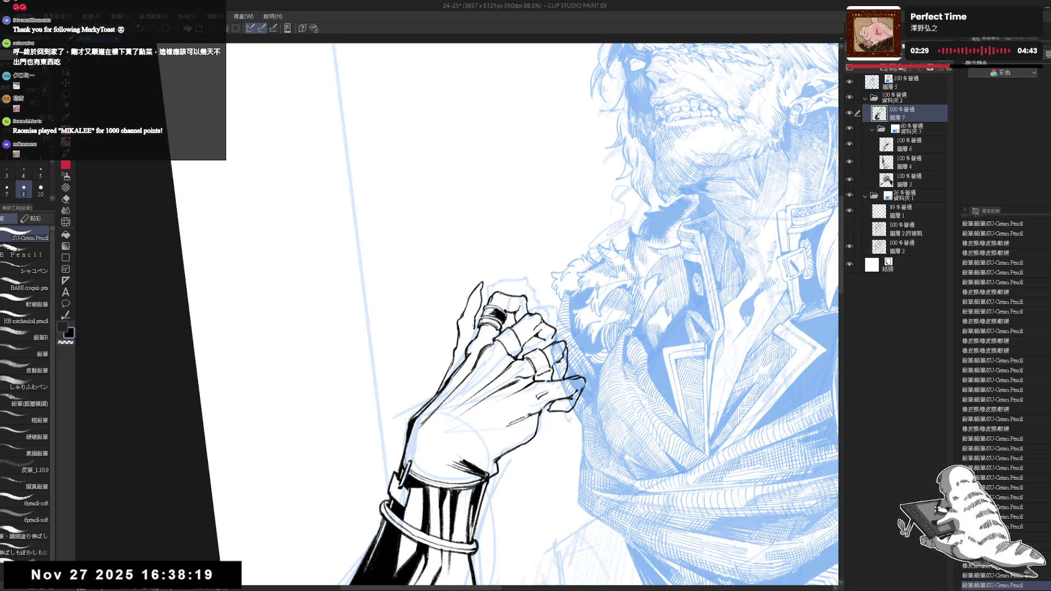
Zoom out to check, then erase excess bits of the thumb outline near the fingers
{"action": "key", "text": "ctrl+minus"}
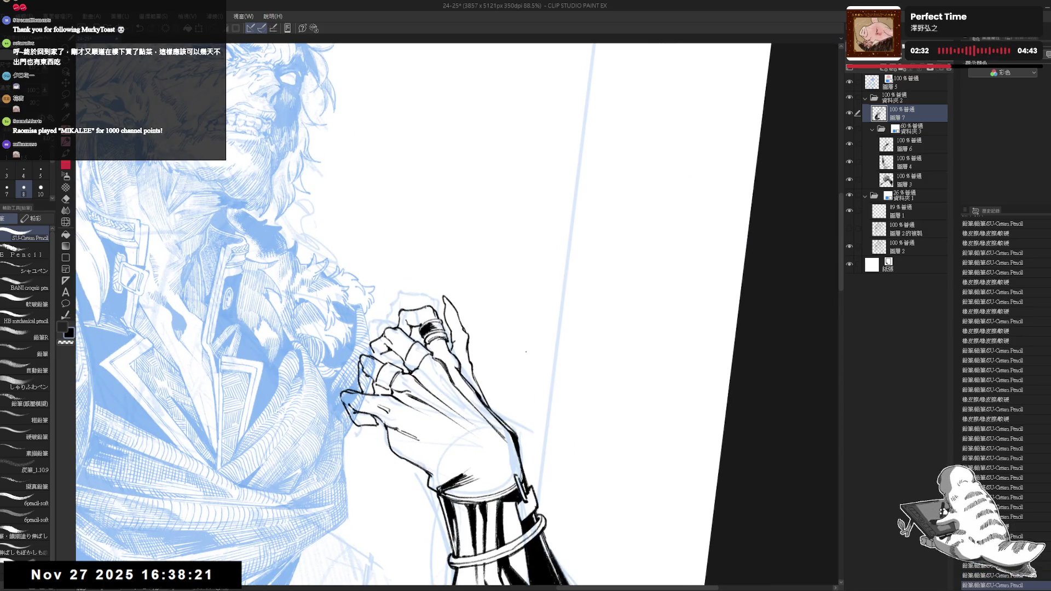
{"action": "key", "text": "ctrl+minus"}
{"action": "scroll", "coordinate": [511, 353], "scroll_direction": "down", "scroll_amount": 1}
{"action": "key", "text": "h"}
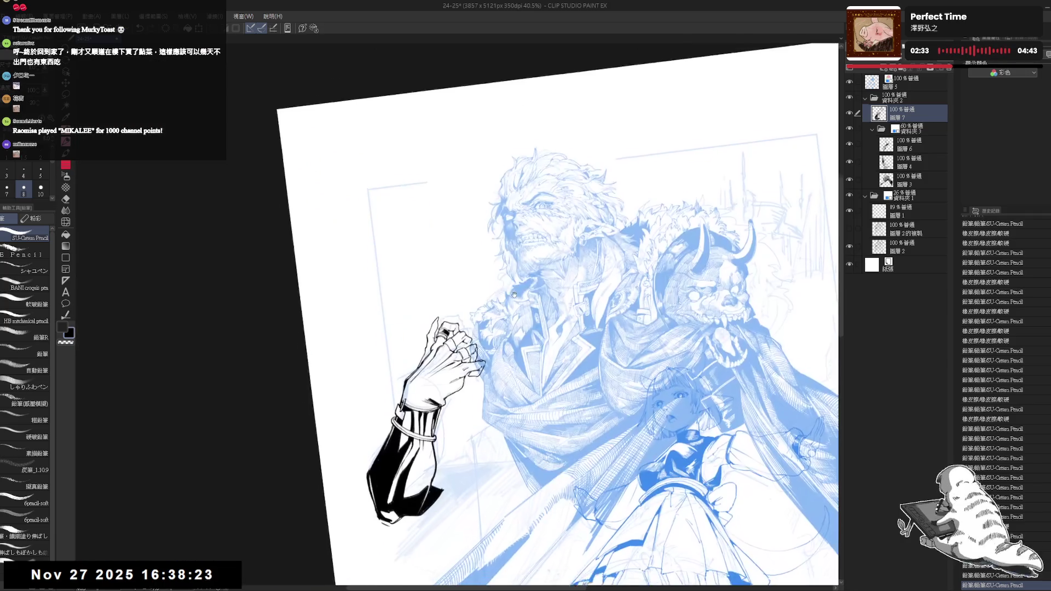
{"action": "scroll", "coordinate": [457, 358], "scroll_direction": "up", "scroll_amount": 8}
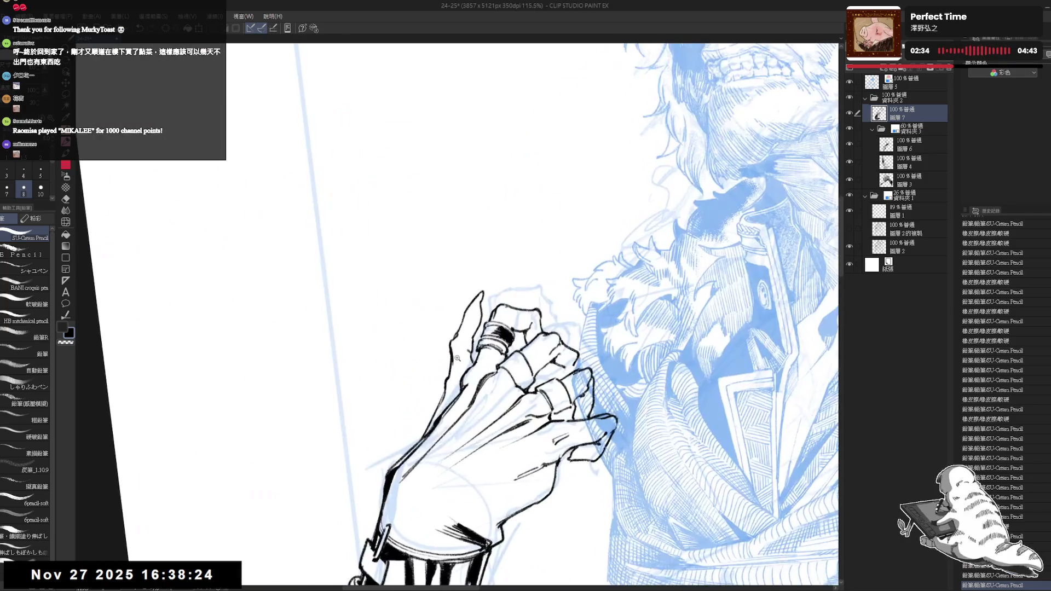
{"action": "key", "text": "e"}
{"action": "mouse_move", "coordinate": [457, 358]}
{"action": "left_mouse_down"}
{"action": "mouse_move", "coordinate": [446, 378]}
{"action": "mouse_move", "coordinate": [468, 359]}
{"action": "left_mouse_up"}
{"action": "key", "text": "p"}
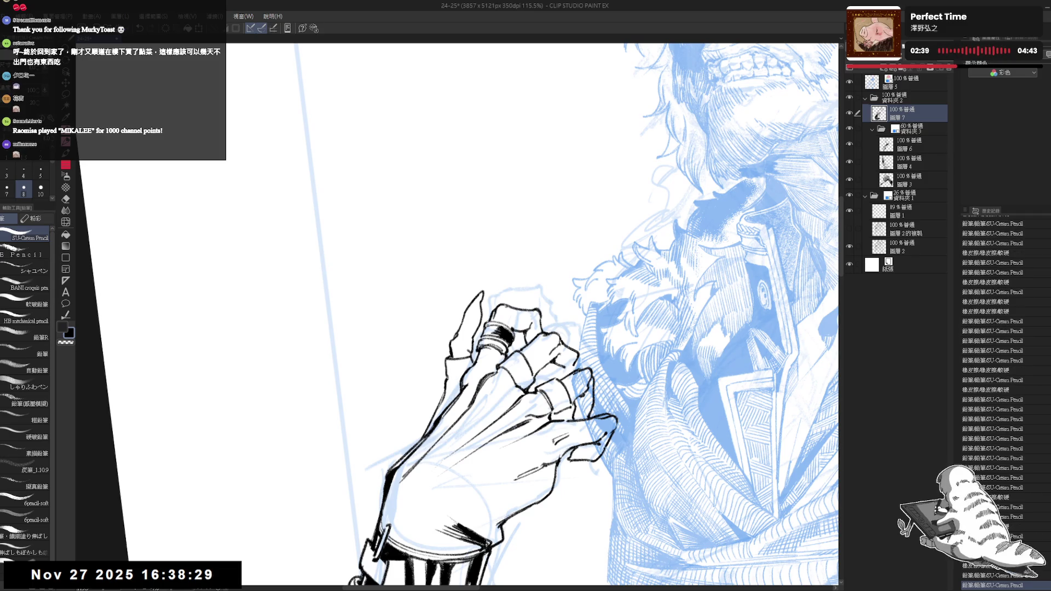
{"action": "key", "text": "e"}
{"action": "left_click_drag", "start_coordinate": [465, 352], "coordinate": [476, 367]}
{"action": "key", "text": "p"}
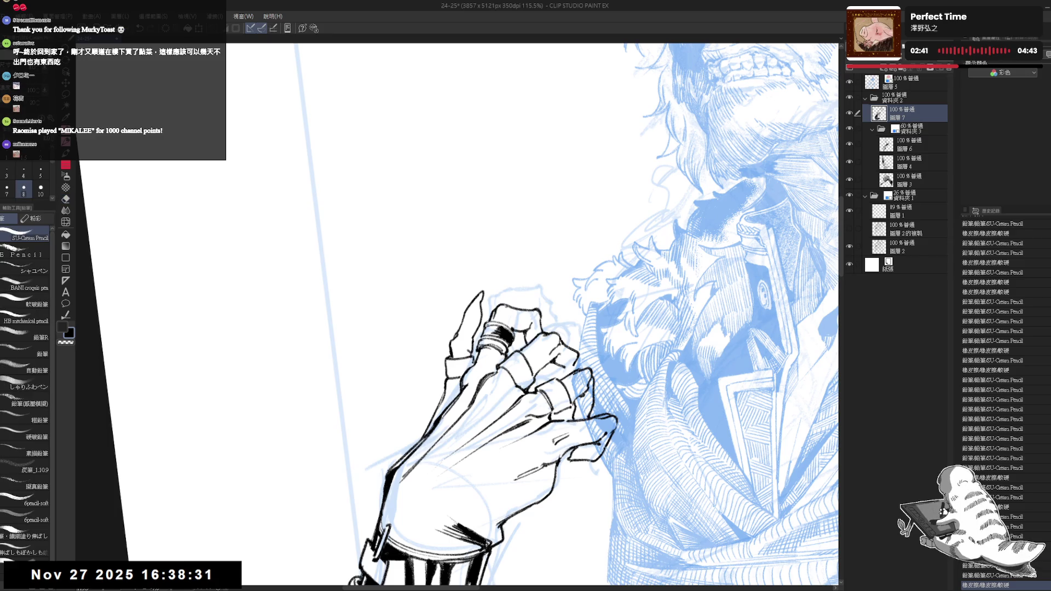
{"action": "left_click_drag", "start_coordinate": [495, 325], "coordinate": [487, 302]}
{"action": "scroll", "coordinate": [563, 315], "scroll_direction": "down", "scroll_amount": 5}
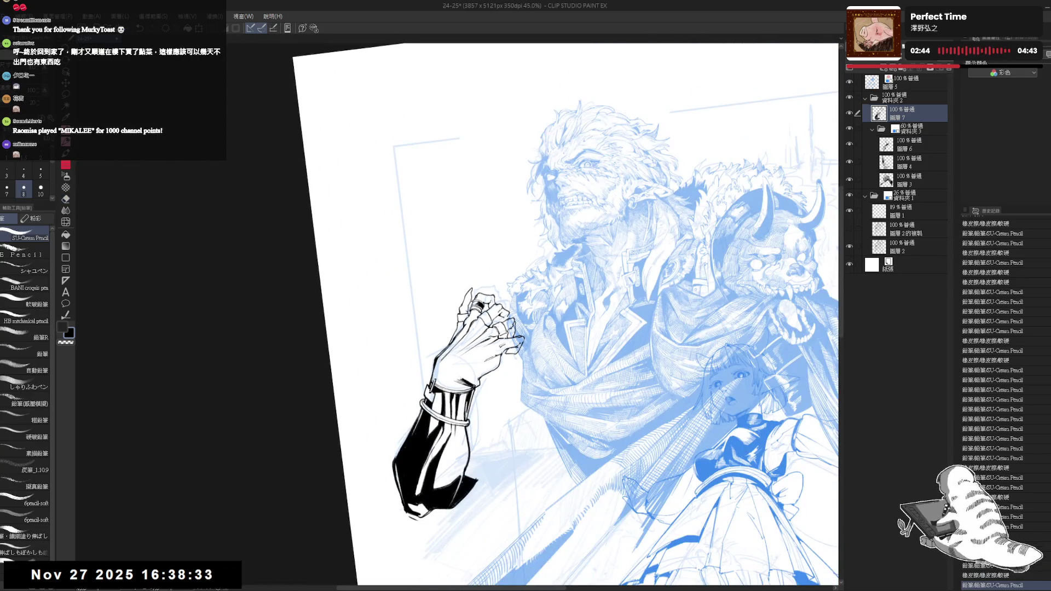
Lasso the inked arm and move it up and to the right, committing the move
{"action": "scroll", "coordinate": [573, 321], "scroll_direction": "down", "scroll_amount": 2}
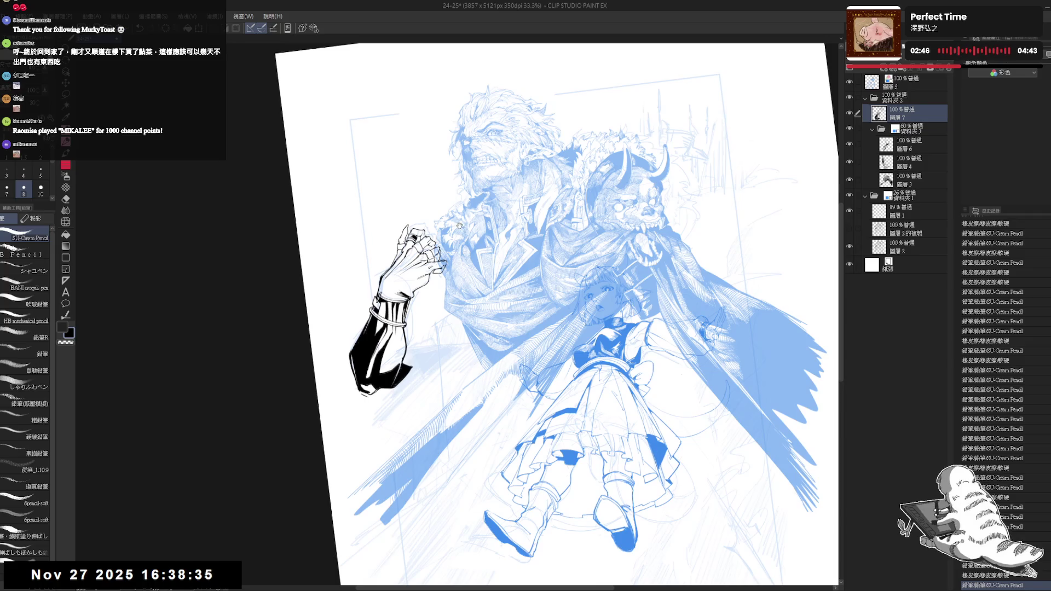
{"action": "scroll", "coordinate": [458, 225], "scroll_direction": "up", "scroll_amount": 1}
{"action": "scroll", "coordinate": [463, 216], "scroll_direction": "up", "scroll_amount": 1}
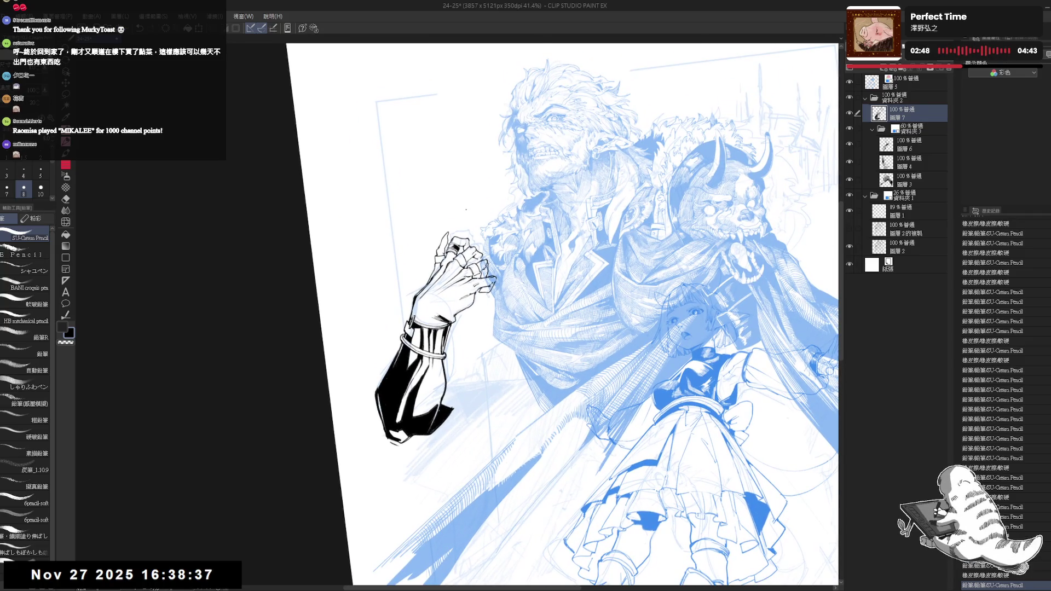
{"action": "key", "text": "m"}
{"action": "left_click_drag", "start_coordinate": [458, 216], "coordinate": [538, 241]}
{"action": "mouse_move", "coordinate": [427, 328]}
{"action": "left_mouse_down"}
{"action": "mouse_move", "coordinate": [449, 315]}
{"action": "mouse_move", "coordinate": [450, 295]}
{"action": "mouse_move", "coordinate": [459, 301]}
{"action": "left_mouse_up"}
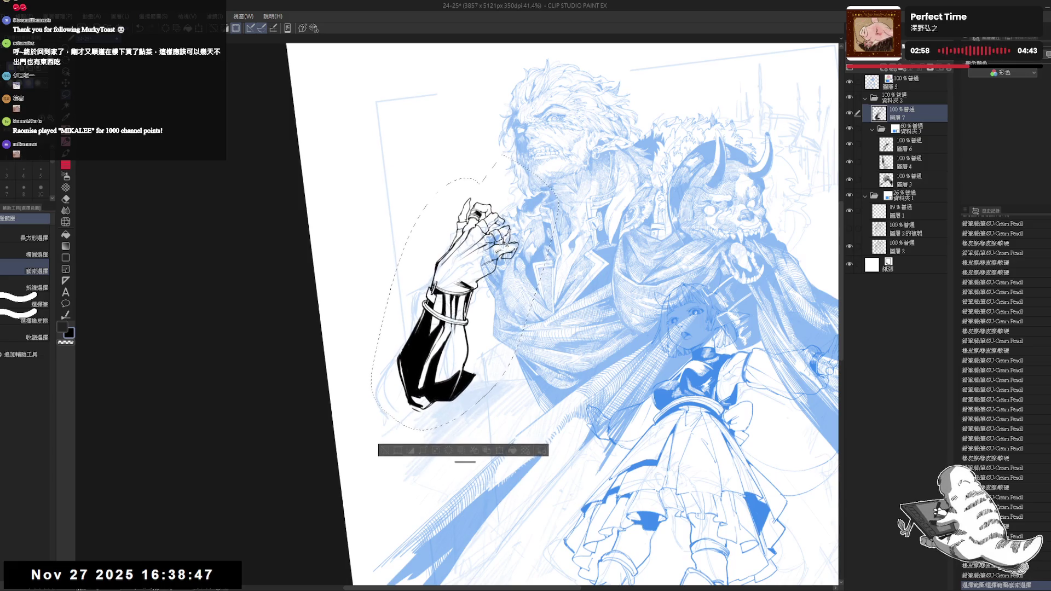
{"action": "key", "text": "@"}
Mirror the view to check placement, deselect, and erase a stray mark near the arm
{"action": "key", "text": "ctrl+shift+h"}
{"action": "key", "text": "ctrl+shift+h"}
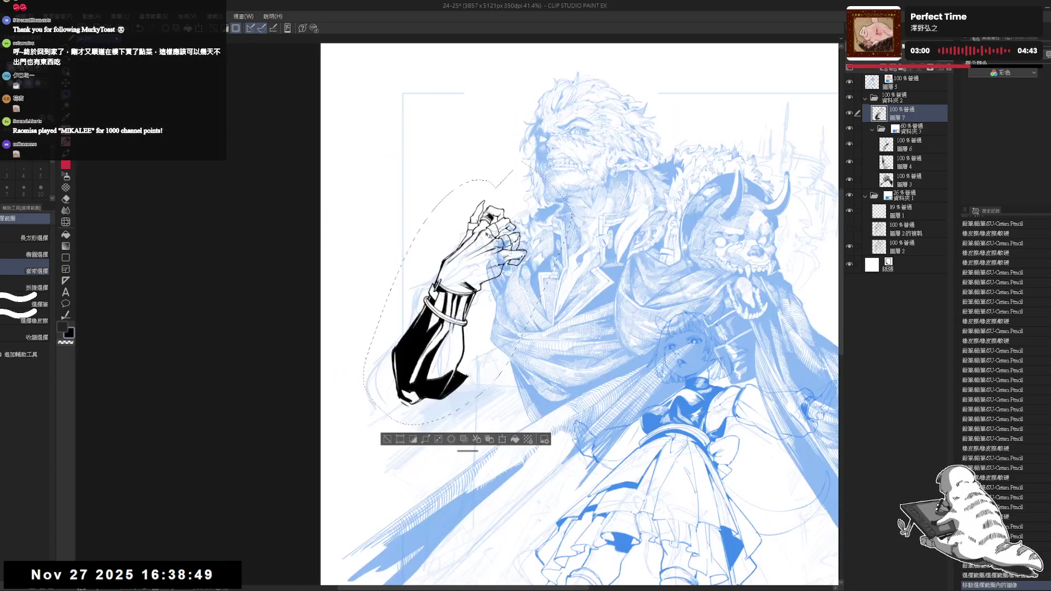
{"action": "key", "text": "h"}
{"action": "left_click_drag", "start_coordinate": [391, 426], "coordinate": [407, 441]}
{"action": "key", "text": "e"}
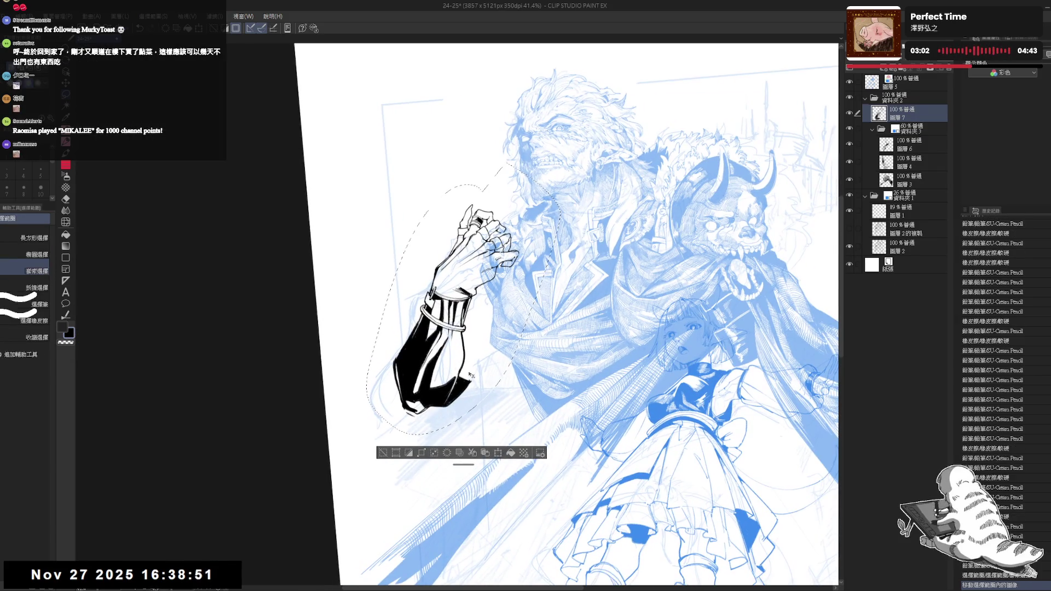
{"action": "key", "text": "ctrl+d"}
{"action": "left_click_drag", "start_coordinate": [471, 367], "coordinate": [473, 386]}
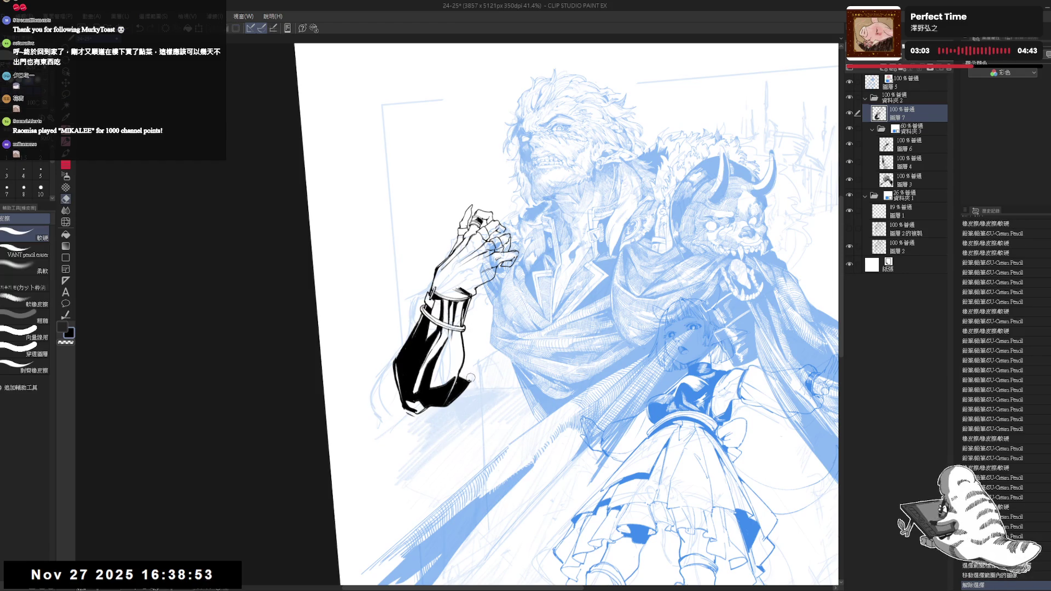
Erase a small stray mark near the hand and shrink the brush one size
{"action": "key", "text": "m"}
{"action": "key", "text": "h"}
{"action": "scroll", "coordinate": [476, 258], "scroll_direction": "up", "scroll_amount": 4}
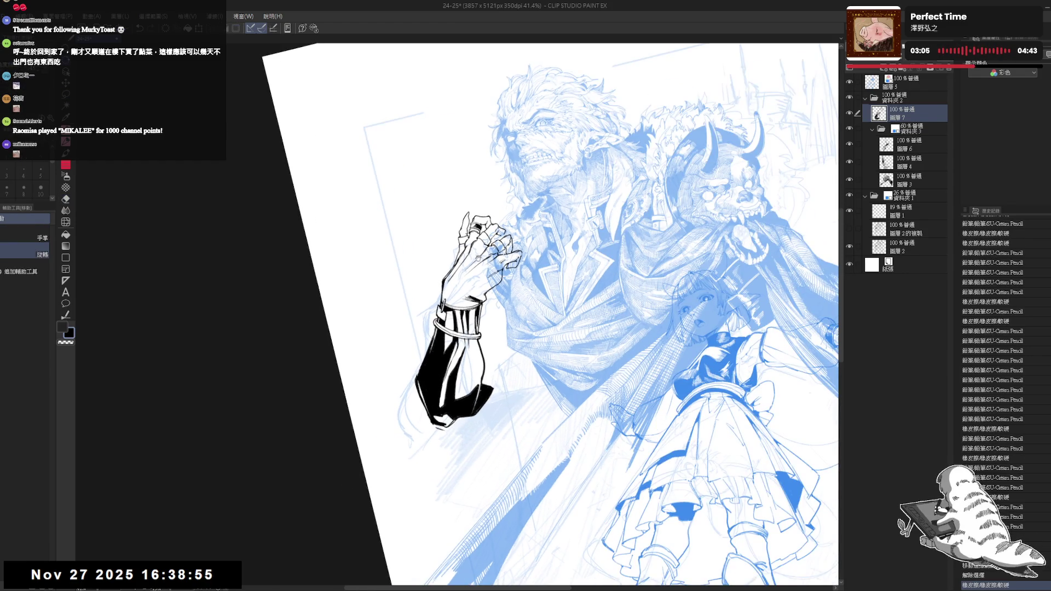
{"action": "left_click_drag", "start_coordinate": [464, 261], "coordinate": [517, 310]}
{"action": "key", "text": "p"}
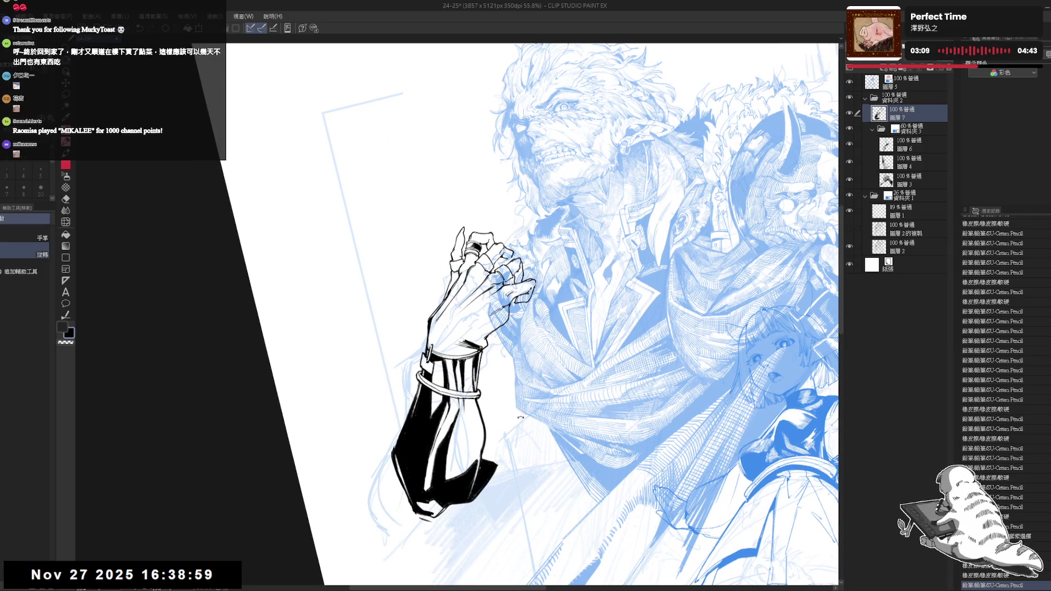
{"action": "key", "text": "e"}
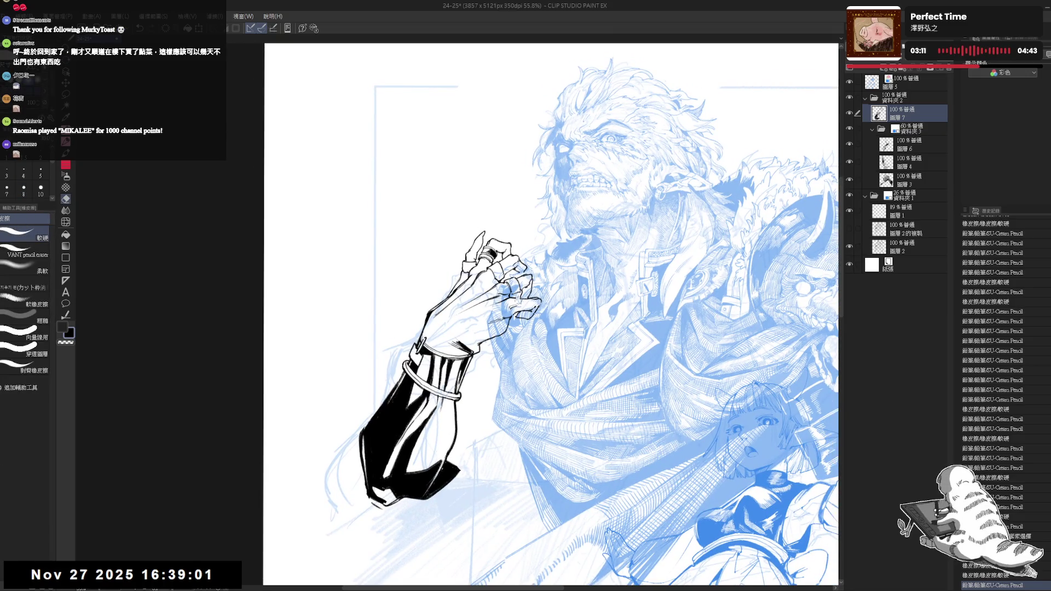
{"action": "key", "text": "p"}
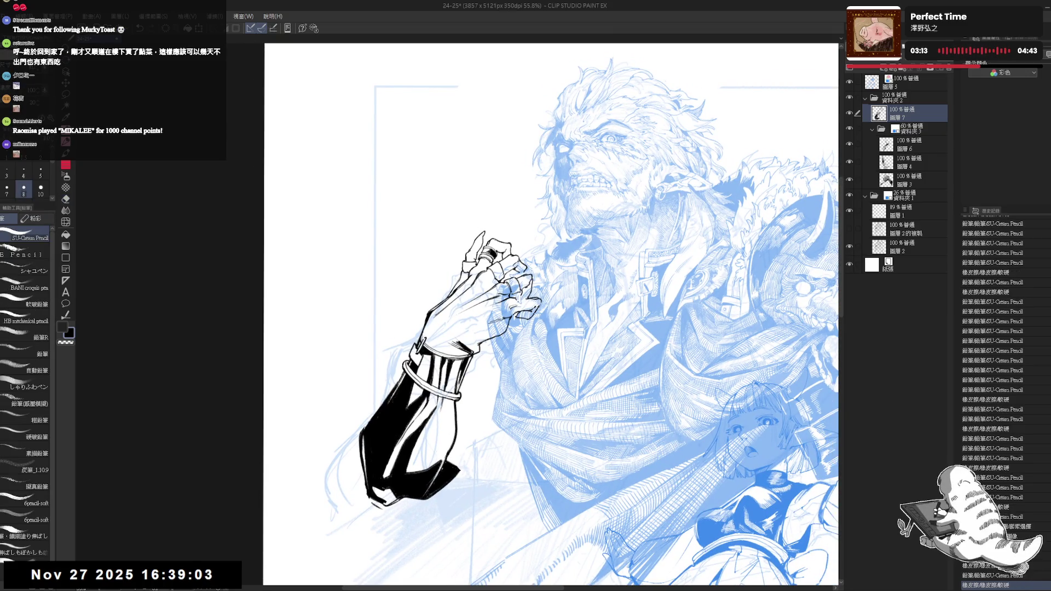
{"action": "key", "text": "bracketleft"}
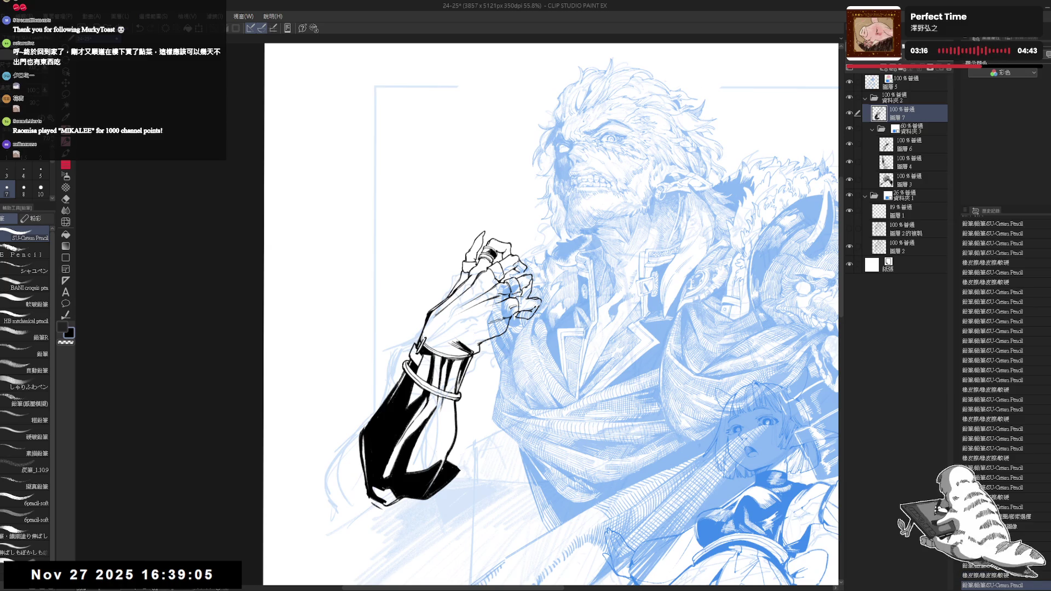
{"action": "key", "text": "e"}
{"action": "key", "text": "p"}
{"action": "scroll", "coordinate": [538, 304], "scroll_direction": "down", "scroll_amount": 1}
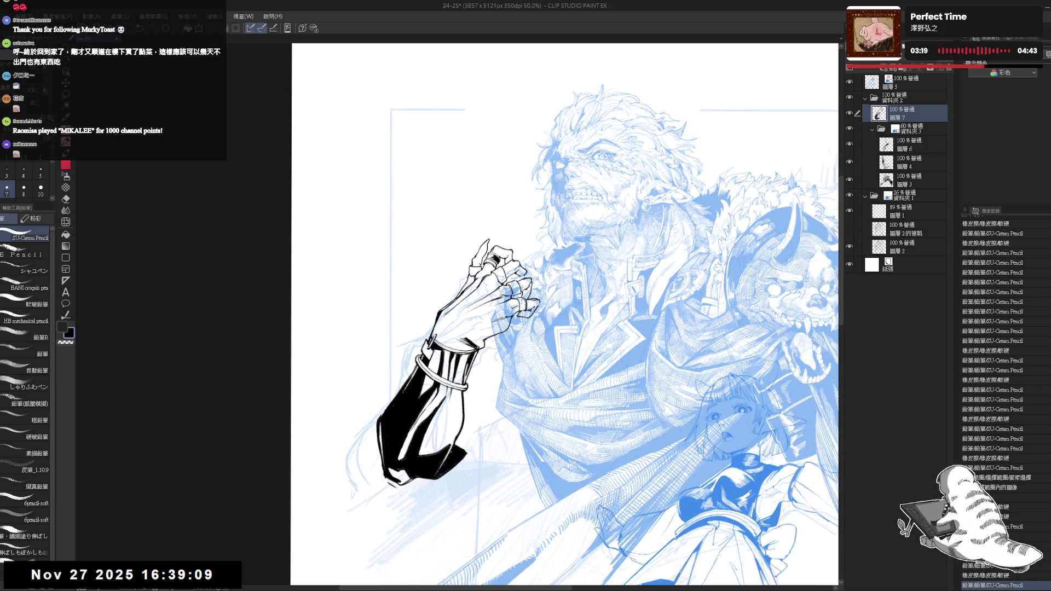
On 圖層3 in folder 資料夾3, erase stray knuckle linework with the canvas tilted
{"action": "left_click", "coordinate": [924, 130]}
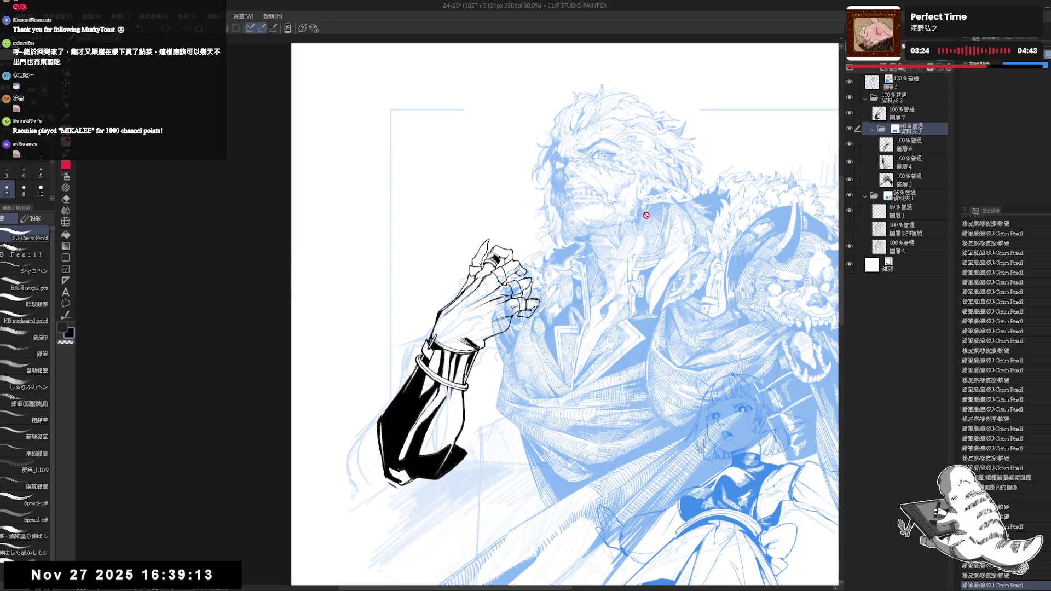
{"action": "left_click_drag", "start_coordinate": [607, 215], "coordinate": [613, 226]}
{"action": "scroll", "coordinate": [598, 245], "scroll_direction": "up", "scroll_amount": 1}
{"action": "scroll", "coordinate": [599, 245], "scroll_direction": "up", "scroll_amount": 1}
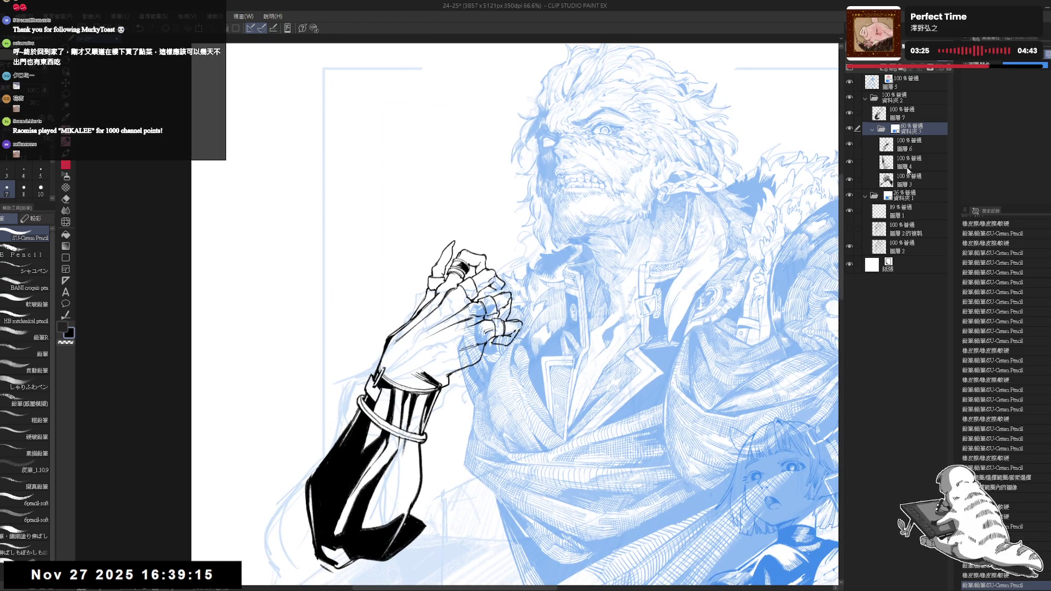
{"action": "left_click", "coordinate": [907, 185]}
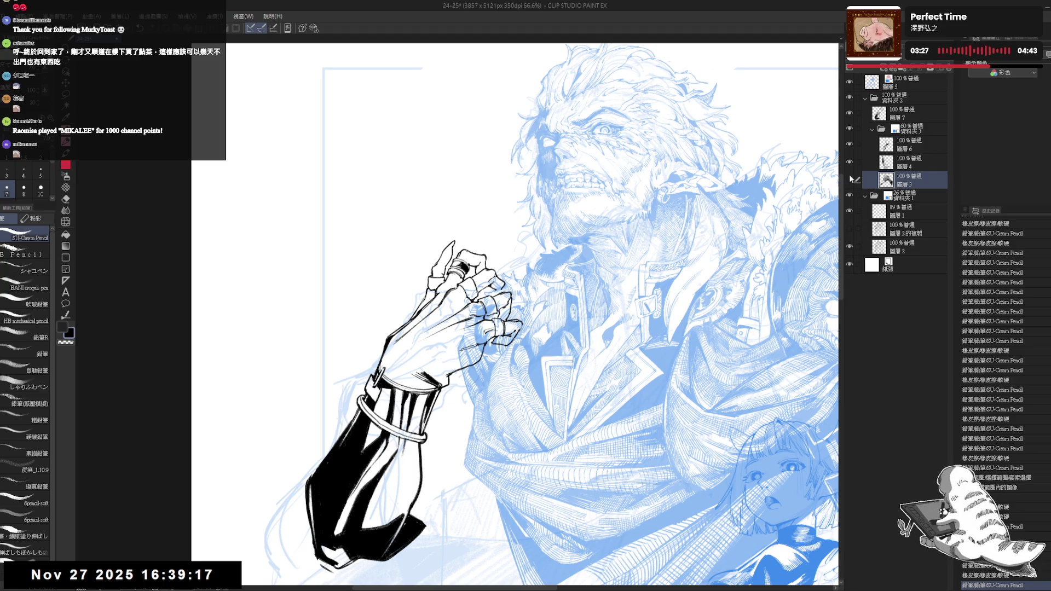
{"action": "left_click_drag", "start_coordinate": [547, 274], "coordinate": [570, 269]}
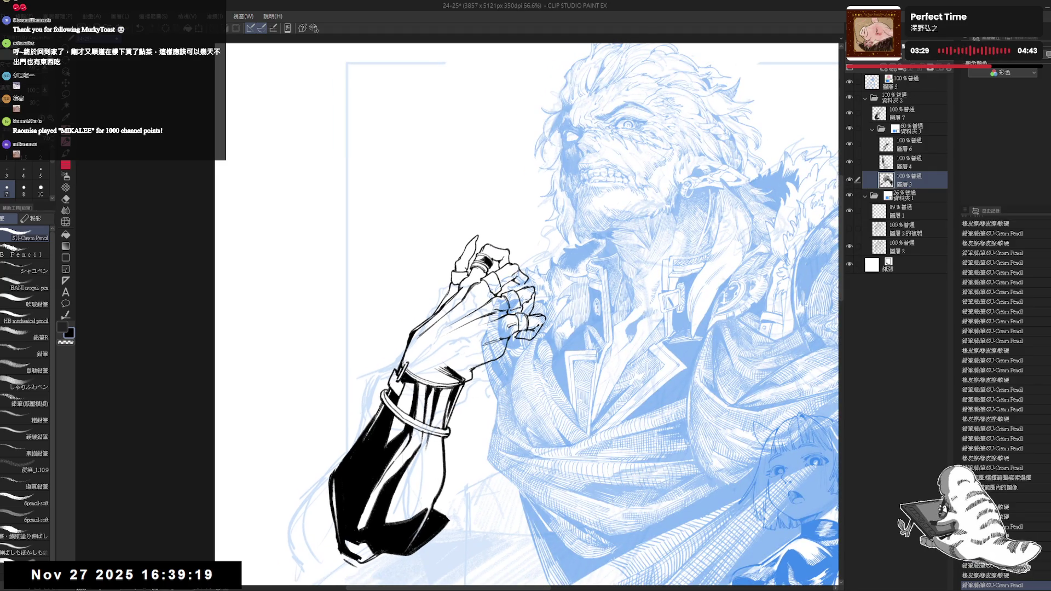
{"action": "key", "text": "e"}
{"action": "key", "text": "minus"}
{"action": "key", "text": "minus"}
{"action": "mouse_move", "coordinate": [468, 279]}
{"action": "left_mouse_down"}
{"action": "mouse_move", "coordinate": [485, 249]}
{"action": "mouse_move", "coordinate": [501, 246]}
{"action": "left_mouse_up"}
{"action": "key", "text": "r"}
{"action": "key", "text": "at"}
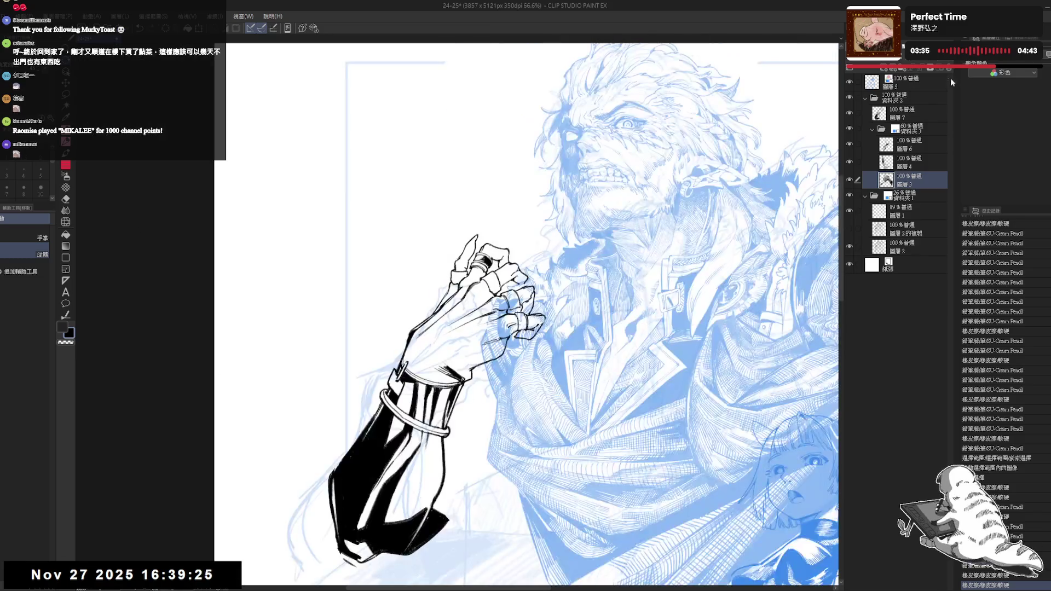
Erase the small stray marks on the fingers and fingertips on 圖層 3
{"action": "left_click", "coordinate": [915, 131]}
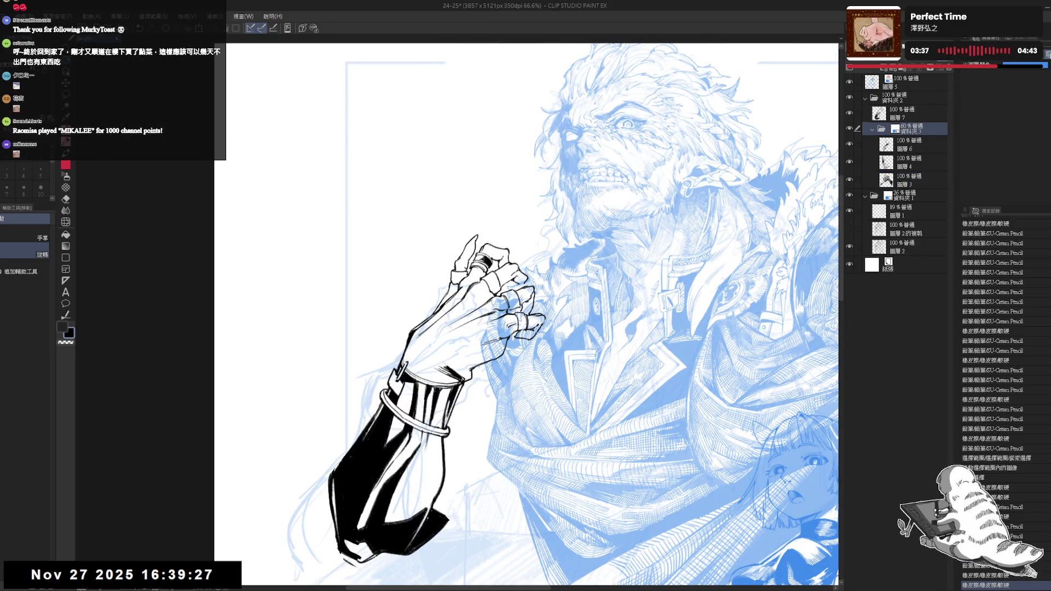
{"action": "key", "text": "e"}
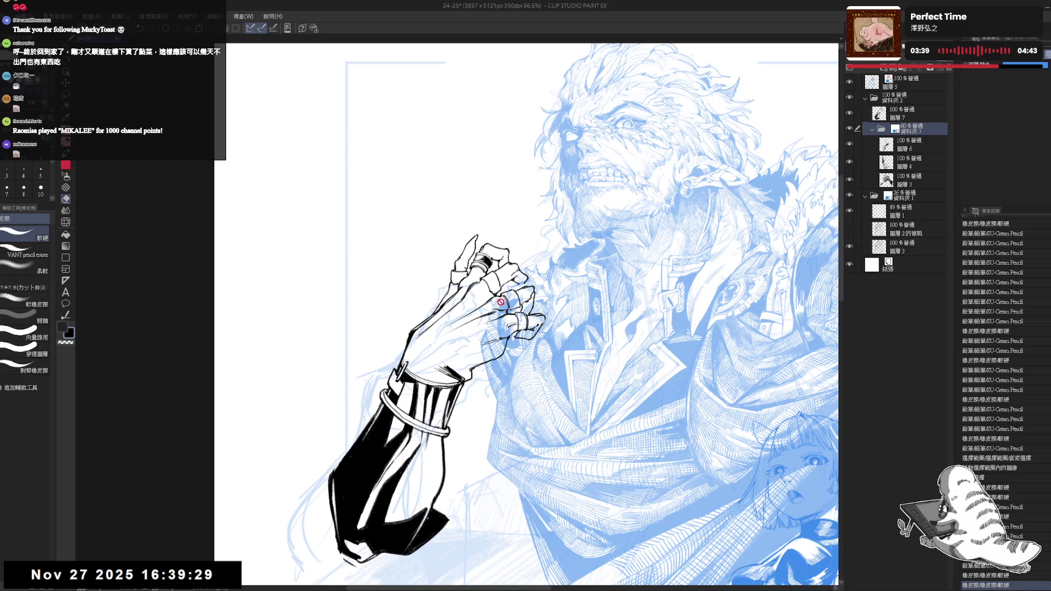
{"action": "left_click", "coordinate": [925, 183]}
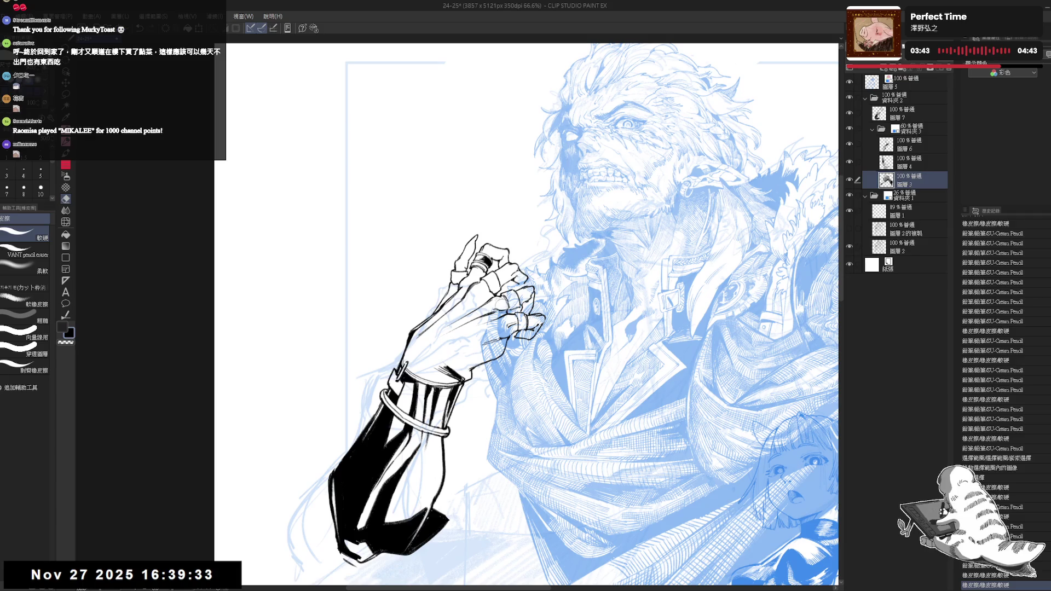
{"action": "mouse_move", "coordinate": [506, 323]}
{"action": "left_mouse_down"}
{"action": "mouse_move", "coordinate": [485, 325]}
{"action": "mouse_move", "coordinate": [525, 295]}
{"action": "left_mouse_up"}
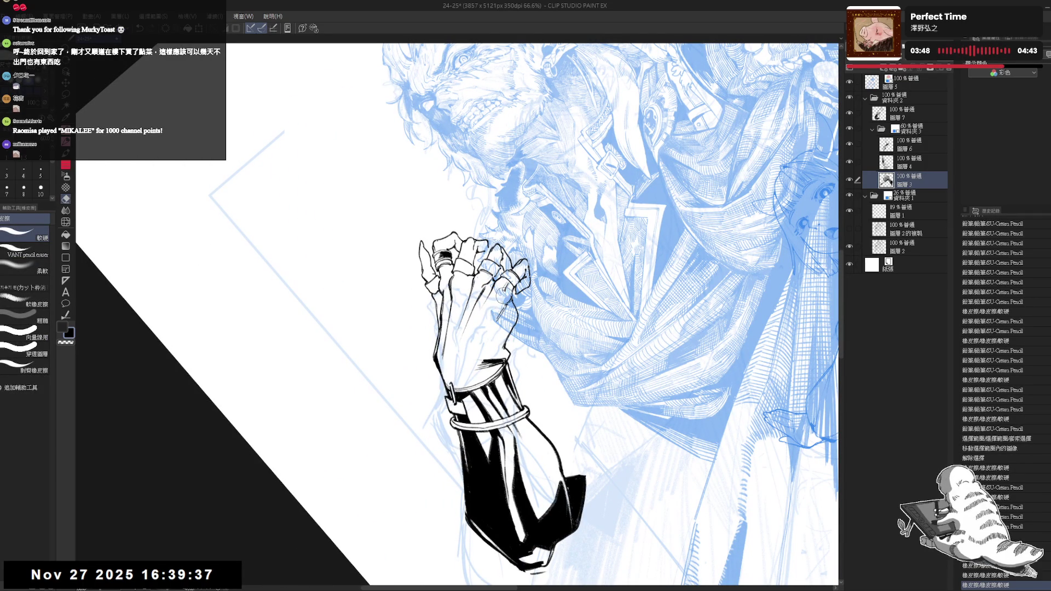
{"action": "left_click_drag", "start_coordinate": [511, 320], "coordinate": [495, 331]}
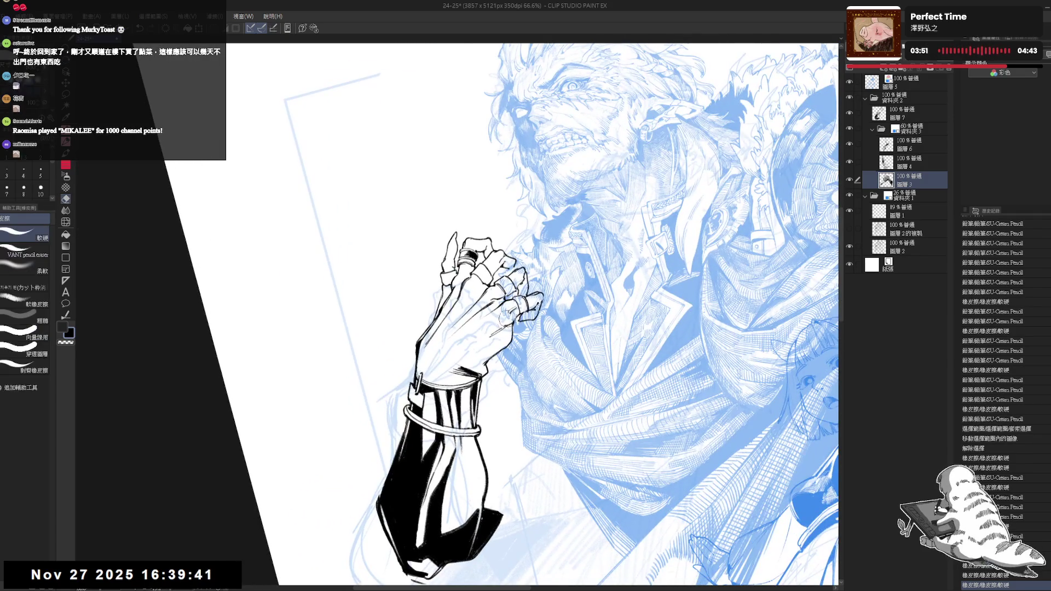
{"action": "left_click_drag", "start_coordinate": [540, 295], "coordinate": [520, 320]}
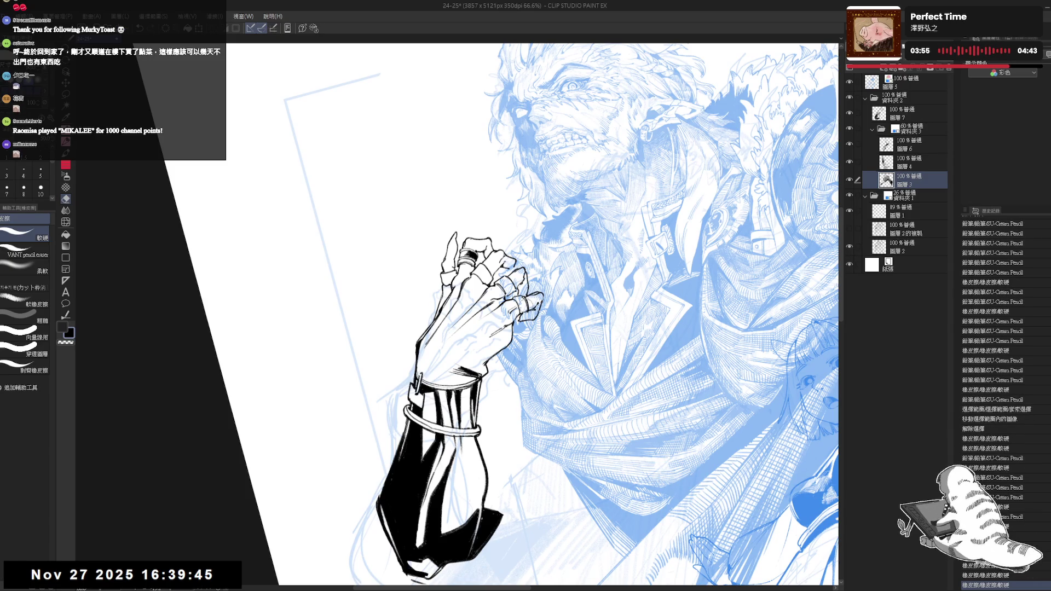
{"action": "left_click_drag", "start_coordinate": [496, 273], "coordinate": [530, 295]}
{"action": "key", "text": "ctrl+@"}
Switch to 圖層 6 and clean the remaining stray ink around the fingertips
{"action": "left_click", "coordinate": [907, 148]}
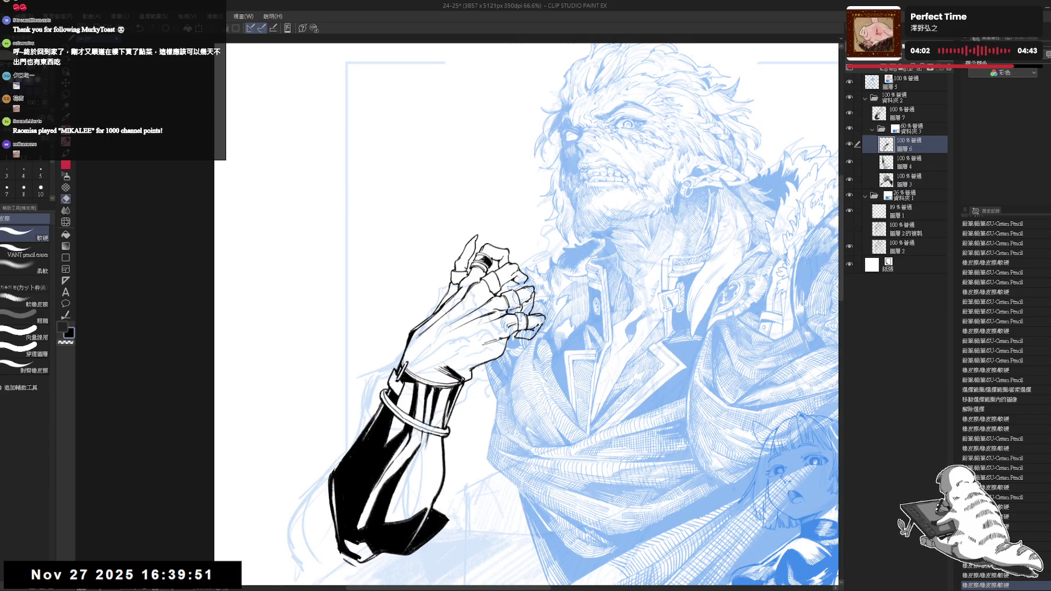
{"action": "mouse_move", "coordinate": [528, 287]}
{"action": "left_mouse_down"}
{"action": "mouse_move", "coordinate": [531, 302]}
{"action": "mouse_move", "coordinate": [502, 309]}
{"action": "mouse_move", "coordinate": [545, 320]}
{"action": "left_mouse_up"}
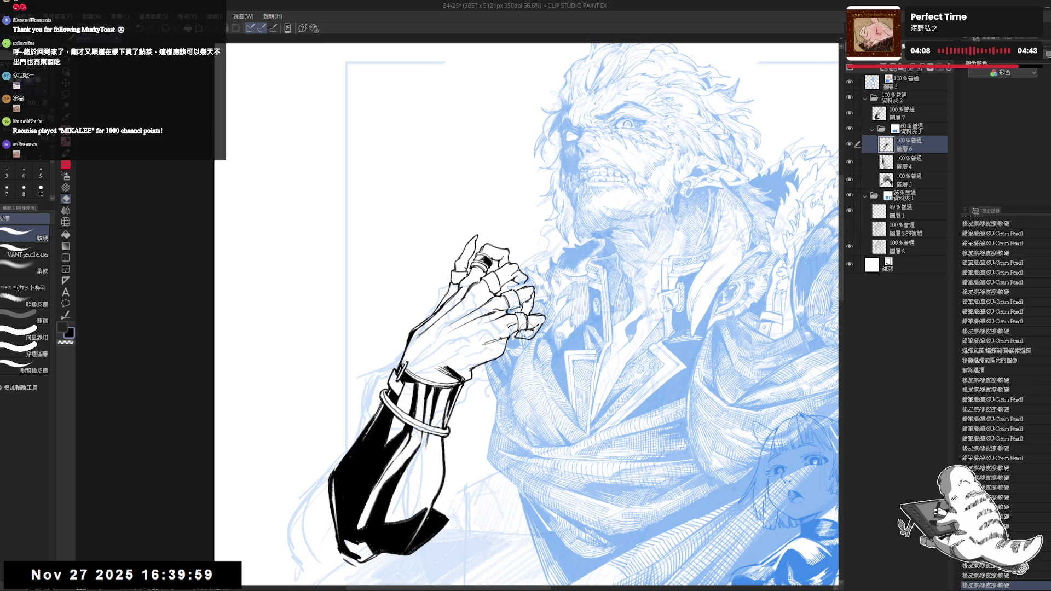
{"action": "left_click_drag", "start_coordinate": [515, 323], "coordinate": [534, 320]}
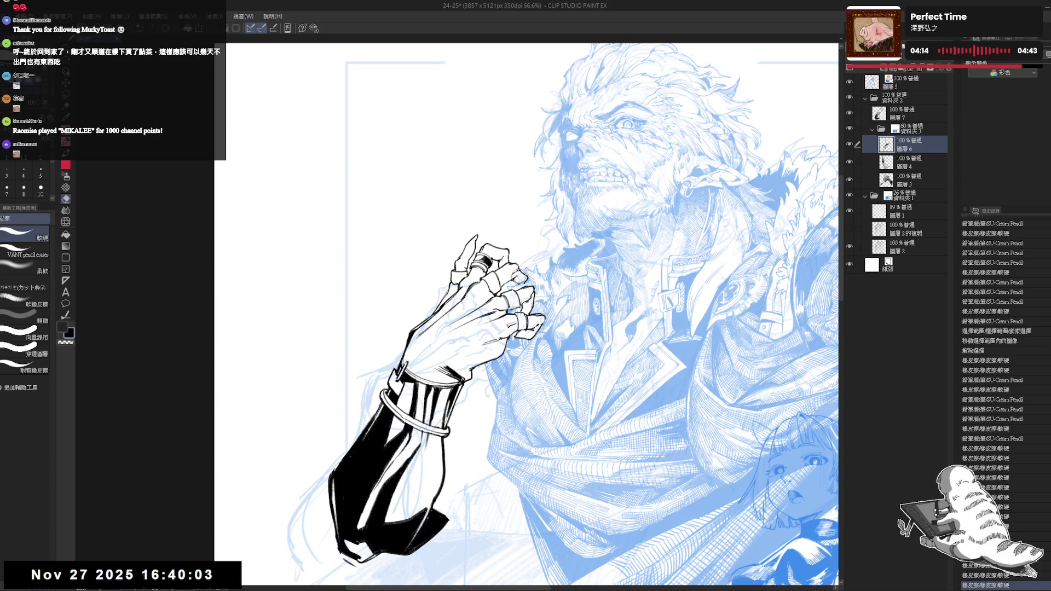
{"action": "left_click_drag", "start_coordinate": [523, 276], "coordinate": [481, 276]}
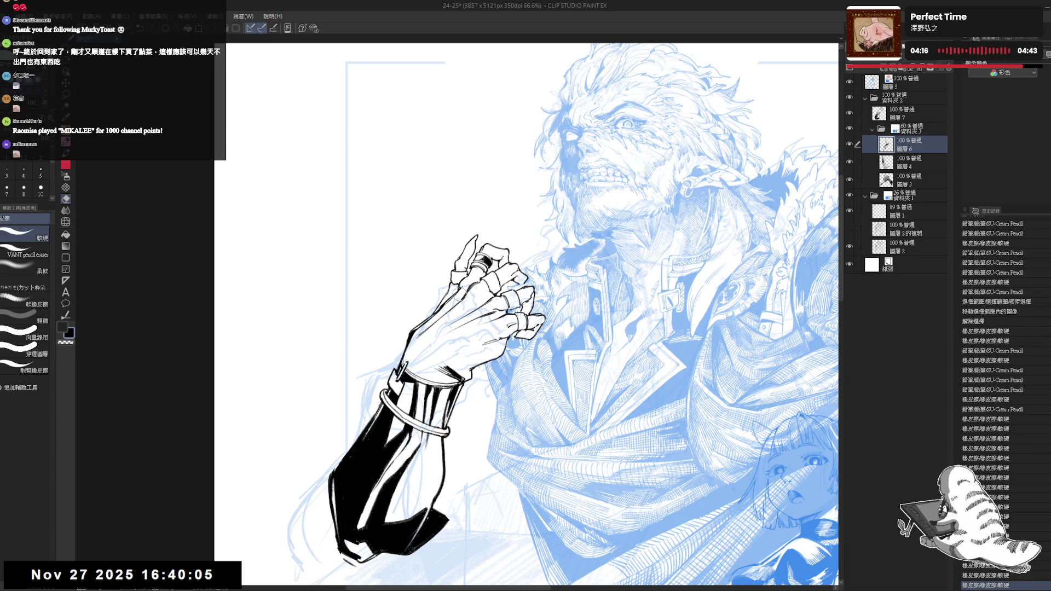
{"action": "key", "text": "h"}
{"action": "scroll", "coordinate": [526, 311], "scroll_direction": "down", "scroll_amount": 2}
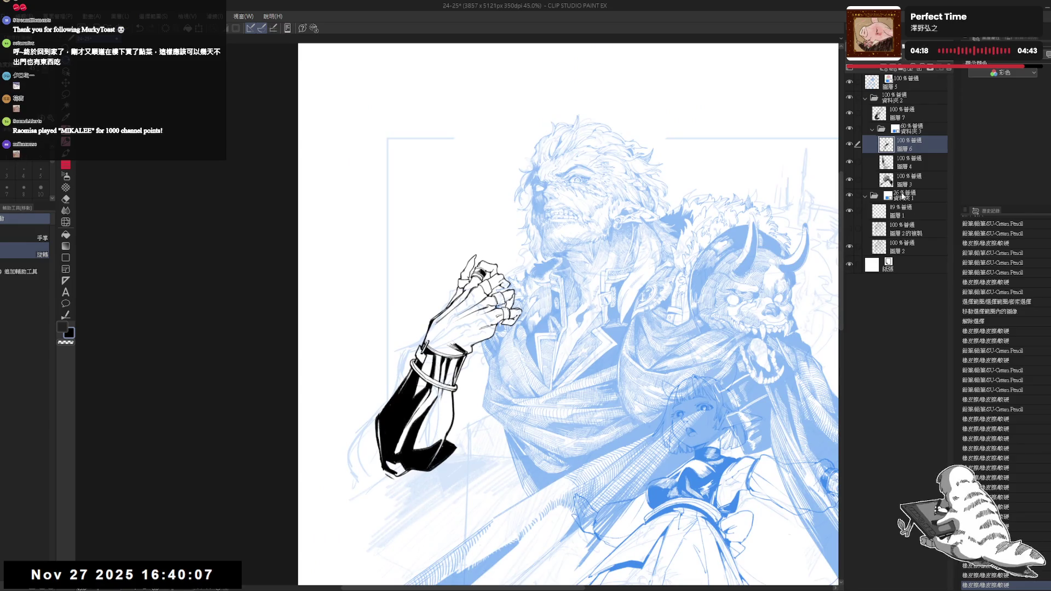
Hide the rough sketch folder 資料夾1 and turn the canvas back upright
{"action": "left_click", "coordinate": [902, 195]}
{"action": "left_click", "coordinate": [849, 196]}
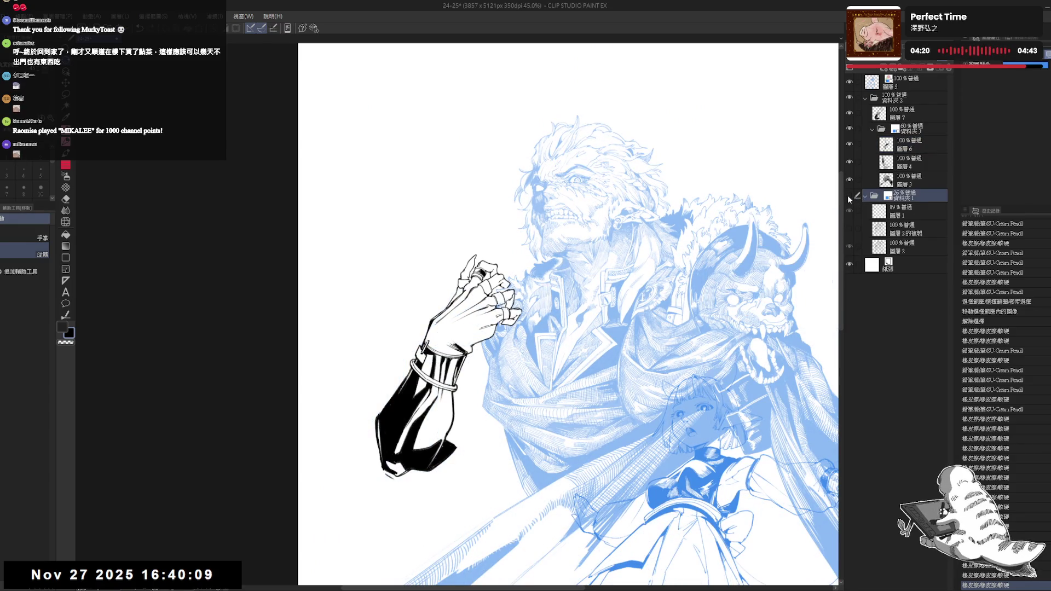
{"action": "scroll", "coordinate": [515, 286], "scroll_direction": "up", "scroll_amount": 2}
{"action": "key", "text": "e"}
{"action": "key", "text": "h"}
{"action": "left_click_drag", "start_coordinate": [515, 285], "coordinate": [493, 306]}
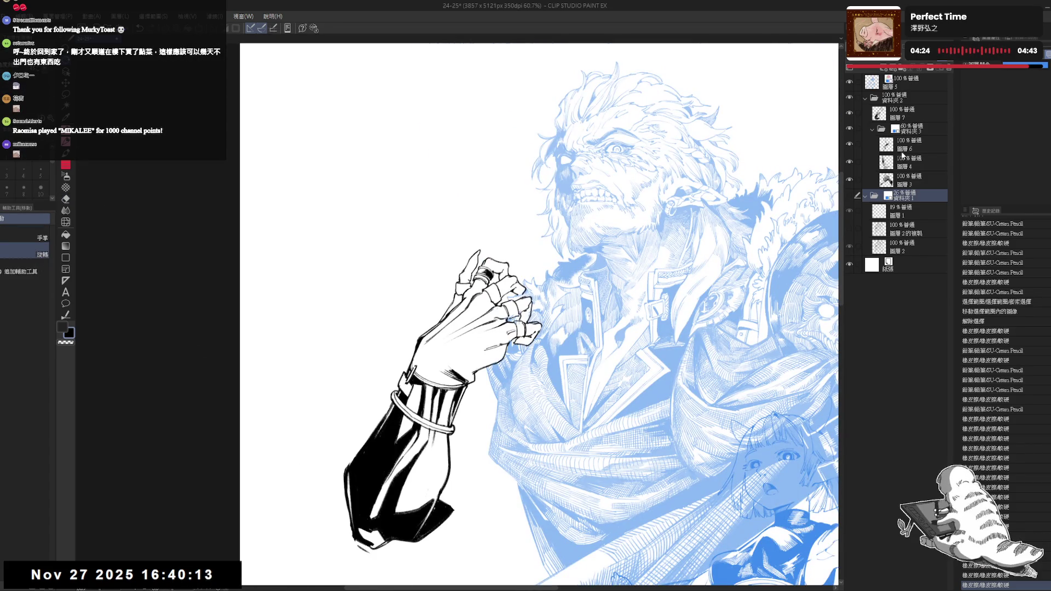
Erase the leftover marks near the fingertips on 圖層6 and 圖層3
{"action": "left_click", "coordinate": [908, 143]}
{"action": "key", "text": "e"}
{"action": "mouse_move", "coordinate": [484, 306]}
{"action": "left_mouse_down"}
{"action": "mouse_move", "coordinate": [524, 316]}
{"action": "mouse_move", "coordinate": [523, 333]}
{"action": "left_mouse_up"}
{"action": "mouse_move", "coordinate": [514, 285]}
{"action": "left_mouse_down"}
{"action": "mouse_move", "coordinate": [529, 287]}
{"action": "mouse_move", "coordinate": [509, 315]}
{"action": "left_mouse_up"}
{"action": "left_click", "coordinate": [499, 310], "text": "ctrl+shift"}
{"action": "left_click_drag", "start_coordinate": [471, 343], "coordinate": [437, 309]}
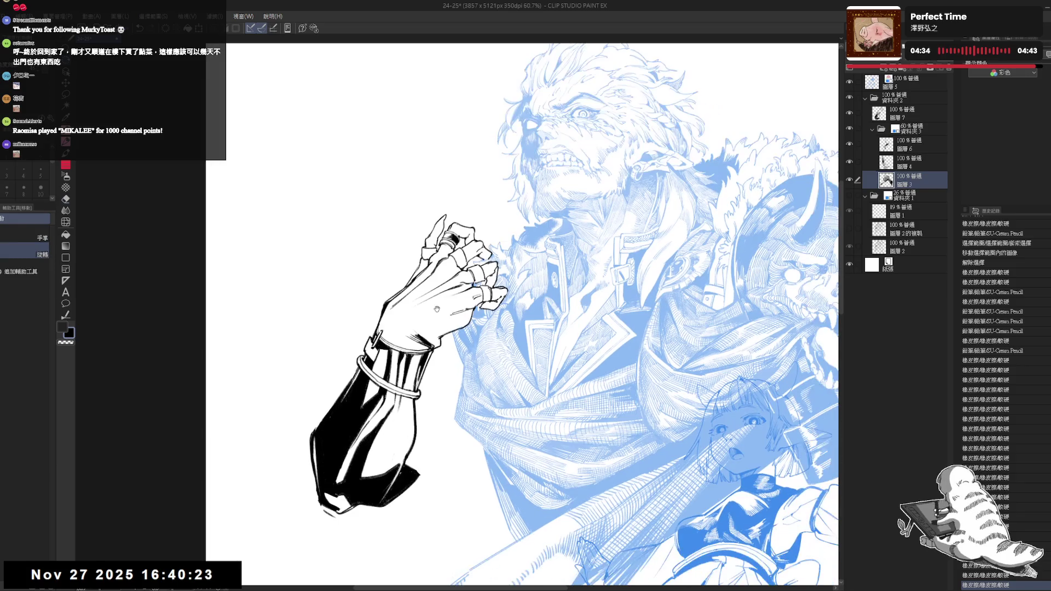
Make 圖層7 the active layer and rotate and zoom the view onto the hand
{"action": "scroll", "coordinate": [424, 292], "scroll_direction": "down", "scroll_amount": 2}
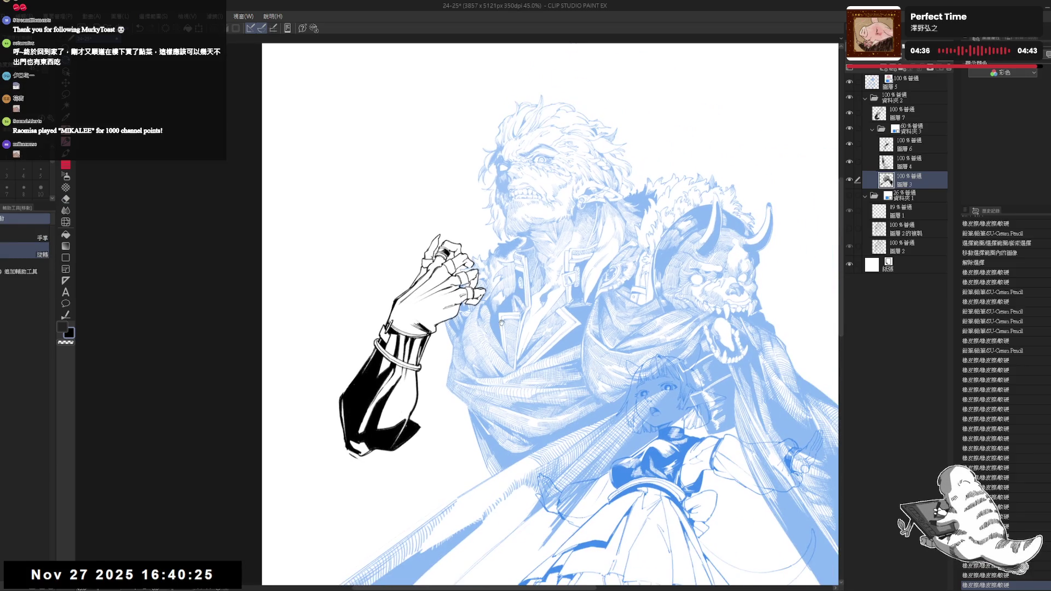
{"action": "left_click_drag", "start_coordinate": [501, 323], "coordinate": [519, 326]}
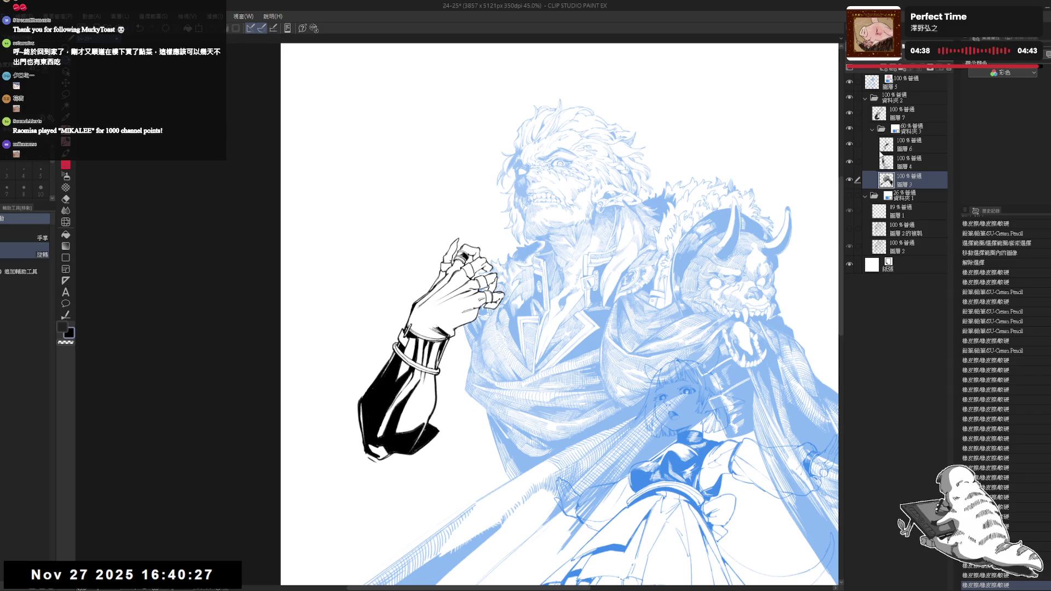
{"action": "key", "text": "^"}
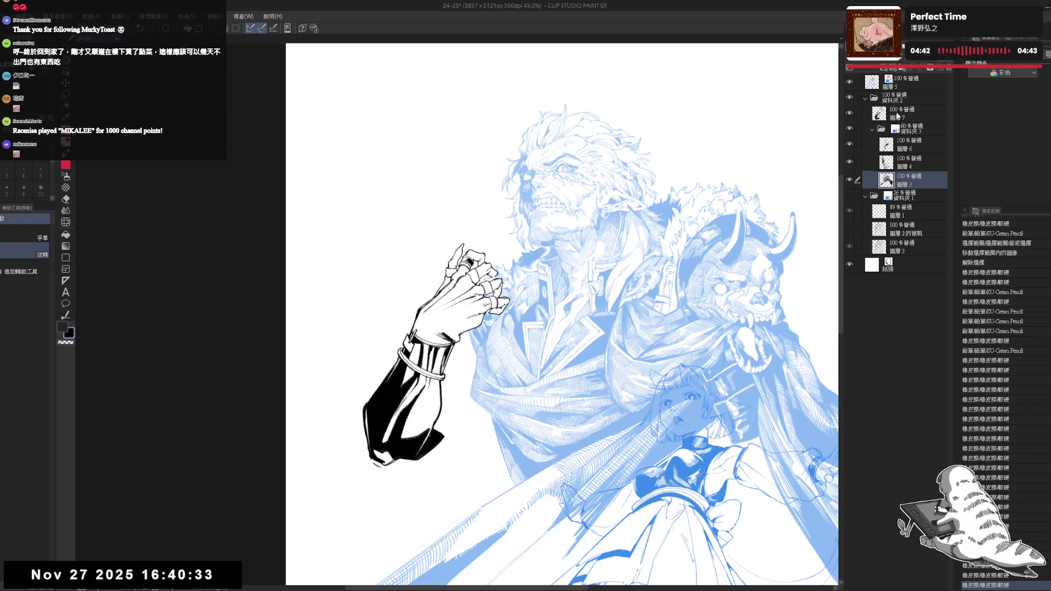
{"action": "left_click", "coordinate": [903, 114]}
{"action": "scroll", "coordinate": [432, 311], "scroll_direction": "up", "scroll_amount": 1}
{"action": "left_click_drag", "start_coordinate": [480, 444], "coordinate": [430, 327]}
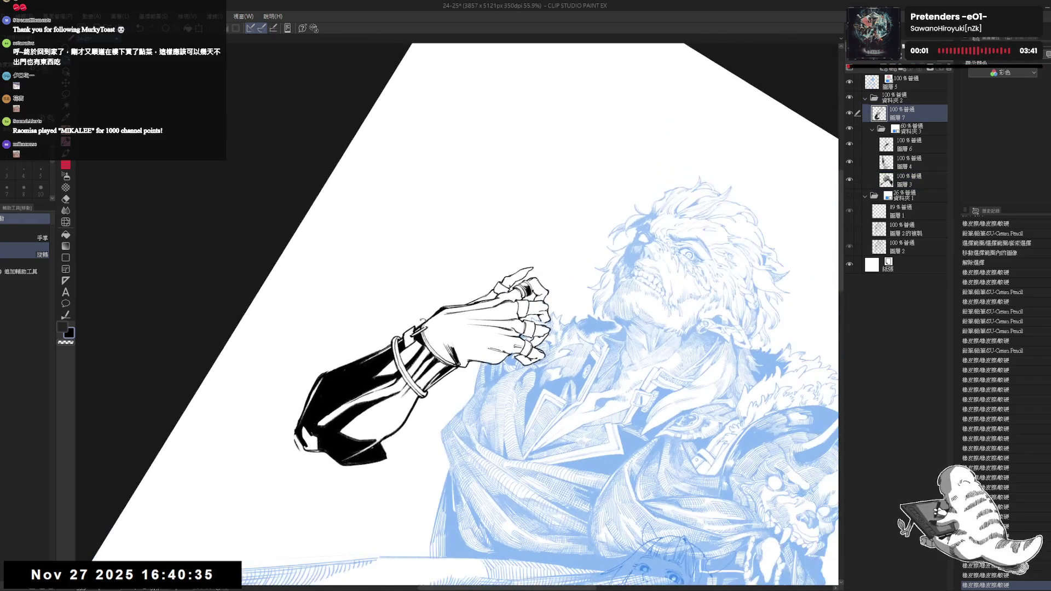
Ink a short line along the hand's left edge and a first stroke across its back
{"action": "scroll", "coordinate": [431, 327], "scroll_direction": "up", "scroll_amount": 2}
{"action": "left_click_drag", "start_coordinate": [564, 323], "coordinate": [572, 328]}
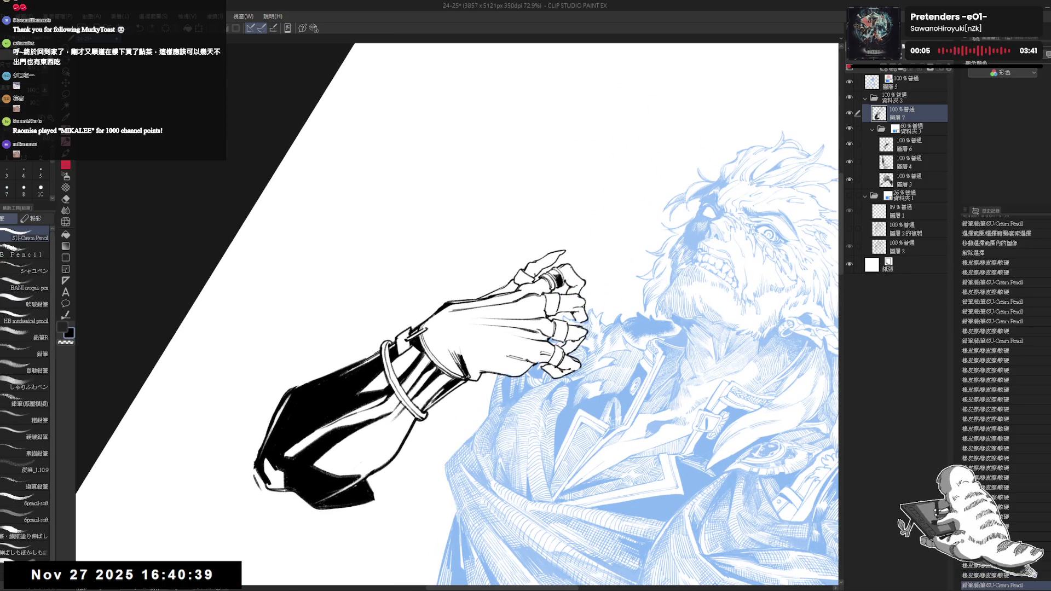
{"action": "mouse_move", "coordinate": [435, 313]}
{"action": "left_mouse_down"}
{"action": "mouse_move", "coordinate": [446, 348]}
{"action": "mouse_move", "coordinate": [430, 331]}
{"action": "left_mouse_up"}
{"action": "key", "text": "minus"}
{"action": "key", "text": "minus"}
{"action": "key", "text": "minus"}
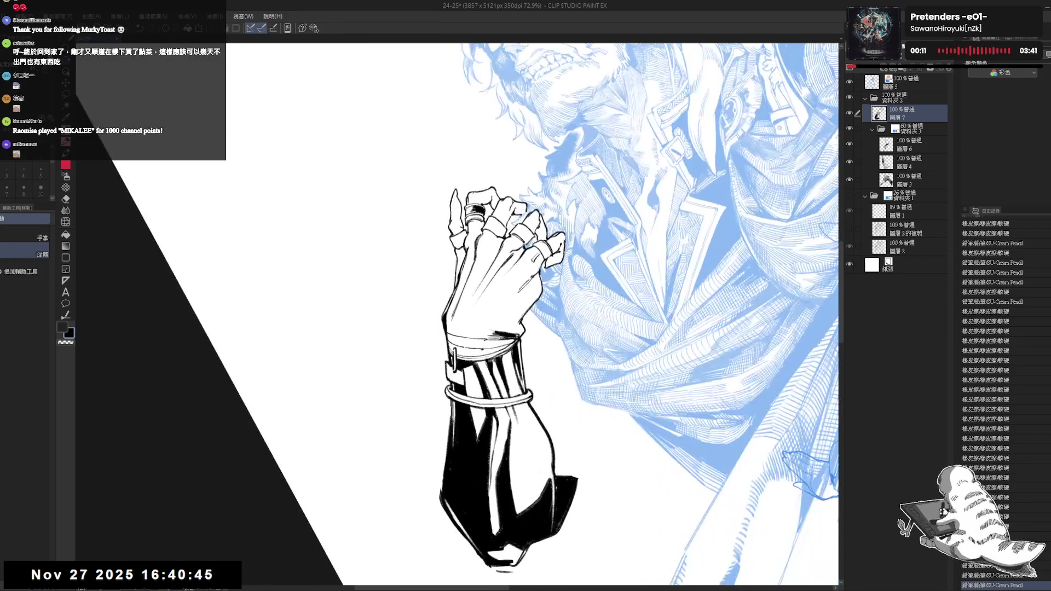
{"action": "key", "text": "asciicircum"}
{"action": "key", "text": "asciicircum"}
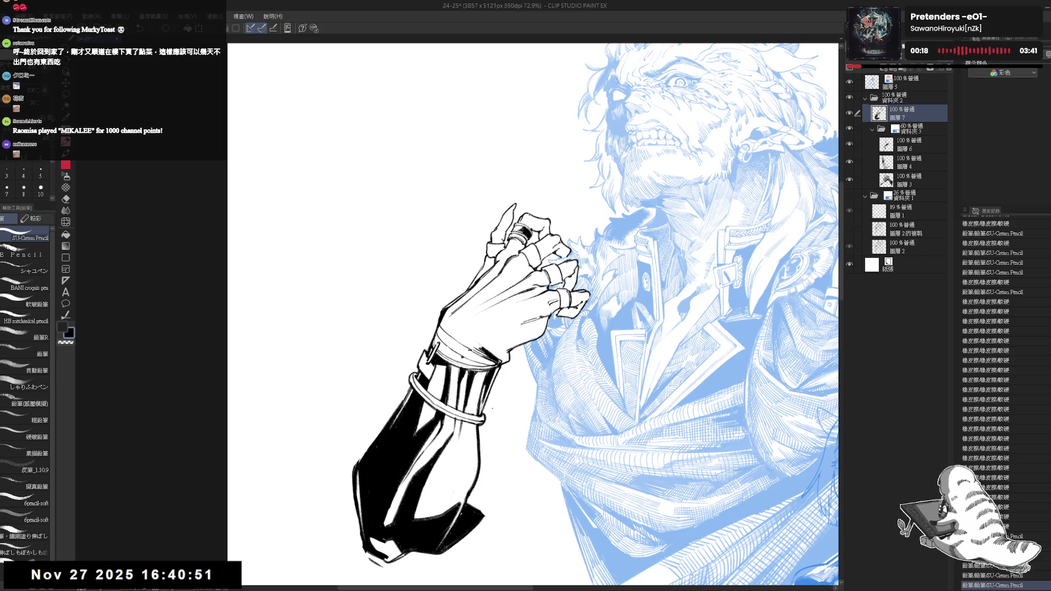
{"action": "key", "text": "asciicircum"}
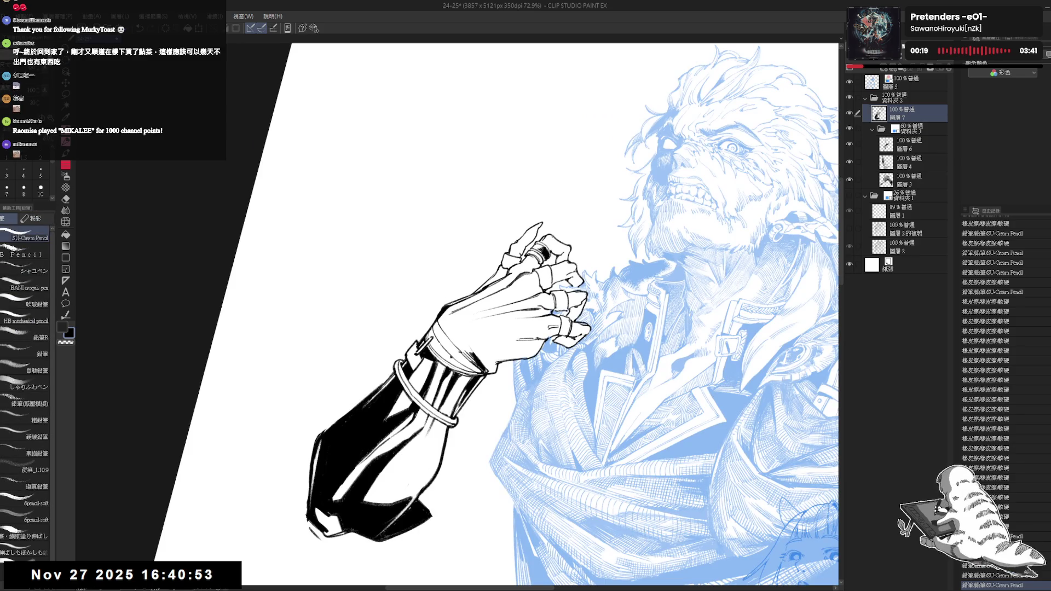
{"action": "mouse_move", "coordinate": [454, 315]}
{"action": "left_mouse_down"}
{"action": "mouse_move", "coordinate": [458, 332]}
{"action": "mouse_move", "coordinate": [476, 329]}
{"action": "mouse_move", "coordinate": [487, 365]}
{"action": "left_mouse_up"}
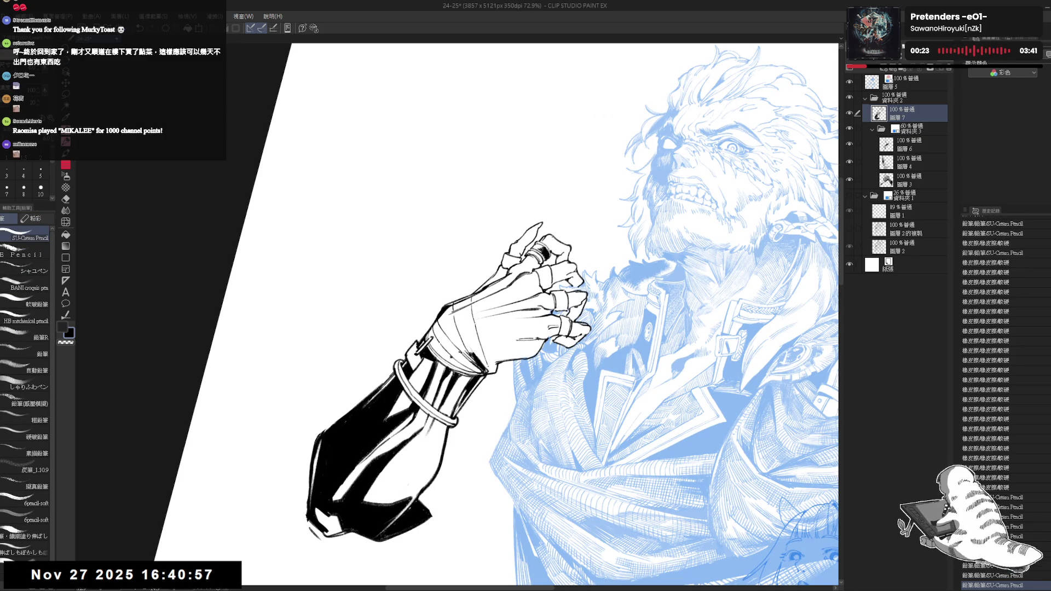
Undo the bad stroke and redraw short bandage lines across the hand toward the wrist
{"action": "key", "text": "ctrl+z"}
{"action": "key", "text": "ctrl+z"}
{"action": "left_click_drag", "start_coordinate": [469, 304], "coordinate": [488, 353]}
{"action": "left_click_drag", "start_coordinate": [493, 312], "coordinate": [495, 328]}
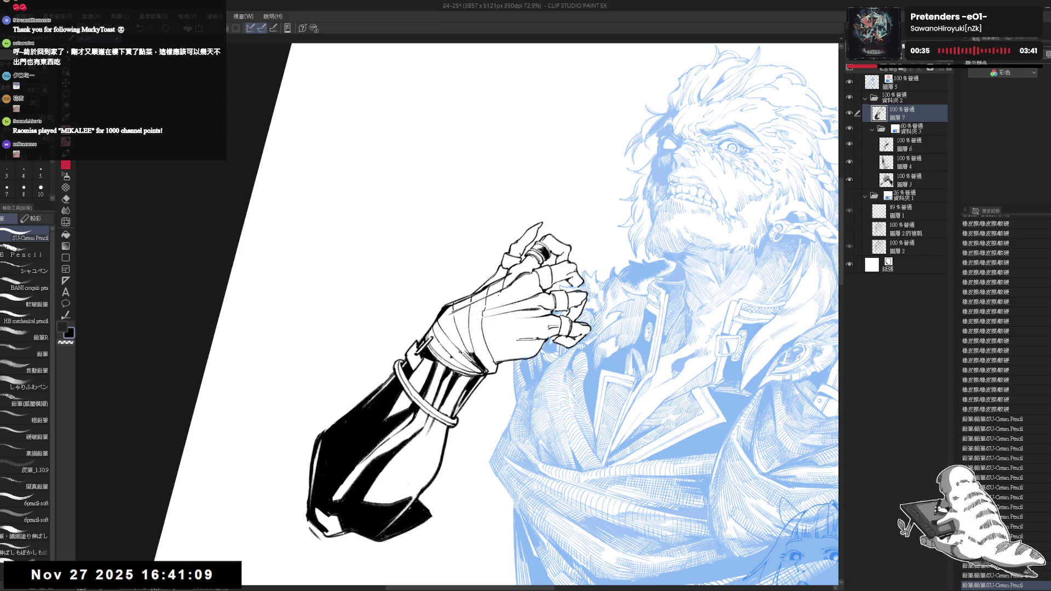
{"action": "left_click_drag", "start_coordinate": [496, 348], "coordinate": [501, 362]}
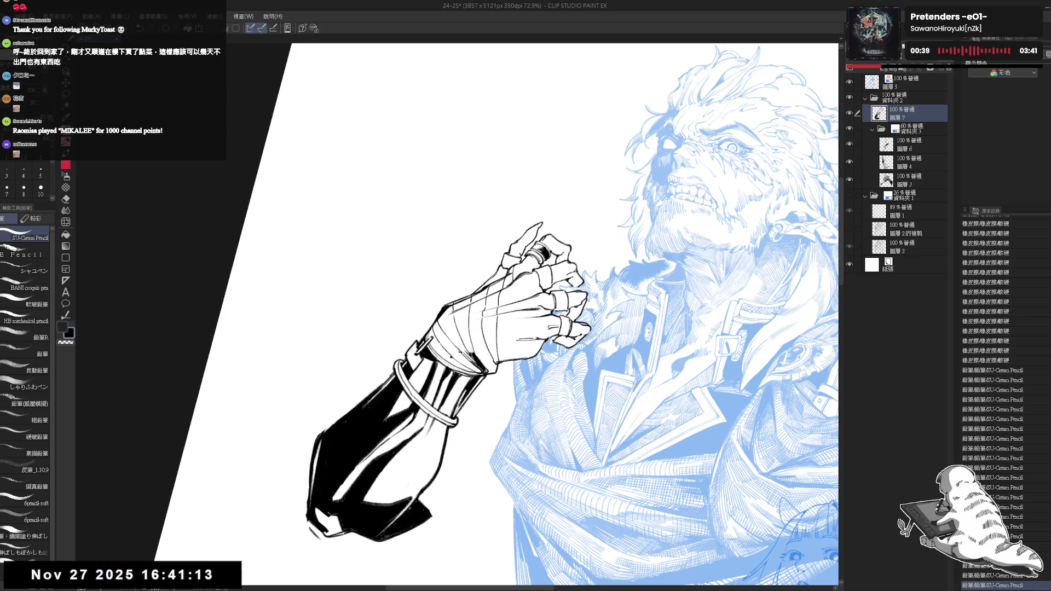
{"action": "left_click_drag", "start_coordinate": [512, 314], "coordinate": [513, 360]}
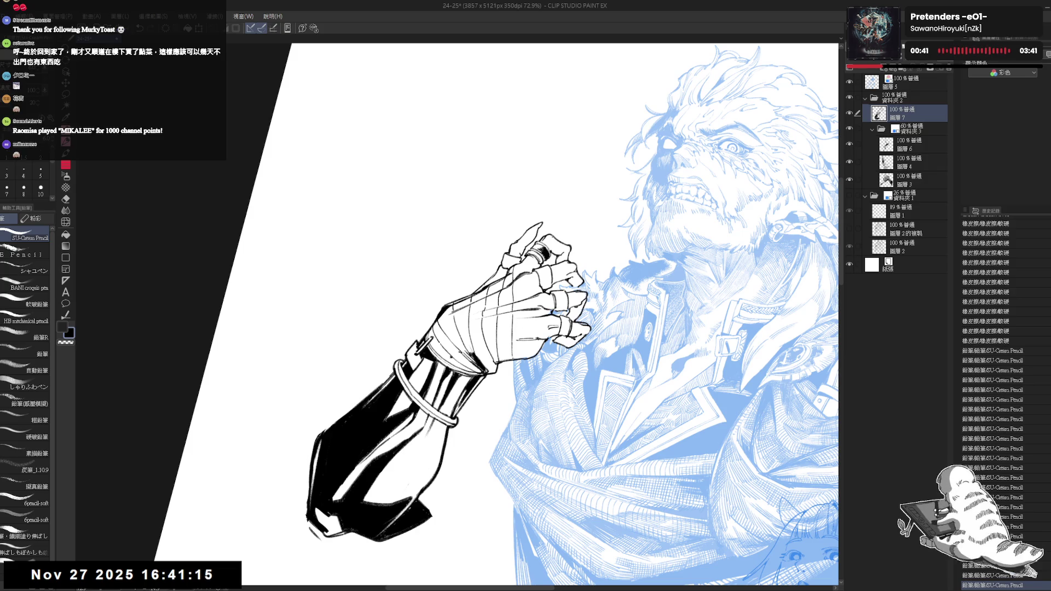
{"action": "key", "text": "ctrl+at"}
{"action": "scroll", "coordinate": [520, 324], "scroll_direction": "down", "scroll_amount": 3}
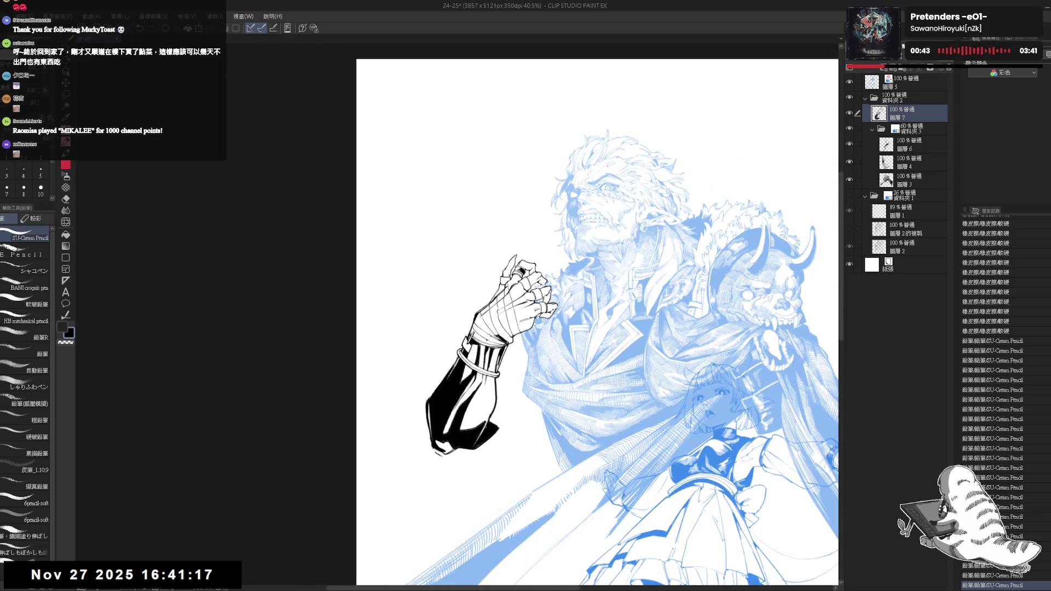
Undo and restore the last wrist stroke, then discard a trial stroke near the wrist
{"action": "left_click_drag", "start_coordinate": [520, 324], "coordinate": [488, 410]}
{"action": "key", "text": "ctrl+z"}
{"action": "key", "text": "p"}
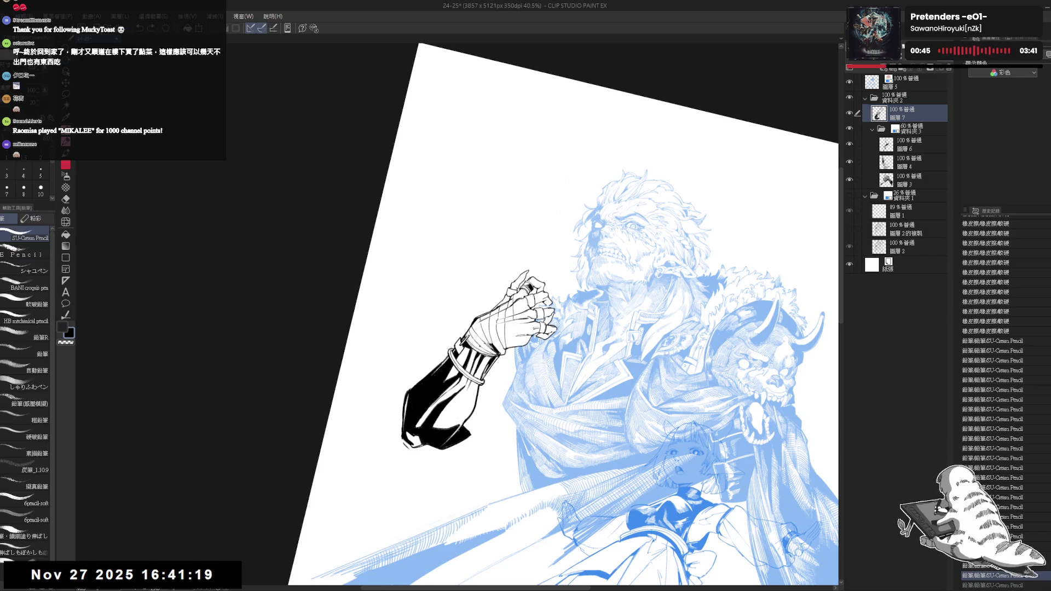
{"action": "key", "text": "ctrl+y"}
{"action": "left_click_drag", "start_coordinate": [514, 334], "coordinate": [519, 326]}
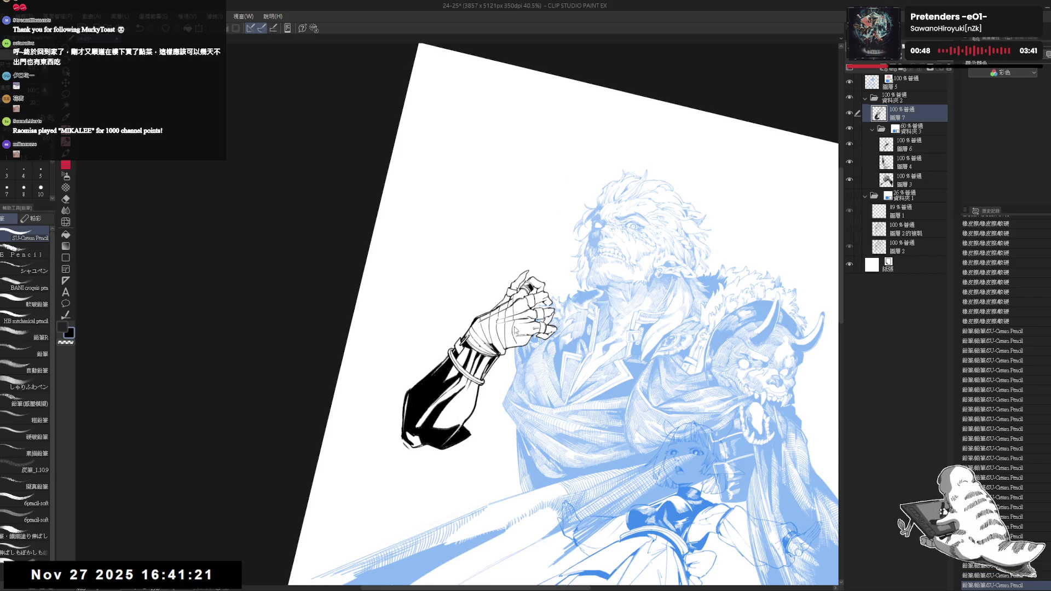
{"action": "key", "text": "ctrl+z"}
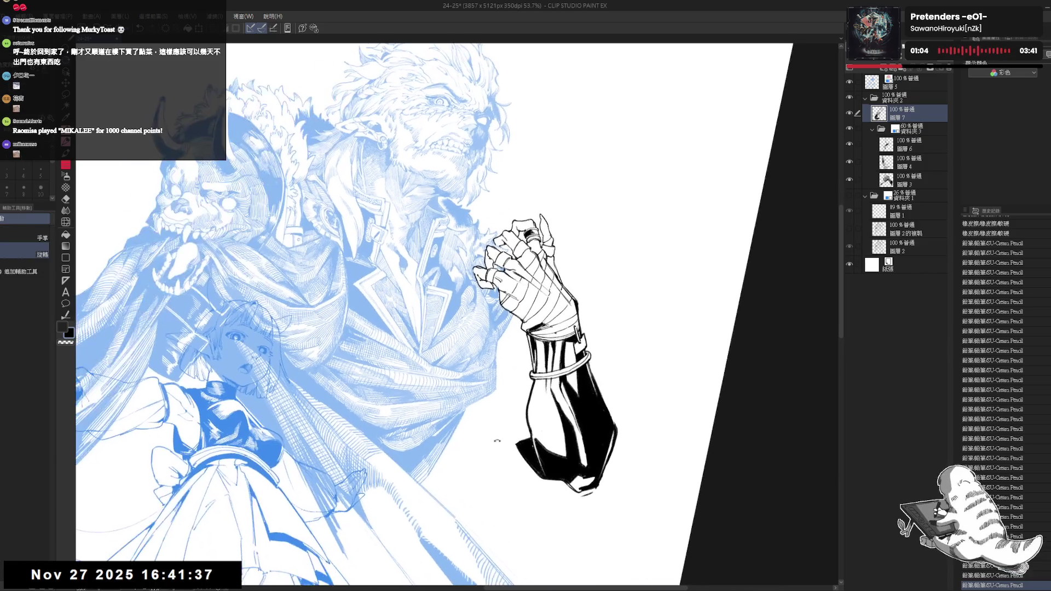
Extend the sleeve outline to its tip, fill the flap solid black, and erase stray ink there
{"action": "left_click_drag", "start_coordinate": [476, 398], "coordinate": [521, 447]}
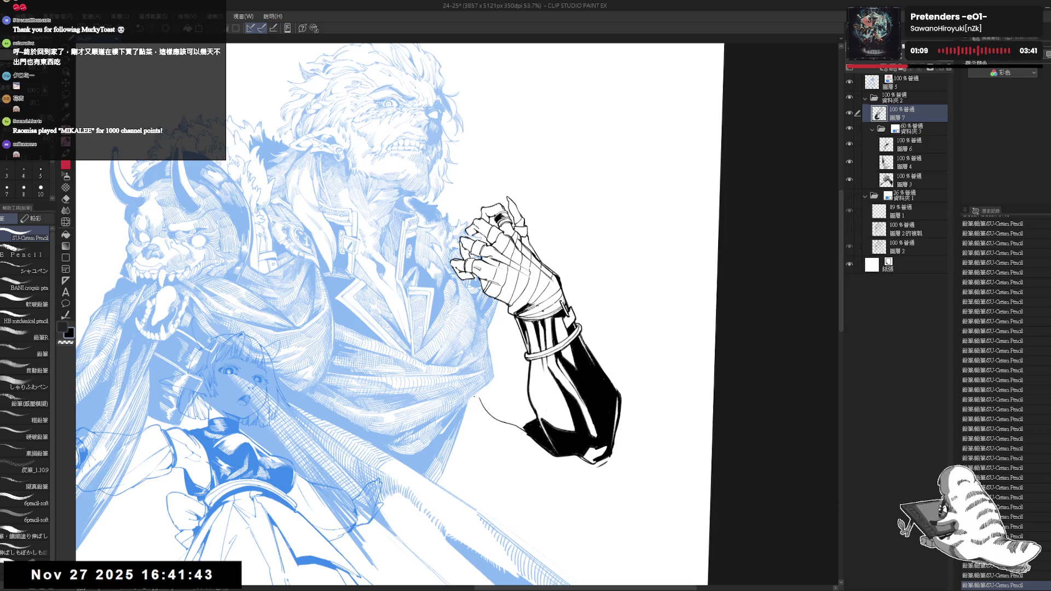
{"action": "left_click_drag", "start_coordinate": [492, 420], "coordinate": [523, 438]}
{"action": "key", "text": "g"}
{"action": "left_click", "coordinate": [506, 425]}
{"action": "key", "text": "e"}
{"action": "left_click_drag", "start_coordinate": [463, 400], "coordinate": [466, 402]}
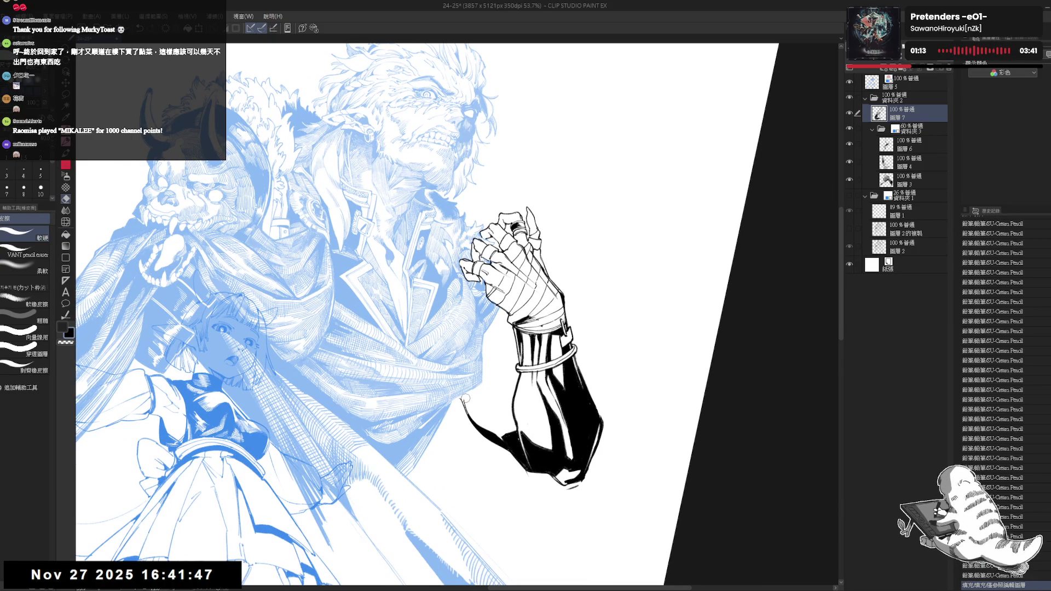
{"action": "key", "text": "p"}
{"action": "key", "text": "g"}
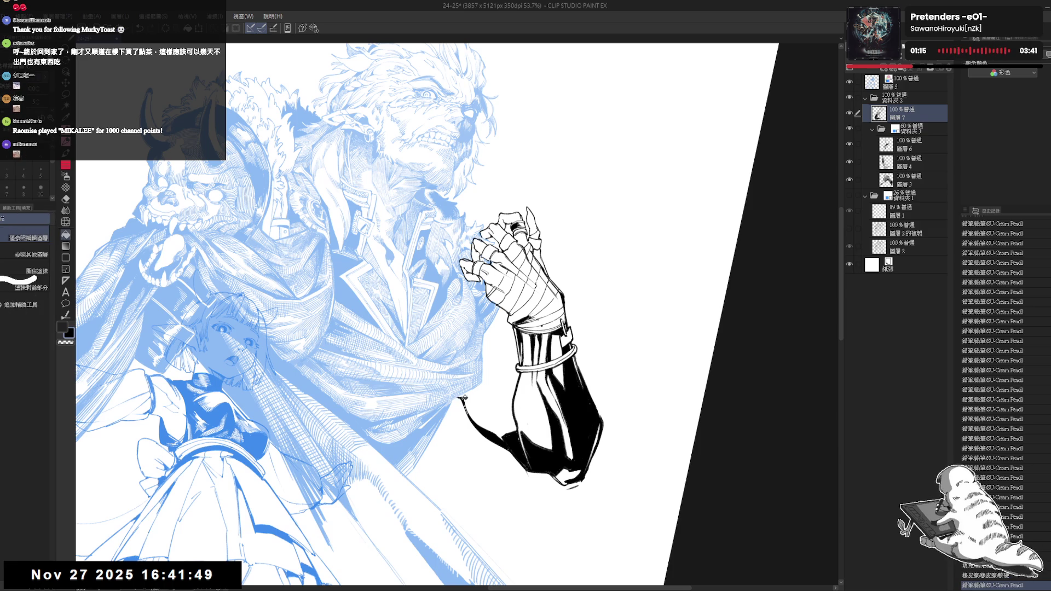
Zoom out to review the whole drawing, then refocus on the hand and arm
{"action": "key", "text": "ctrl+minus"}
{"action": "key", "text": "ctrl+minus"}
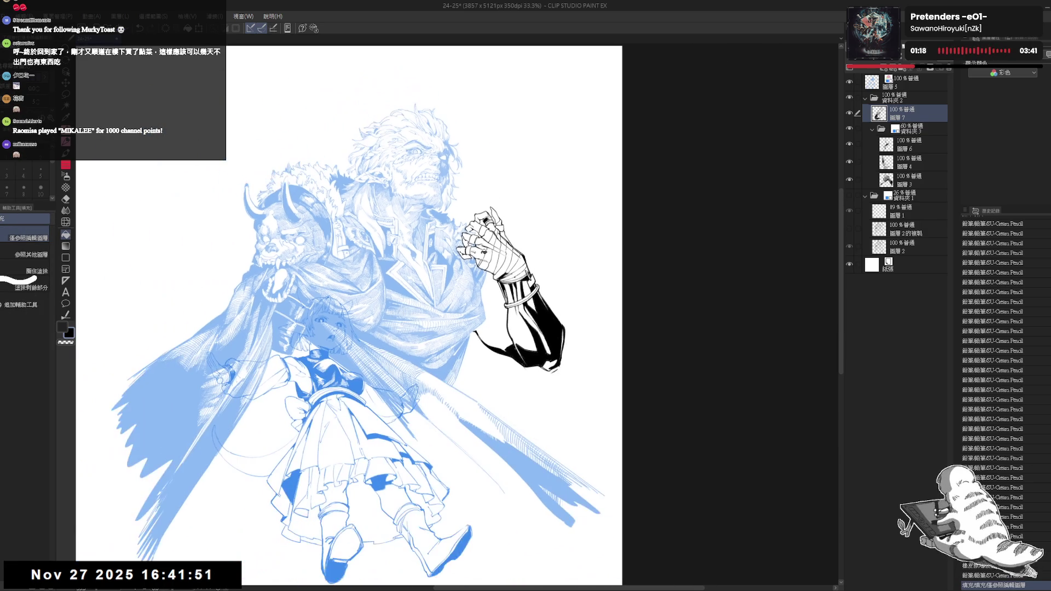
{"action": "scroll", "coordinate": [471, 284], "scroll_direction": "up", "scroll_amount": 8}
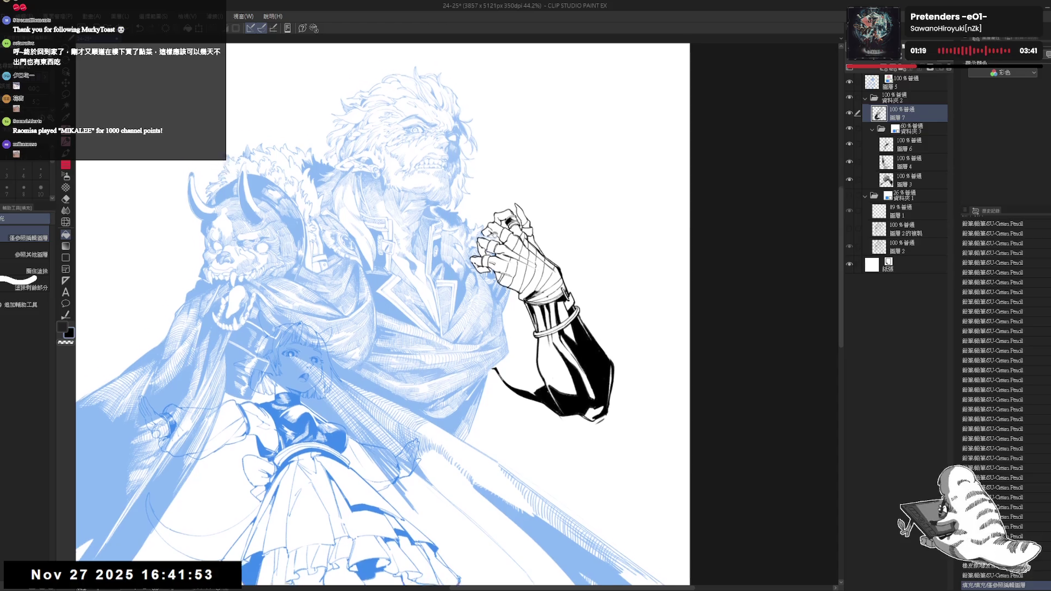
{"action": "scroll", "coordinate": [487, 230], "scroll_direction": "up", "scroll_amount": 1}
{"action": "scroll", "coordinate": [498, 267], "scroll_direction": "up", "scroll_amount": 1}
{"action": "key", "text": "e"}
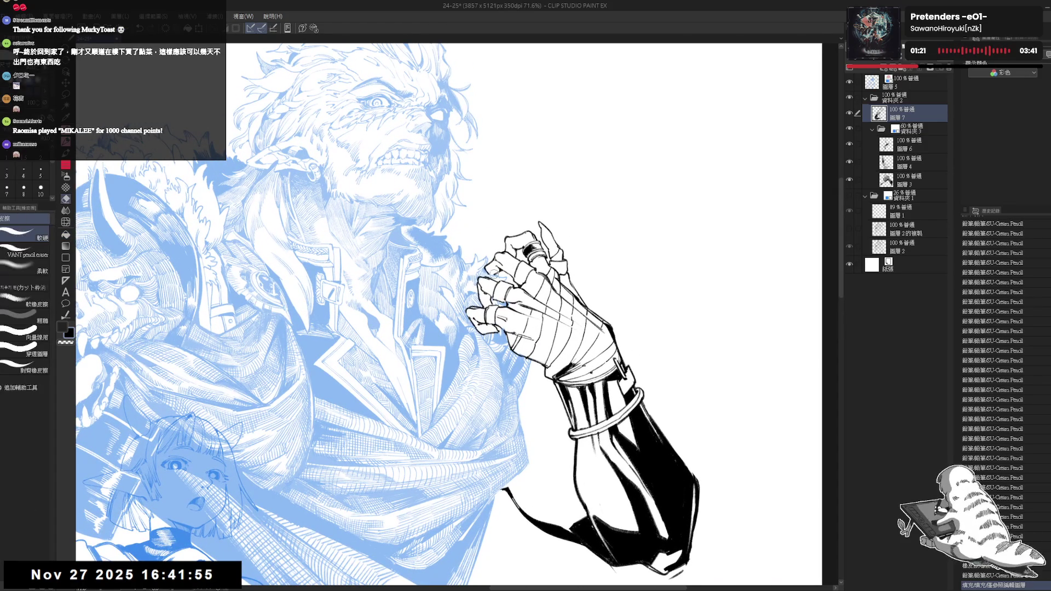
{"action": "key", "text": "p"}
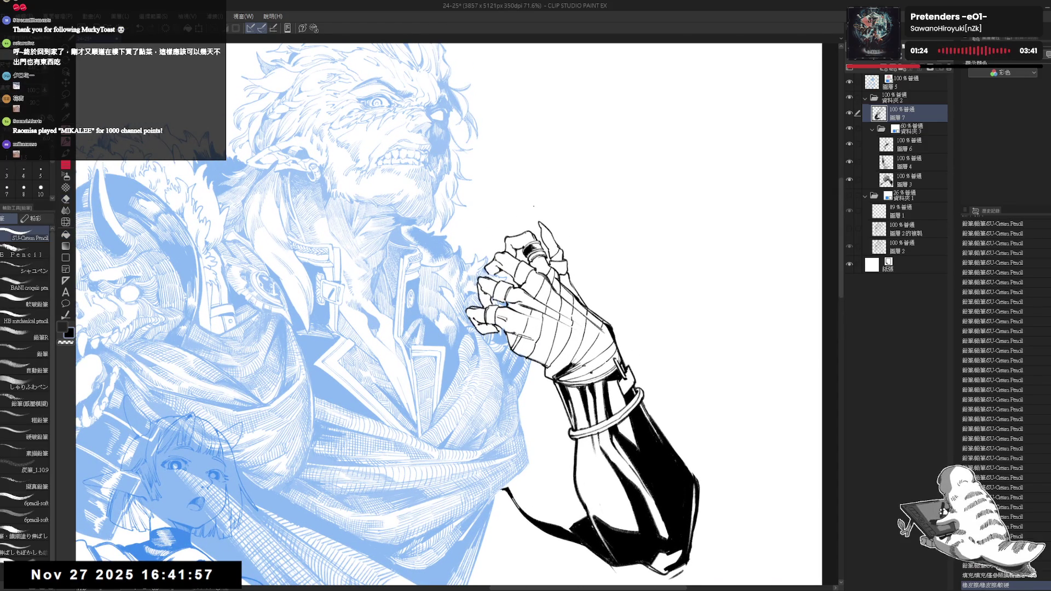
{"action": "left_click_drag", "start_coordinate": [532, 217], "coordinate": [531, 224]}
Recentre the figure and turn off 資料夾 3's layer colour so its linework shows grey
{"action": "key", "text": "h"}
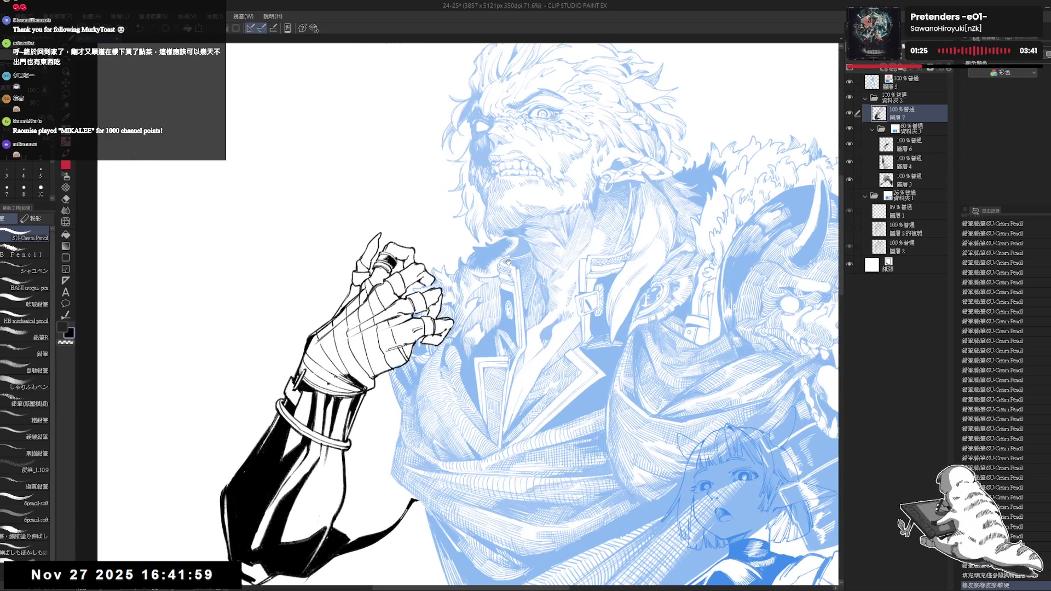
{"action": "scroll", "coordinate": [482, 255], "scroll_direction": "down", "scroll_amount": 1}
{"action": "left_click_drag", "start_coordinate": [482, 255], "coordinate": [509, 250]}
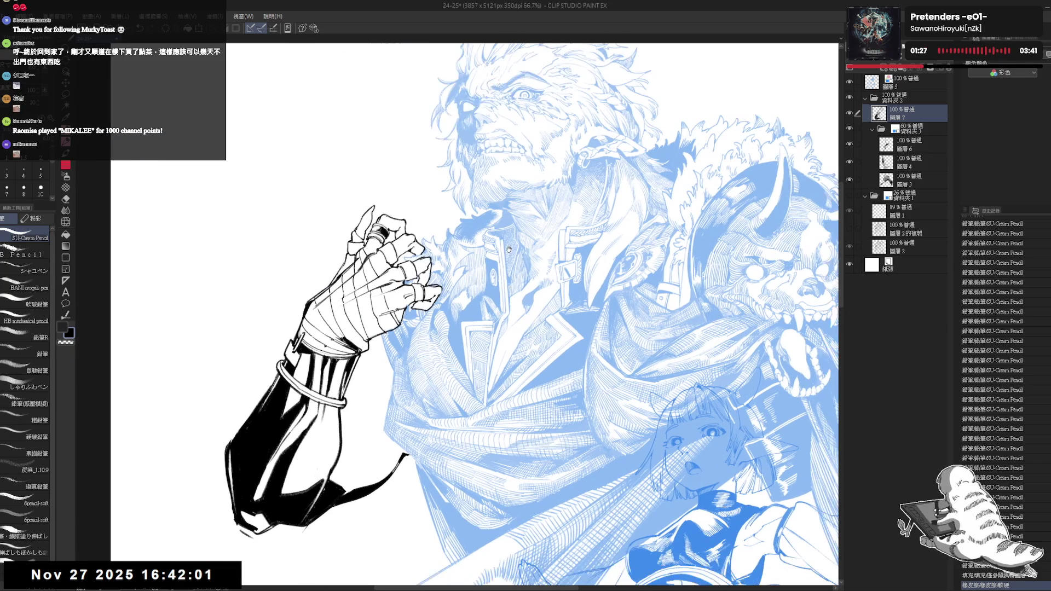
{"action": "scroll", "coordinate": [509, 250], "scroll_direction": "down", "scroll_amount": 3}
{"action": "left_click_drag", "start_coordinate": [417, 327], "coordinate": [438, 330]}
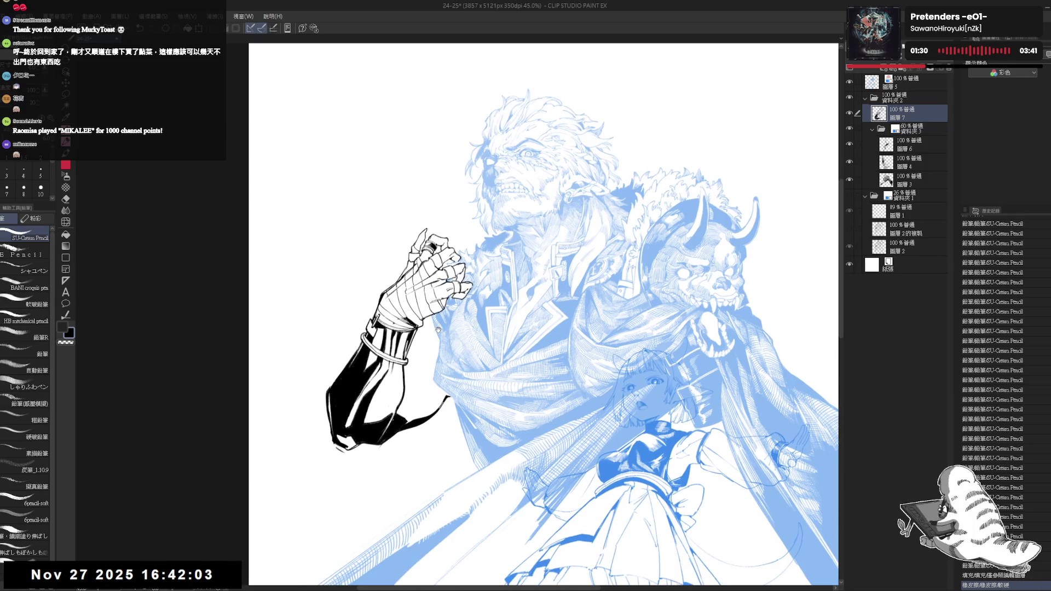
{"action": "left_click_drag", "start_coordinate": [546, 320], "coordinate": [540, 293]}
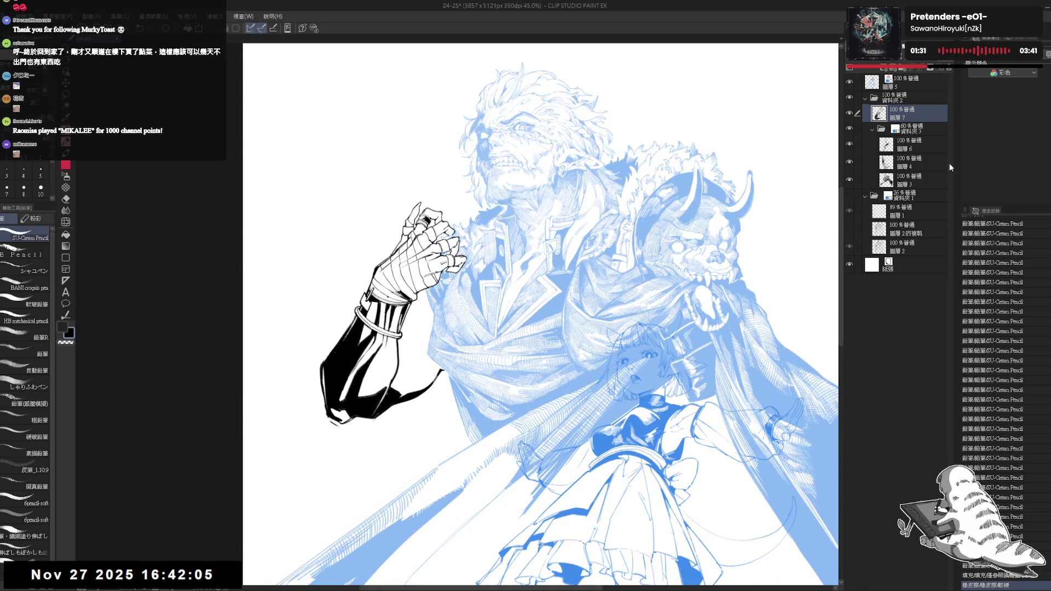
{"action": "left_click_drag", "start_coordinate": [695, 219], "coordinate": [697, 225]}
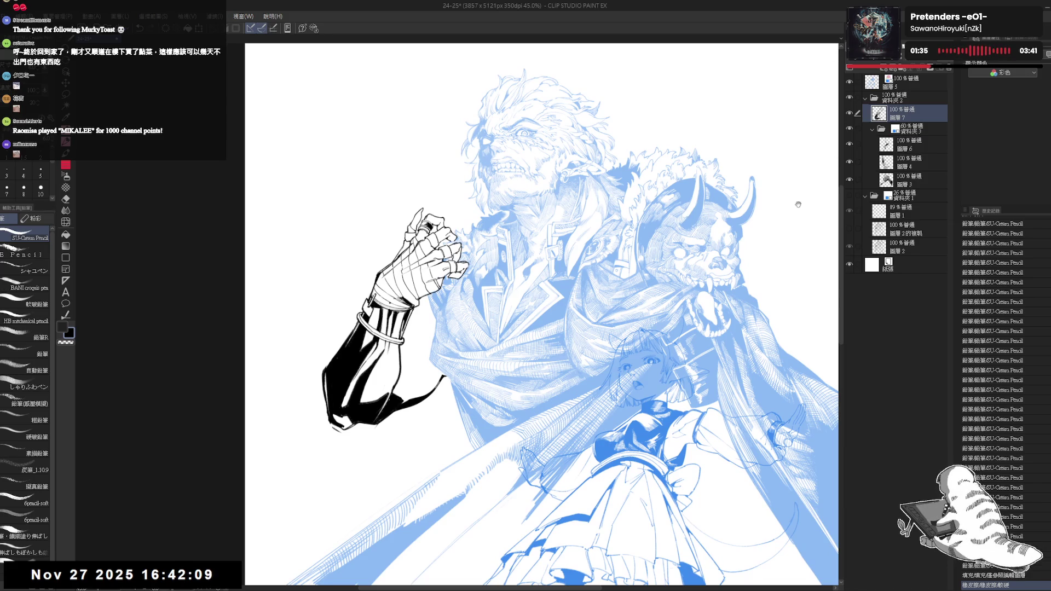
{"action": "left_click_drag", "start_coordinate": [661, 297], "coordinate": [673, 296]}
{"action": "left_click", "coordinate": [914, 129]}
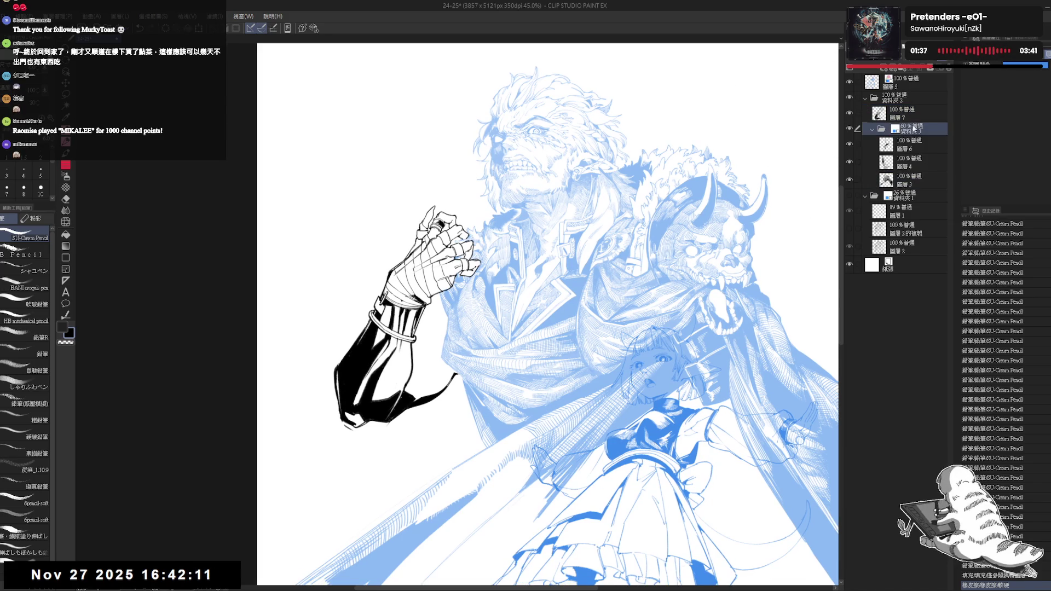
{"action": "left_click", "coordinate": [1034, 62]}
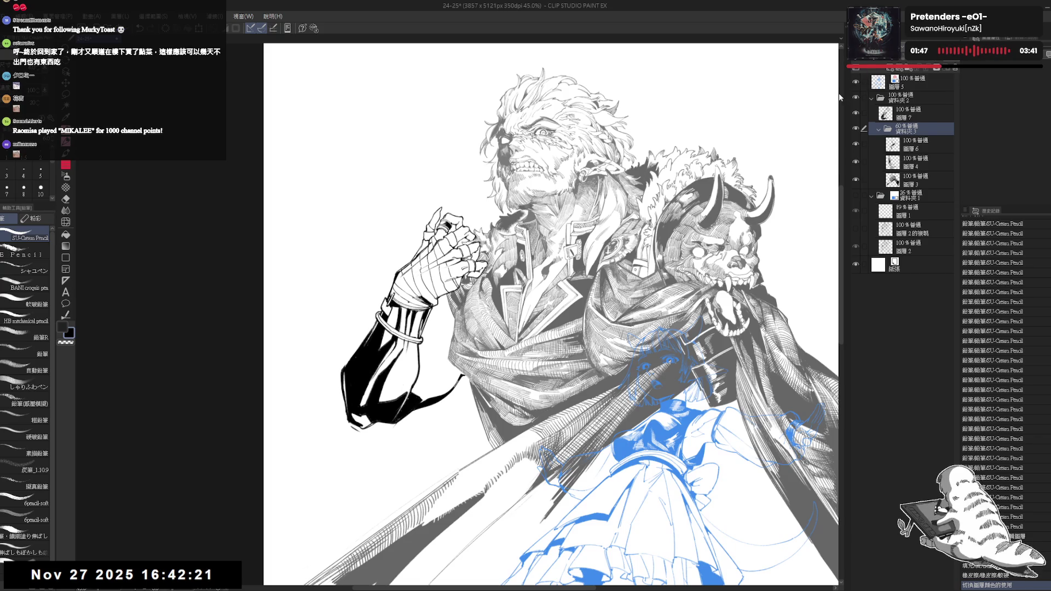
Raise folder 資料夾 3 to 100% opacity and select 圖層 6 inside it
{"action": "left_click_drag", "start_coordinate": [851, 91], "coordinate": [859, 90]}
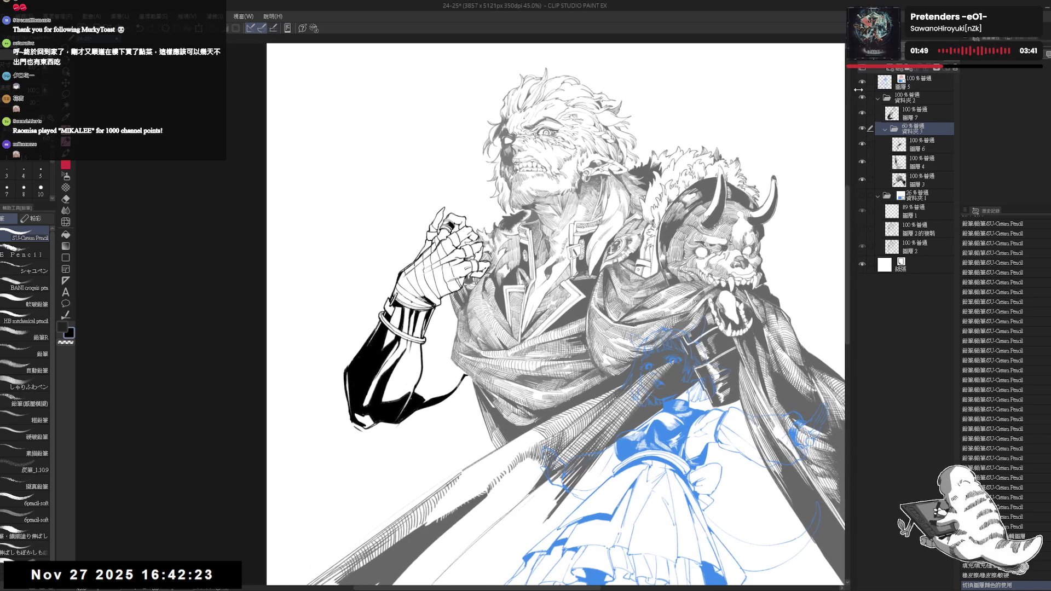
{"action": "left_click_drag", "start_coordinate": [925, 68], "coordinate": [945, 67]}
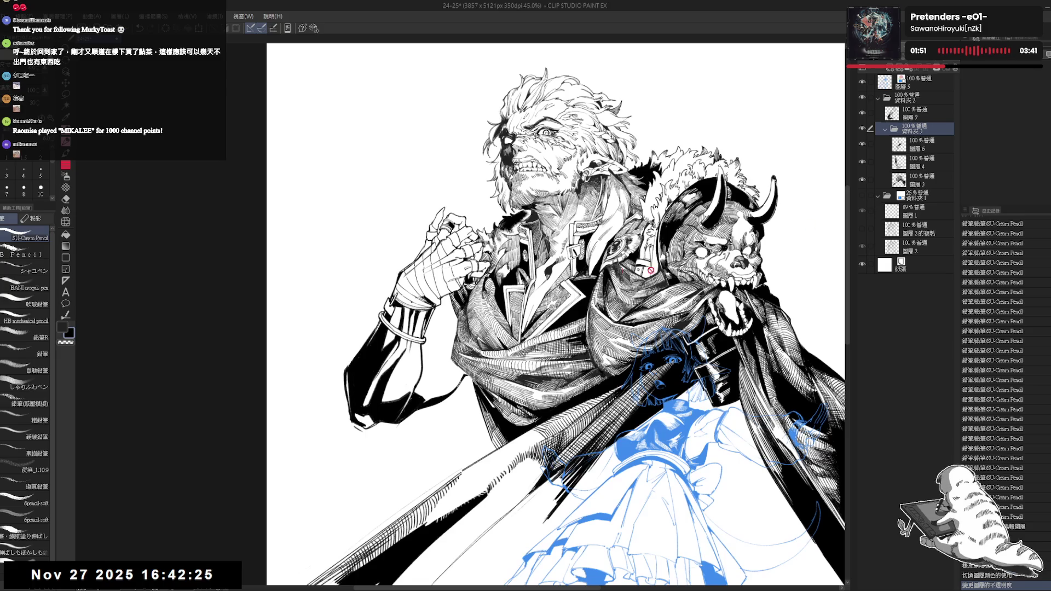
{"action": "scroll", "coordinate": [542, 225], "scroll_direction": "down", "scroll_amount": 1}
{"action": "scroll", "coordinate": [563, 201], "scroll_direction": "down", "scroll_amount": 1}
{"action": "scroll", "coordinate": [563, 201], "scroll_direction": "down", "scroll_amount": 1}
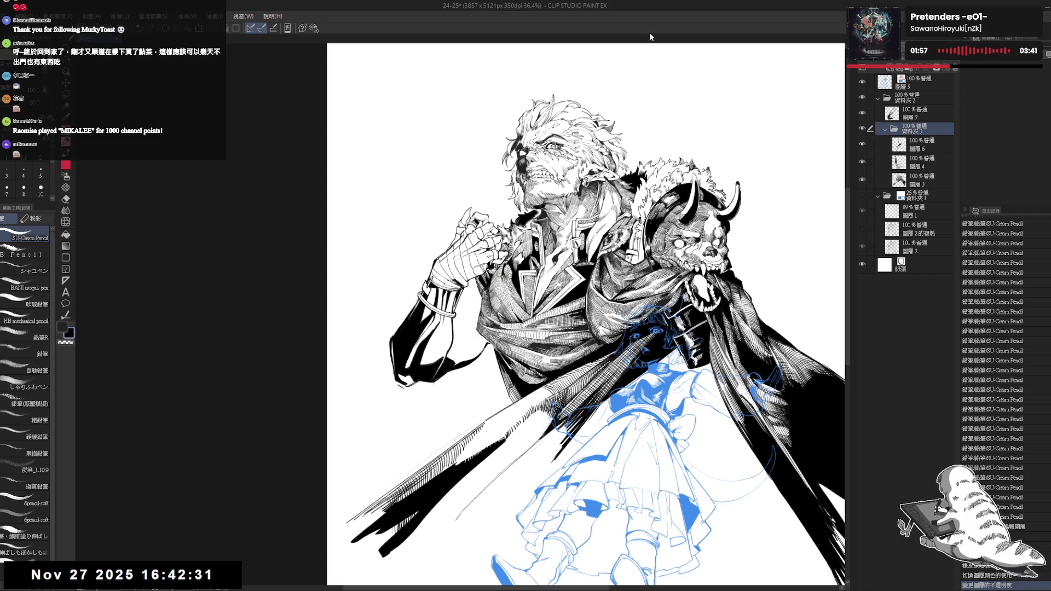
{"action": "scroll", "coordinate": [431, 260], "scroll_direction": "up", "scroll_amount": 2}
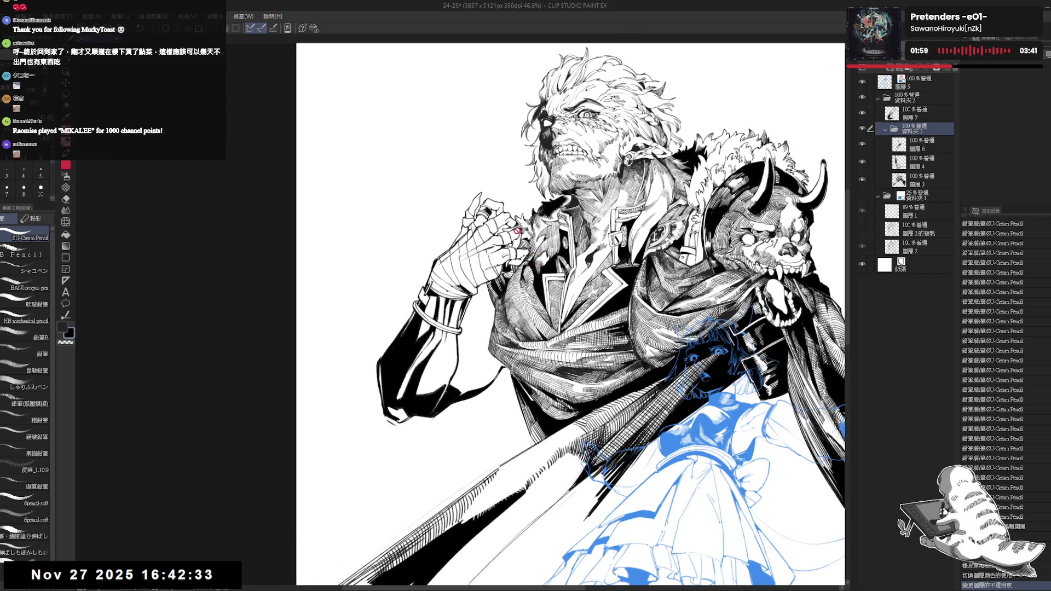
{"action": "key", "text": "ctrl+z"}
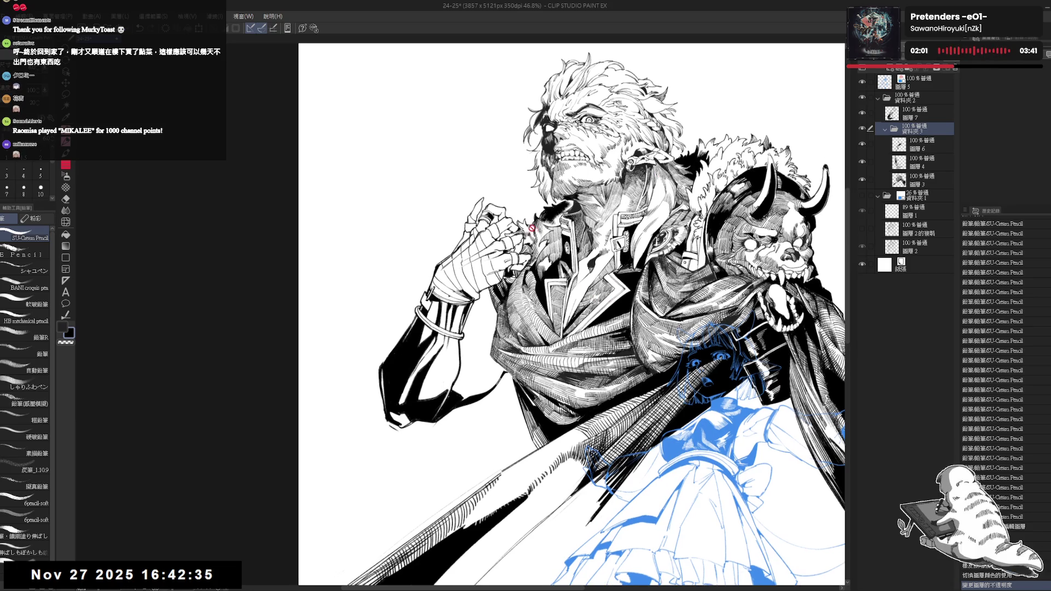
{"action": "left_click", "coordinate": [923, 144]}
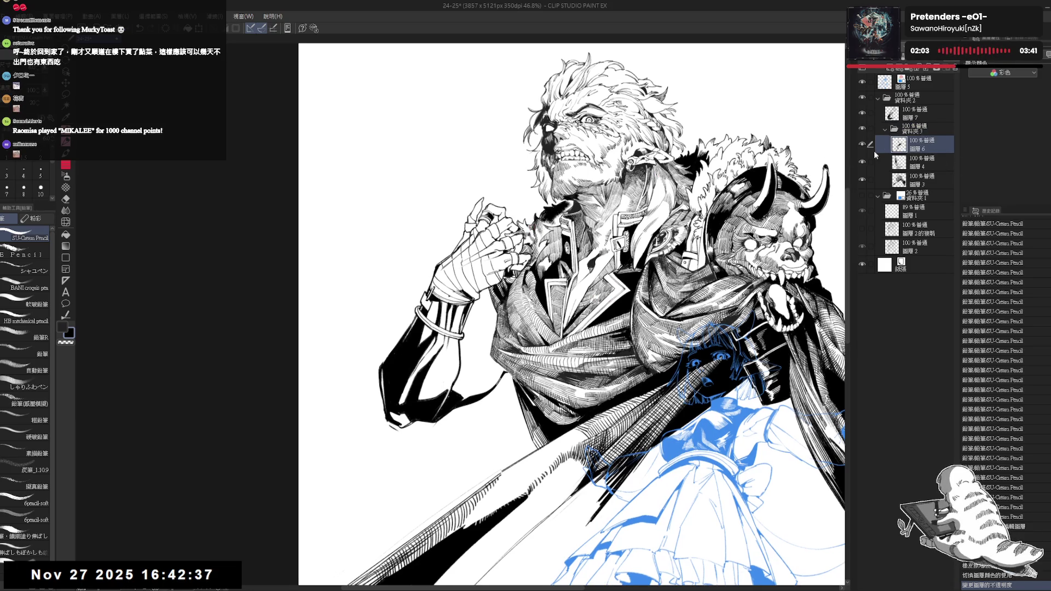
Fill the small gaps on the hand black with the Fill tool set to 參照其他圖層
{"action": "key", "text": "g"}
{"action": "left_click", "coordinate": [523, 228]}
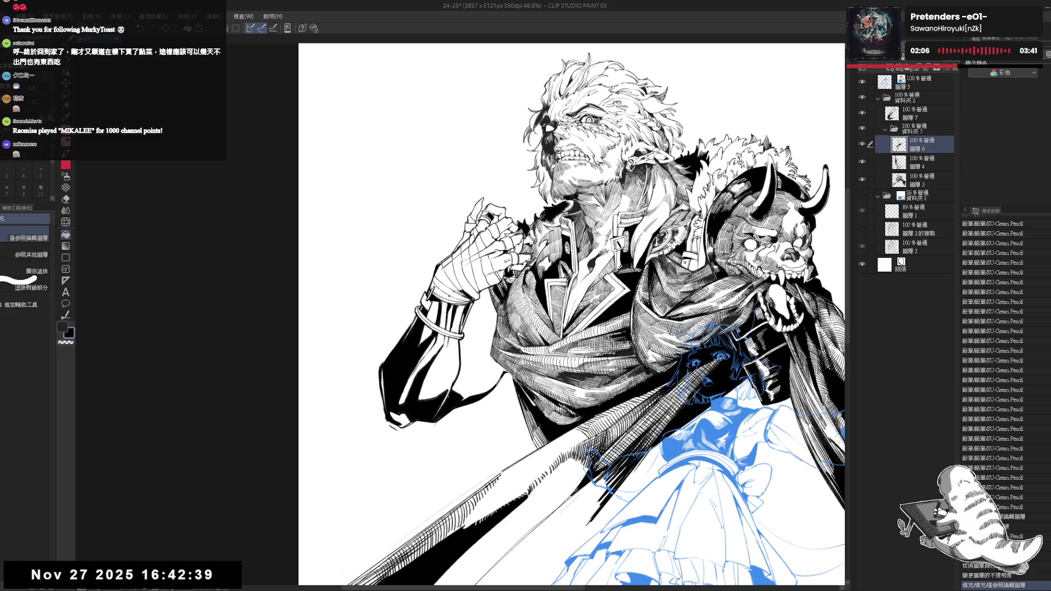
{"action": "left_click", "coordinate": [527, 241]}
{"action": "left_click", "coordinate": [514, 238]}
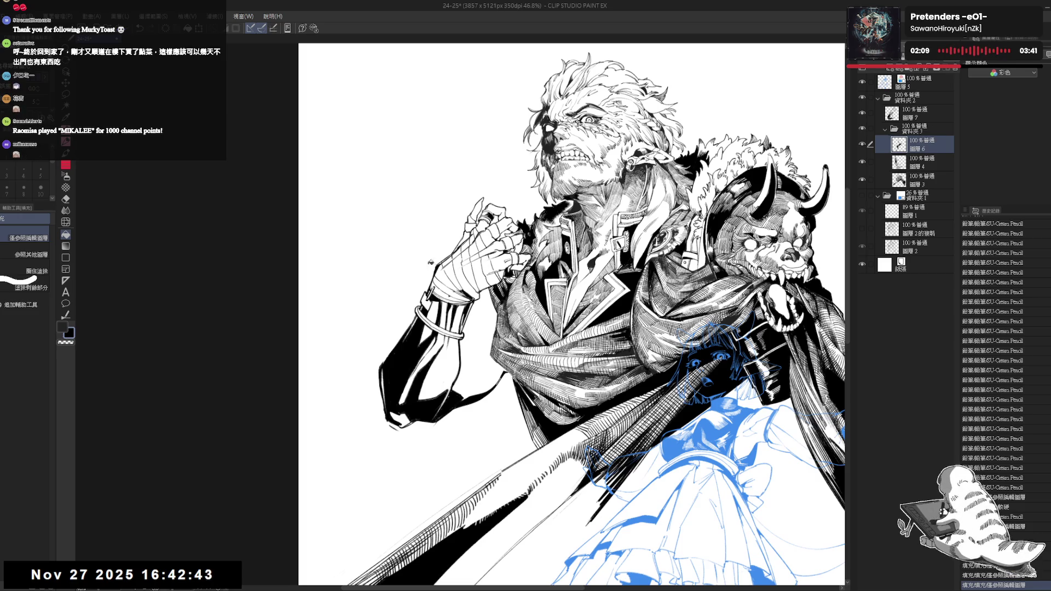
{"action": "left_click", "coordinate": [31, 254]}
{"action": "key", "text": "ctrl+z"}
{"action": "key", "text": "ctrl+z"}
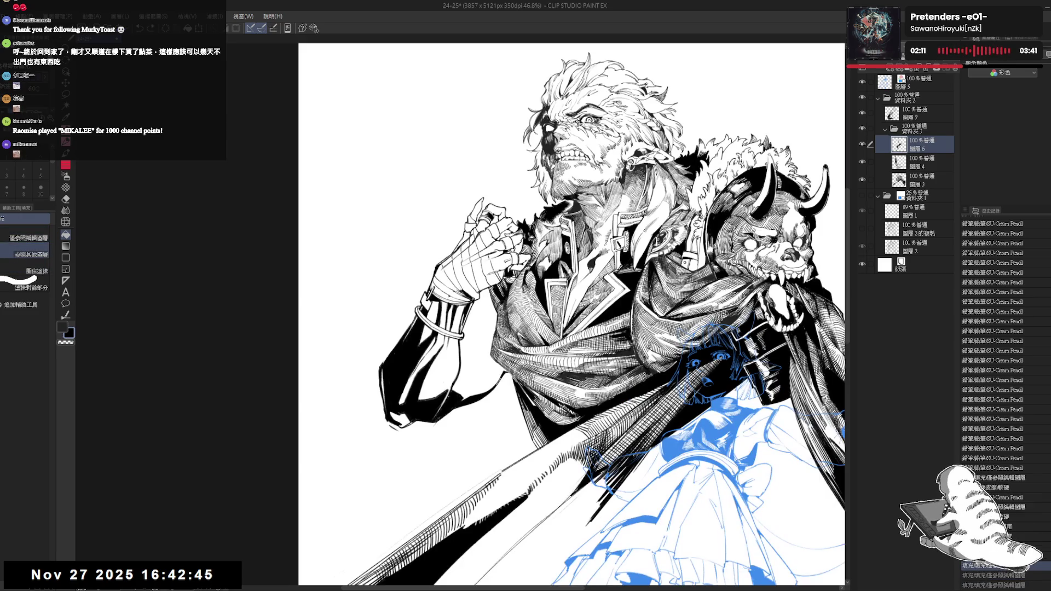
{"action": "left_click", "coordinate": [512, 234]}
{"action": "left_click", "coordinate": [527, 249]}
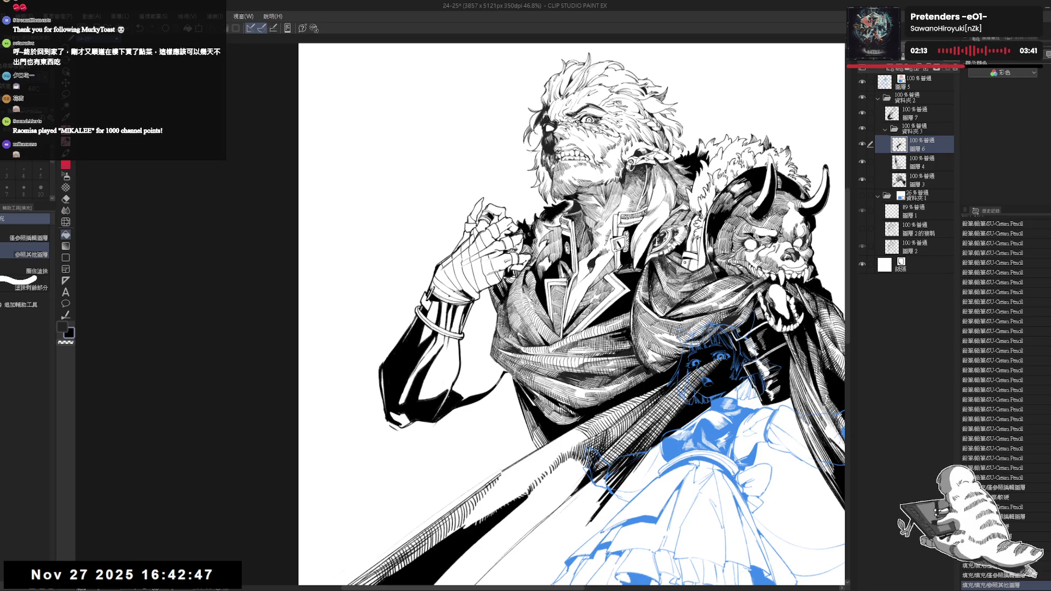
Add pencil touch-up strokes near the hand and collar, undoing the last one
{"action": "key", "text": "p"}
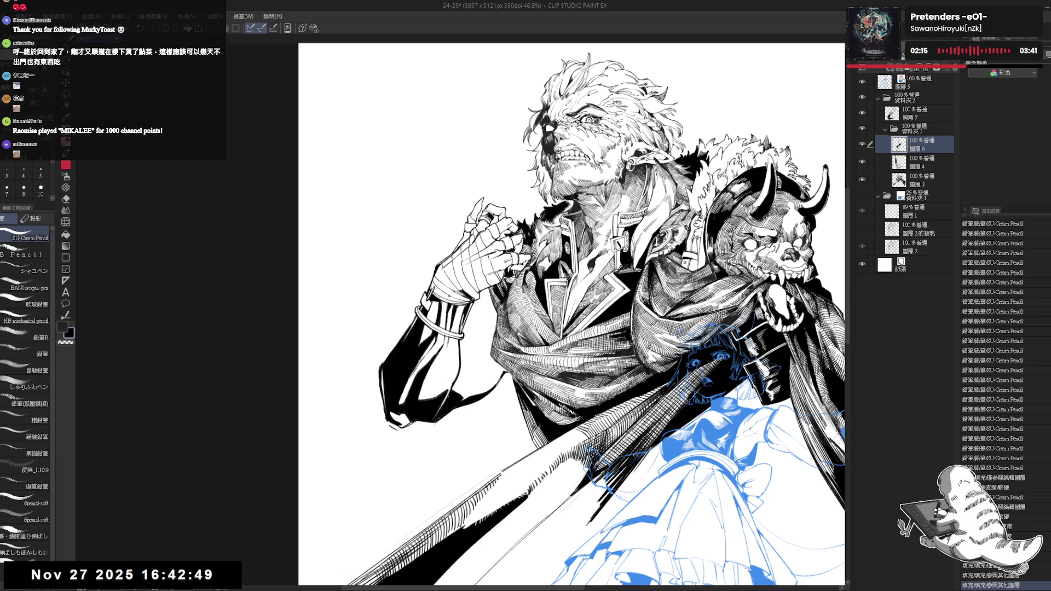
{"action": "left_click_drag", "start_coordinate": [512, 236], "coordinate": [517, 241]}
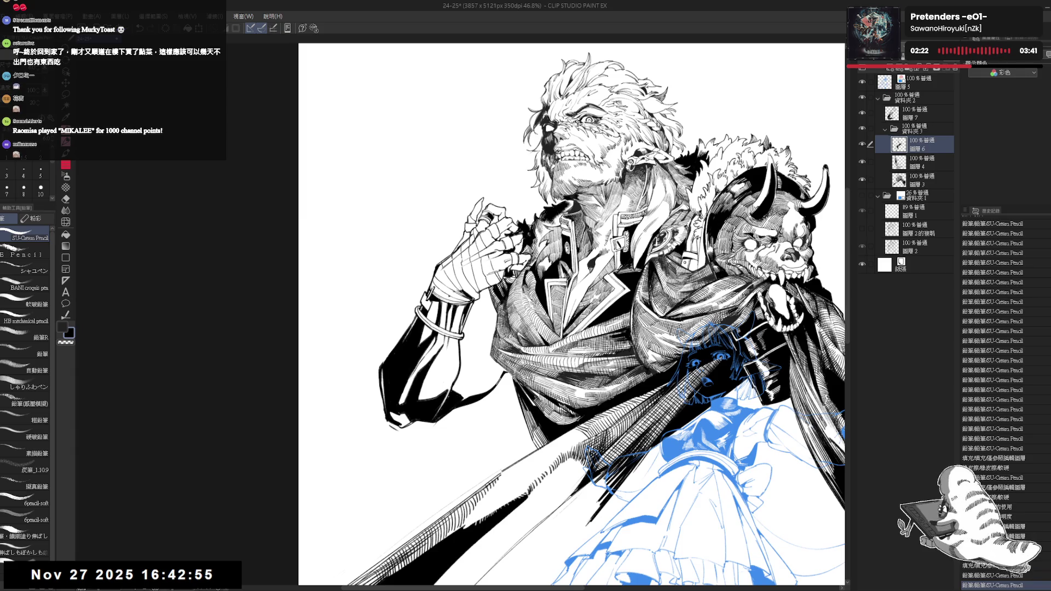
{"action": "left_click_drag", "start_coordinate": [405, 525], "coordinate": [437, 509]}
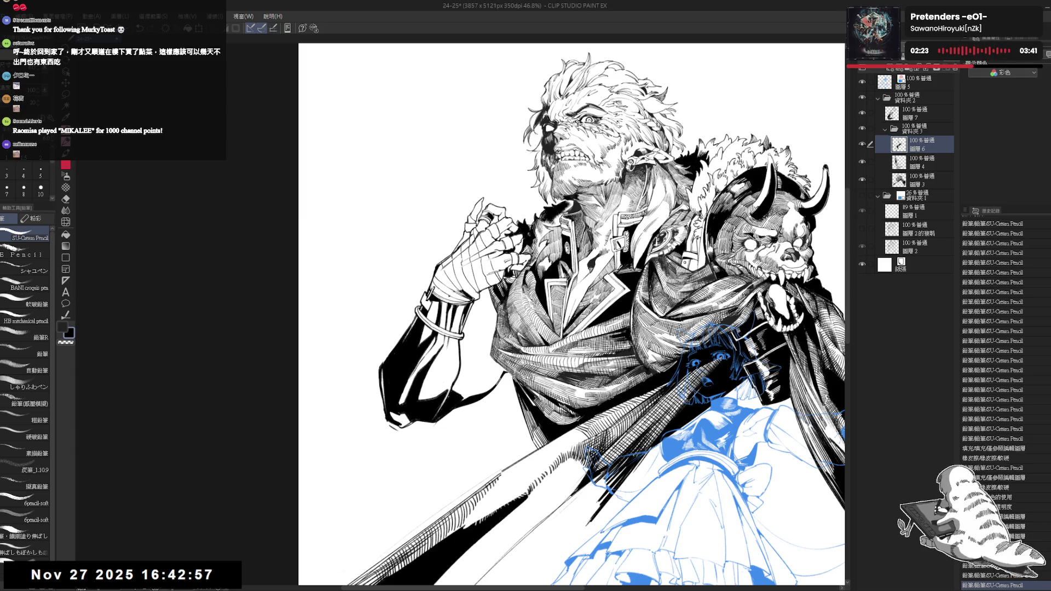
{"action": "left_click_drag", "start_coordinate": [520, 225], "coordinate": [528, 235]}
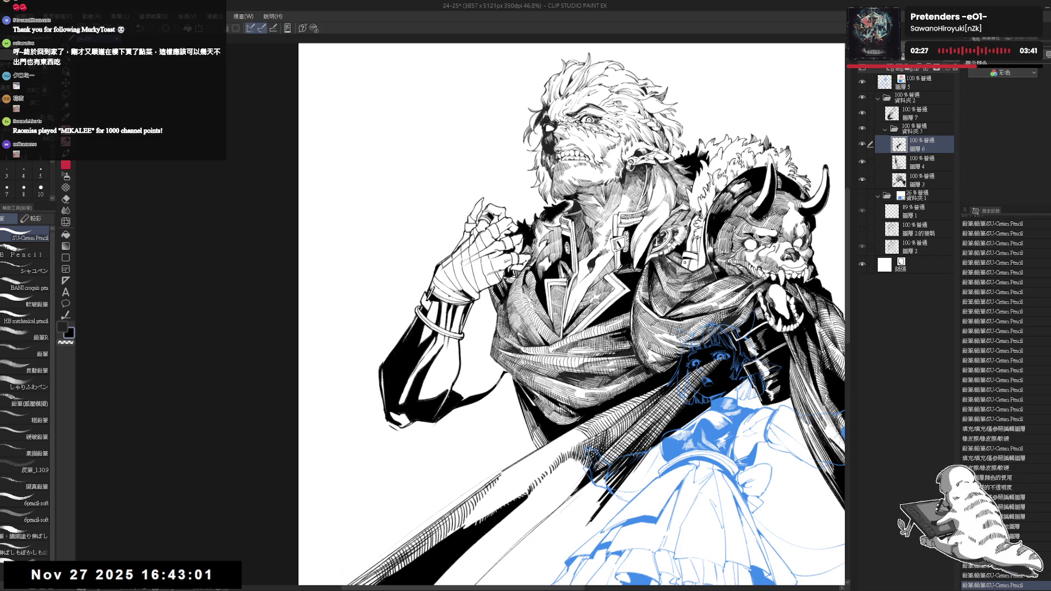
{"action": "scroll", "coordinate": [530, 306], "scroll_direction": "down", "scroll_amount": 2}
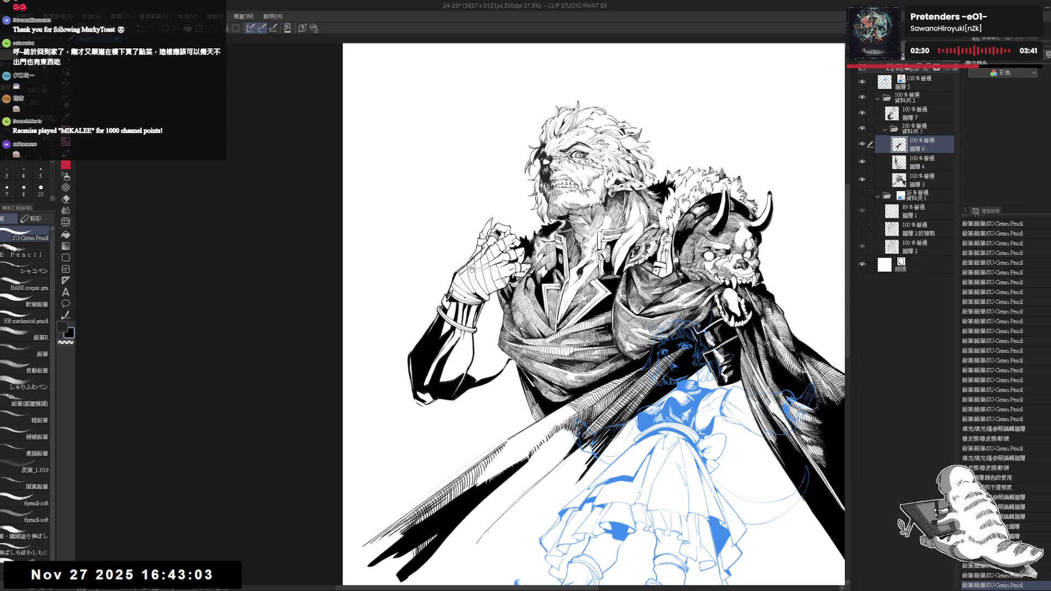
{"action": "scroll", "coordinate": [471, 270], "scroll_direction": "up", "scroll_amount": 1}
{"action": "scroll", "coordinate": [521, 256], "scroll_direction": "up", "scroll_amount": 1}
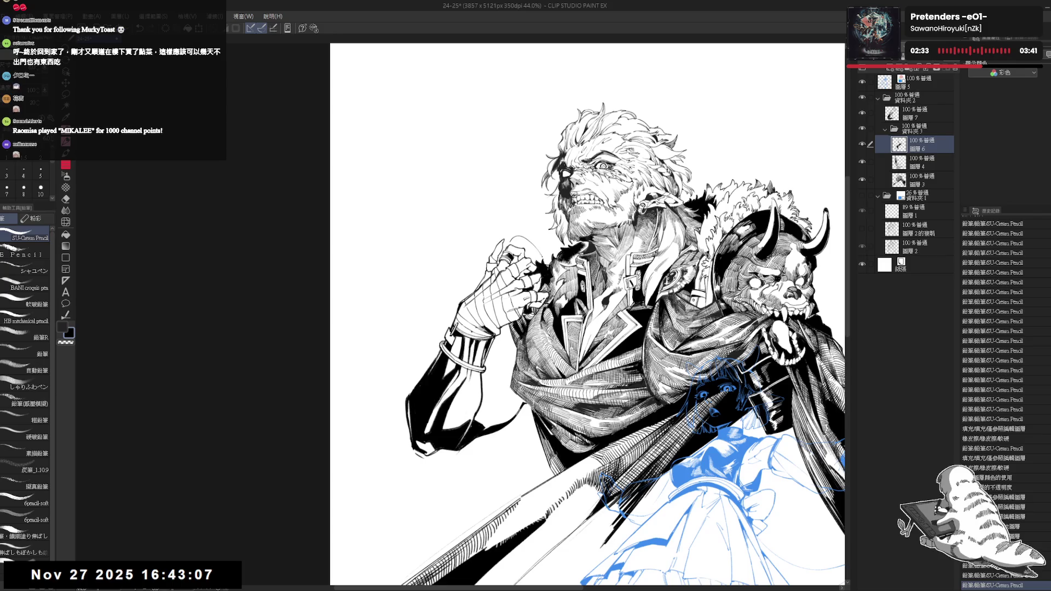
{"action": "key", "text": "ctrl+z"}
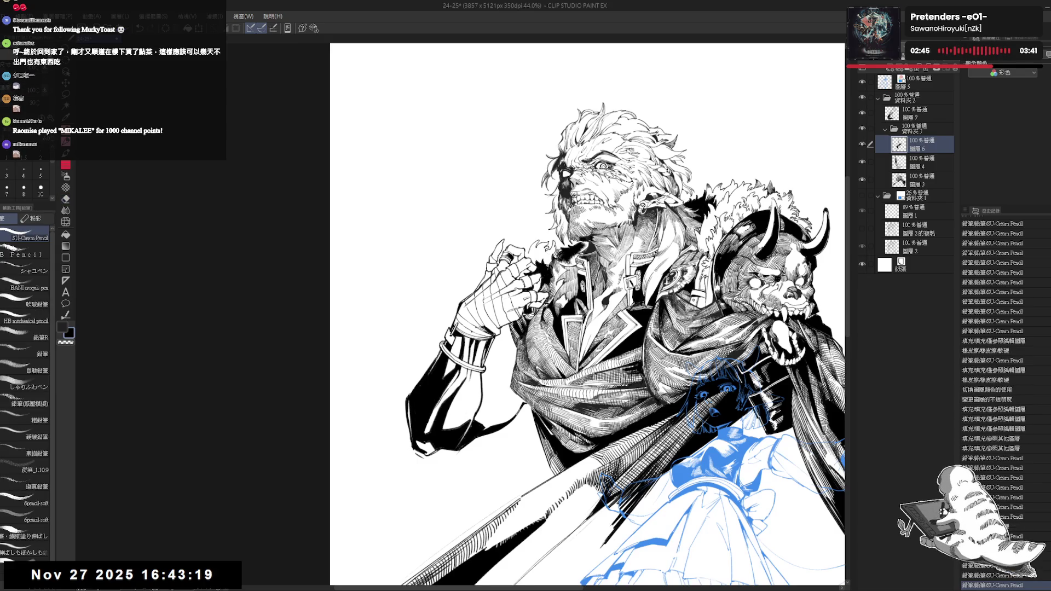
Add a small ink stroke and fill two small gaps near the hand black
{"action": "left_click_drag", "start_coordinate": [515, 249], "coordinate": [519, 236]}
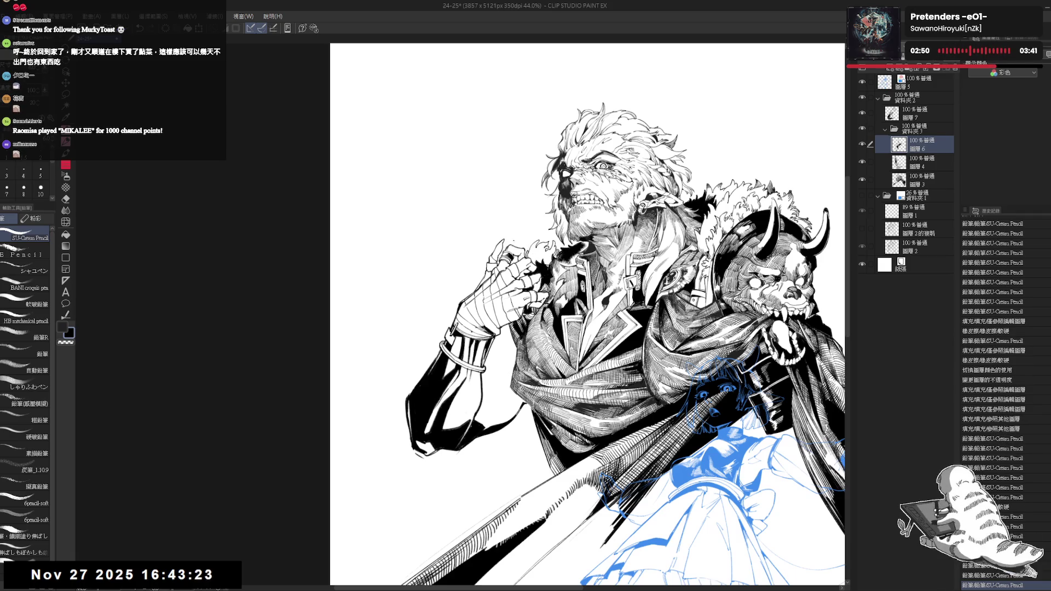
{"action": "left_click_drag", "start_coordinate": [502, 351], "coordinate": [507, 334]}
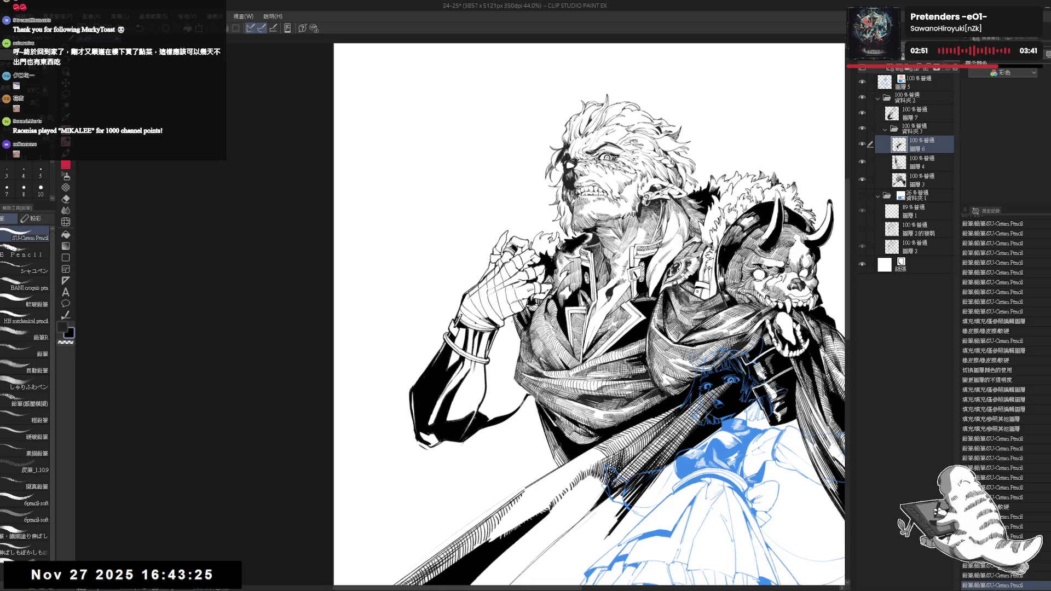
{"action": "left_click_drag", "start_coordinate": [589, 340], "coordinate": [583, 337]}
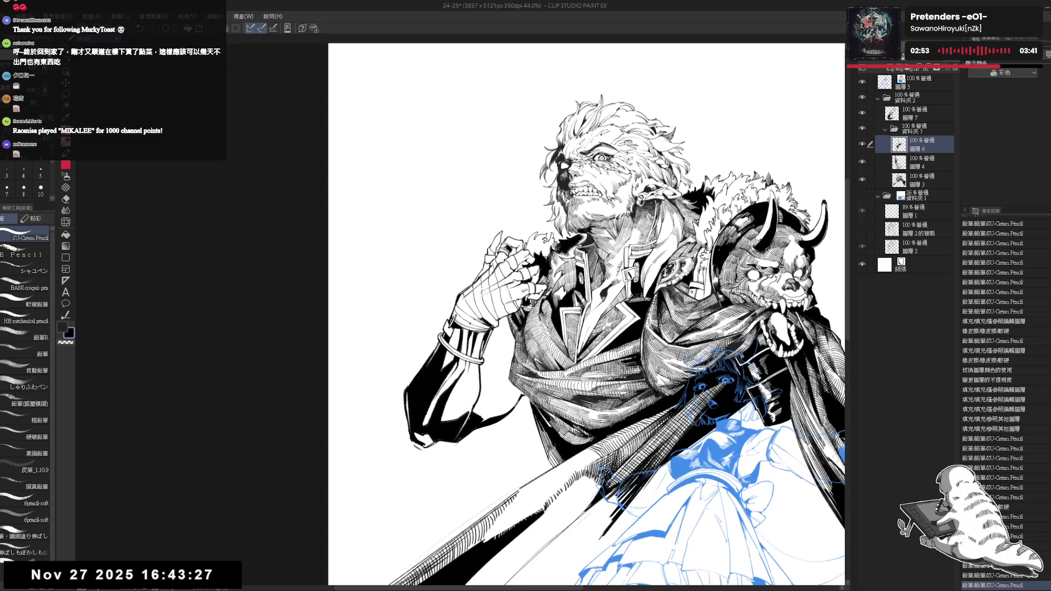
{"action": "left_click_drag", "start_coordinate": [515, 221], "coordinate": [513, 234]}
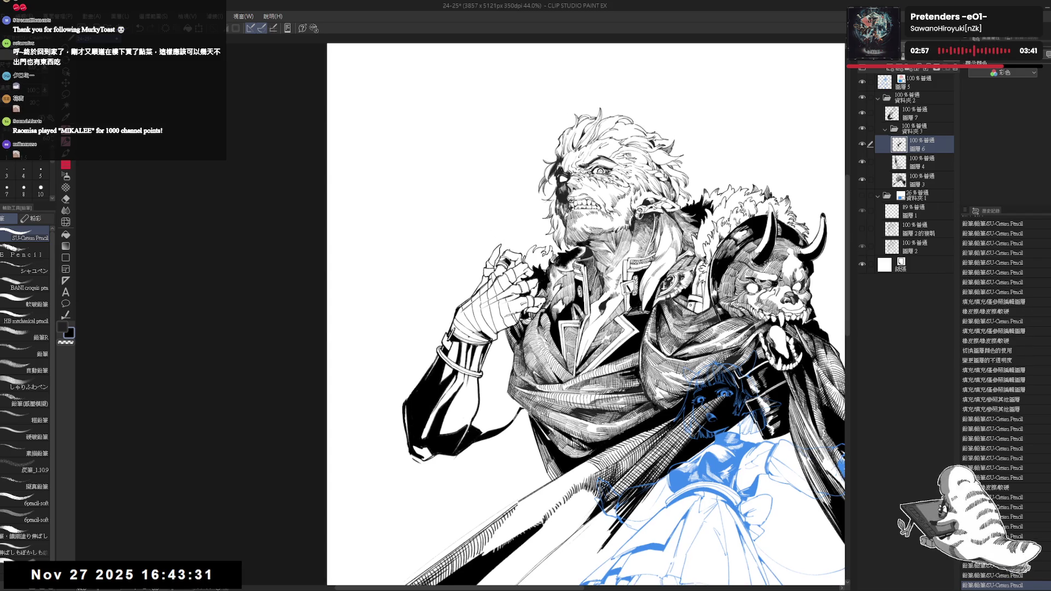
{"action": "left_click_drag", "start_coordinate": [517, 248], "coordinate": [517, 265]}
{"action": "key", "text": "g"}
{"action": "left_click", "coordinate": [528, 253]}
{"action": "key", "text": "p"}
{"action": "key", "text": "g"}
{"action": "left_click", "coordinate": [519, 257]}
{"action": "key", "text": "p"}
Close the horn shape beside the hand and fill it black, darkening a nearby spot
{"action": "left_click_drag", "start_coordinate": [517, 257], "coordinate": [485, 262]}
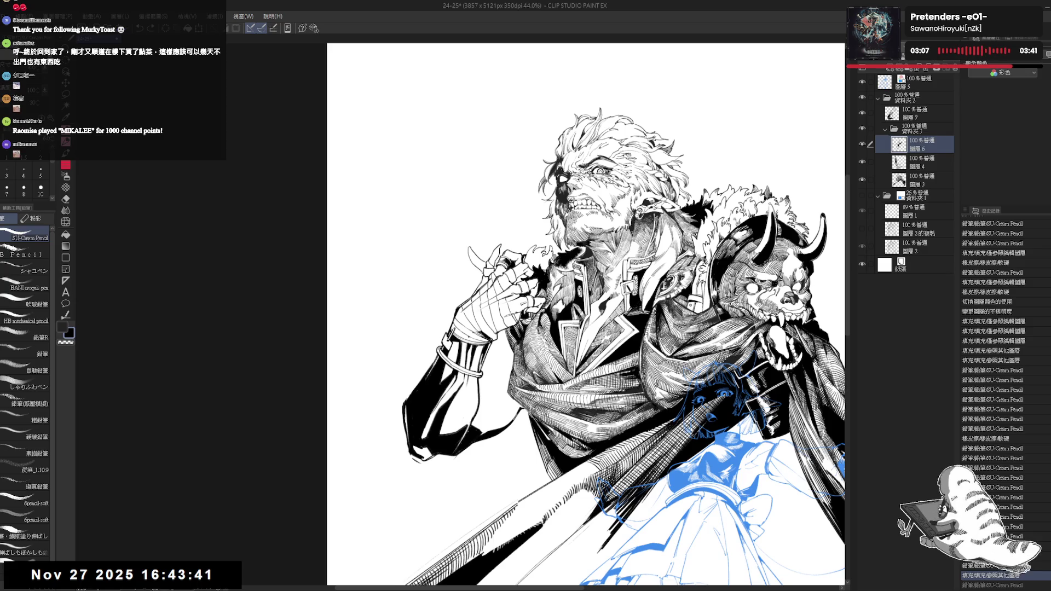
{"action": "left_click", "coordinate": [473, 256]}
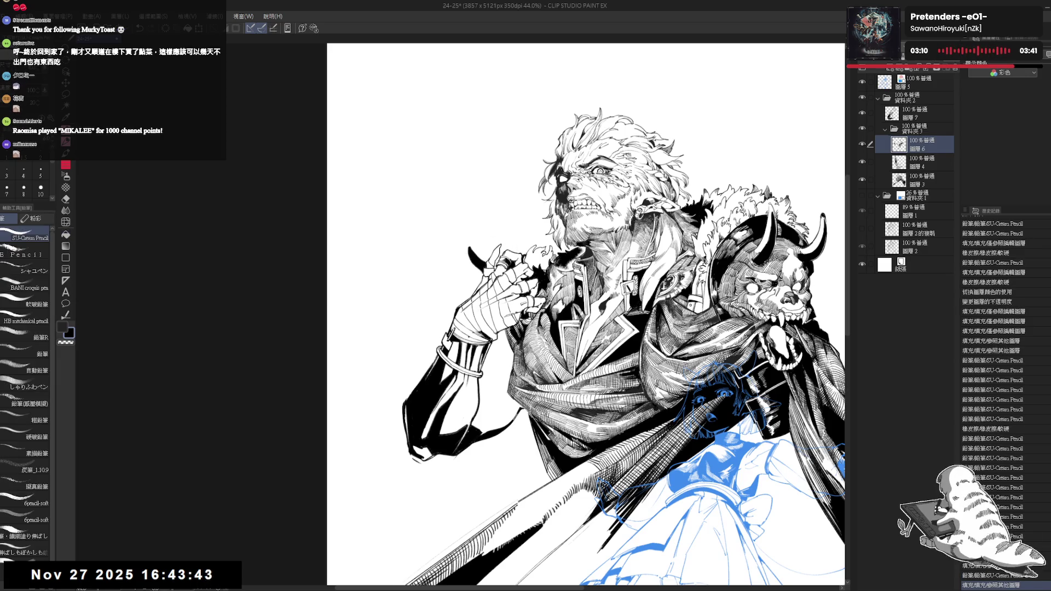
{"action": "left_click_drag", "start_coordinate": [508, 236], "coordinate": [519, 250]}
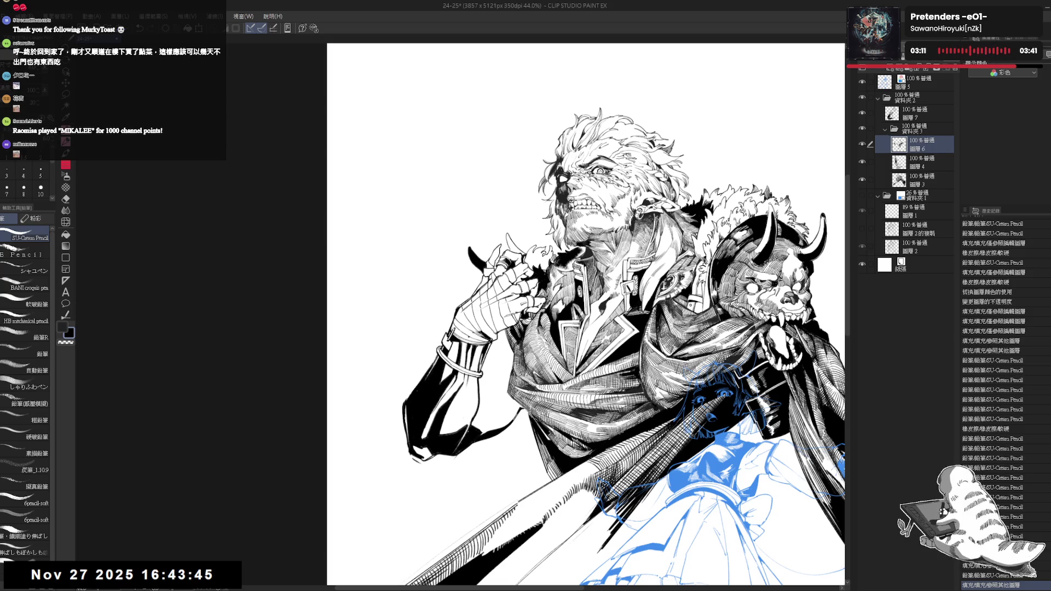
{"action": "key", "text": "g"}
{"action": "left_click", "coordinate": [513, 246]}
Flip the canvas view back to normal and zoom out to see more of the figure
{"action": "key", "text": "h"}
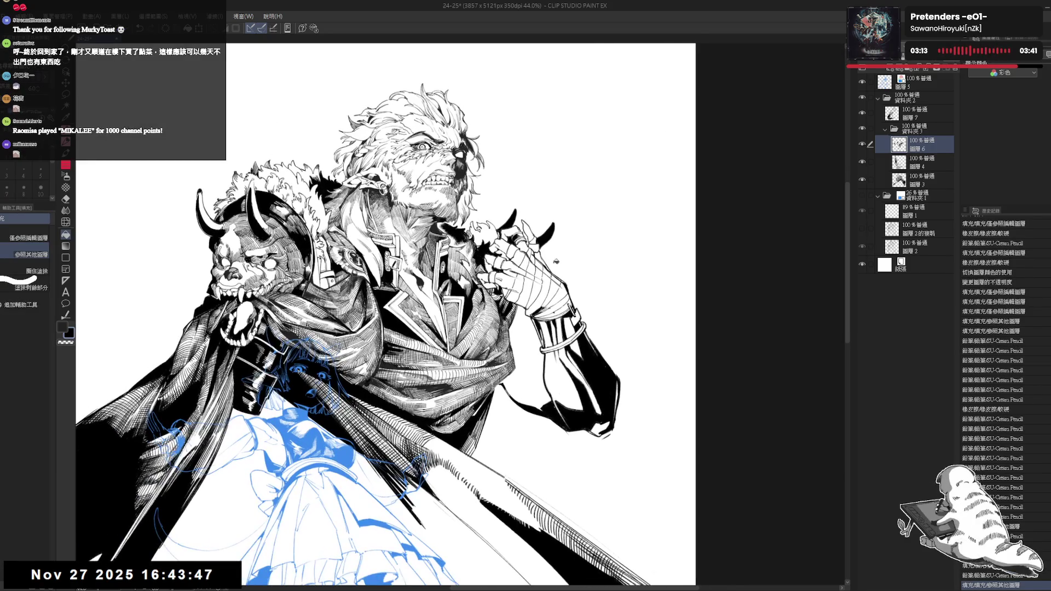
{"action": "key", "text": "p"}
{"action": "key", "text": "h"}
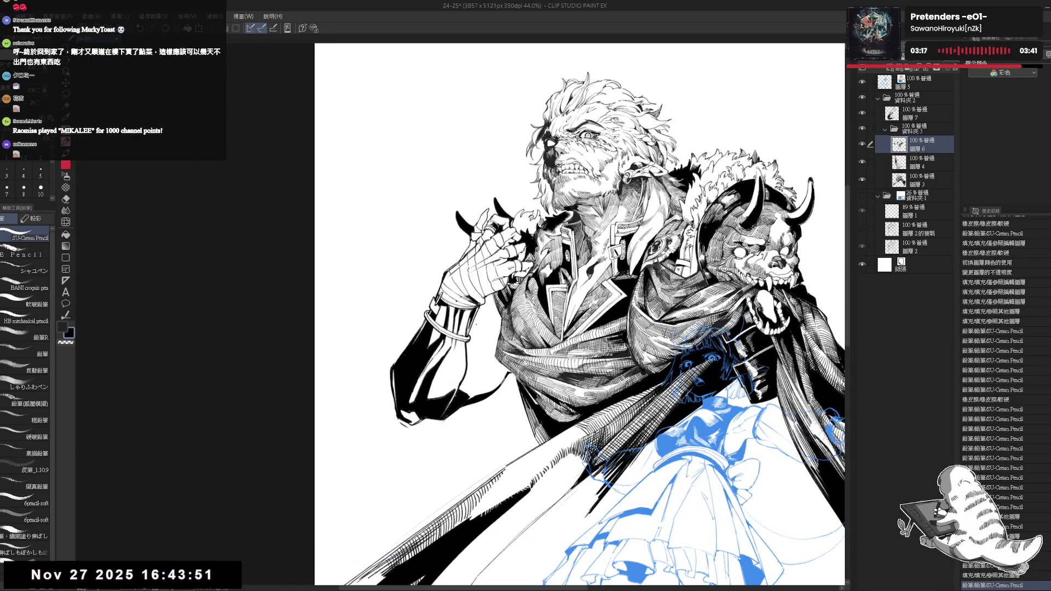
{"action": "left_click_drag", "start_coordinate": [504, 272], "coordinate": [514, 303]}
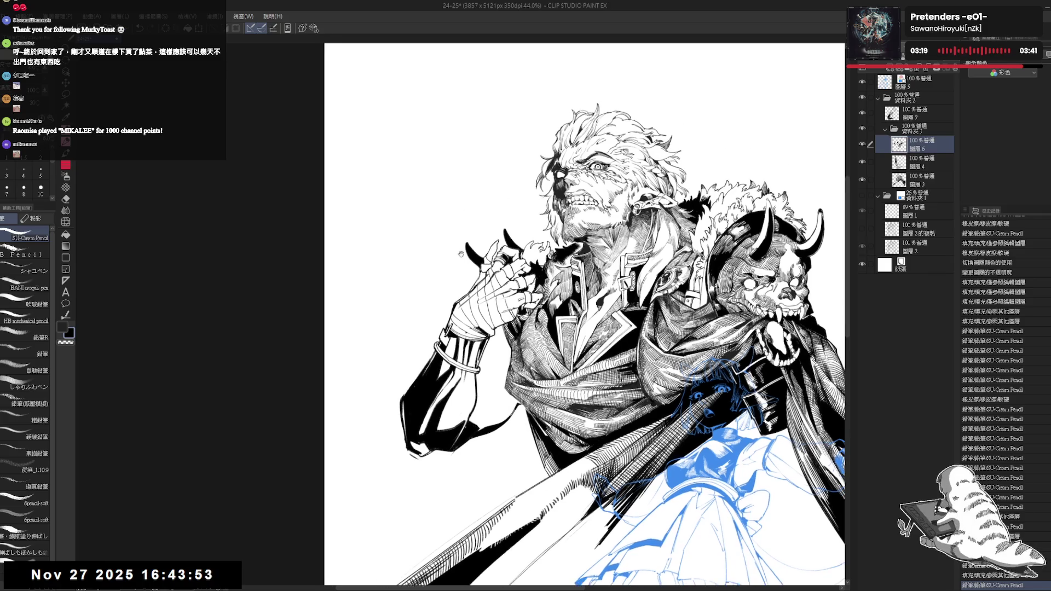
{"action": "left_click_drag", "start_coordinate": [506, 356], "coordinate": [503, 325]}
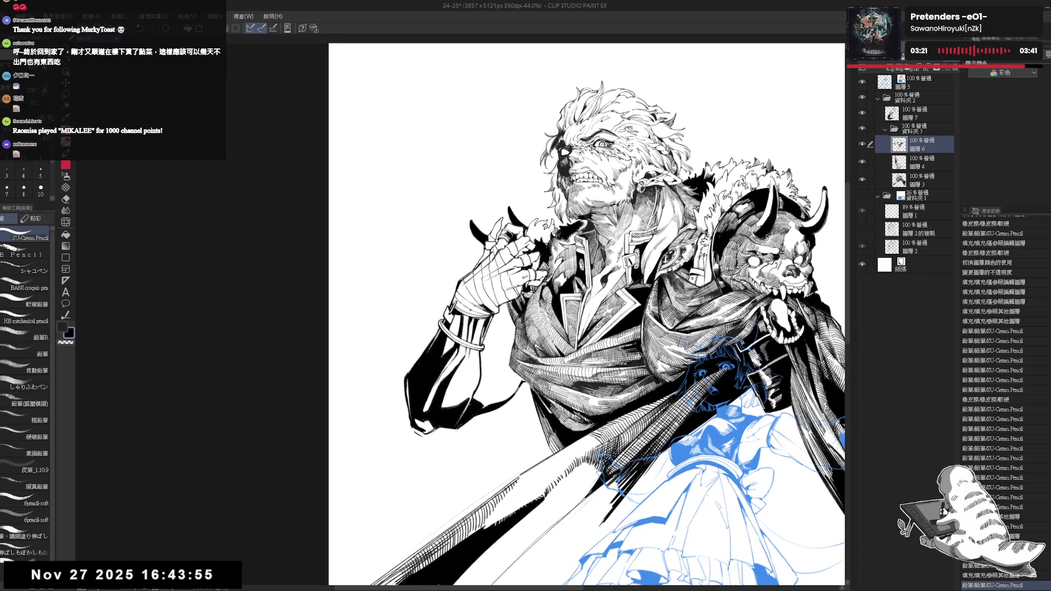
{"action": "key", "text": "ctrl+minus"}
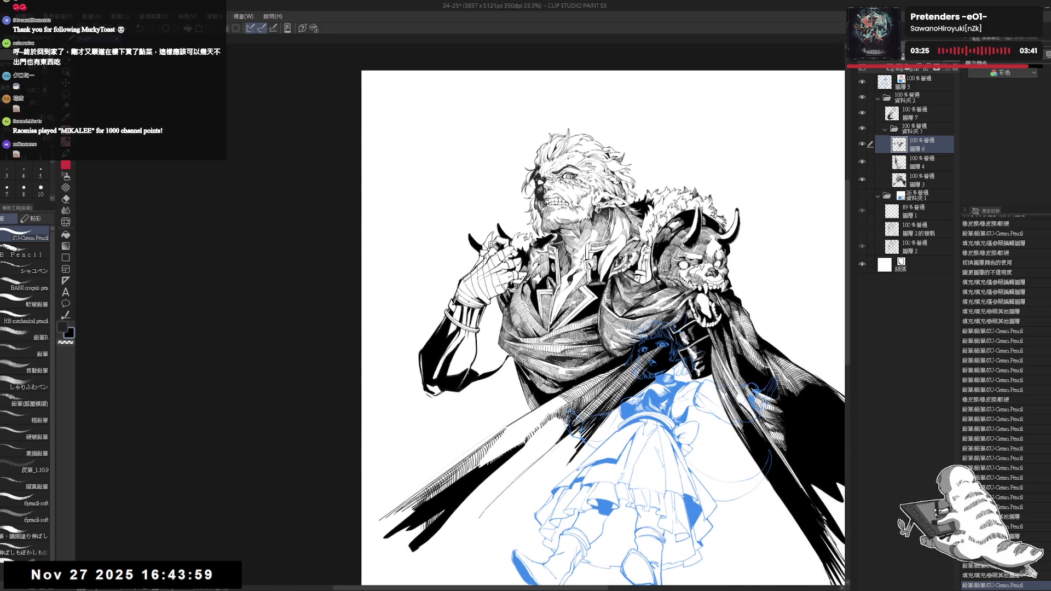
{"action": "scroll", "coordinate": [490, 320], "scroll_direction": "up", "scroll_amount": 2}
Fill a small gap on the hand with black and erase a stray bit of ink
{"action": "key", "text": "g"}
{"action": "left_click", "coordinate": [513, 263]}
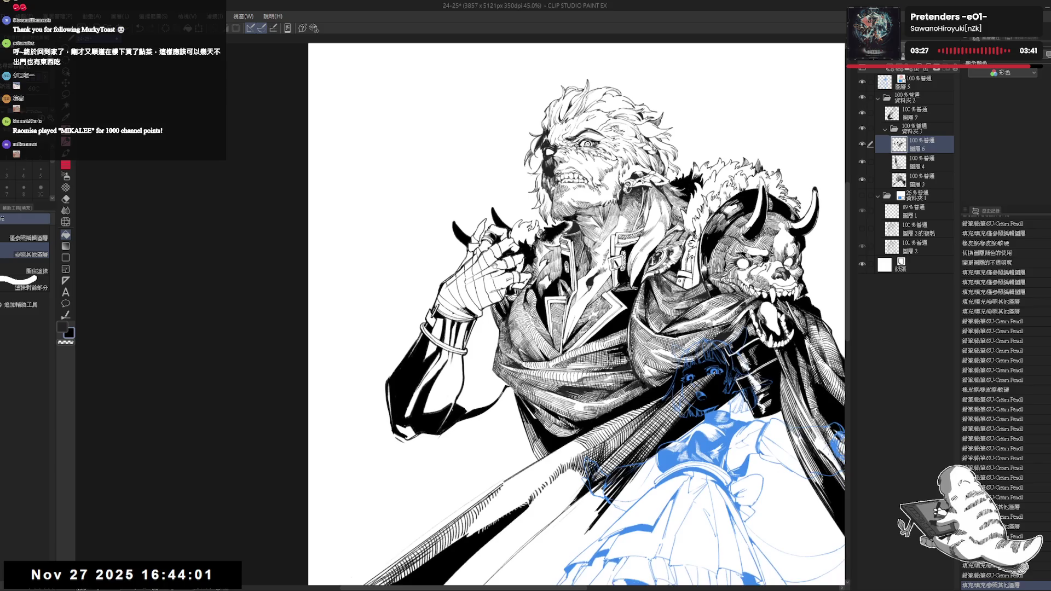
{"action": "key", "text": "e"}
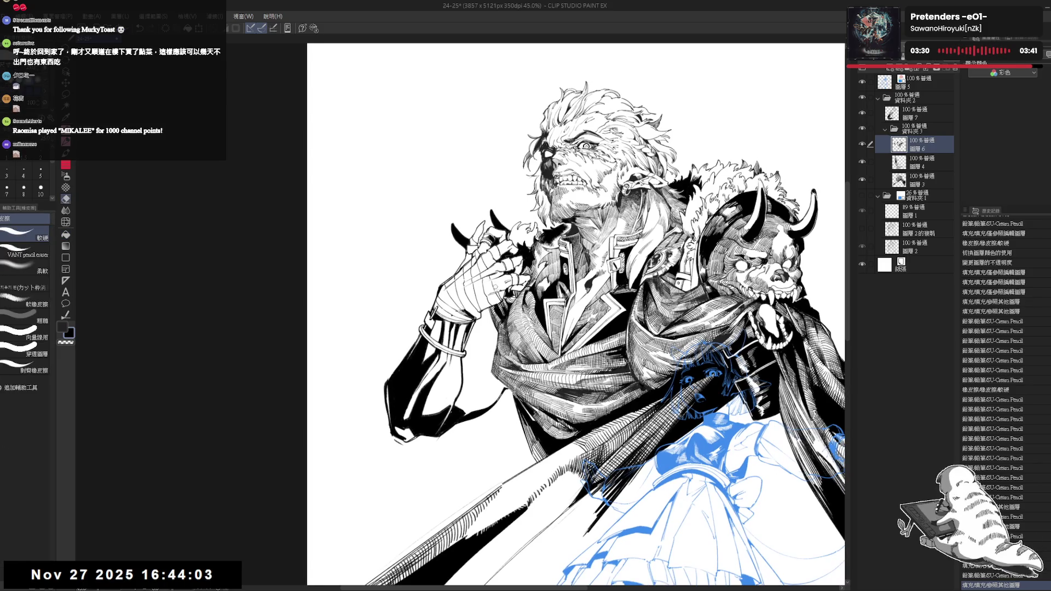
{"action": "left_click_drag", "start_coordinate": [494, 283], "coordinate": [504, 290]}
{"action": "key", "text": "p"}
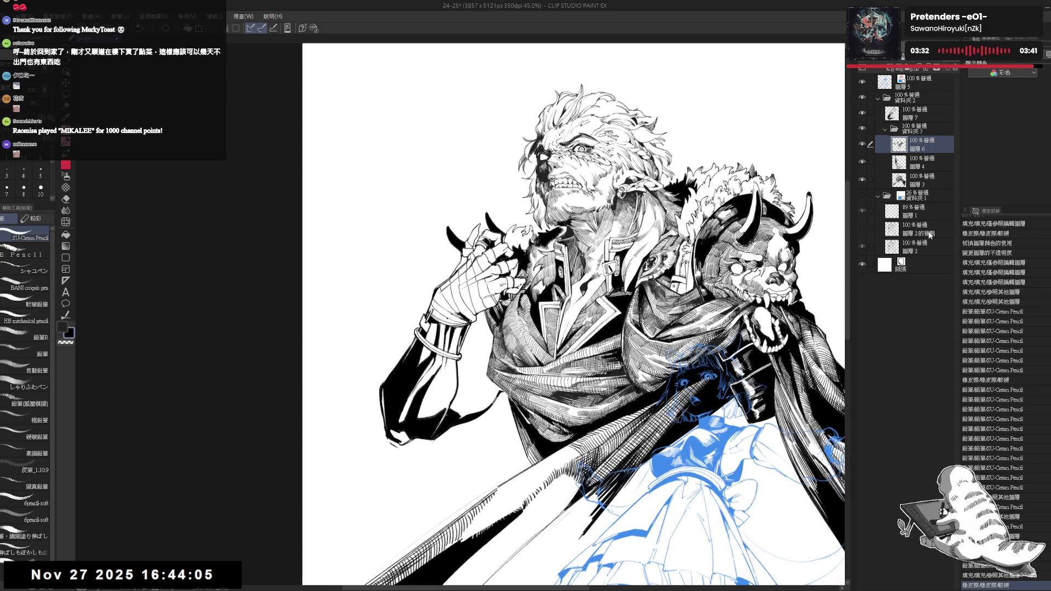
On layer 圖層 7, zoom in and ink a small ring mark on the fingers
{"action": "left_click", "coordinate": [914, 115]}
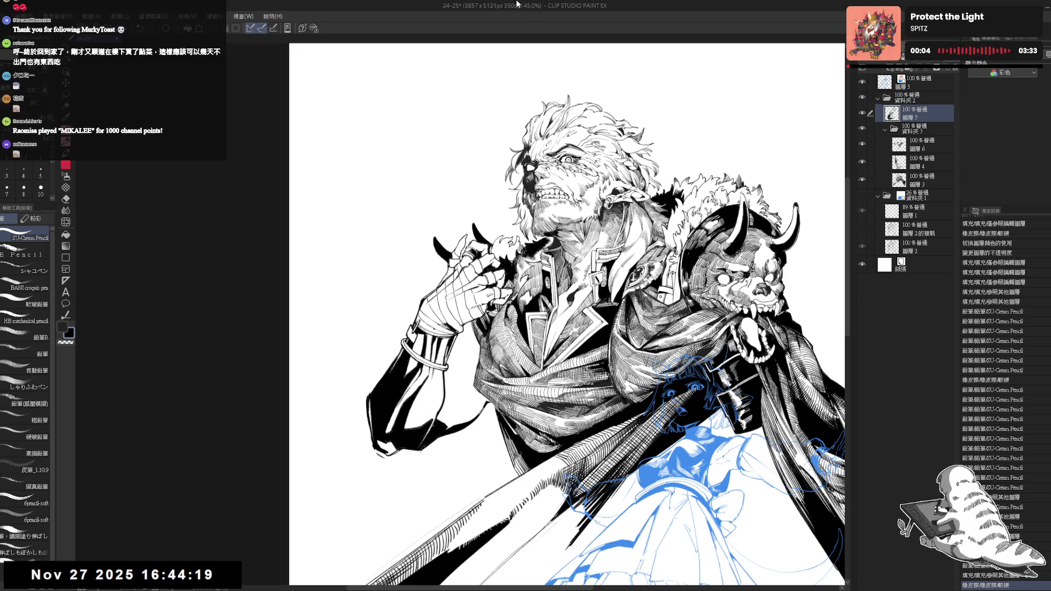
{"action": "scroll", "coordinate": [466, 271], "scroll_direction": "up", "scroll_amount": 2}
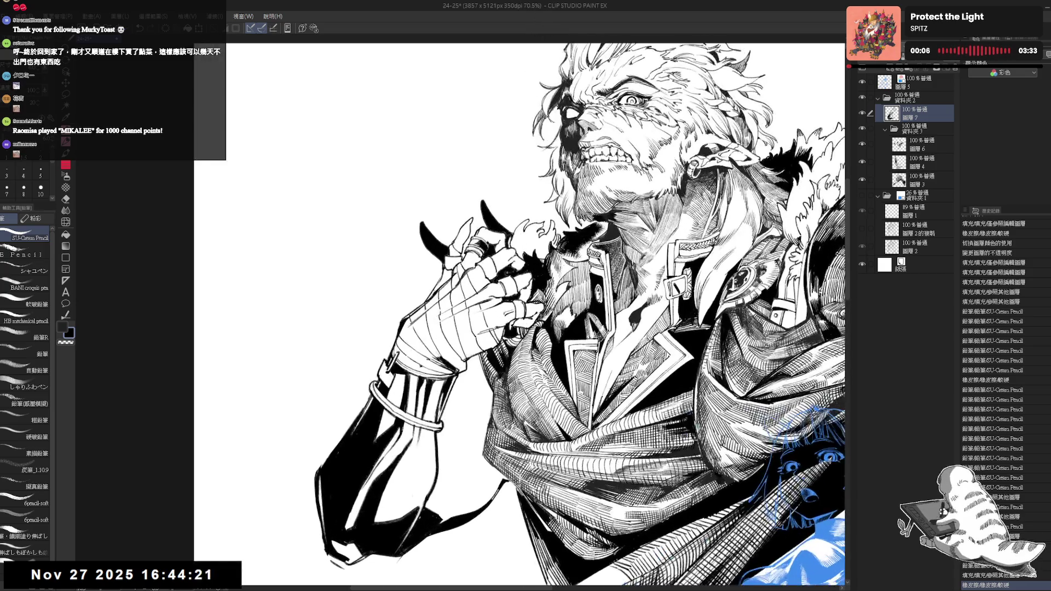
{"action": "scroll", "coordinate": [463, 268], "scroll_direction": "up", "scroll_amount": 1}
{"action": "key", "text": "e"}
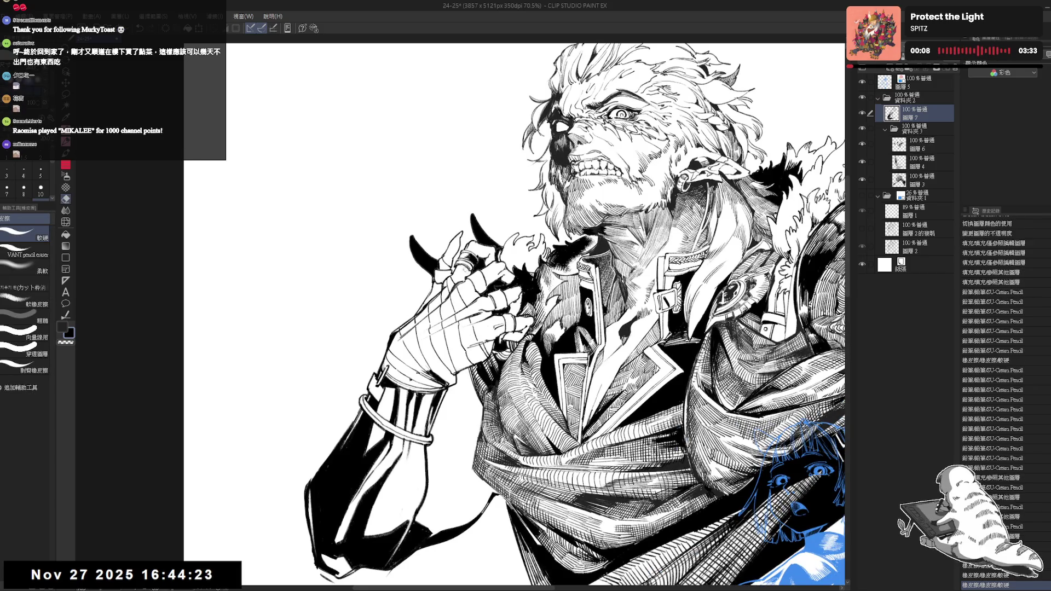
{"action": "key", "text": "p"}
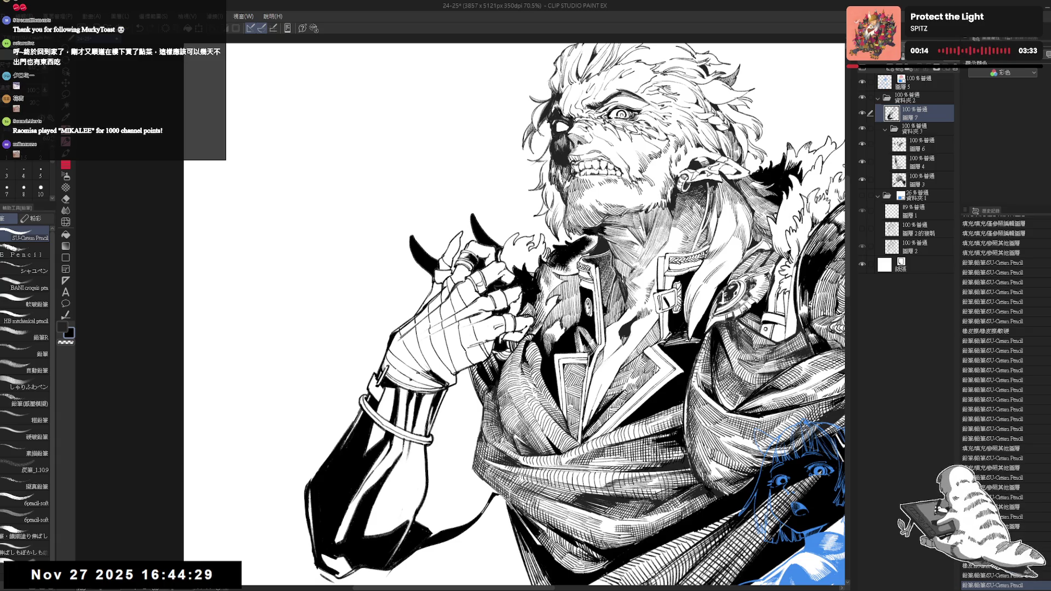
{"action": "left_click_drag", "start_coordinate": [474, 289], "coordinate": [463, 285]}
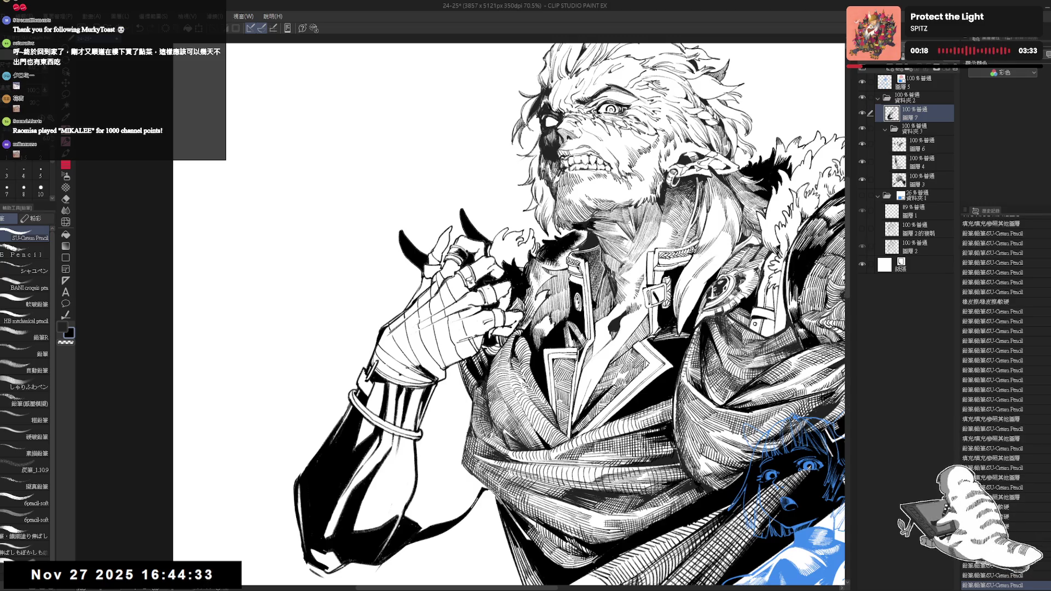
{"action": "left_click_drag", "start_coordinate": [492, 290], "coordinate": [495, 301]}
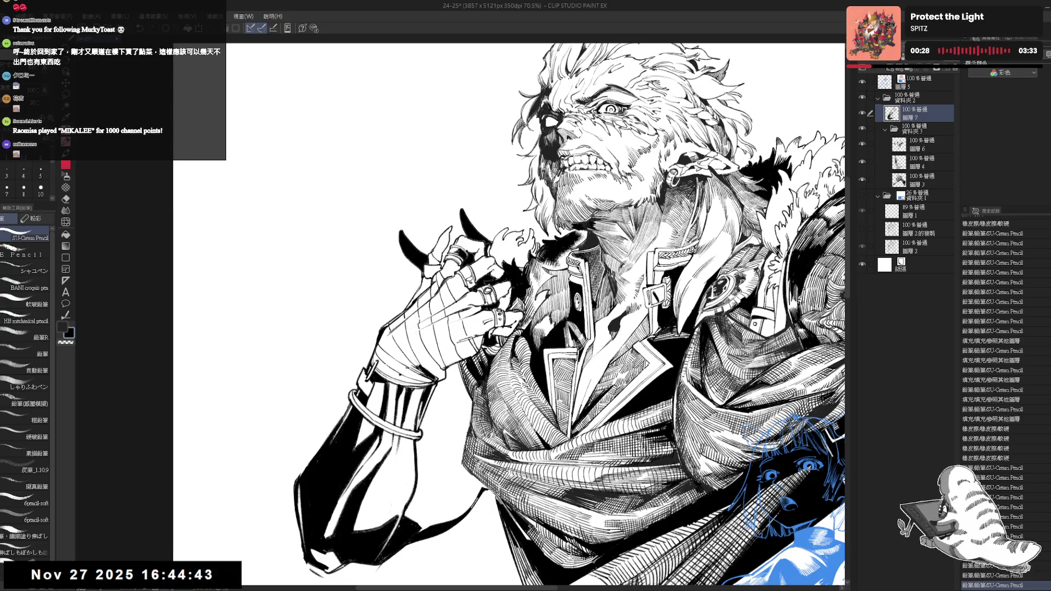
Erase stray ink near the fingers with a few small eraser touch-ups
{"action": "left_click_drag", "start_coordinate": [457, 273], "coordinate": [476, 295]}
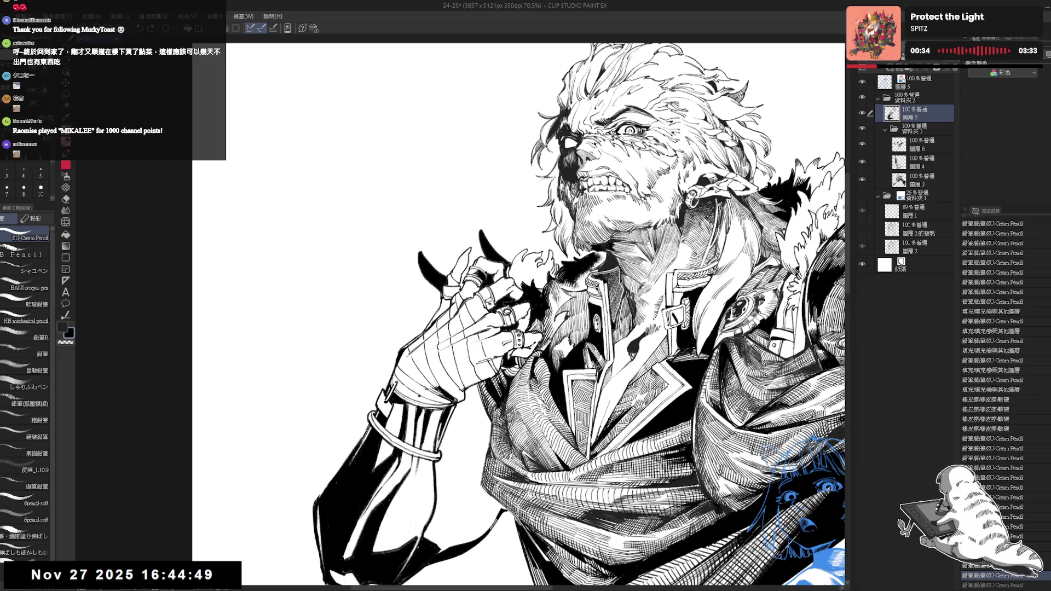
{"action": "key", "text": "e"}
{"action": "key", "text": "p"}
{"action": "mouse_move", "coordinate": [441, 301]}
{"action": "left_mouse_down"}
{"action": "mouse_move", "coordinate": [458, 282]}
{"action": "mouse_move", "coordinate": [484, 284]}
{"action": "left_mouse_up"}
{"action": "key", "text": "e"}
{"action": "key", "text": "p"}
{"action": "key", "text": "e"}
{"action": "key", "text": "p"}
{"action": "key", "text": "e"}
{"action": "key", "text": "p"}
{"action": "scroll", "coordinate": [547, 317], "scroll_direction": "down", "scroll_amount": 5}
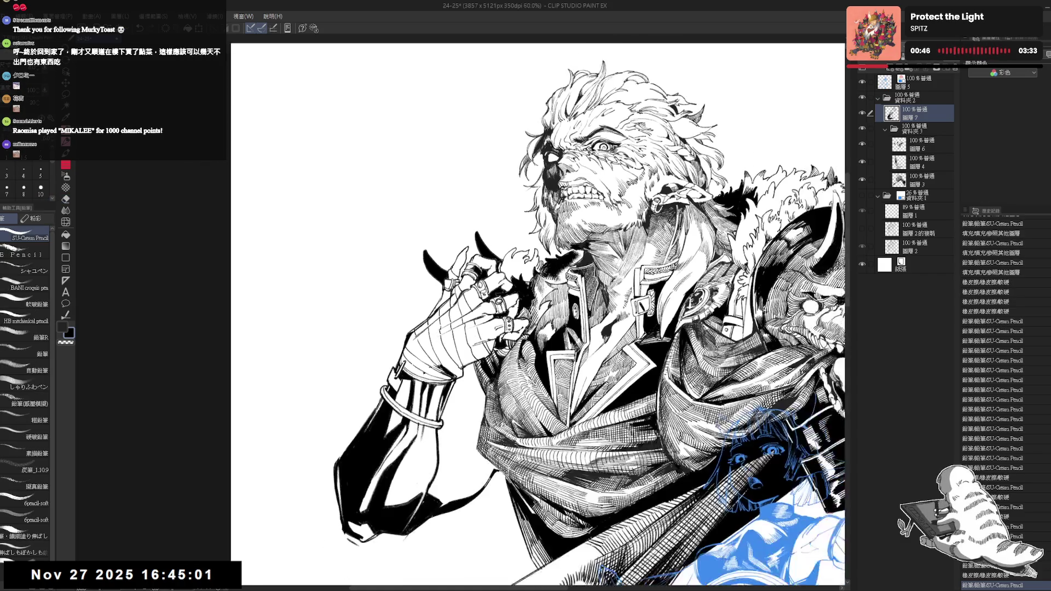
Zoom in on the hand, tilt the canvas, then reset the rotation to upright
{"action": "scroll", "coordinate": [547, 318], "scroll_direction": "down", "scroll_amount": 1}
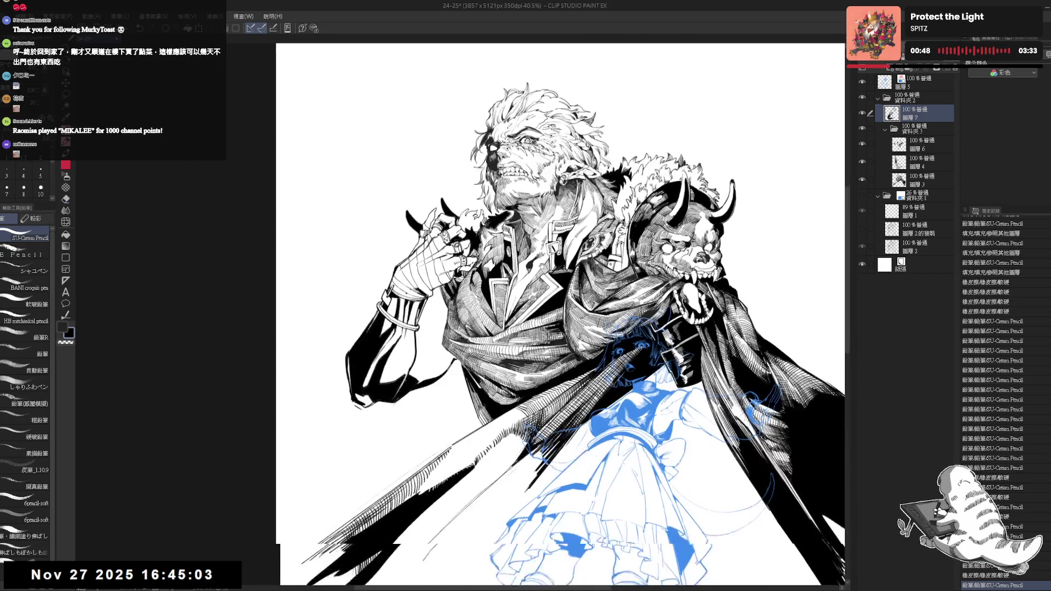
{"action": "scroll", "coordinate": [353, 139], "scroll_direction": "up", "scroll_amount": 1}
{"action": "scroll", "coordinate": [353, 140], "scroll_direction": "up", "scroll_amount": 1}
{"action": "scroll", "coordinate": [467, 330], "scroll_direction": "up", "scroll_amount": 1}
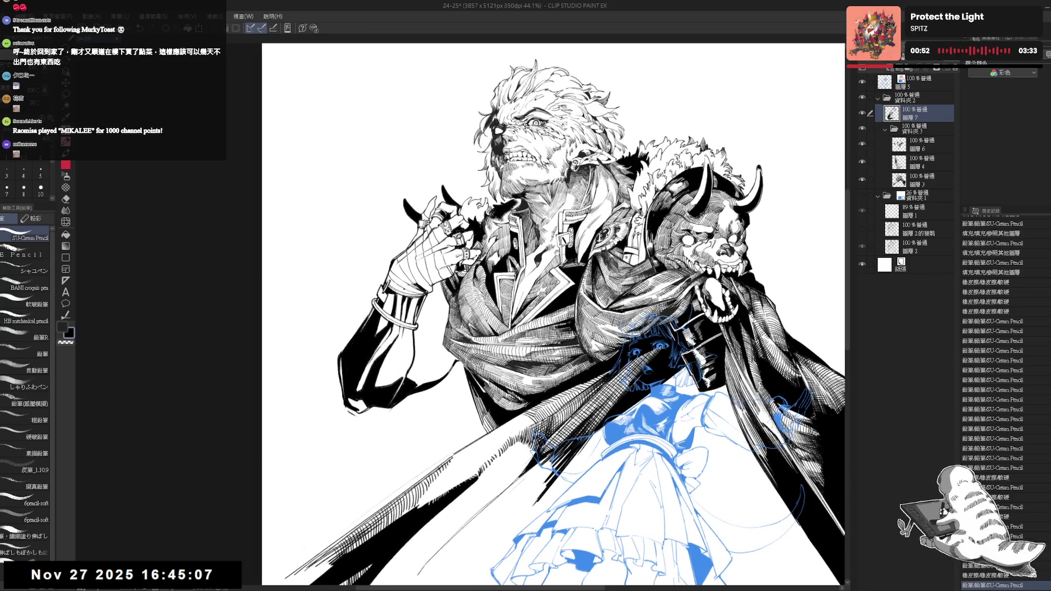
{"action": "scroll", "coordinate": [467, 330], "scroll_direction": "up", "scroll_amount": 1}
{"action": "scroll", "coordinate": [467, 330], "scroll_direction": "up", "scroll_amount": 1}
{"action": "scroll", "coordinate": [467, 330], "scroll_direction": "up", "scroll_amount": 1}
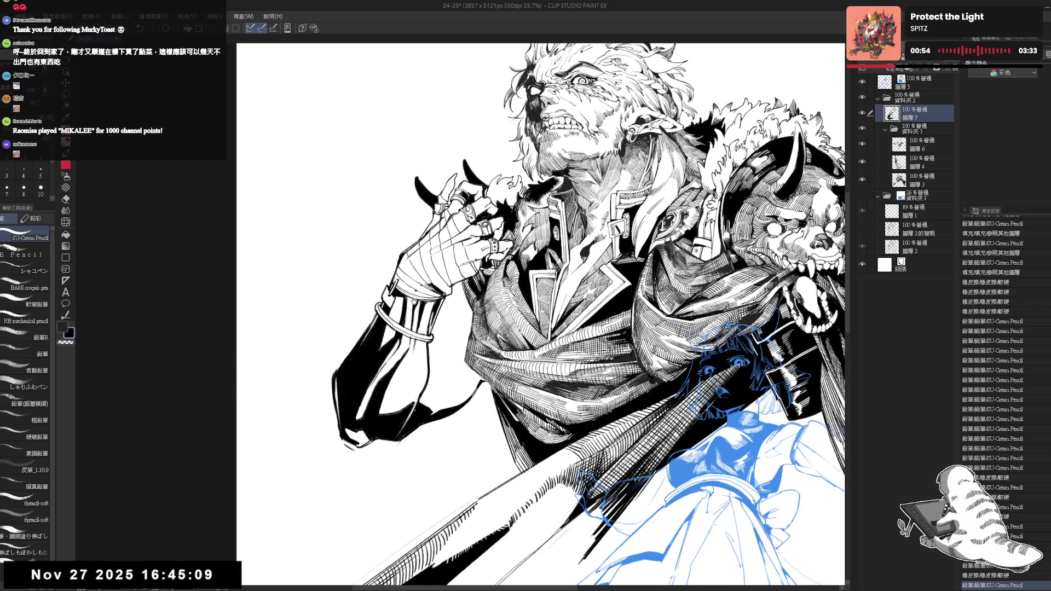
{"action": "left_click_drag", "start_coordinate": [427, 293], "coordinate": [468, 419]}
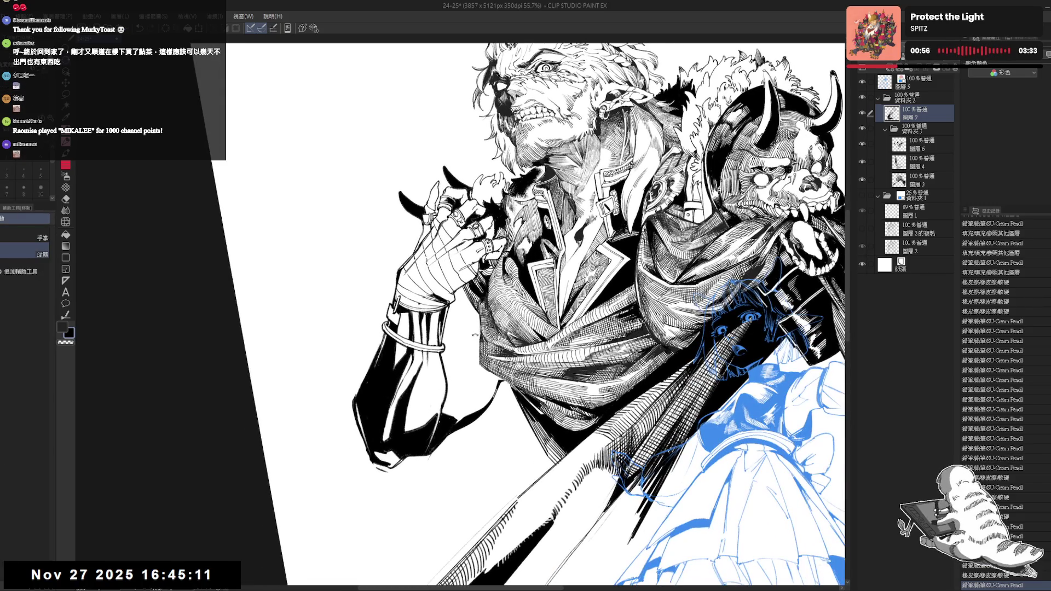
{"action": "key", "text": "ctrl+@"}
{"action": "key", "text": "p"}
On layer 圖層 3, rotate the view slightly and add a small pencil stroke
{"action": "left_click", "coordinate": [922, 179]}
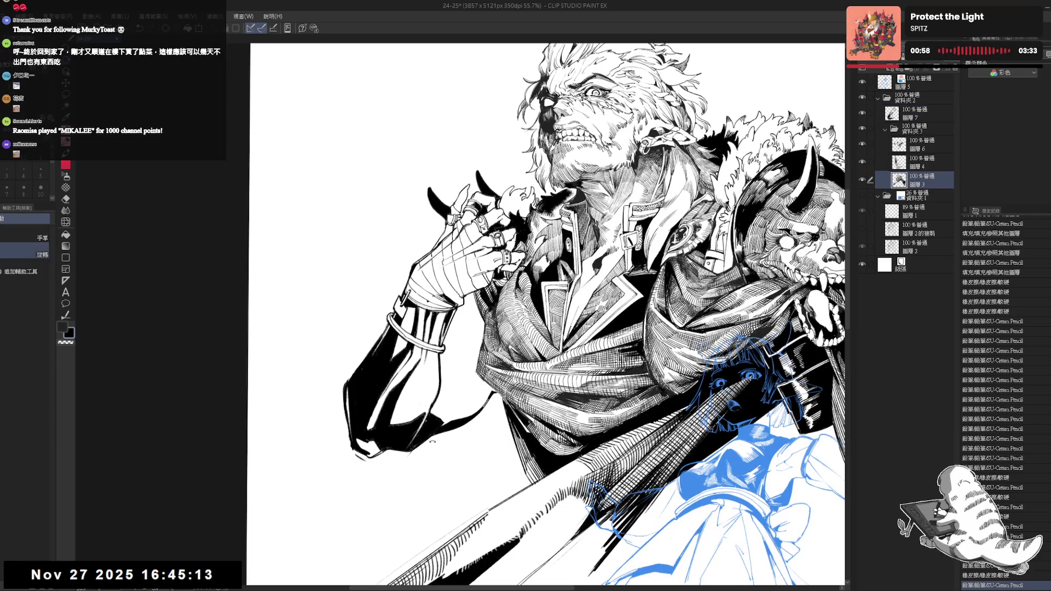
{"action": "left_click_drag", "start_coordinate": [547, 274], "coordinate": [574, 383]}
{"action": "left_click_drag", "start_coordinate": [547, 329], "coordinate": [553, 350]}
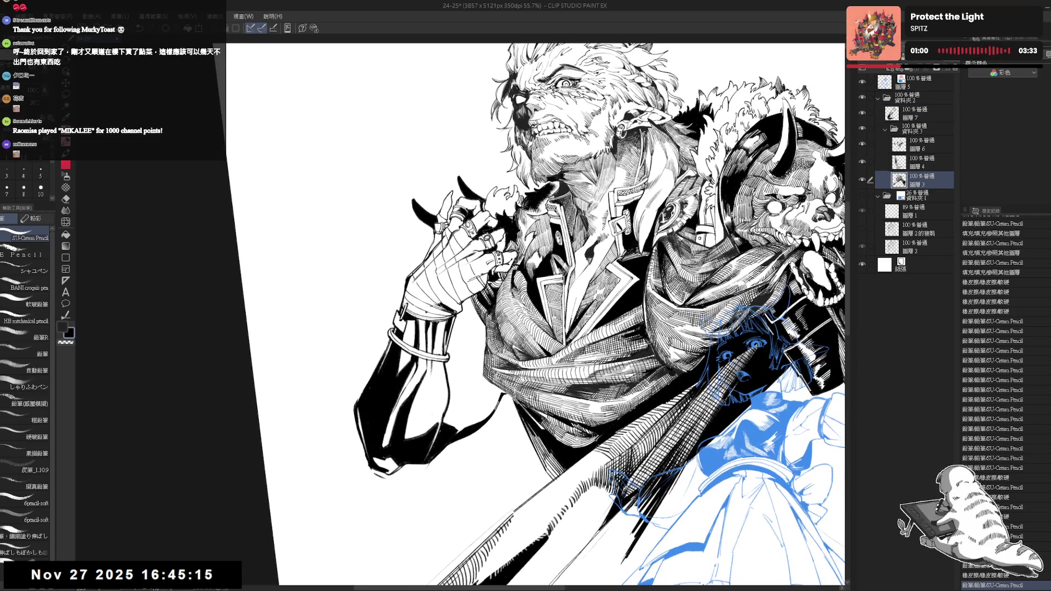
{"action": "key", "text": "g"}
{"action": "key", "text": "p"}
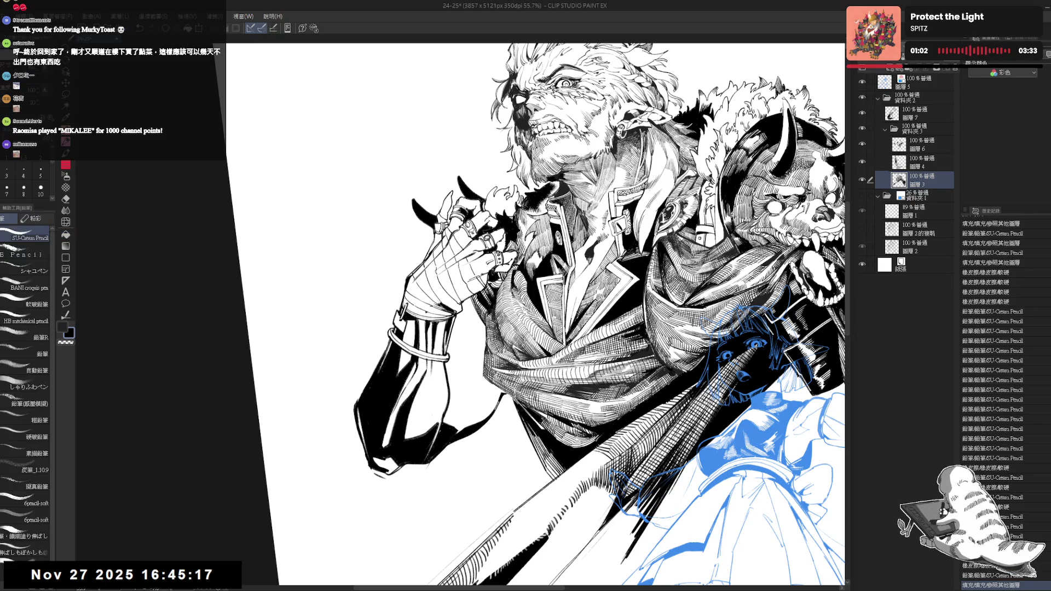
{"action": "left_click_drag", "start_coordinate": [493, 322], "coordinate": [497, 326]}
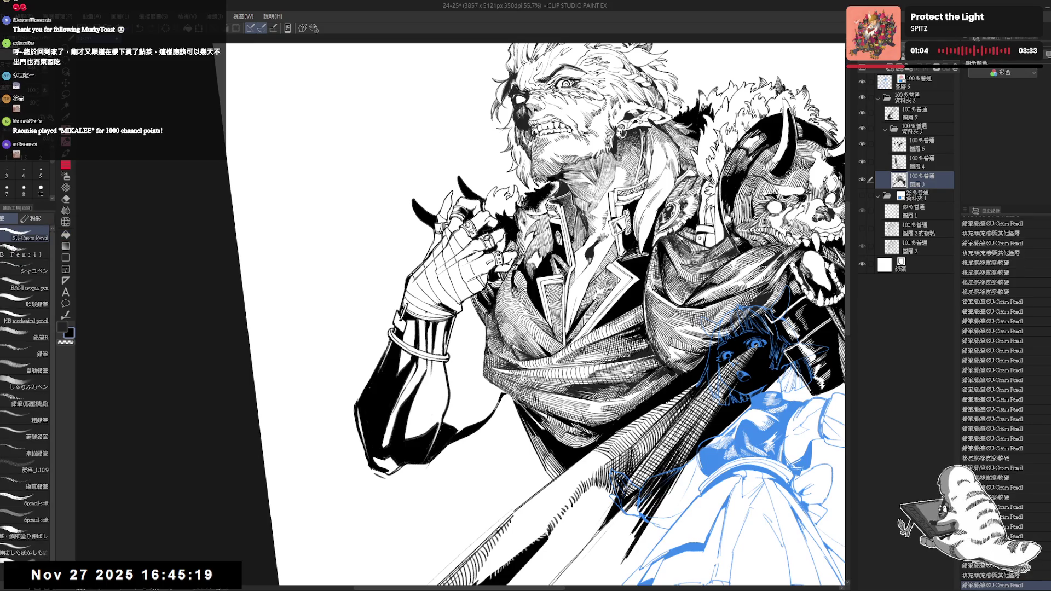
On layer 圖層 6, erase a stray mark in the linework and rotate the view back
{"action": "key", "text": "e"}
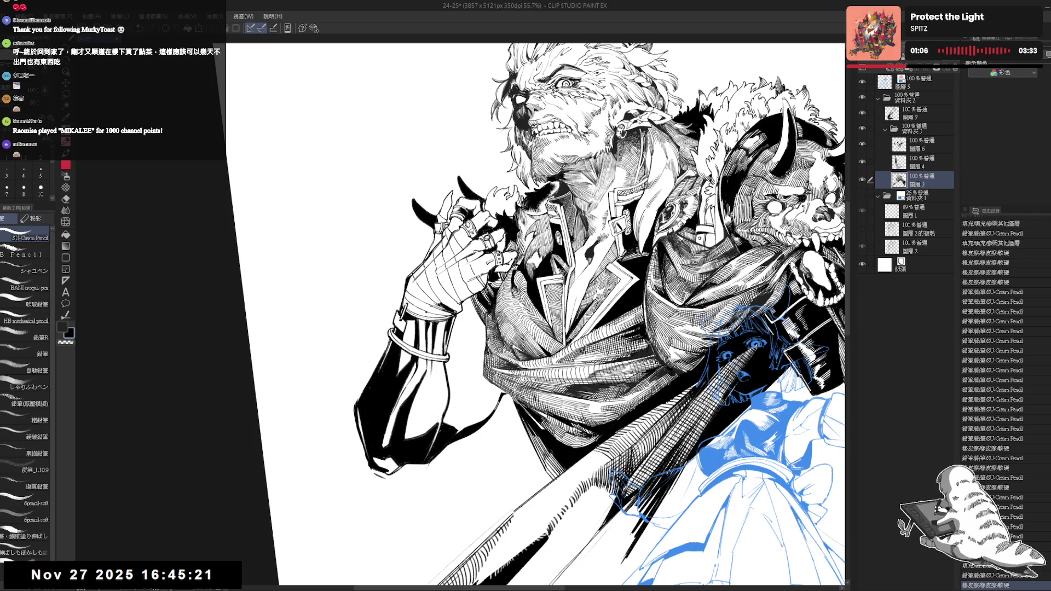
{"action": "left_click", "coordinate": [512, 247], "text": "ctrl+shift"}
{"action": "left_click_drag", "start_coordinate": [513, 250], "coordinate": [510, 253]}
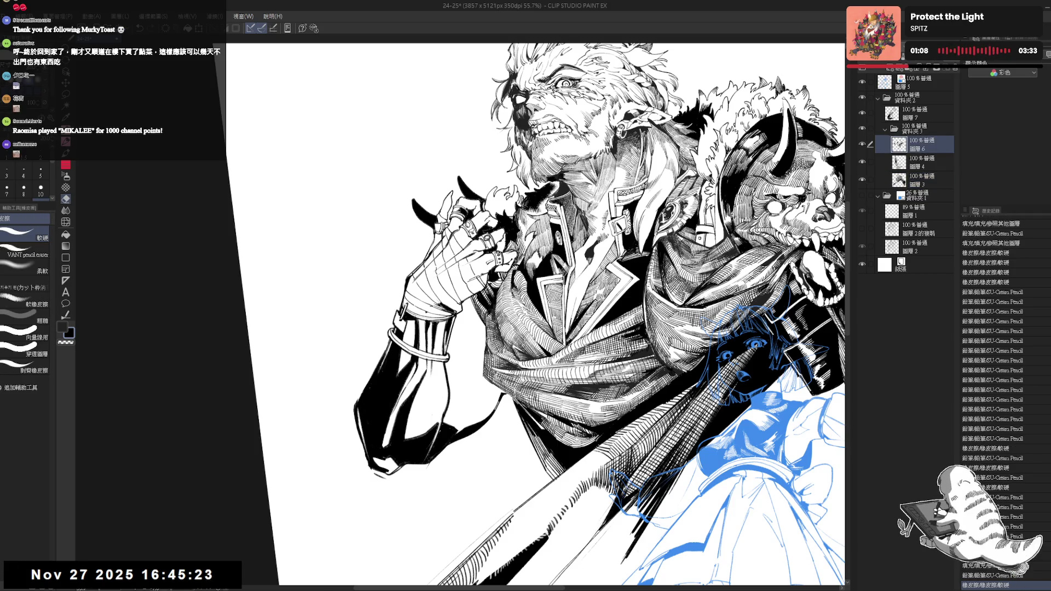
{"action": "mouse_move", "coordinate": [512, 252]}
{"action": "left_mouse_down"}
{"action": "mouse_move", "coordinate": [492, 296]}
{"action": "mouse_move", "coordinate": [487, 396]}
{"action": "left_mouse_up"}
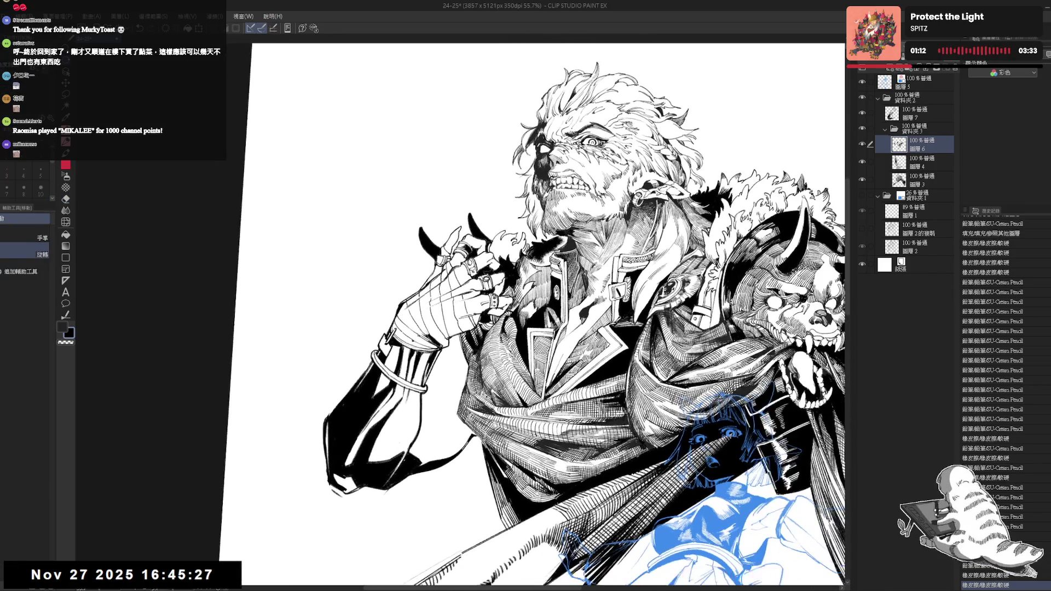
{"action": "left_click_drag", "start_coordinate": [527, 276], "coordinate": [522, 291]}
{"action": "scroll", "coordinate": [536, 277], "scroll_direction": "down", "scroll_amount": 1}
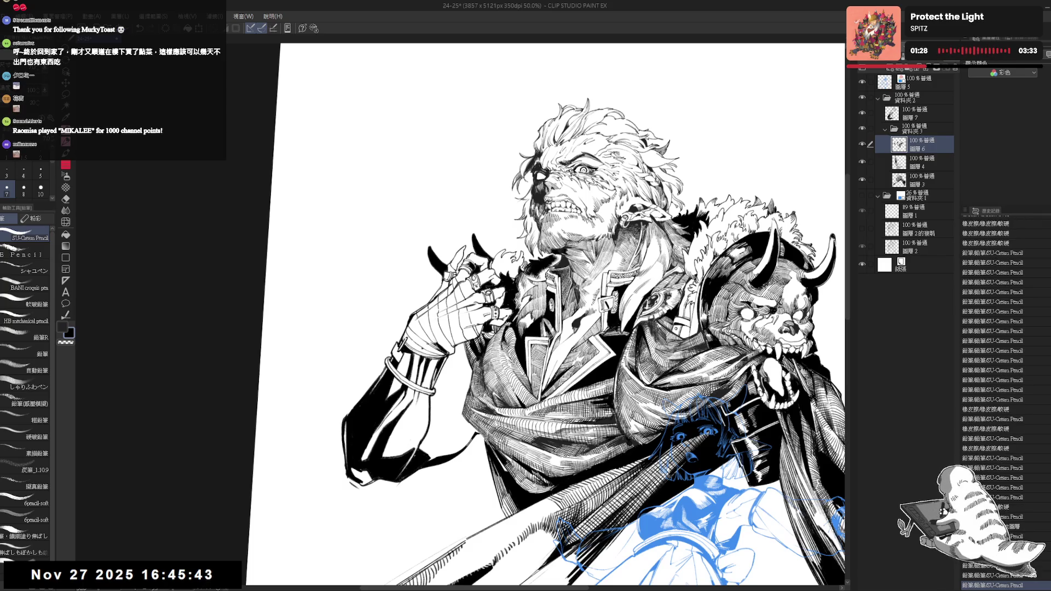
Tilt the canvas about 45° toward the collar, then return it upright
{"action": "key", "text": "ctrl+@"}
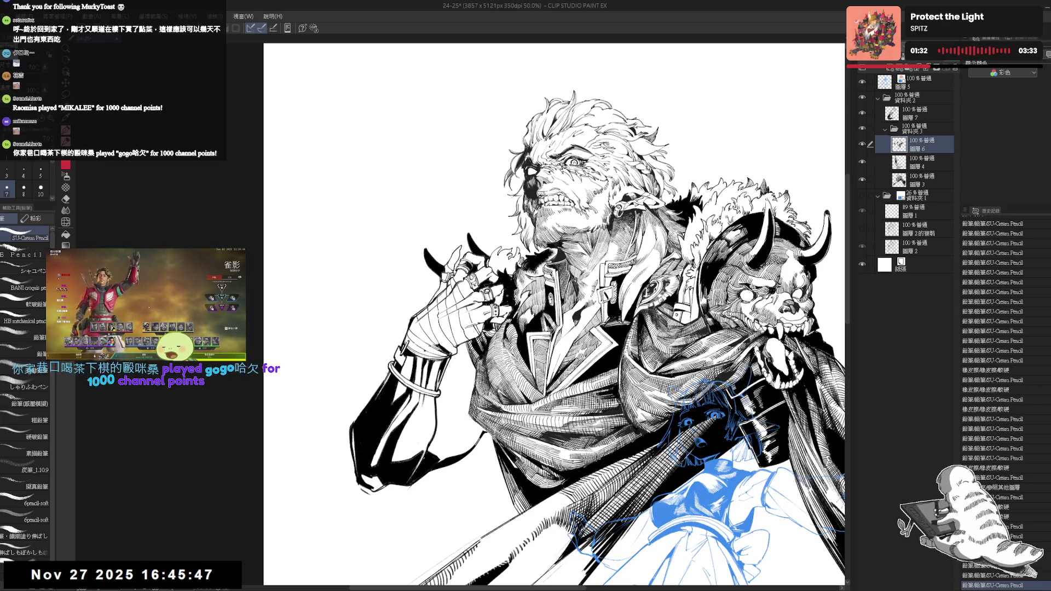
{"action": "left_click_drag", "start_coordinate": [548, 164], "coordinate": [482, 263]}
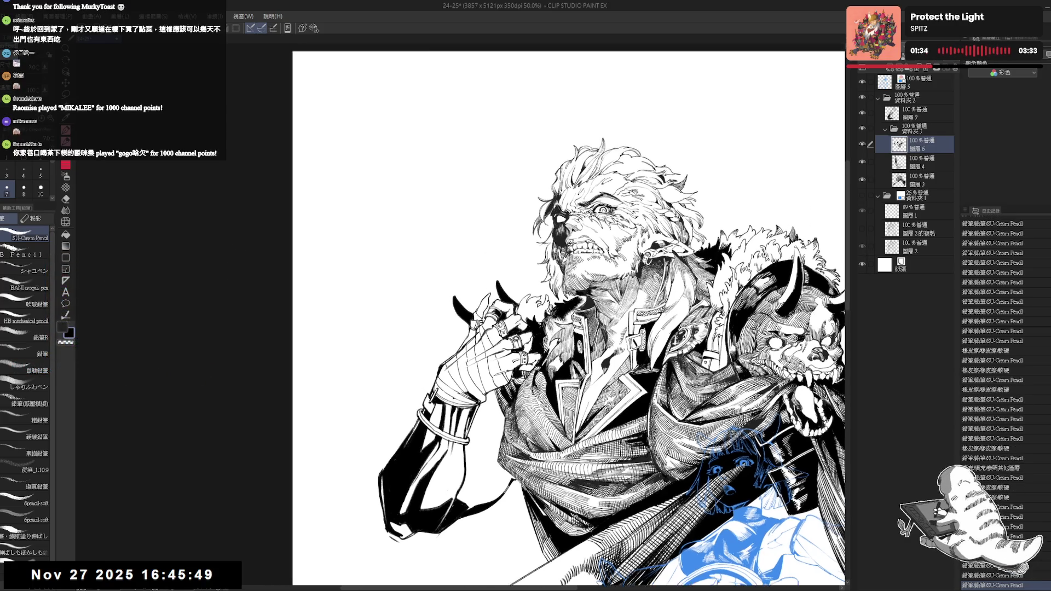
{"action": "key", "text": "ctrl+@"}
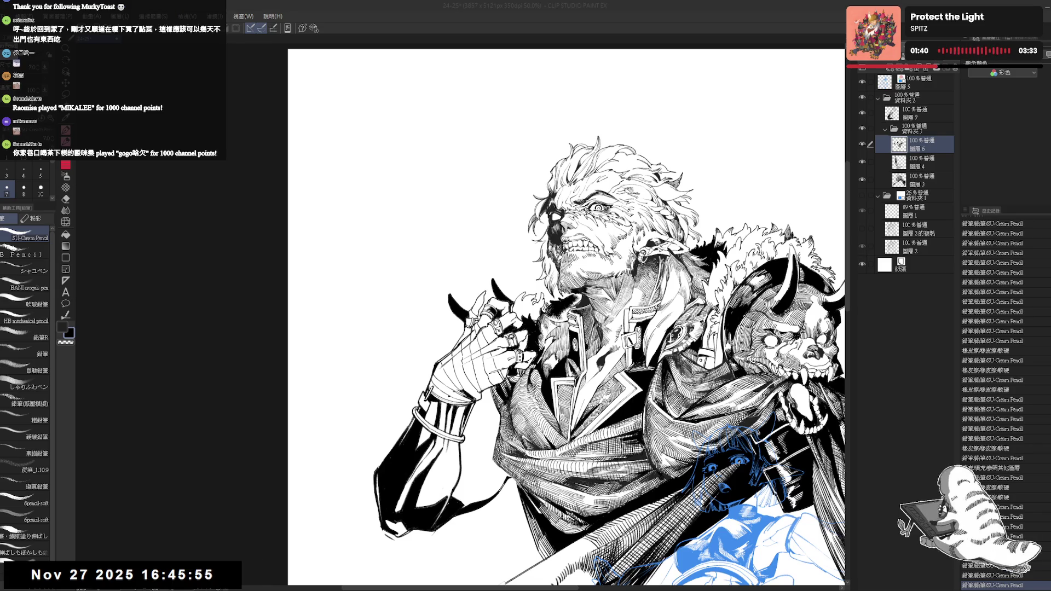
{"action": "key", "text": "r"}
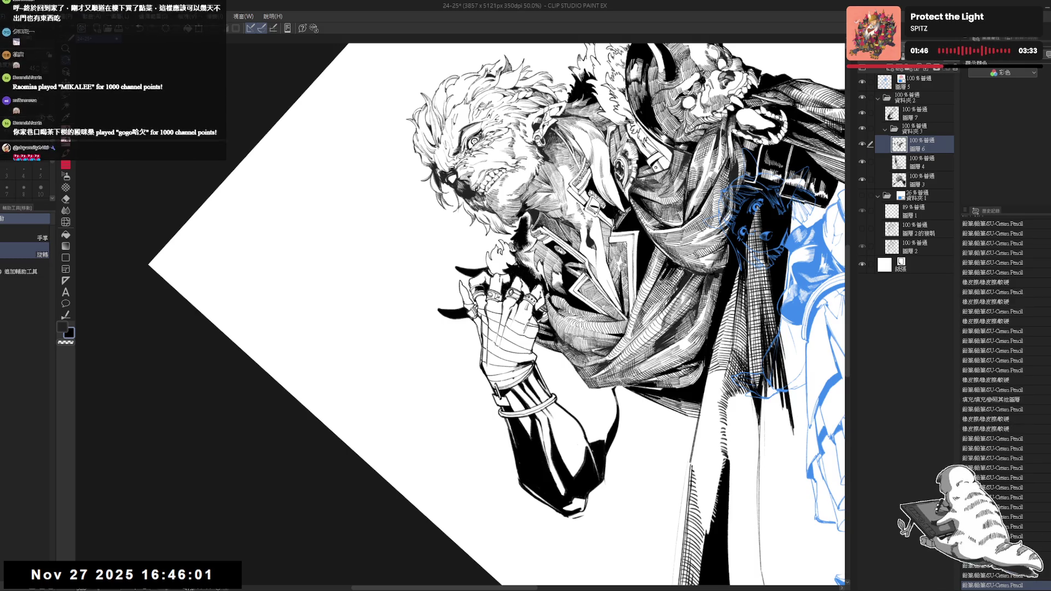
{"action": "key", "text": "ctrl+at"}
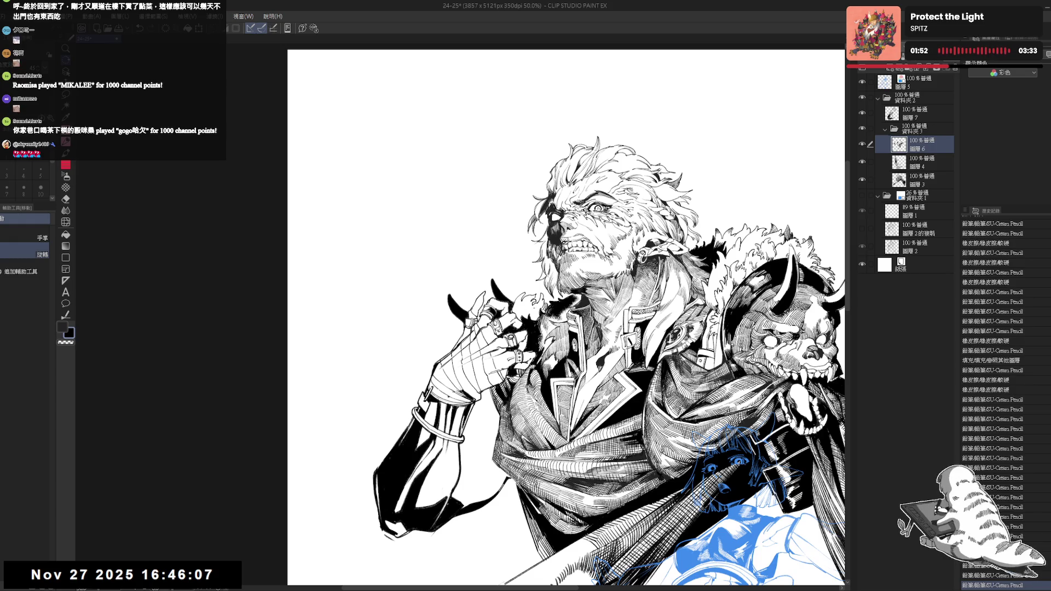
Ink black pencil strokes on the fur collar and lasso around that fur patch
{"action": "key", "text": "p"}
{"action": "left_click_drag", "start_coordinate": [515, 295], "coordinate": [539, 320]}
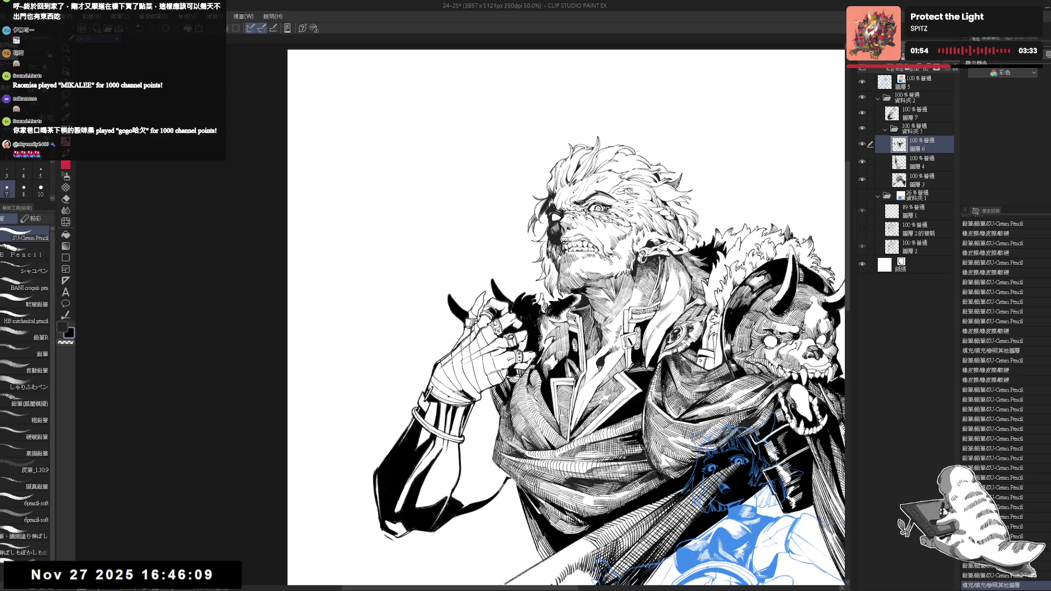
{"action": "key", "text": "m"}
{"action": "left_click_drag", "start_coordinate": [511, 307], "coordinate": [524, 303]}
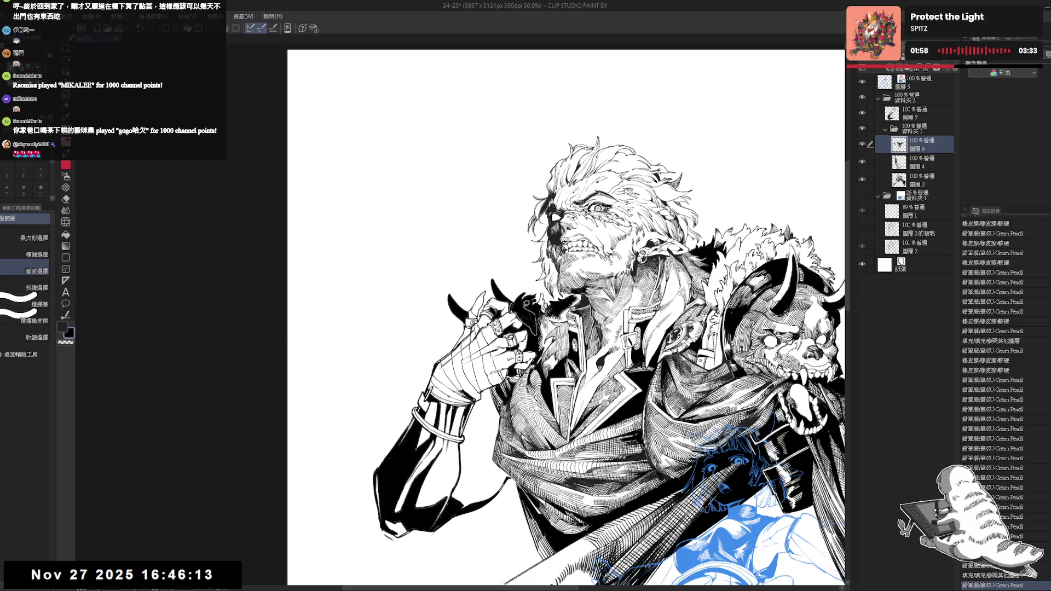
Fill the lasso-selected fur patch solid black and deselect
{"action": "key", "text": "alt+BackSpace"}
{"action": "scroll", "coordinate": [548, 340], "scroll_direction": "up", "scroll_amount": 3}
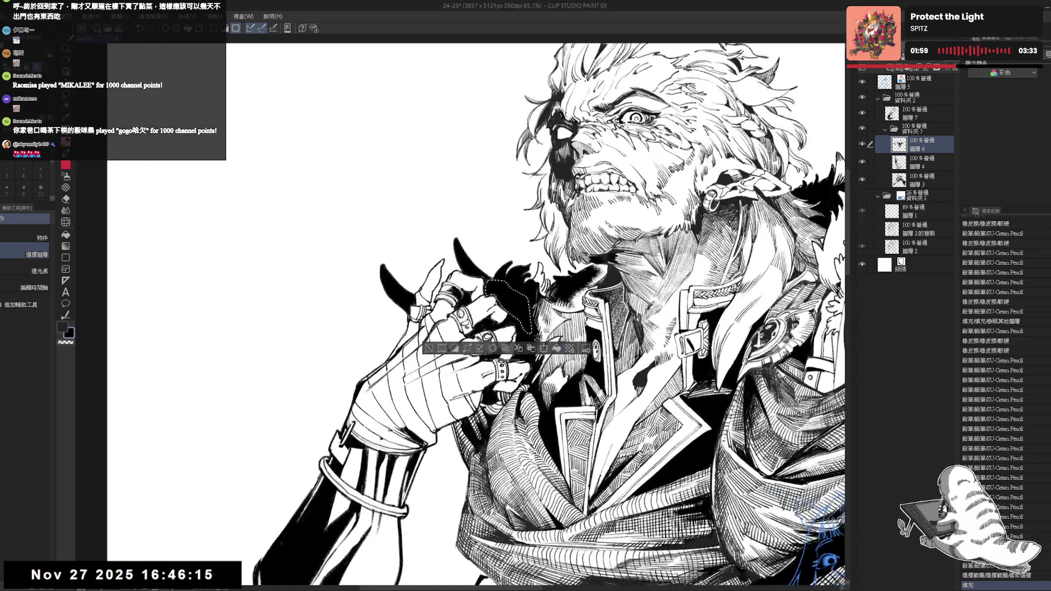
{"action": "scroll", "coordinate": [544, 323], "scroll_direction": "up", "scroll_amount": 2}
{"action": "key", "text": "ctrl+d"}
{"action": "key", "text": "p"}
Add pencil fur strokes by the hand and claws, briefly hiding the horn layer to check
{"action": "left_click_drag", "start_coordinate": [539, 307], "coordinate": [548, 320]}
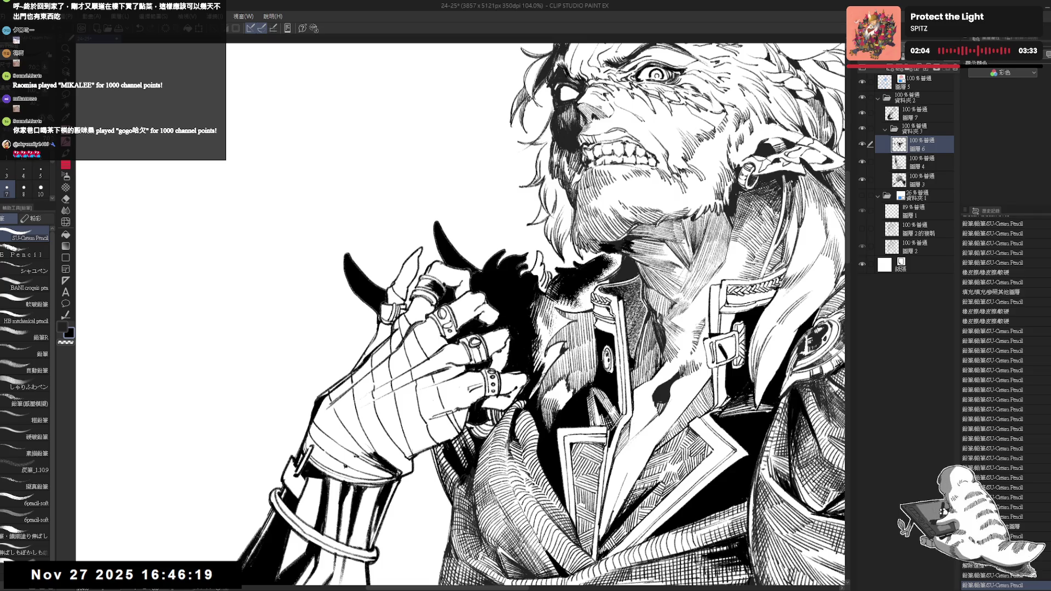
{"action": "left_click_drag", "start_coordinate": [542, 312], "coordinate": [548, 319]}
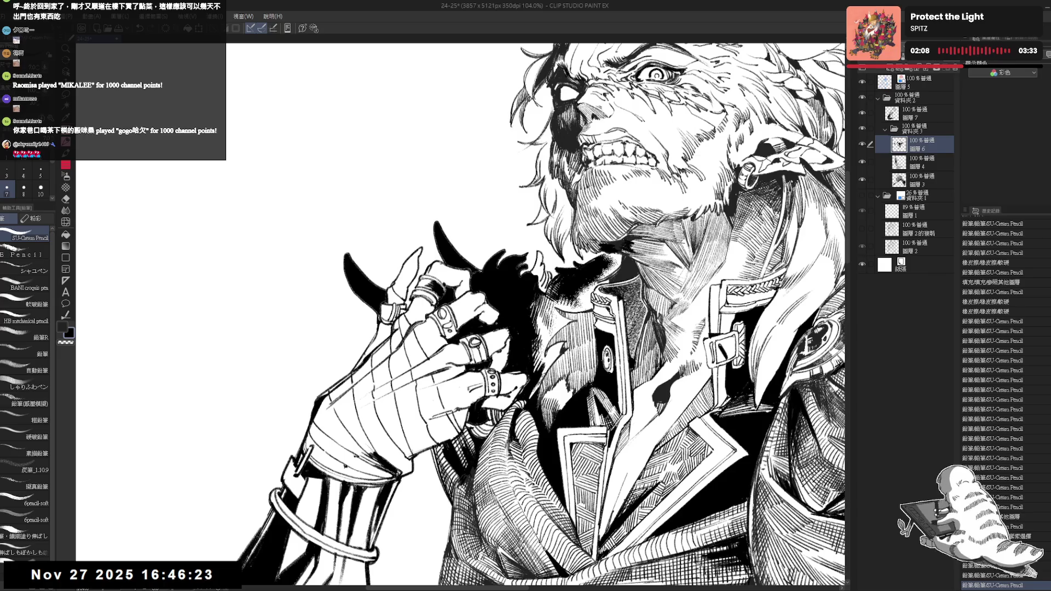
{"action": "mouse_move", "coordinate": [495, 328]}
{"action": "left_mouse_down"}
{"action": "mouse_move", "coordinate": [506, 337]}
{"action": "mouse_move", "coordinate": [432, 331]}
{"action": "left_mouse_up"}
{"action": "key", "text": "e"}
{"action": "key", "text": "p"}
{"action": "scroll", "coordinate": [592, 274], "scroll_direction": "down", "scroll_amount": 3}
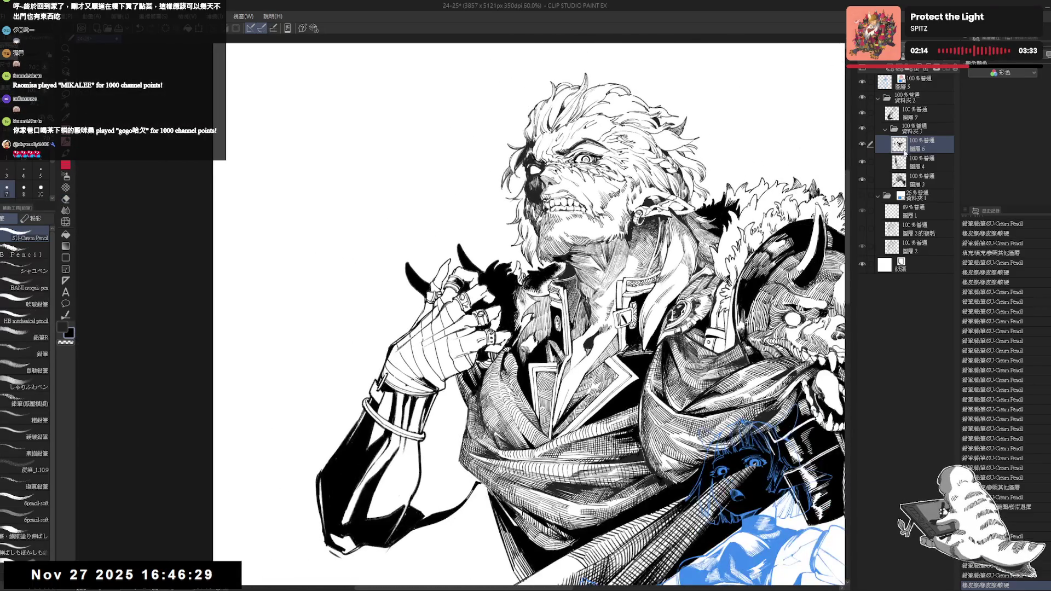
{"action": "left_click", "coordinate": [862, 145]}
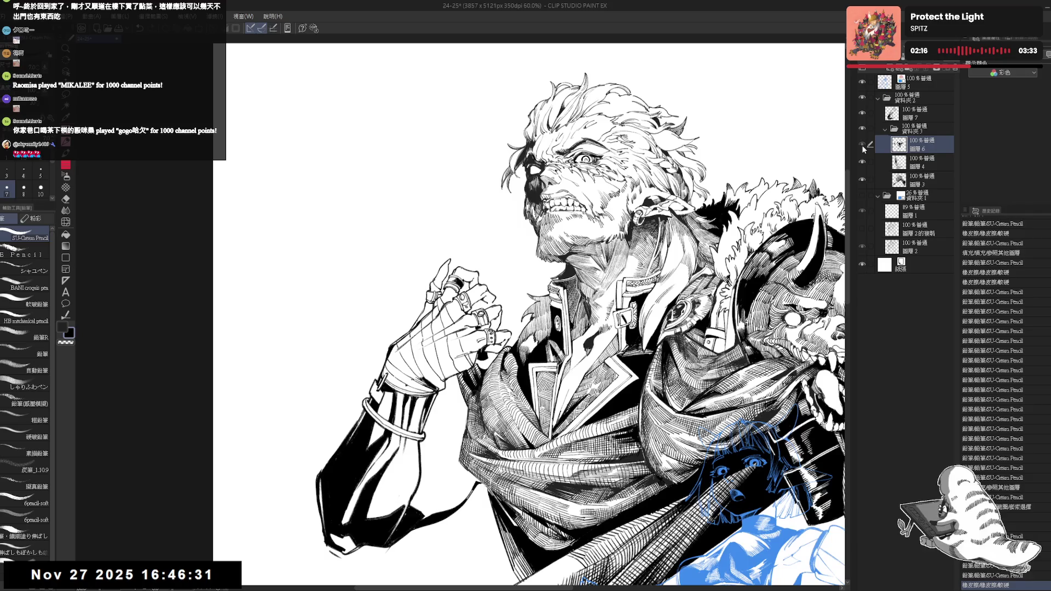
{"action": "left_click", "coordinate": [863, 146]}
On layer 7, with the canvas rotated, erase a bit of the black fur area
{"action": "key", "text": "e"}
{"action": "key", "text": "minus"}
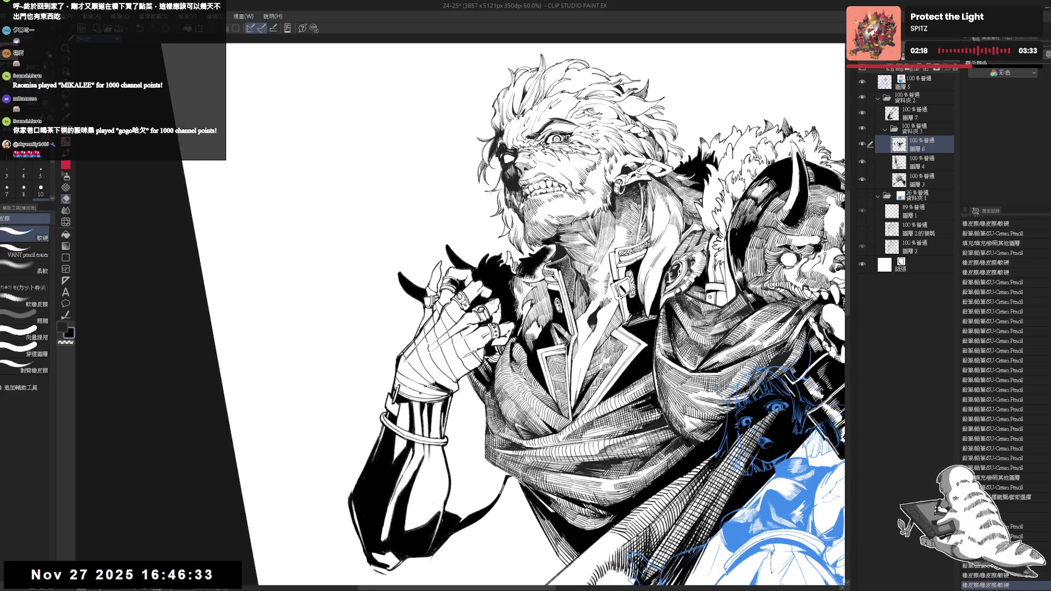
{"action": "key", "text": "p"}
{"action": "key", "text": "asciicircum"}
{"action": "left_click", "coordinate": [913, 167]}
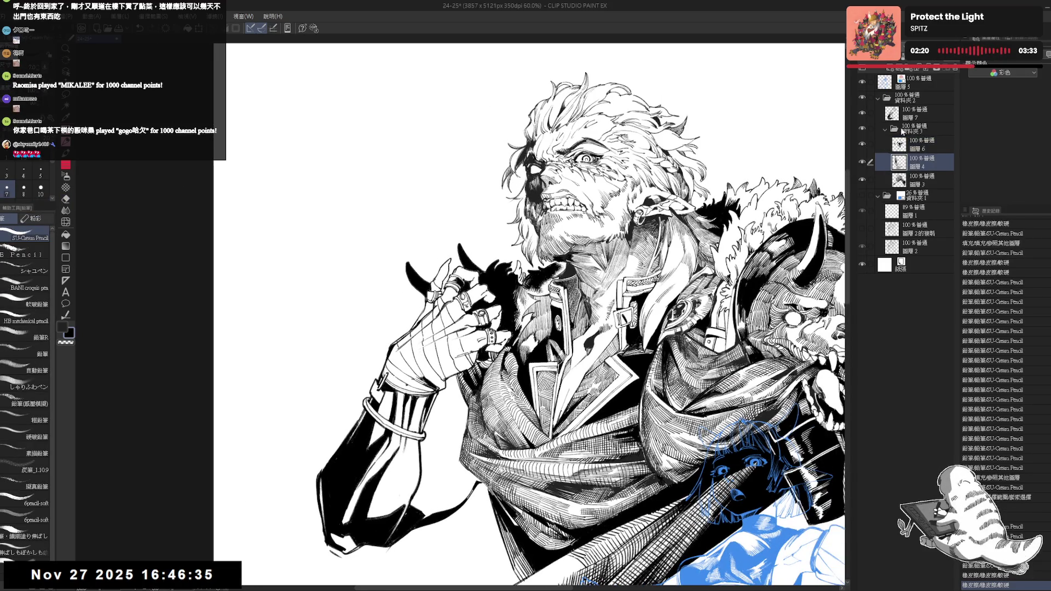
{"action": "left_click", "coordinate": [914, 113]}
{"action": "key", "text": "r"}
{"action": "key", "text": "asciicircum"}
{"action": "key", "text": "asciicircum"}
{"action": "key", "text": "e"}
{"action": "left_click_drag", "start_coordinate": [474, 283], "coordinate": [475, 295]}
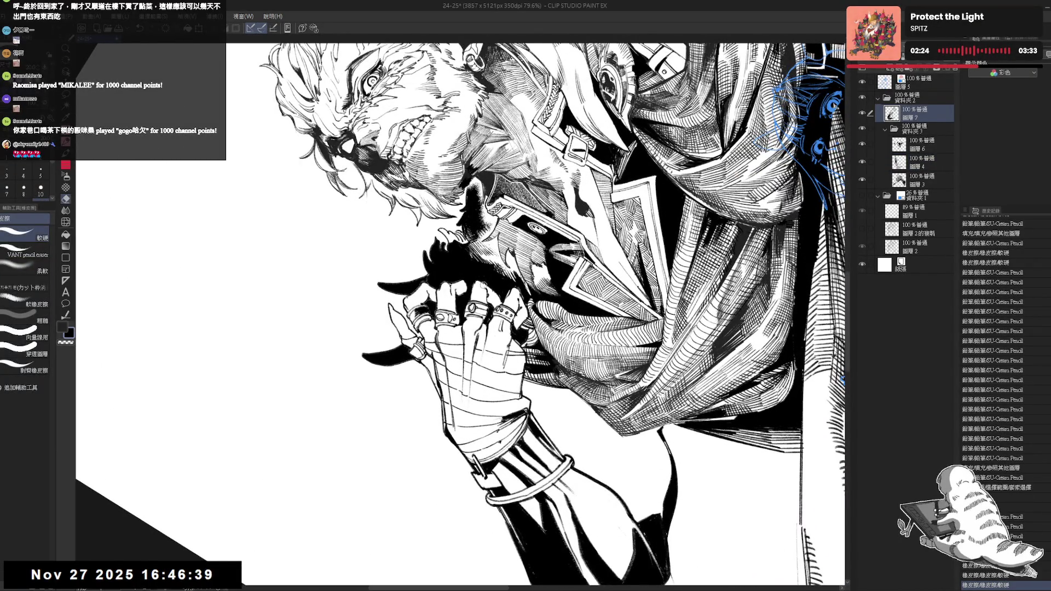
{"action": "left_click", "coordinate": [487, 290]}
Tilt the canvas about 15° and, on layer 6, add a small stroke and erase a mark near the hand
{"action": "key", "text": "r"}
{"action": "key", "text": "asciicircum"}
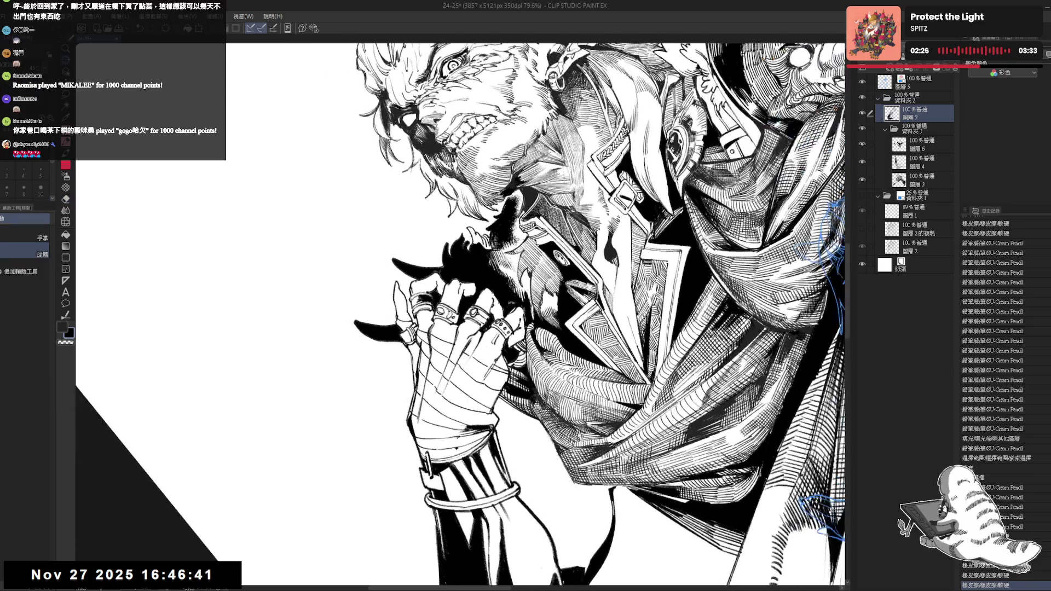
{"action": "left_click", "coordinate": [495, 298], "text": "ctrl+shift"}
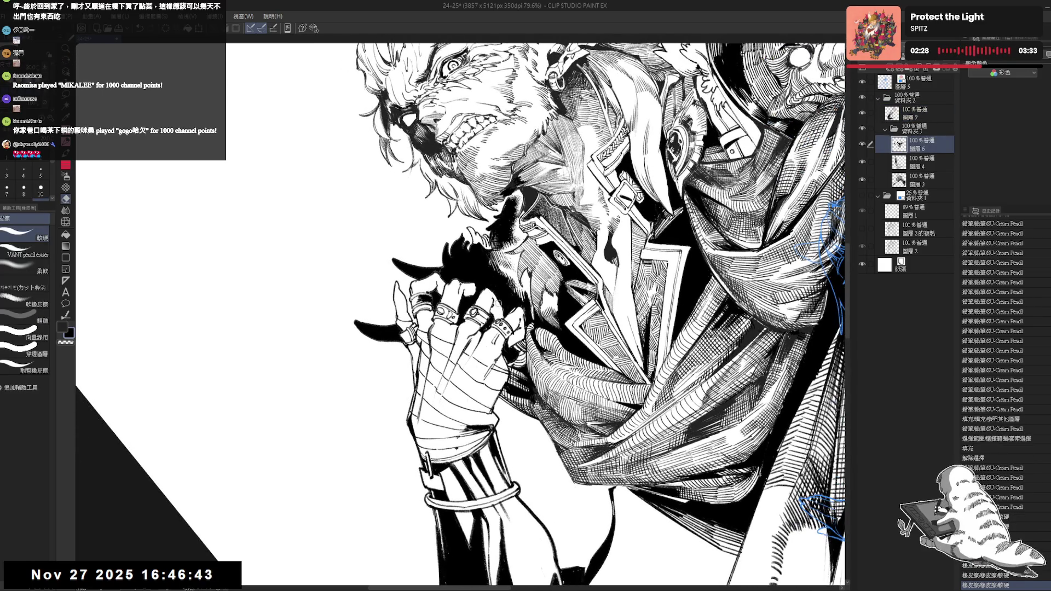
{"action": "key", "text": "p"}
{"action": "left_click_drag", "start_coordinate": [490, 290], "coordinate": [496, 300]}
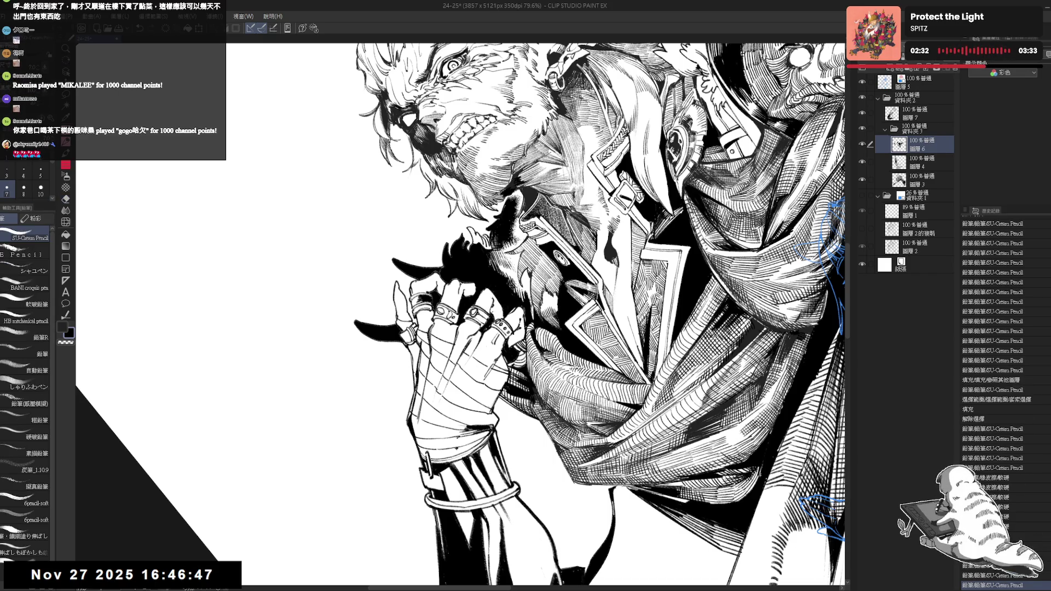
{"action": "key", "text": "e"}
{"action": "left_click_drag", "start_coordinate": [492, 316], "coordinate": [494, 321]}
{"action": "key", "text": "p"}
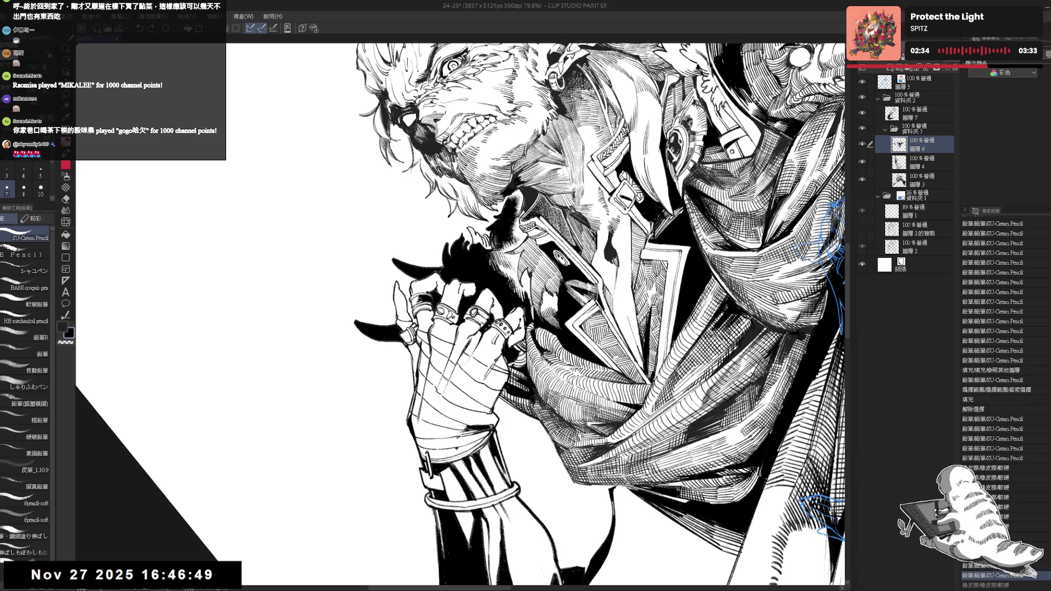
Reset the canvas upright and zoom out to show the whole figure
{"action": "key", "text": "ctrl+at"}
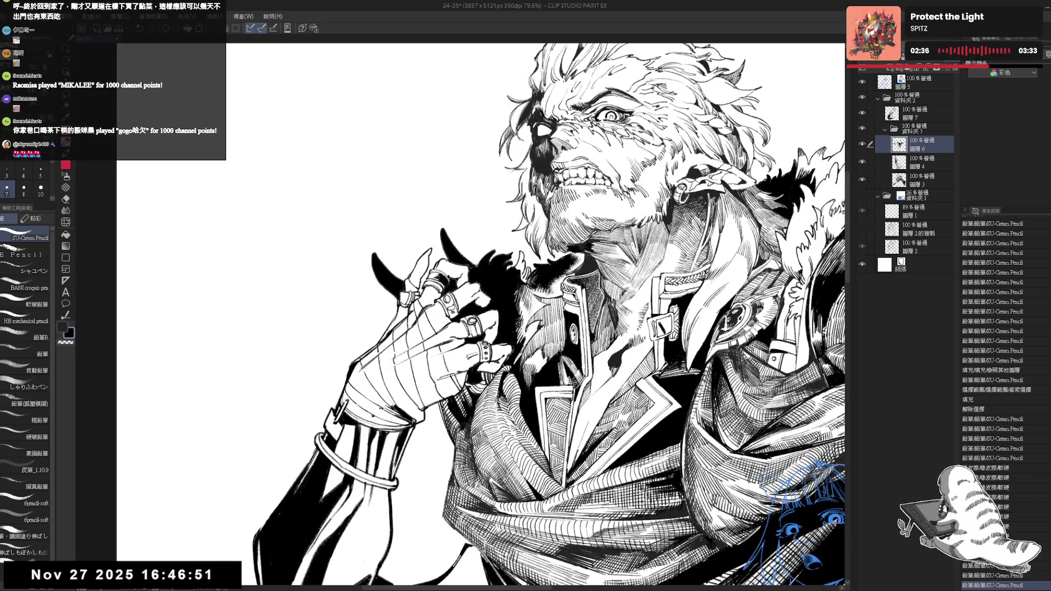
{"action": "left_click_drag", "start_coordinate": [486, 237], "coordinate": [475, 216]}
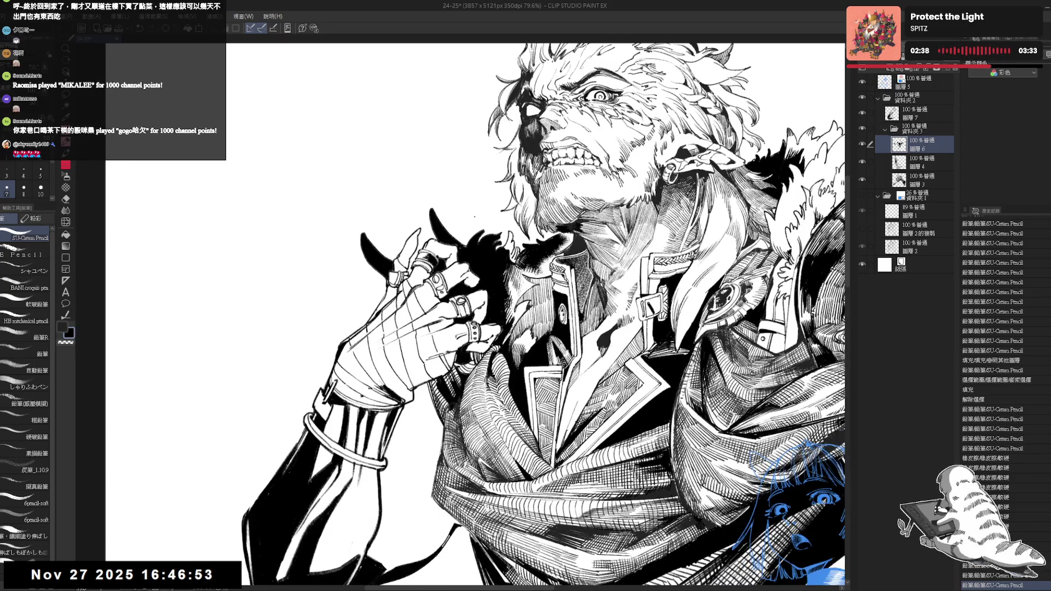
{"action": "key", "text": "ctrl+minus"}
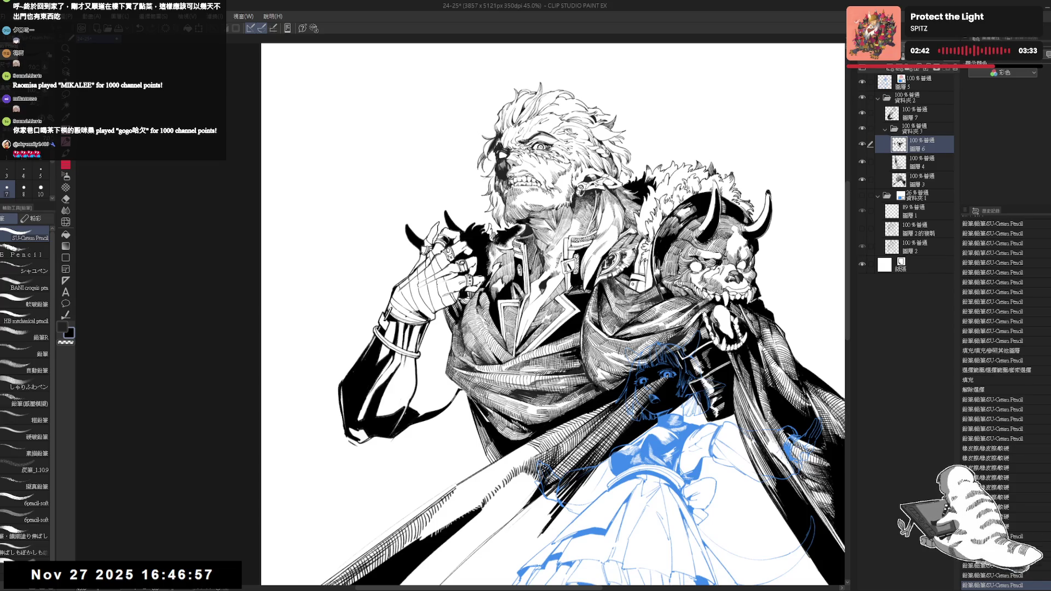
{"action": "key", "text": "ctrl+minus"}
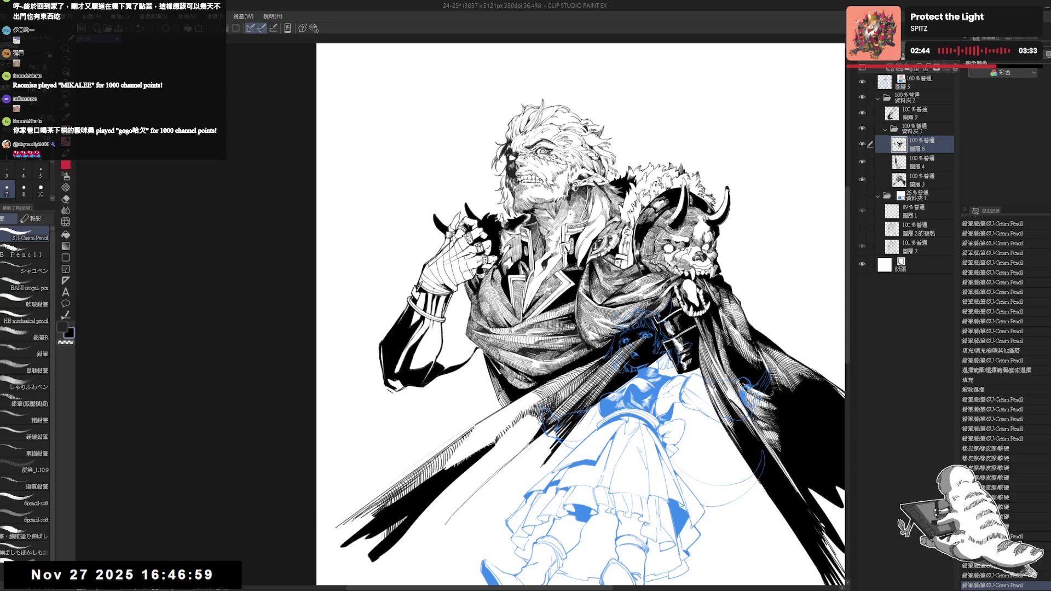